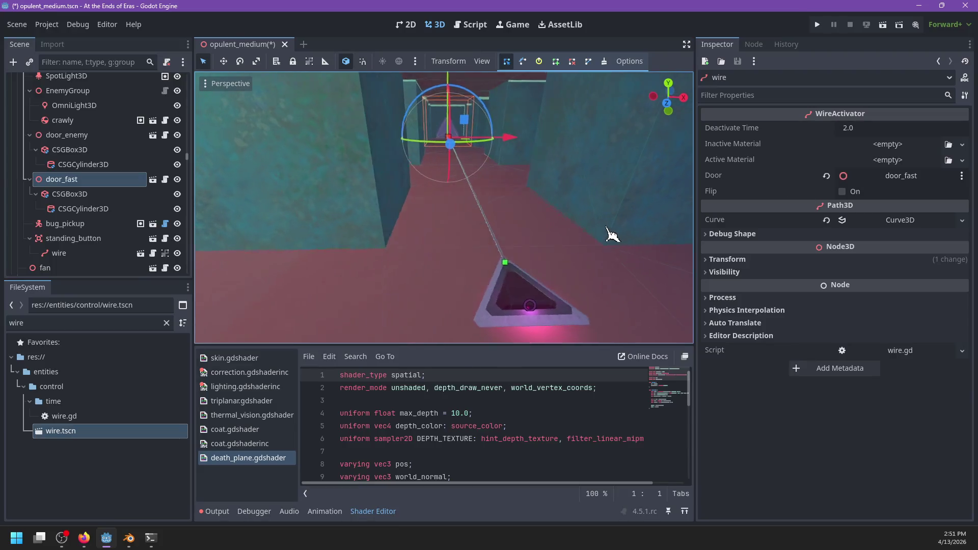
- Change the wire's Deactivate Time from 2.0 to 1.0, save the scene and run the game
{"action": "left_click", "coordinate": [868, 128]}
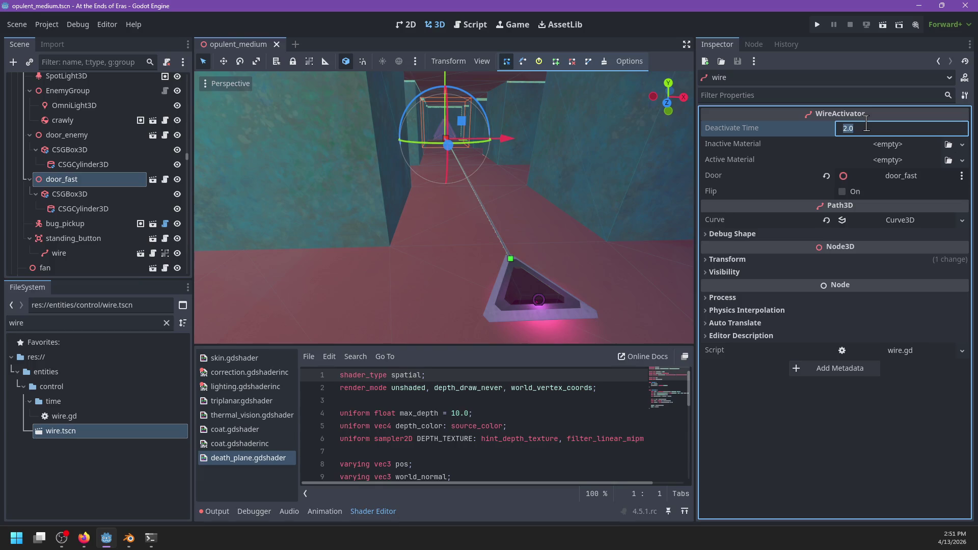
{"action": "type", "text": "1"}
{"action": "key", "text": "Return"}
{"action": "key", "text": "ctrl+s"}
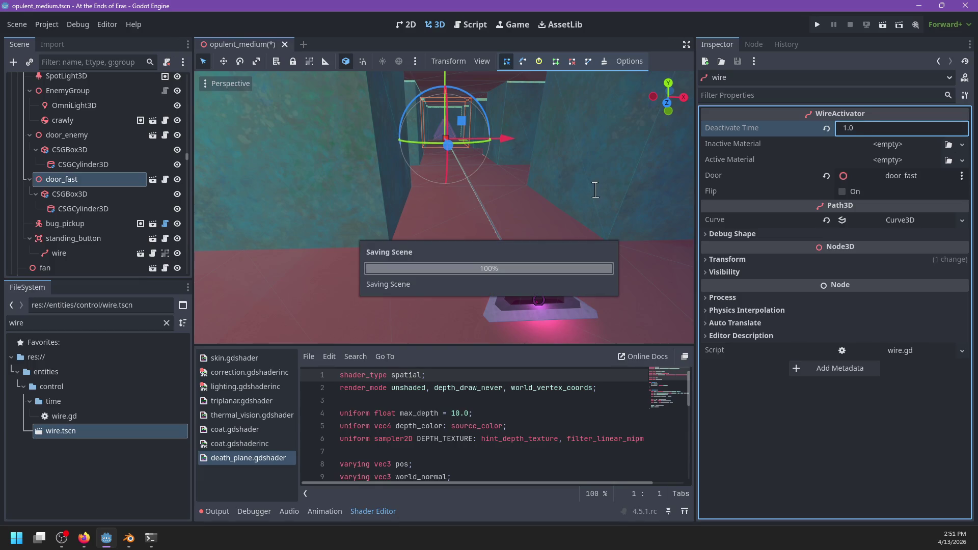
{"action": "key", "text": "F6"}
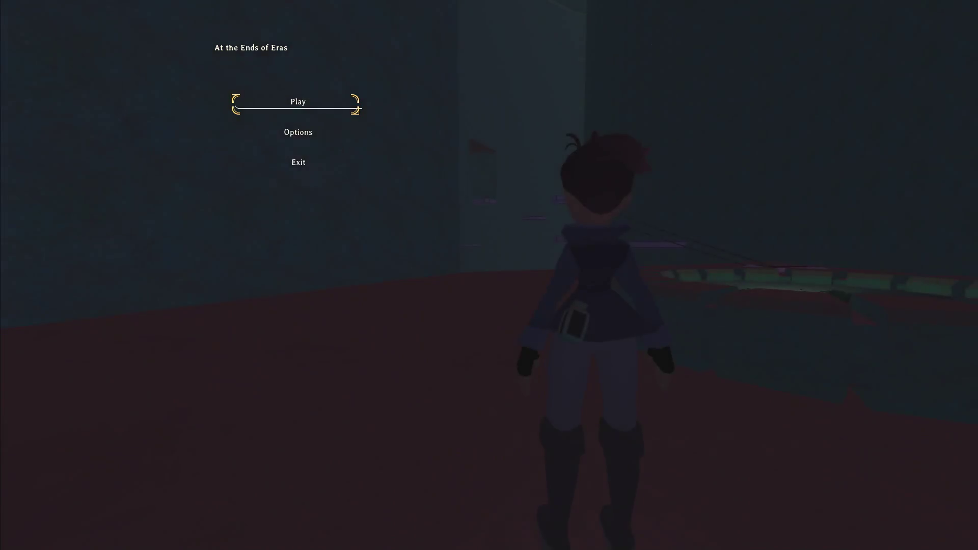
- Start play and run through the red corridor past the wheel to pick up the Time Distorter
{"action": "left_click", "coordinate": [359, 108]}
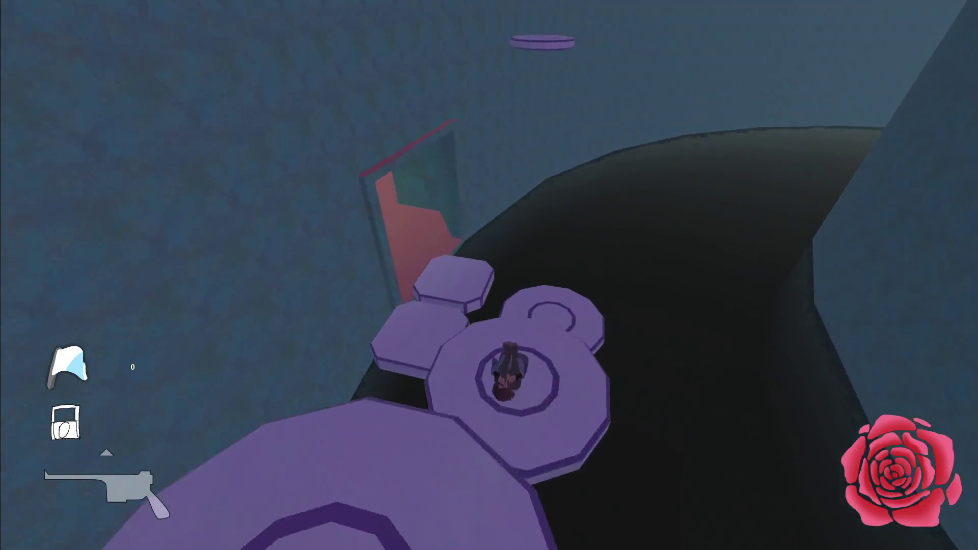
{"action": "key", "text": "w"}
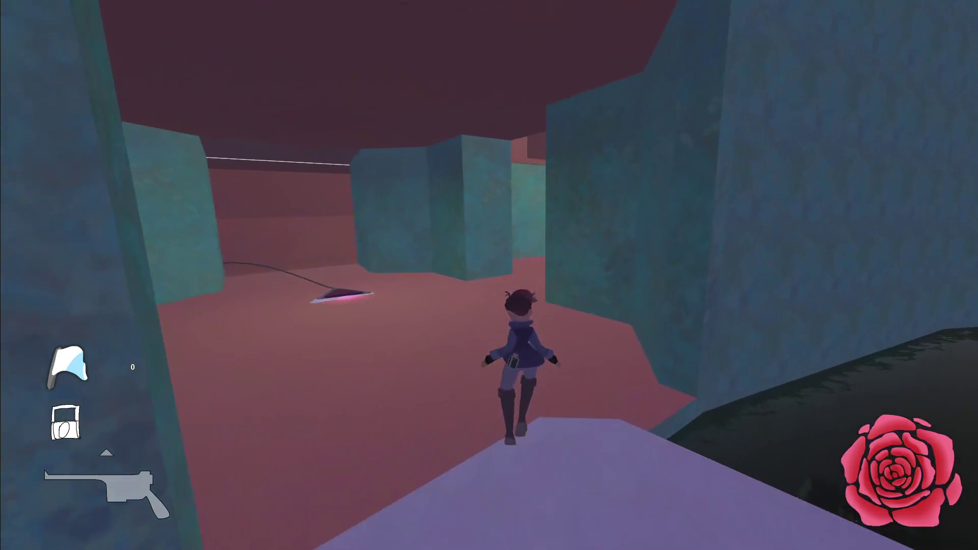
{"action": "key", "text": "w"}
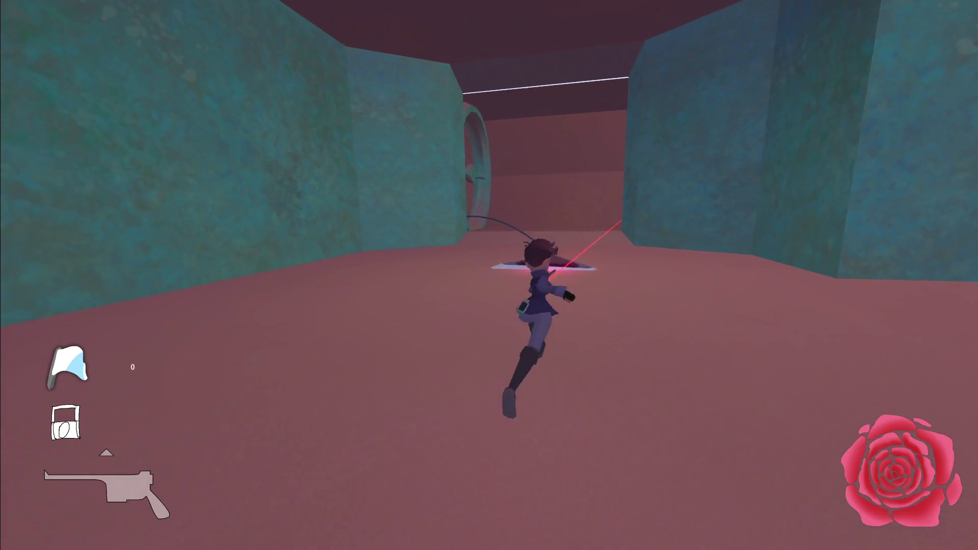
{"action": "key", "text": "w"}
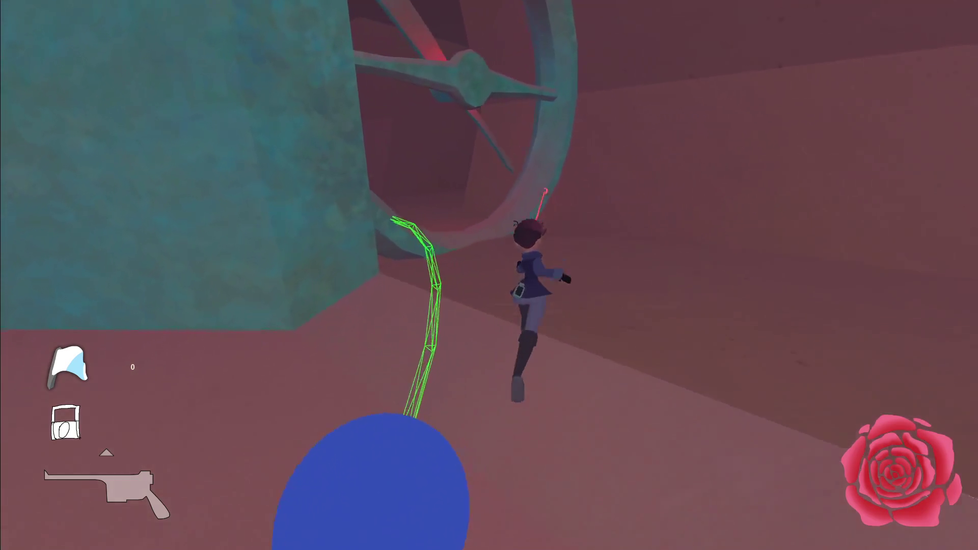
{"action": "key", "text": "w"}
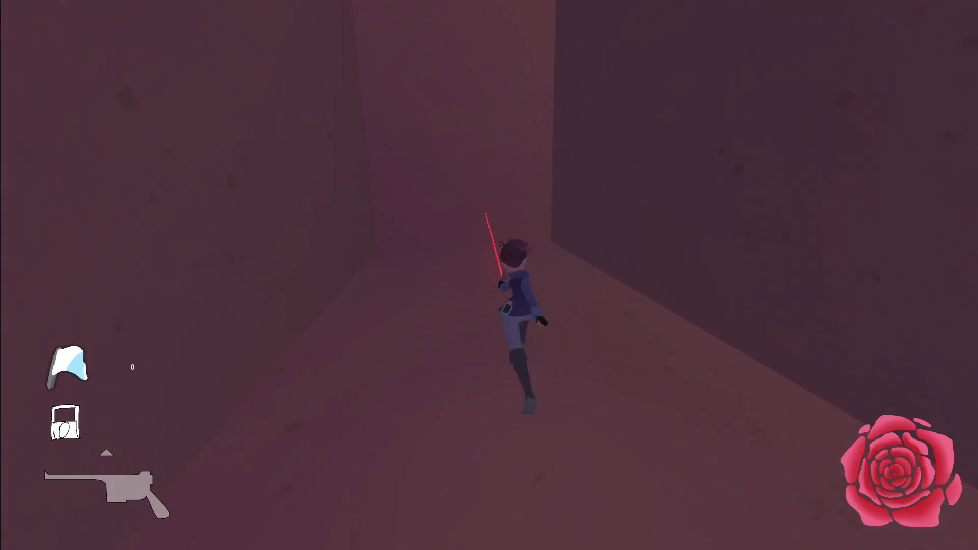
{"action": "key", "text": "w"}
- Slow time with the Time Distorter and run through the teal room to the glowing pink door
{"action": "key", "text": "w"}
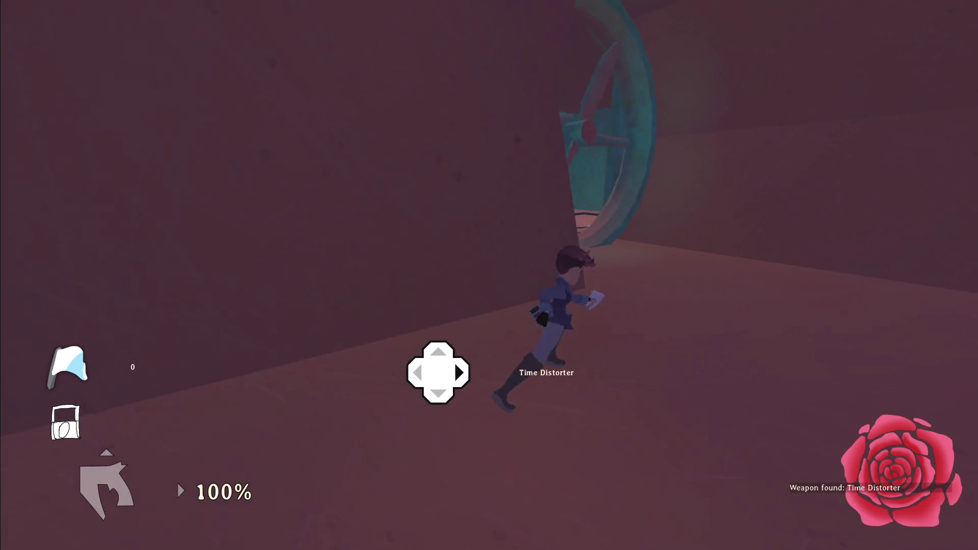
{"action": "key", "text": "e"}
{"action": "key", "text": "w"}
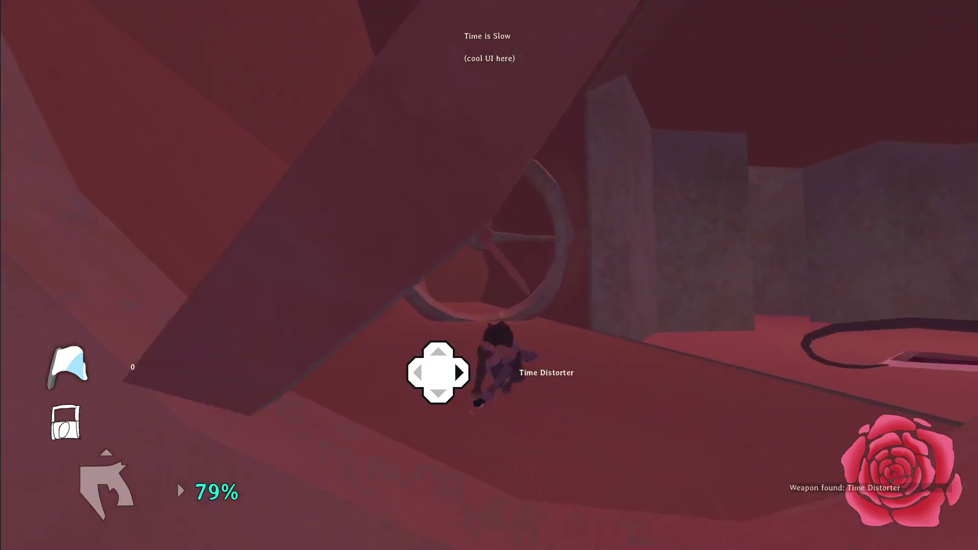
{"action": "key", "text": "w"}
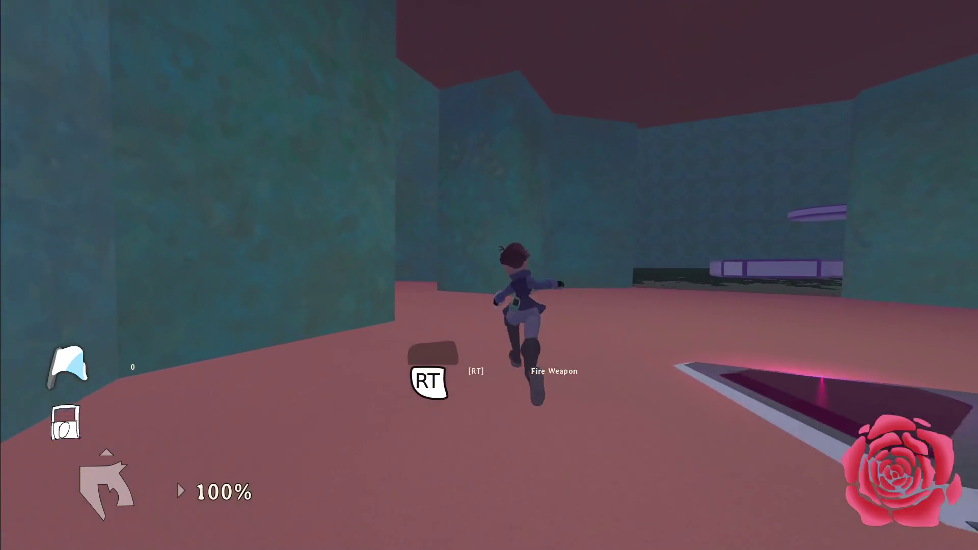
{"action": "key", "text": "w"}
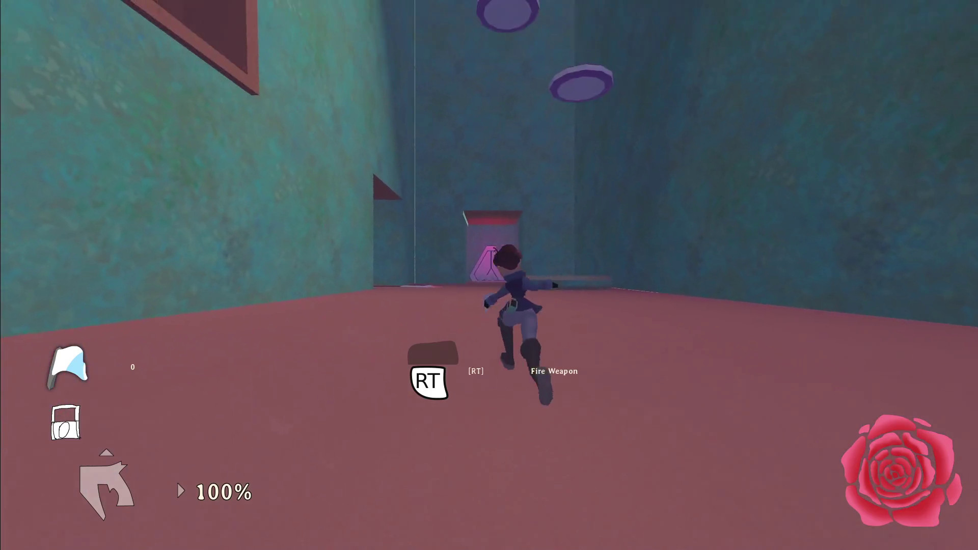
{"action": "key", "text": "w"}
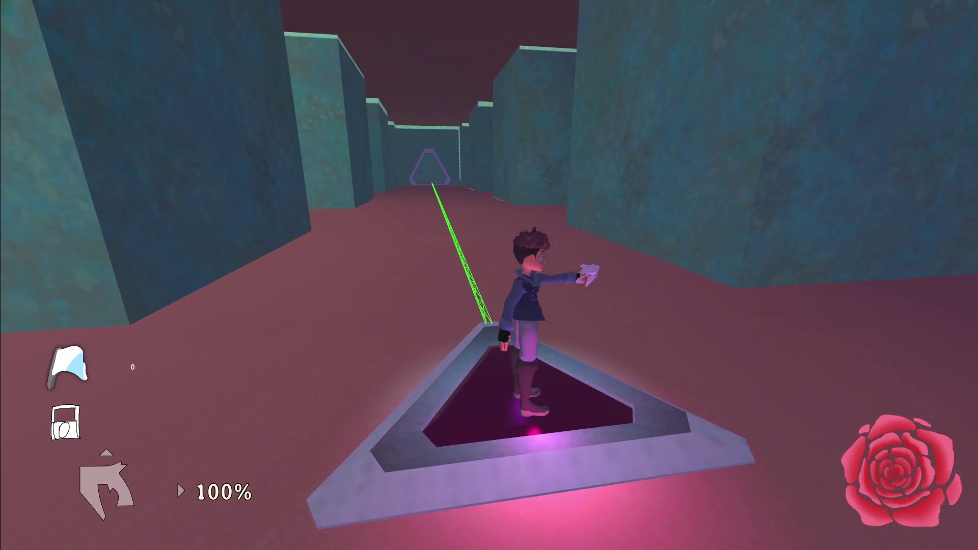
{"action": "key", "text": "w"}
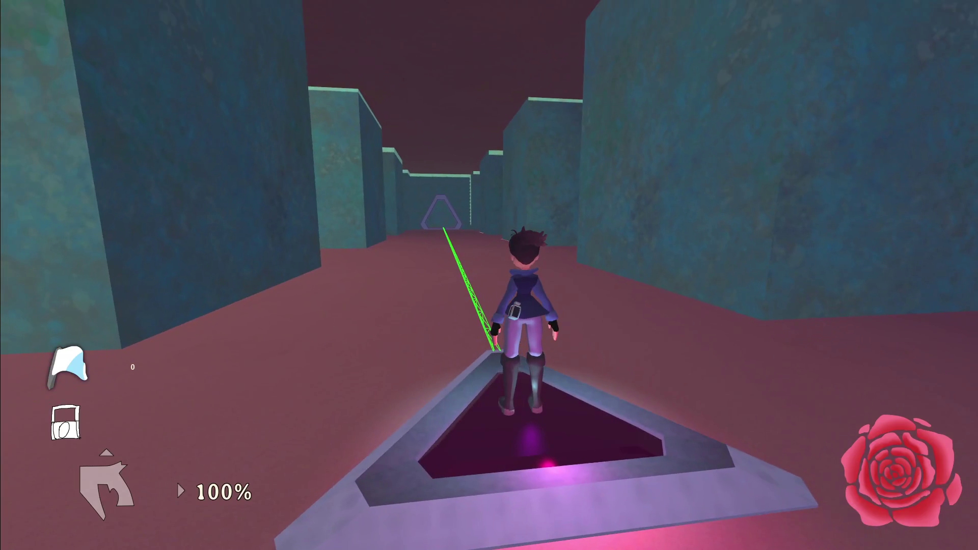
- Dash to the triangle gate in slowed time, collect the Bug item, then pause and quit
{"action": "key", "text": "shift"}
{"action": "key", "text": "w"}
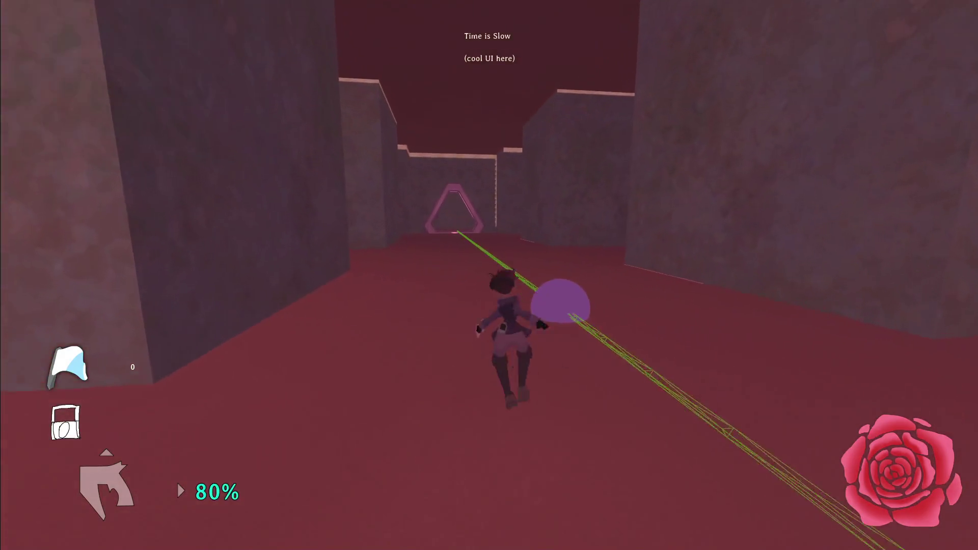
{"action": "key", "text": "w"}
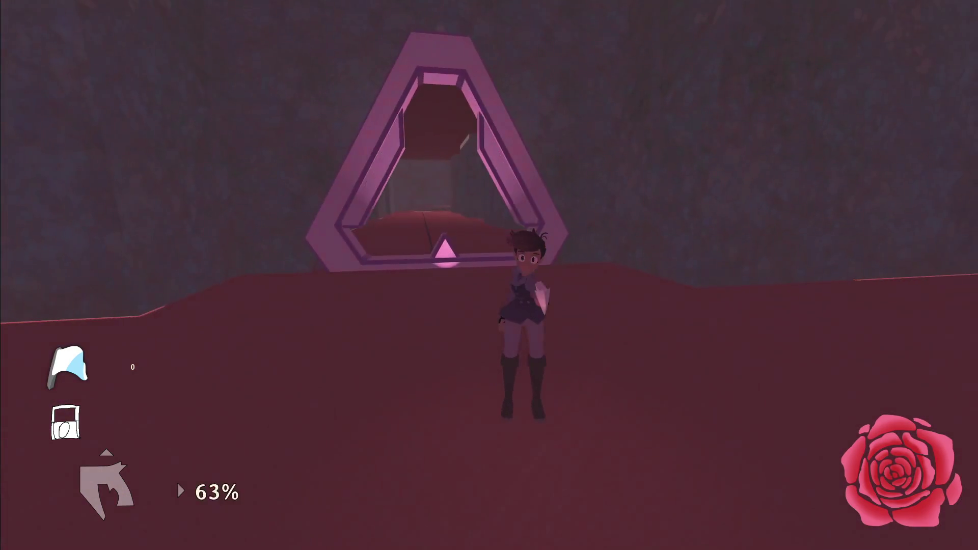
{"action": "key", "text": "w"}
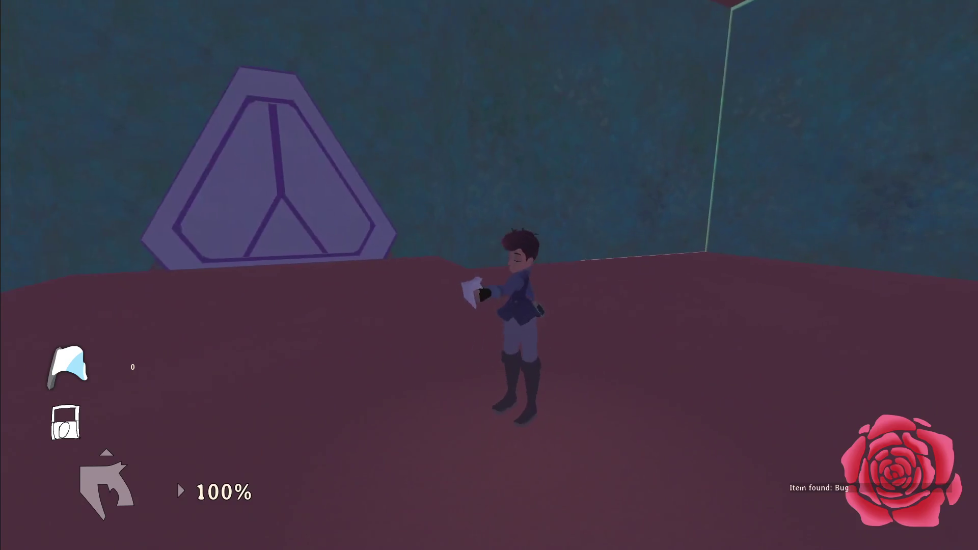
{"action": "key", "text": "Escape"}
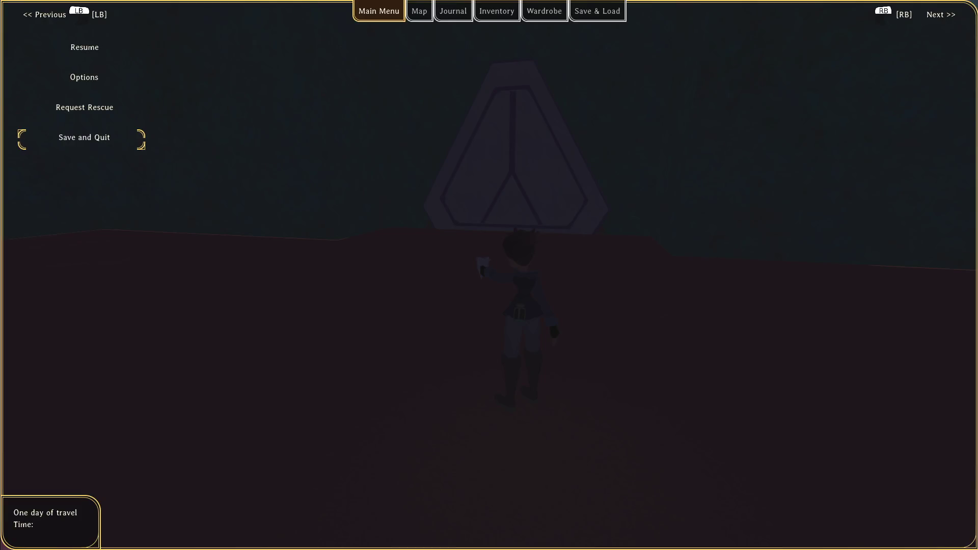
{"action": "key", "text": "Return"}
{"action": "mouse_move", "coordinate": [530, 257]}
{"action": "left_mouse_down"}
{"action": "mouse_move", "coordinate": [524, 212]}
{"action": "mouse_move", "coordinate": [301, 262]}
{"action": "mouse_move", "coordinate": [288, 207]}
{"action": "mouse_move", "coordinate": [316, 218]}
{"action": "mouse_move", "coordinate": [227, 197]}
{"action": "mouse_move", "coordinate": [367, 225]}
{"action": "left_mouse_up"}
- Filter the FileSystem panel to 'standing' to find standing_button.tscn
{"action": "scroll", "coordinate": [368, 226], "scroll_direction": "up", "scroll_amount": 2}
{"action": "double_click", "coordinate": [111, 323]}
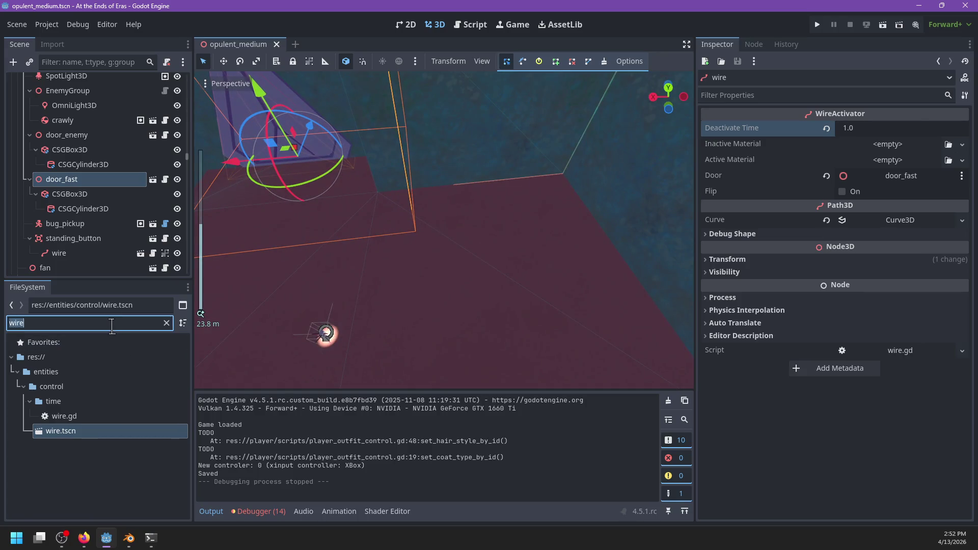
{"action": "key", "text": "BackSpace"}
{"action": "type", "text": "nding"}
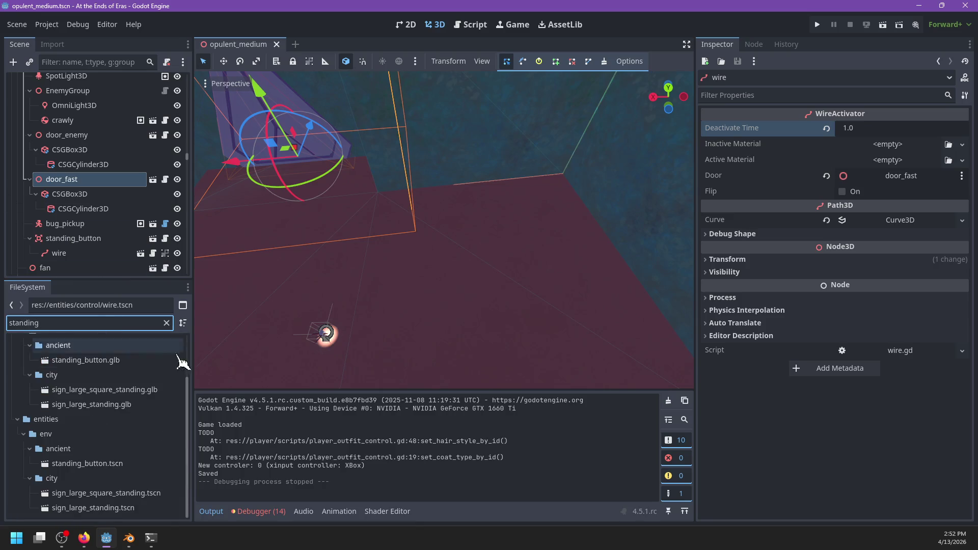
- Drop a standing_button instance into the level, reset its Y rotation and turn it 180°
{"action": "mouse_move", "coordinate": [122, 465]}
{"action": "left_mouse_down"}
{"action": "mouse_move", "coordinate": [415, 299]}
{"action": "mouse_move", "coordinate": [381, 246]}
{"action": "left_mouse_up"}
{"action": "left_click", "coordinate": [726, 345]}
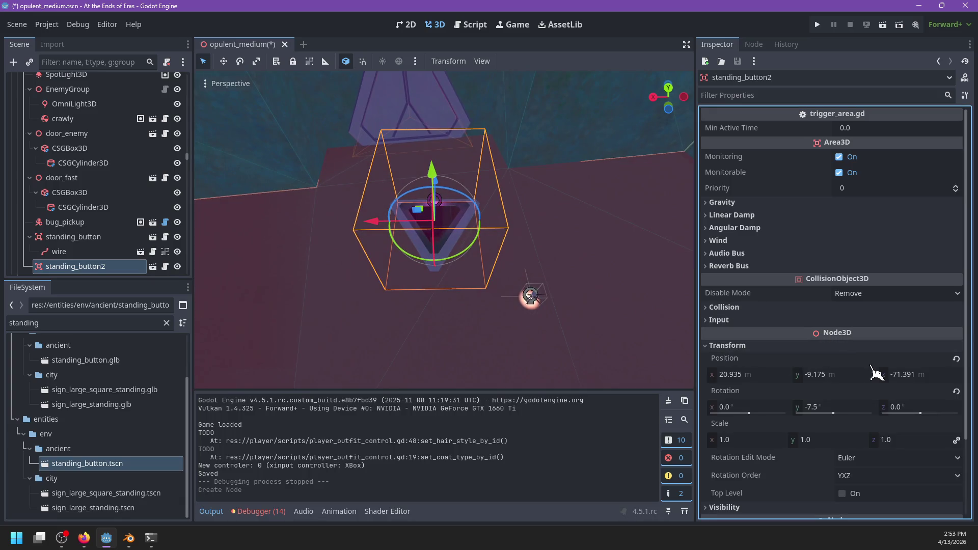
{"action": "left_click", "coordinate": [956, 391]}
{"action": "left_click_drag", "start_coordinate": [473, 248], "coordinate": [361, 175]}
{"action": "key", "text": "alt+Tab"}
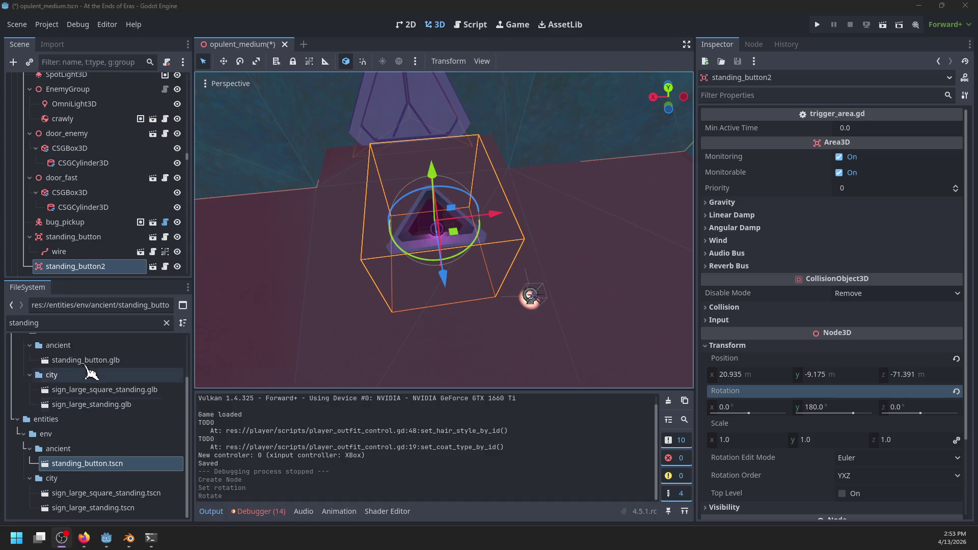
- Add wire.tscn under standing_button2 and link its Door field to door_fast
{"action": "double_click", "coordinate": [98, 321]}
{"action": "type", "text": "wire"}
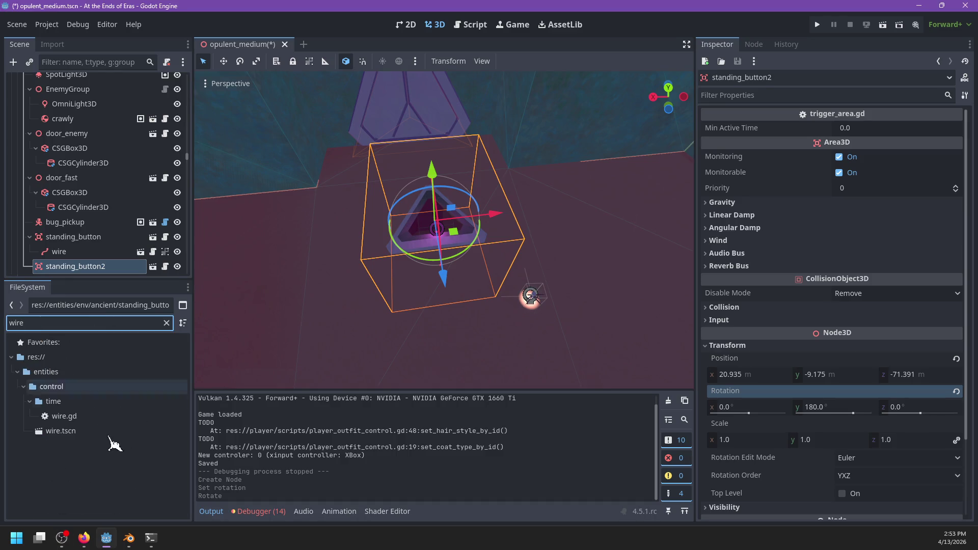
{"action": "left_click_drag", "start_coordinate": [95, 436], "coordinate": [94, 257]}
{"action": "mouse_move", "coordinate": [61, 164]}
{"action": "left_mouse_down"}
{"action": "mouse_move", "coordinate": [867, 163]}
{"action": "mouse_move", "coordinate": [874, 178]}
{"action": "left_mouse_up"}
- Rename the button node to button_exit and lower it down to the floor
{"action": "double_click", "coordinate": [93, 252]}
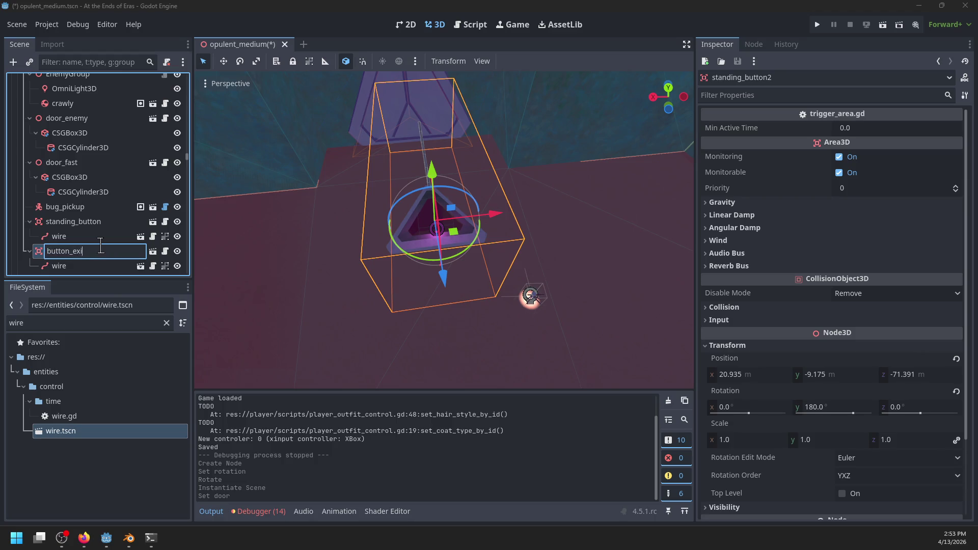
{"action": "type", "text": "t"}
{"action": "key", "text": "Return"}
{"action": "left_click_drag", "start_coordinate": [433, 194], "coordinate": [437, 214]}
{"action": "scroll", "coordinate": [559, 246], "scroll_direction": "down", "scroll_amount": 3}
{"action": "key", "text": "f"}
{"action": "mouse_move", "coordinate": [564, 291]}
{"action": "left_mouse_down"}
{"action": "mouse_move", "coordinate": [406, 183]}
{"action": "mouse_move", "coordinate": [515, 192]}
{"action": "mouse_move", "coordinate": [188, 249]}
{"action": "left_mouse_up"}
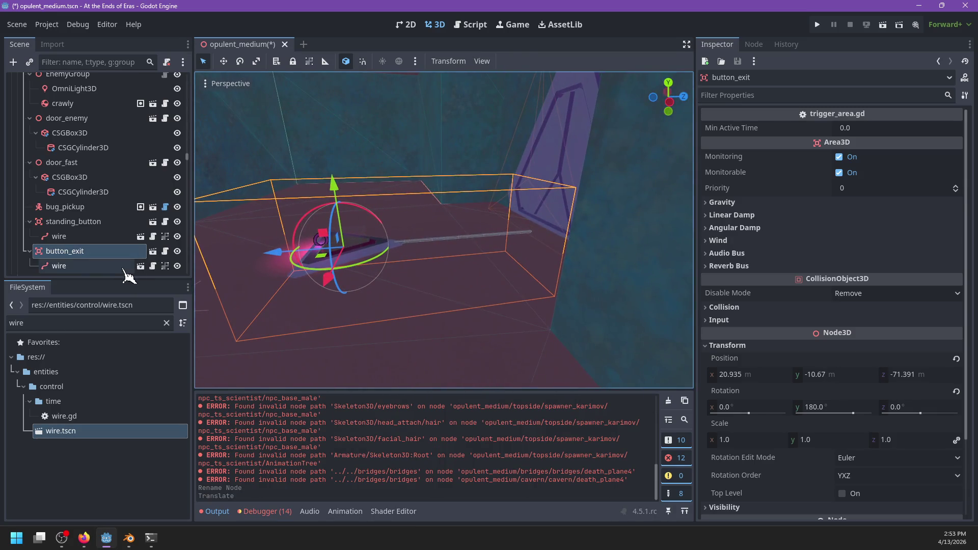
- Move the wire's curve end point to reshape it and save the scene
{"action": "left_click", "coordinate": [124, 267]}
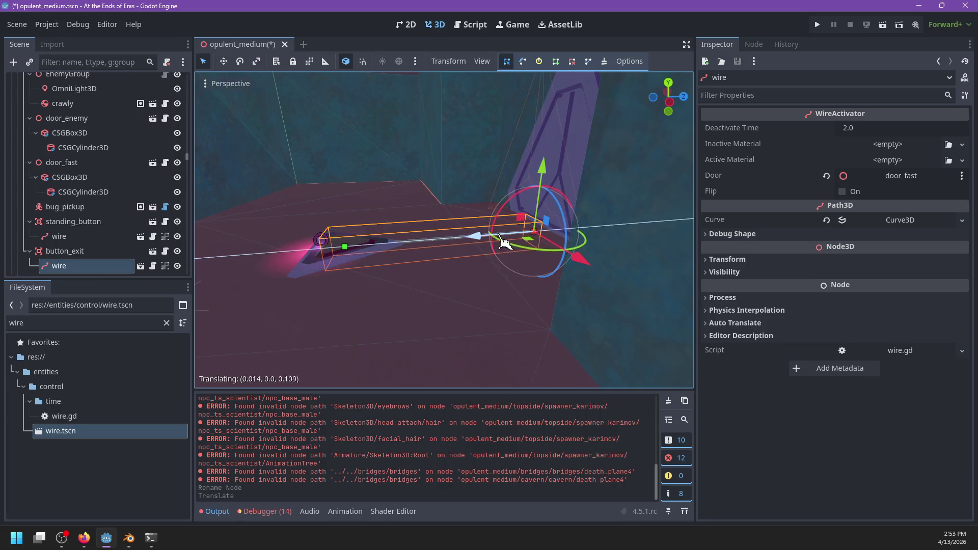
{"action": "left_click_drag", "start_coordinate": [517, 244], "coordinate": [520, 244]}
{"action": "key", "text": "f"}
{"action": "key", "text": "ctrl+s"}
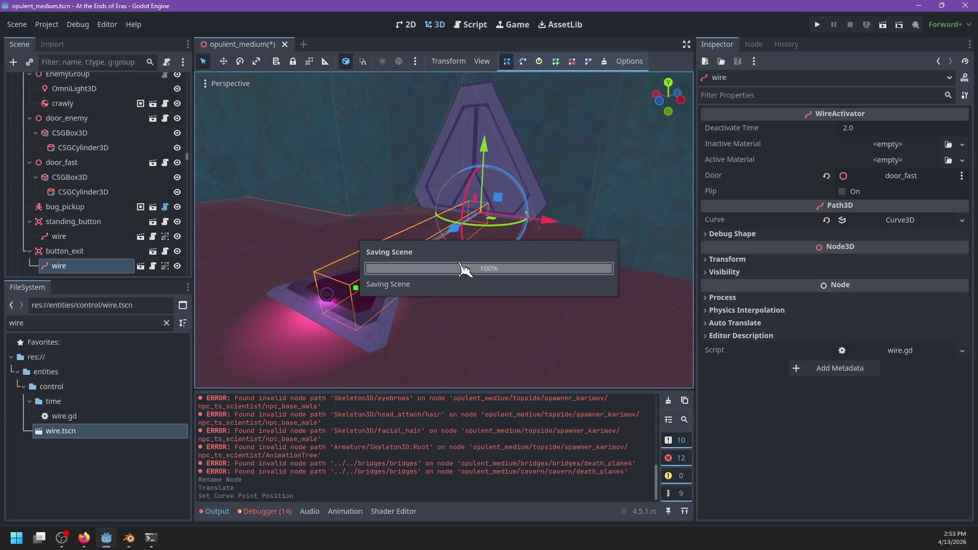
{"action": "scroll", "coordinate": [464, 268], "scroll_direction": "up", "scroll_amount": 2}
{"action": "mouse_move", "coordinate": [463, 268]}
{"action": "left_mouse_down"}
{"action": "mouse_move", "coordinate": [518, 273]}
{"action": "mouse_move", "coordinate": [565, 258]}
{"action": "left_mouse_up"}
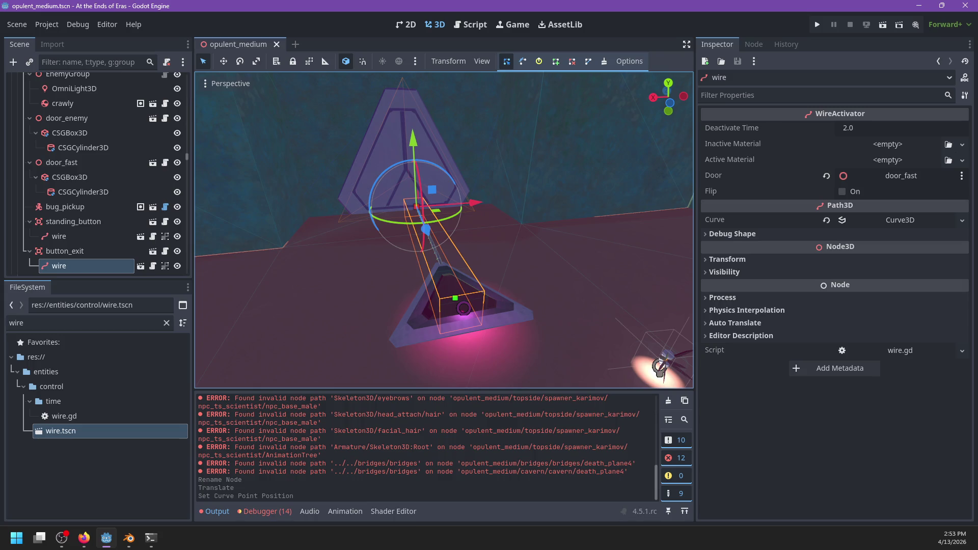
- Run the game, start from the main menu, jump once, pause, then stop with F8
{"action": "key", "text": "F5"}
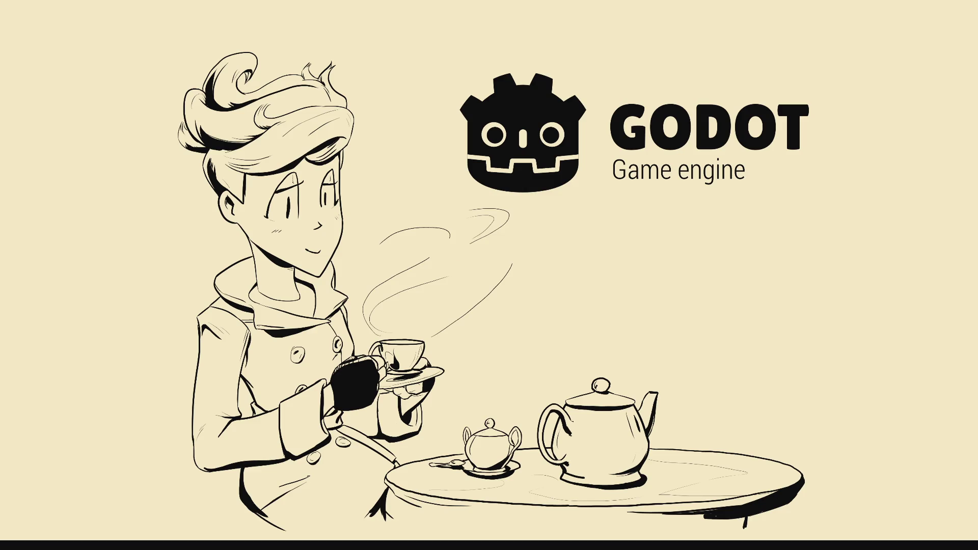
{"action": "key", "text": "Return"}
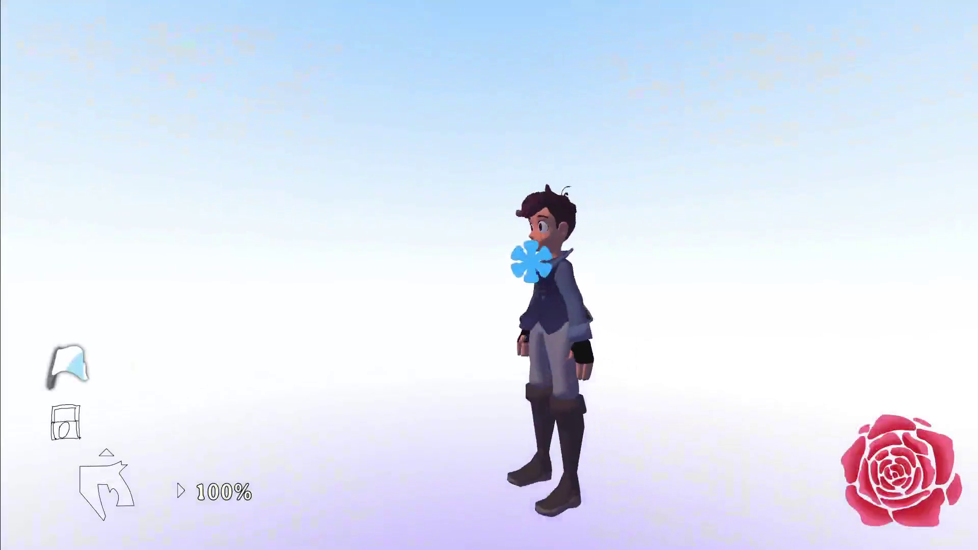
{"action": "key", "text": "space"}
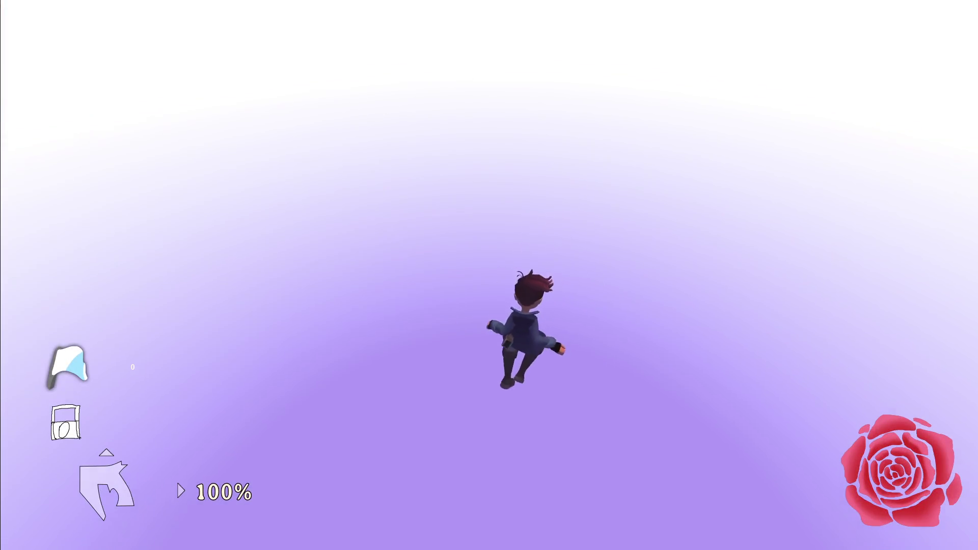
{"action": "key", "text": "Escape"}
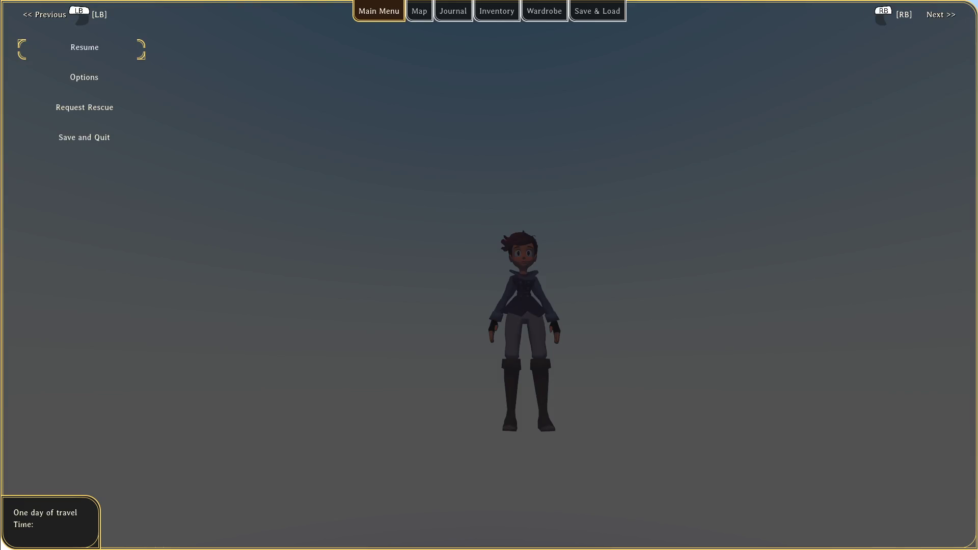
{"action": "key", "text": "F8"}
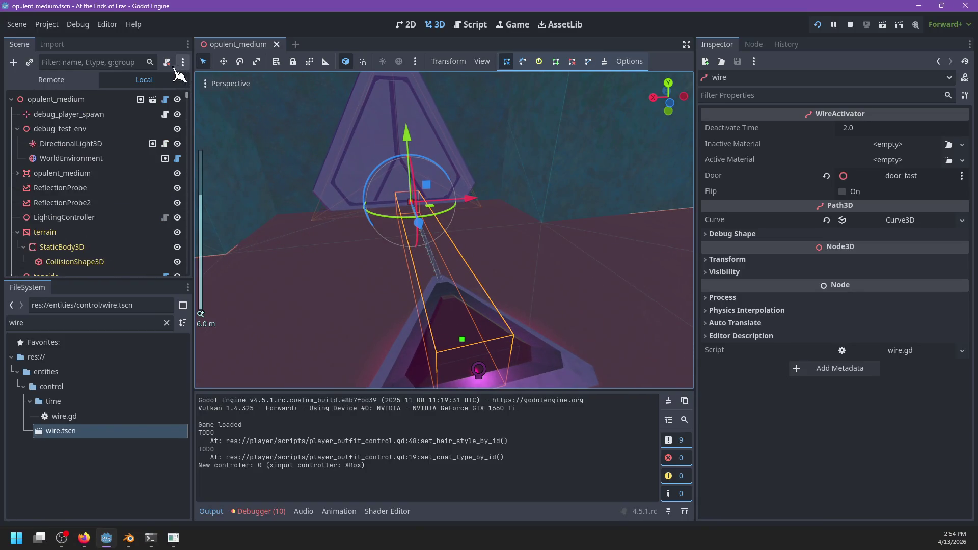
- On the opulent_medium chunk, run Compute Room Colliders and Compute Adjacent Rooms from Controls
{"action": "left_click", "coordinate": [95, 100]}
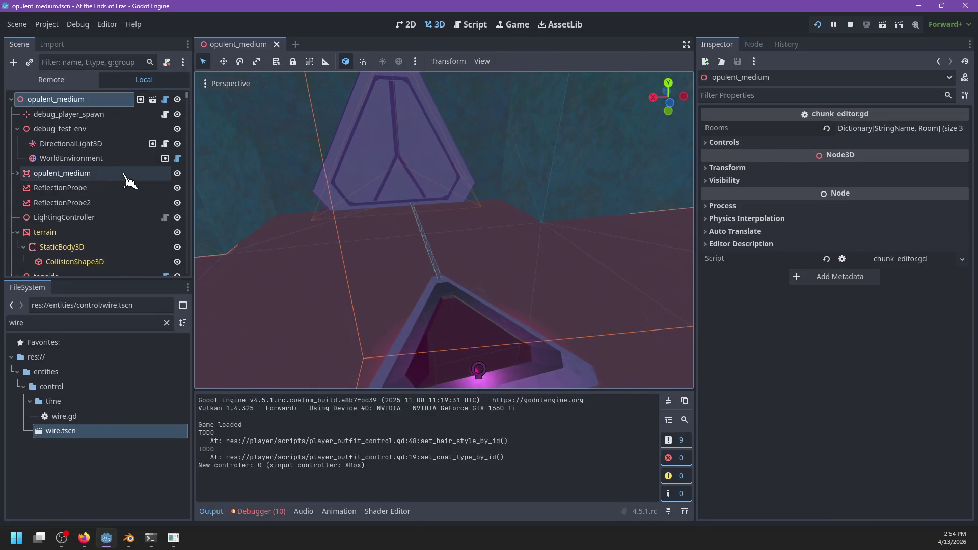
{"action": "left_click", "coordinate": [810, 142]}
{"action": "left_click", "coordinate": [833, 179]}
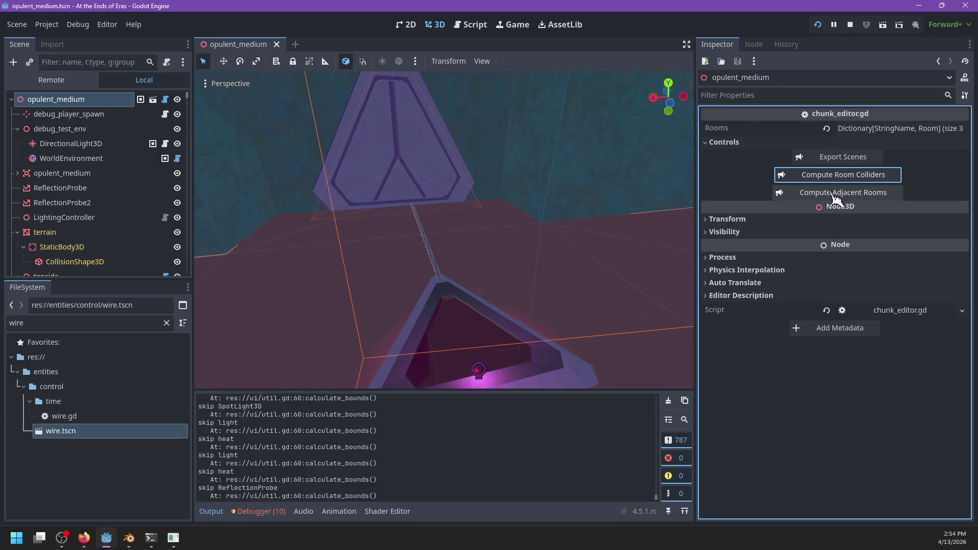
{"action": "left_click", "coordinate": [802, 199]}
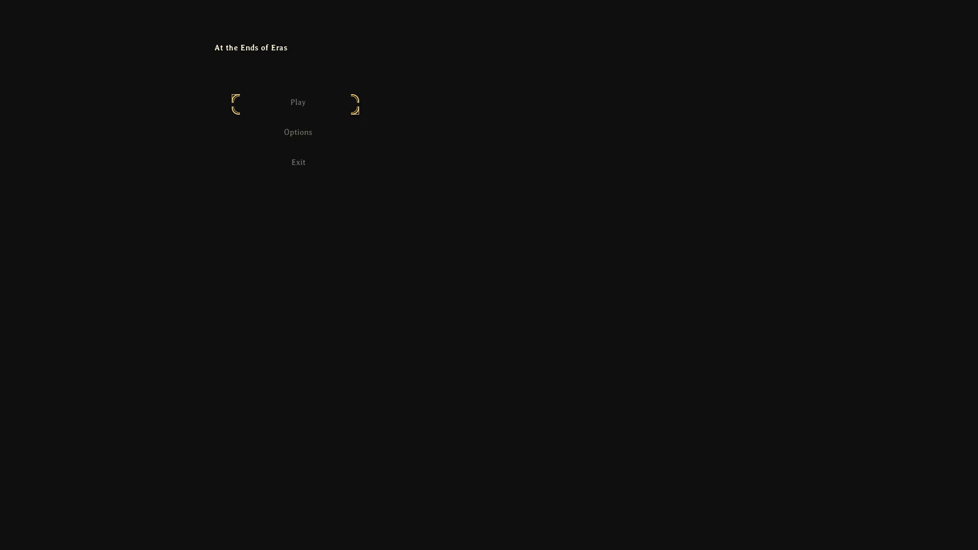
- Playtest running through the triangular gate, pause, and return to the editor on the fast door's box
{"action": "key", "text": "Return"}
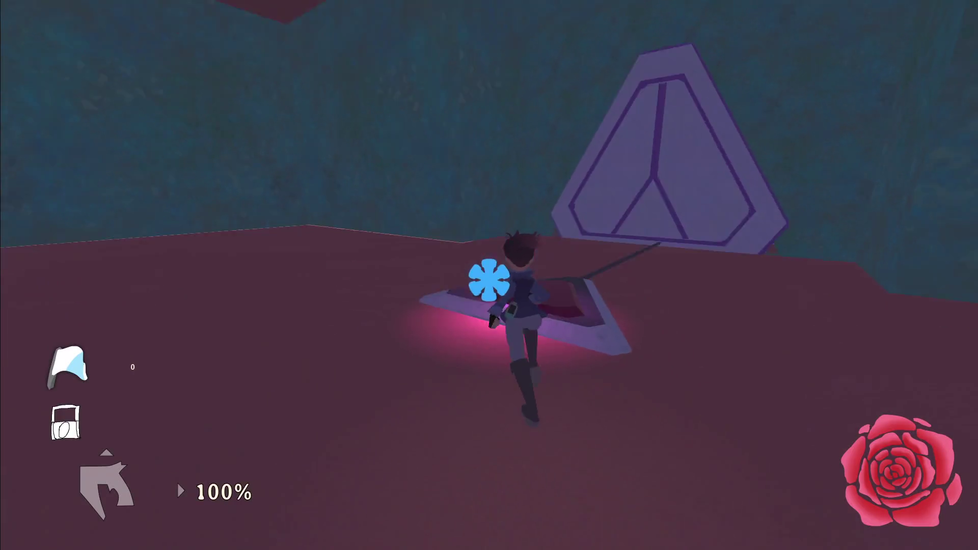
{"action": "key", "text": "w"}
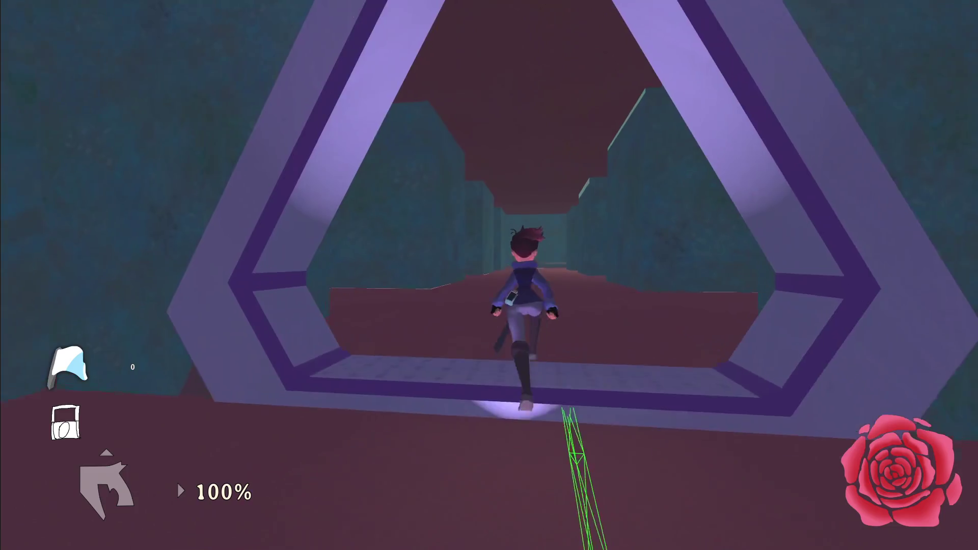
{"action": "key", "text": "Escape"}
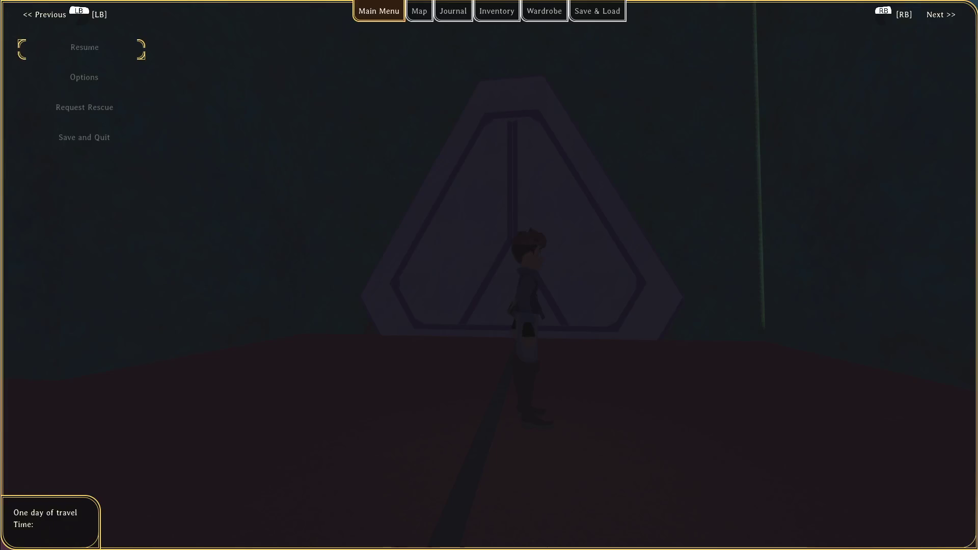
{"action": "key", "text": "alt+Tab"}
{"action": "left_click", "coordinate": [464, 140]}
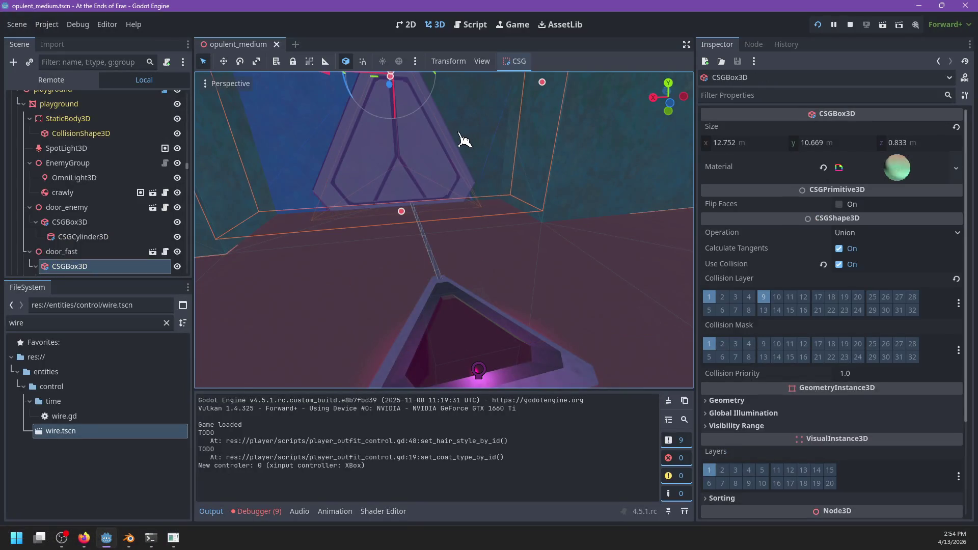
- Frame the door_fast box, try lifting it, undo the move and reselect door_fast
{"action": "key", "text": "f"}
{"action": "left_click_drag", "start_coordinate": [411, 83], "coordinate": [465, 196]}
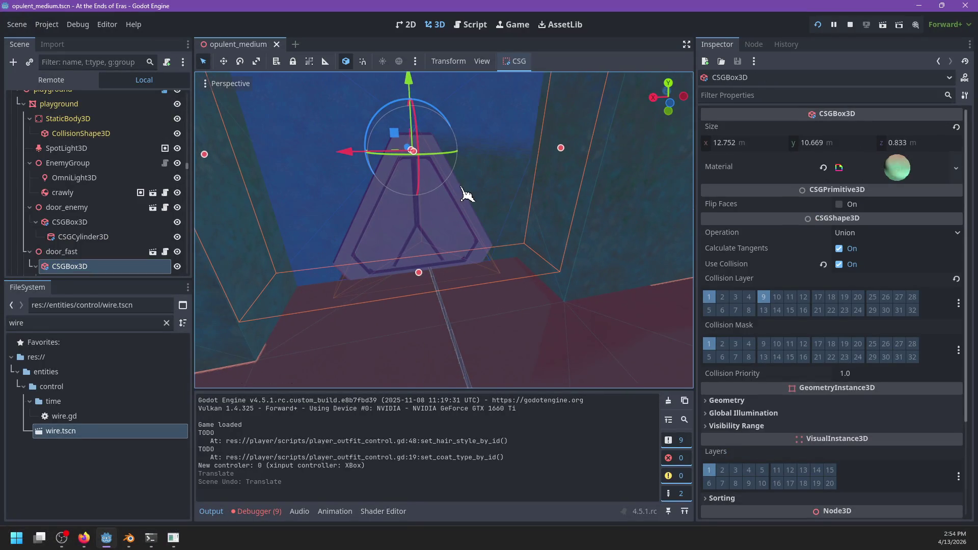
{"action": "key", "text": "ctrl+z"}
{"action": "left_click", "coordinate": [460, 189]}
{"action": "left_click", "coordinate": [393, 164]}
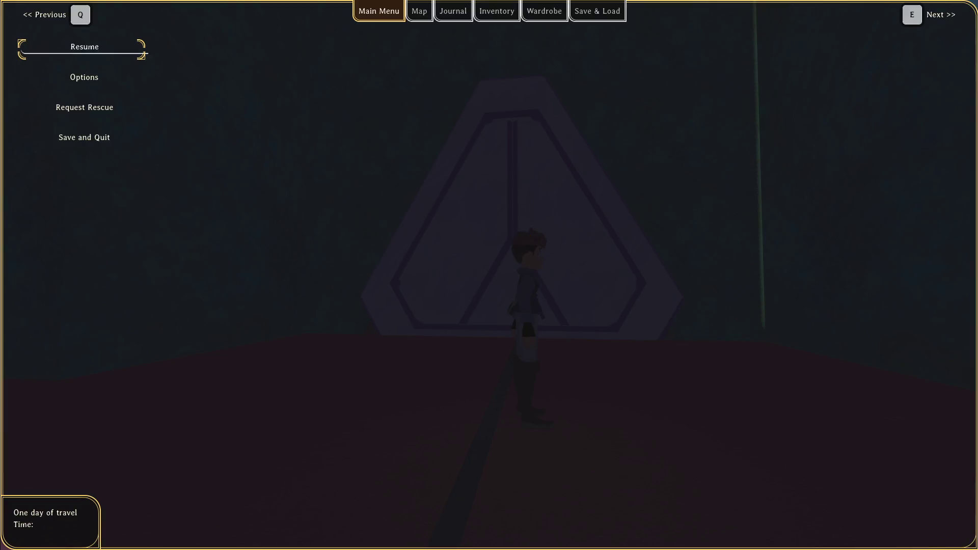
- Run through the teal corridor with slowed time and roll through the triangular gate
{"action": "key", "text": "w"}
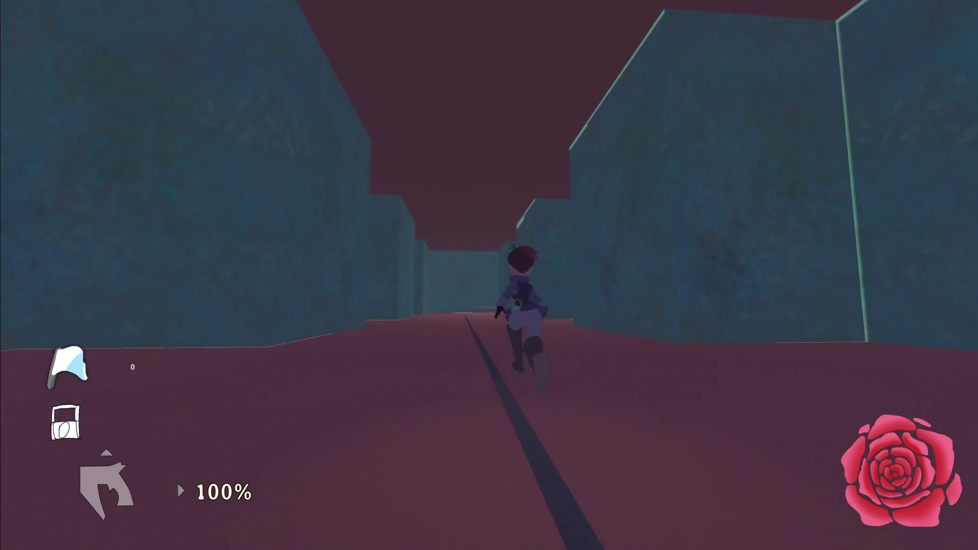
{"action": "key", "text": "space"}
{"action": "key", "text": "w"}
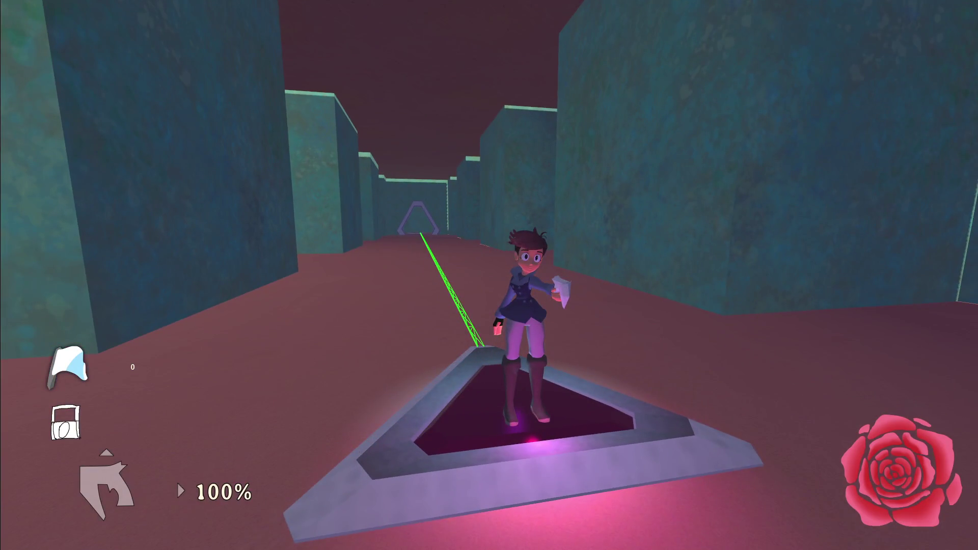
{"action": "right_click", "coordinate": [489, 275]}
{"action": "key", "text": "shift"}
{"action": "key", "text": "w"}
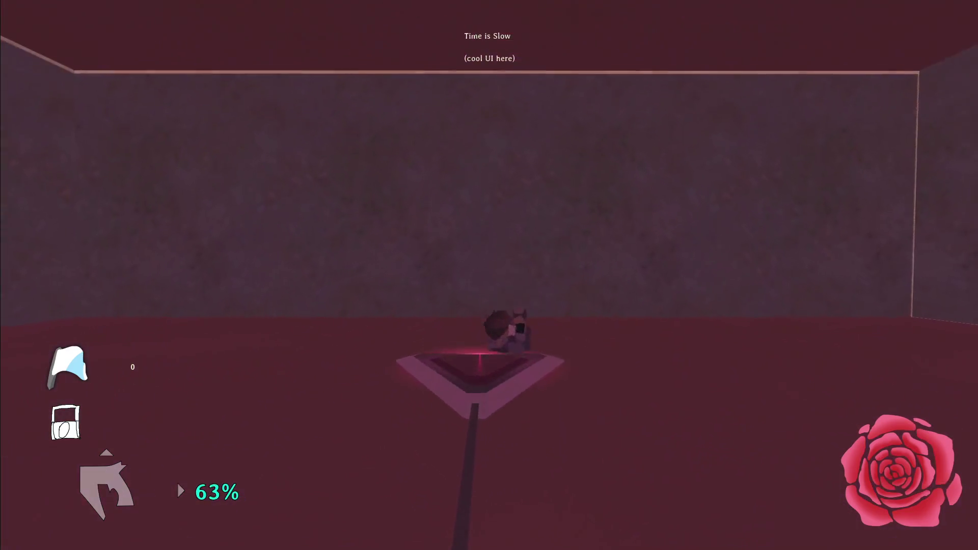
{"action": "key", "text": "shift"}
{"action": "key", "text": "w"}
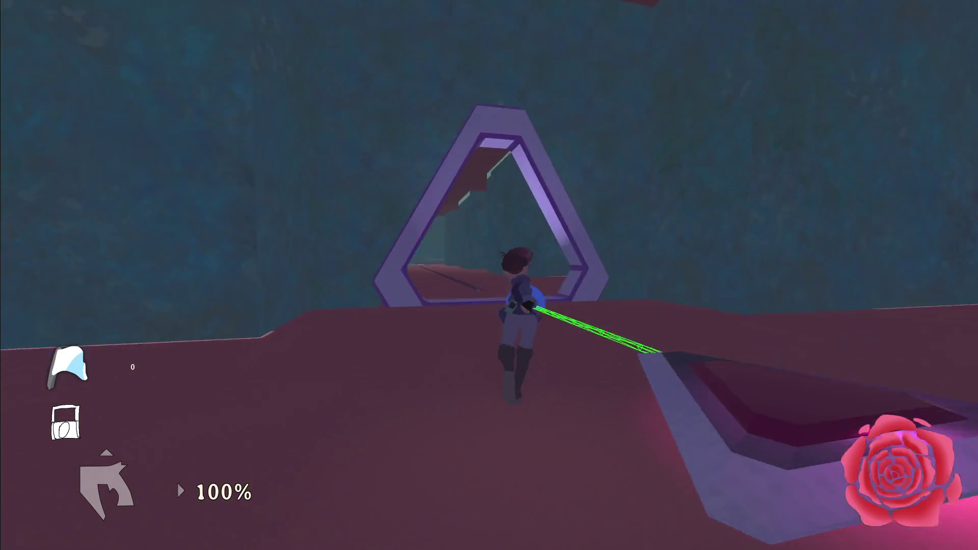
{"action": "key", "text": "space"}
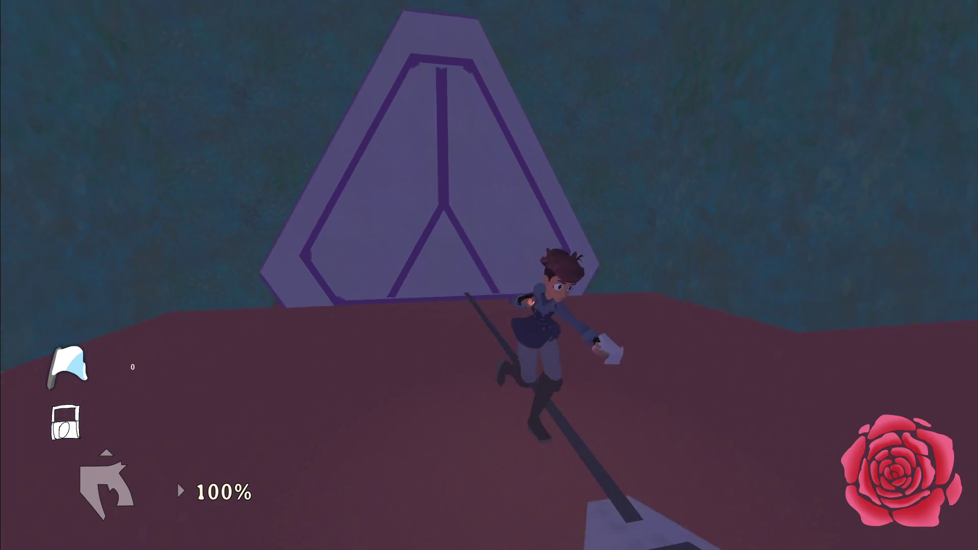
- Run and roll down the corridors beyond the gate into the room with the ledge
{"action": "key", "text": "w"}
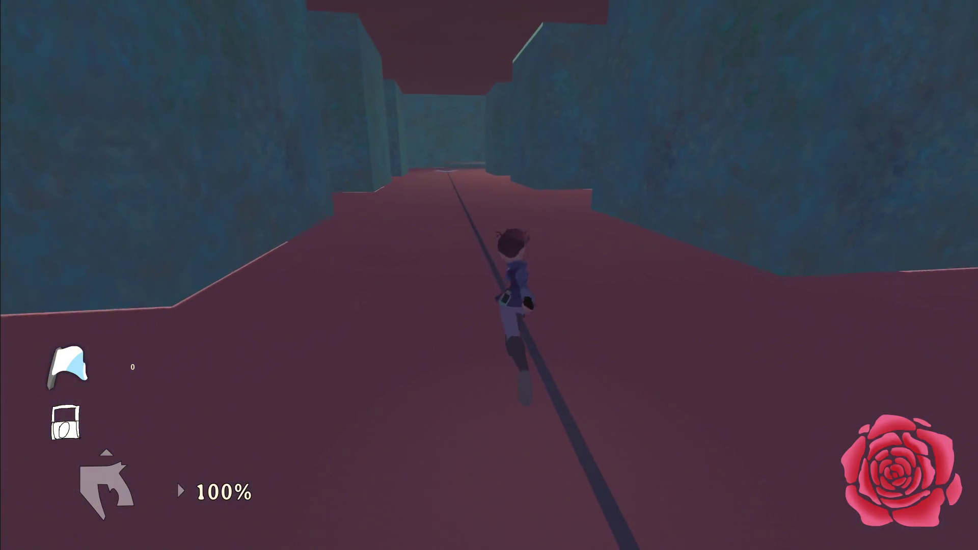
{"action": "key", "text": "w"}
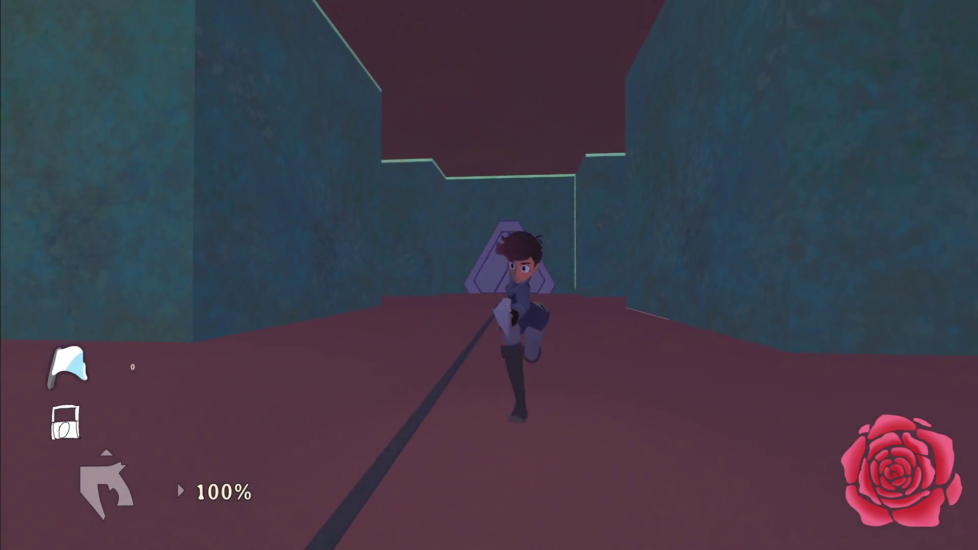
{"action": "key", "text": "w"}
{"action": "key", "text": "space"}
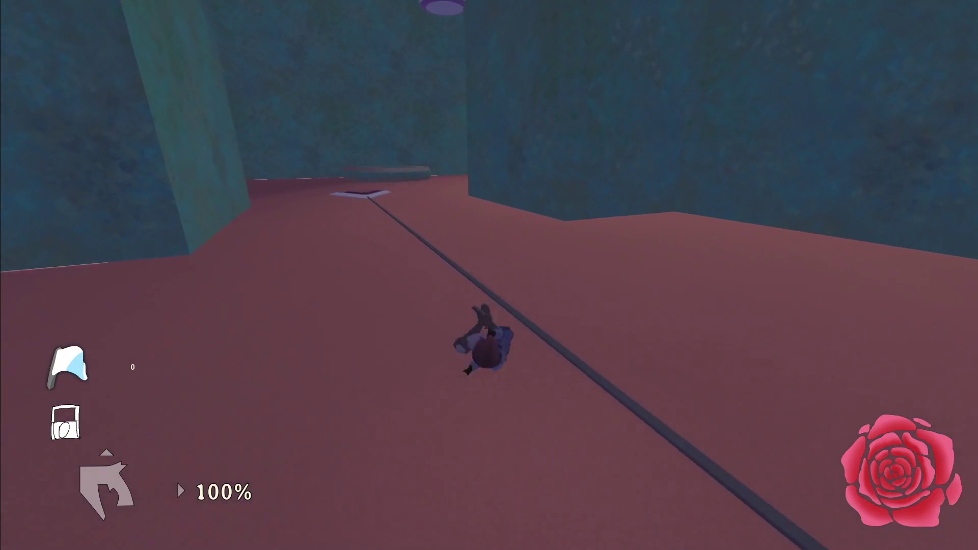
{"action": "key", "text": "w"}
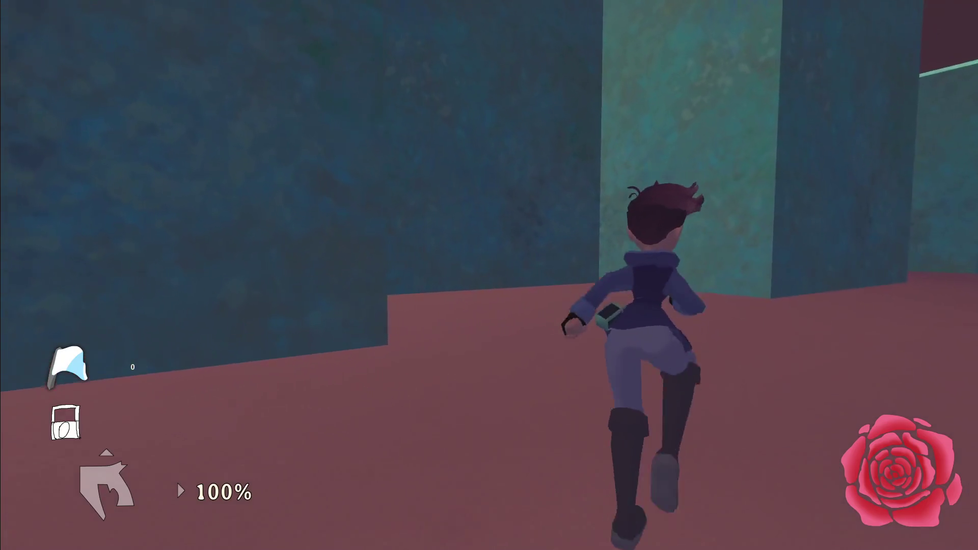
{"action": "key", "text": "w"}
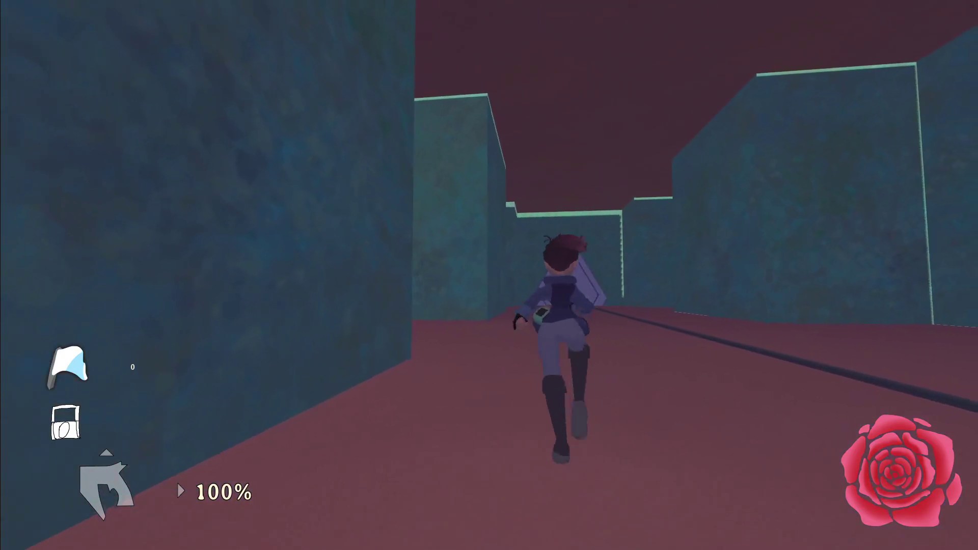
{"action": "key", "text": "w"}
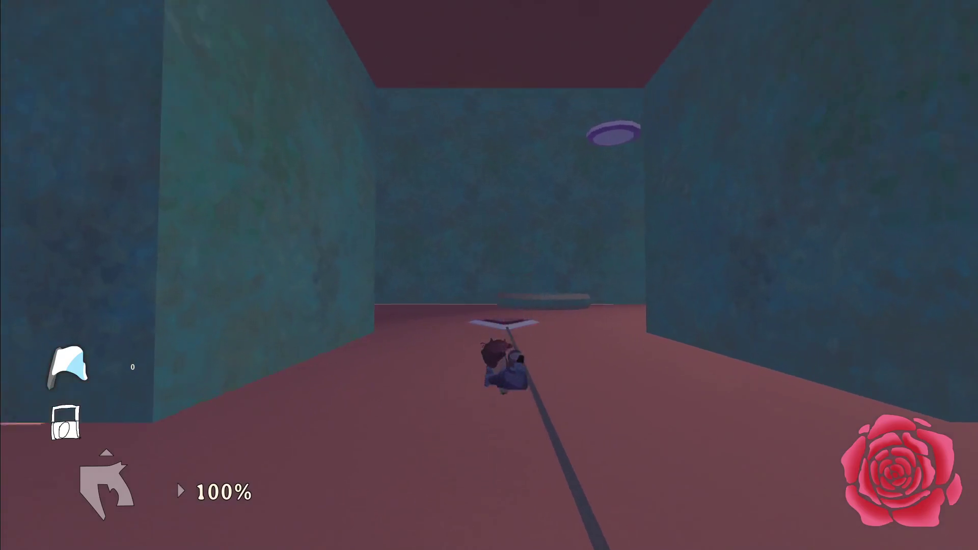
- Climb the ledge and pink platform with slowed time, drop to the red floor, reach the big purple platform
{"action": "key", "text": "space"}
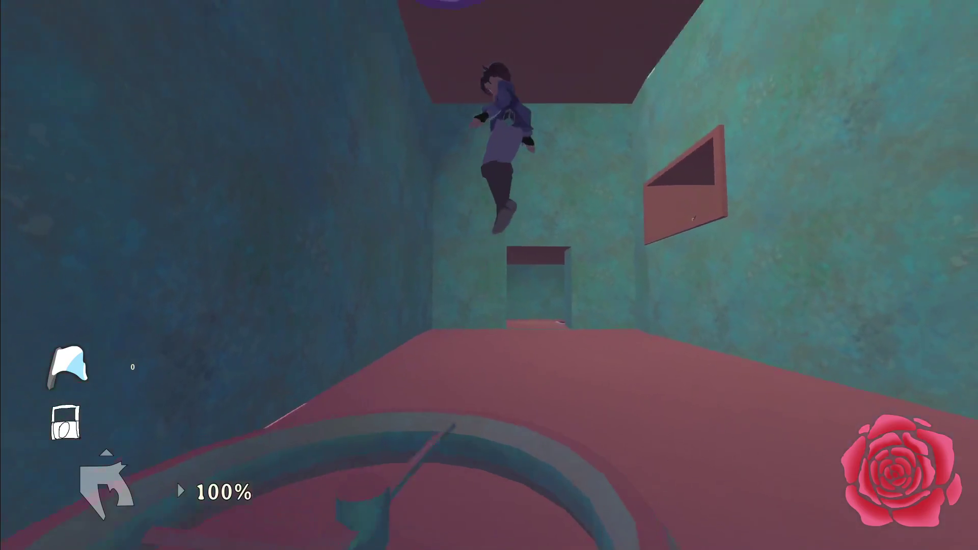
{"action": "key", "text": "shift"}
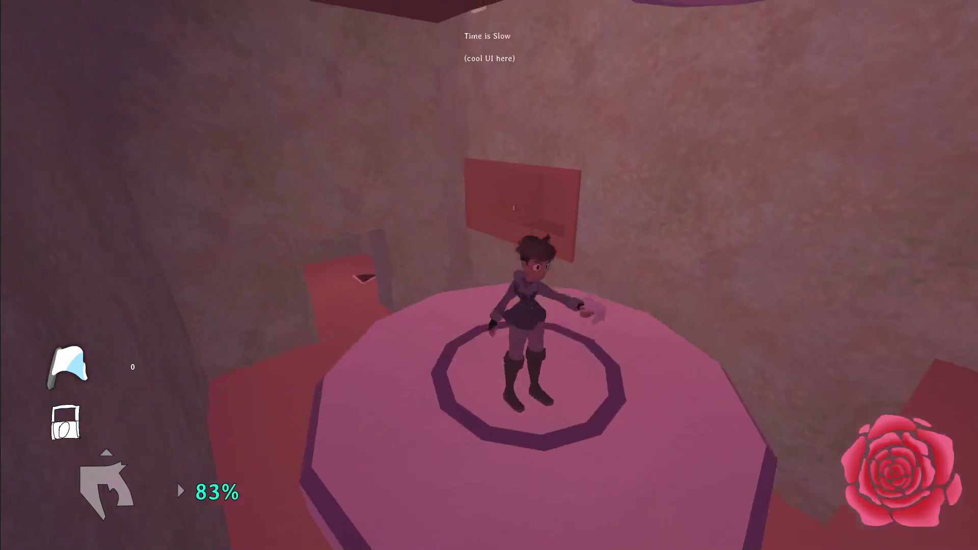
{"action": "key", "text": "space"}
{"action": "key", "text": "space"}
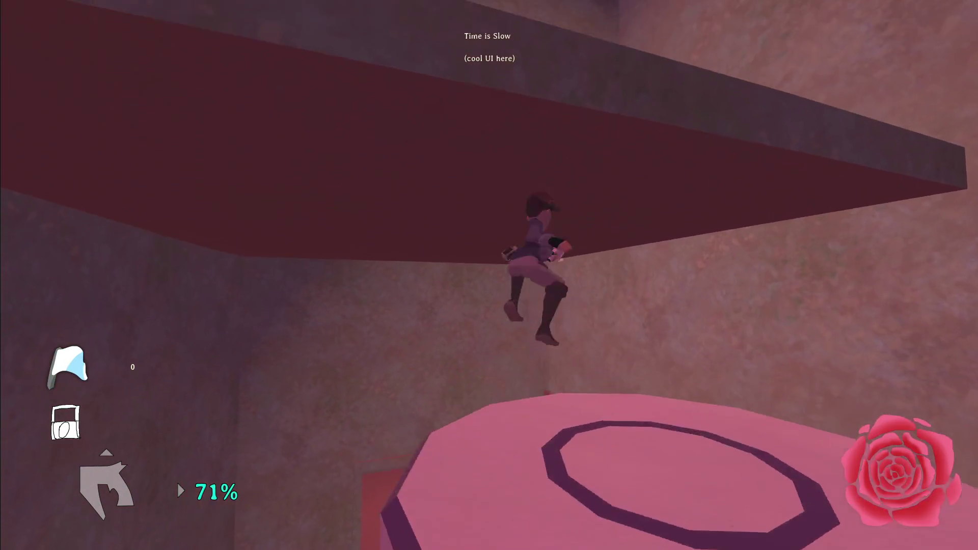
{"action": "key", "text": "shift"}
{"action": "key", "text": "w"}
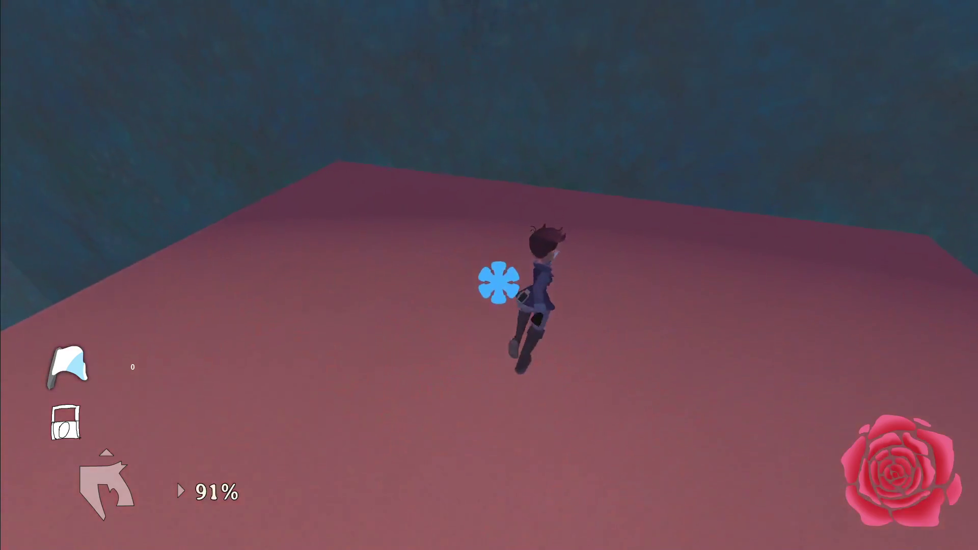
{"action": "key", "text": "w"}
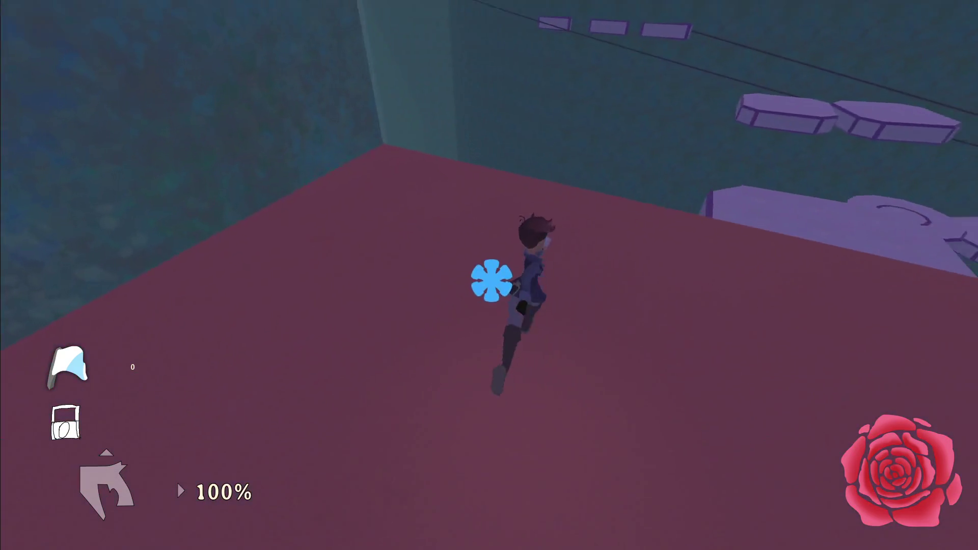
{"action": "key", "text": "w"}
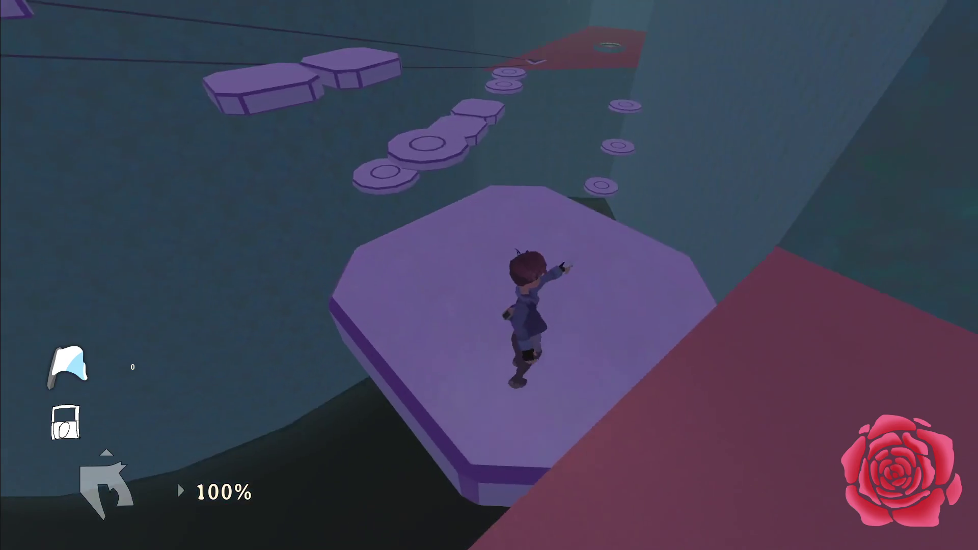
- Leap across the purple and small round platforms in slowed time up onto the red surface
{"action": "key", "text": "shift"}
{"action": "key", "text": "w"}
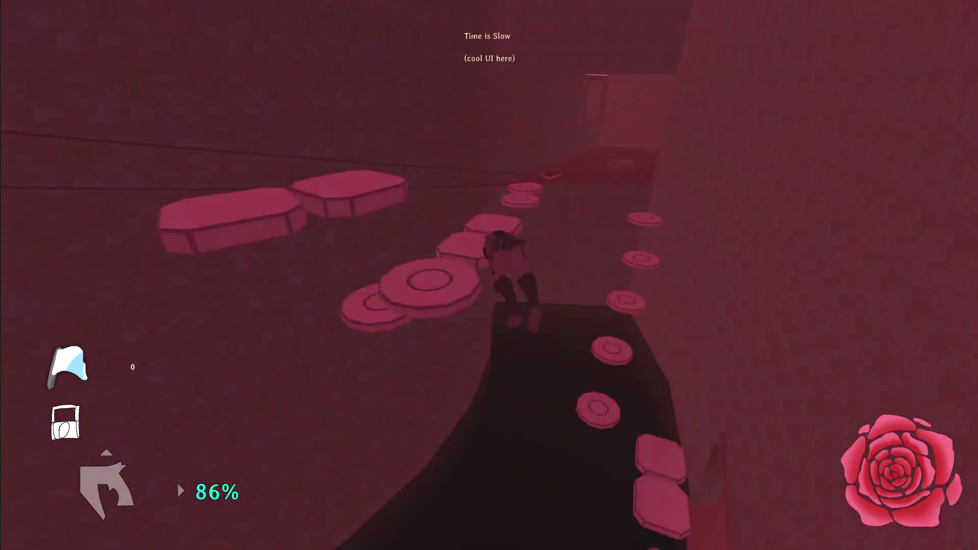
{"action": "key", "text": "space"}
{"action": "key", "text": "w"}
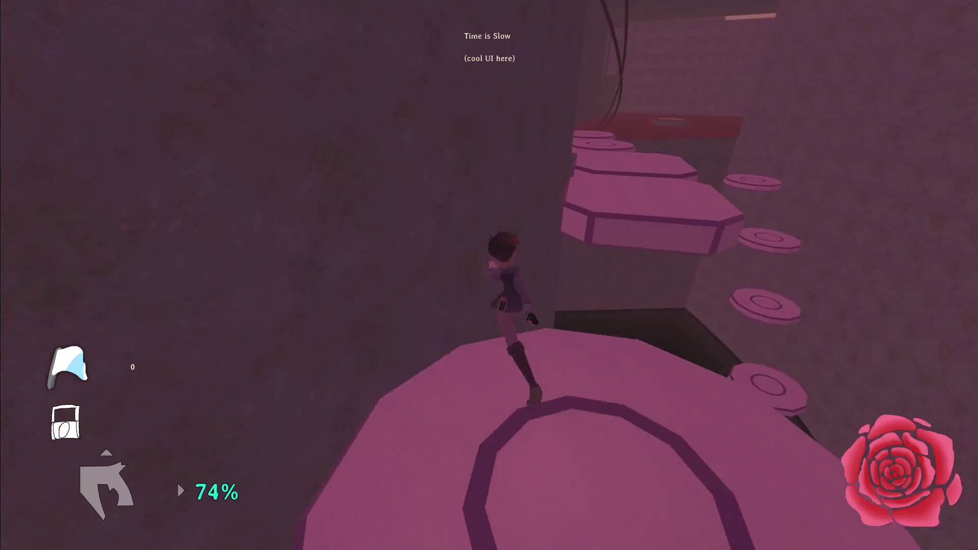
{"action": "key", "text": "w"}
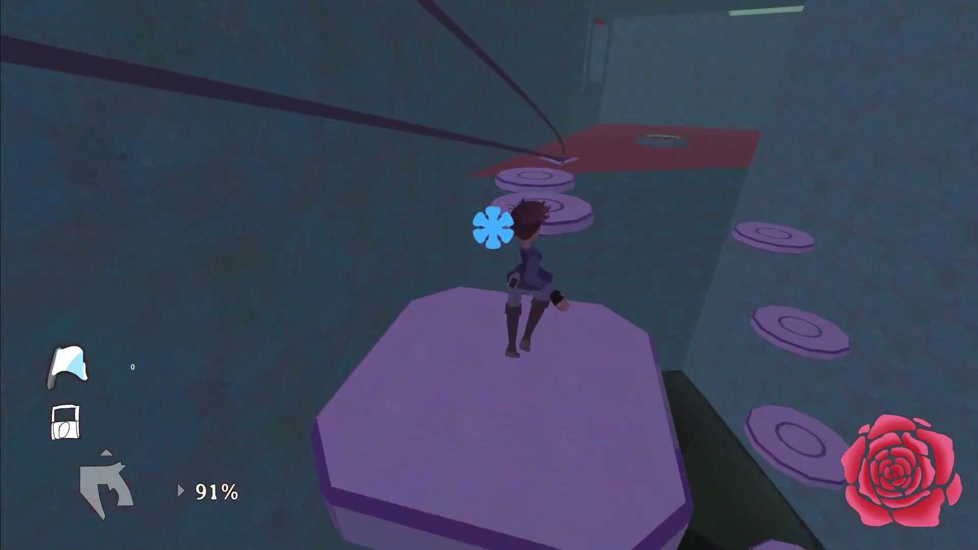
{"action": "key", "text": "space"}
{"action": "key", "text": "w"}
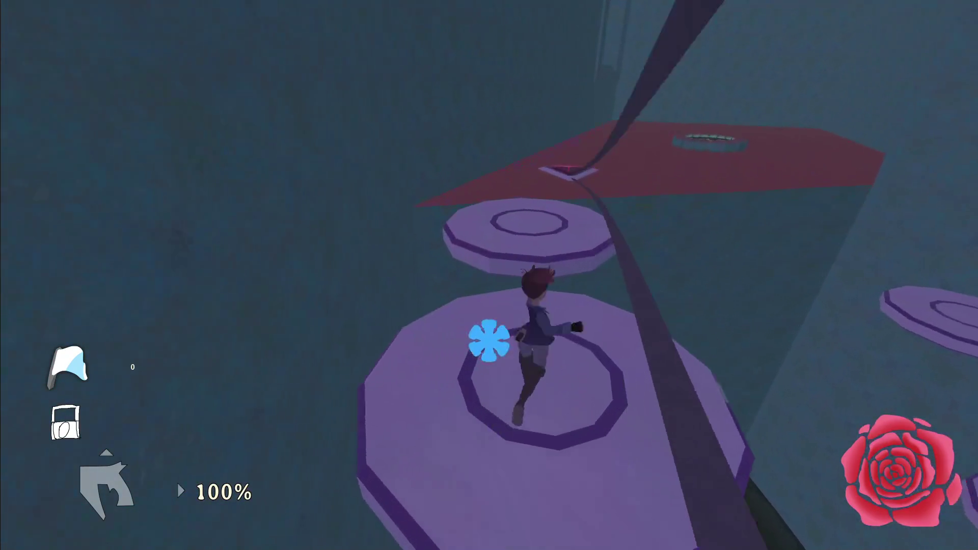
{"action": "key", "text": "space"}
- Run across the red floor and line up with the glowing launch pad
{"action": "key", "text": "w"}
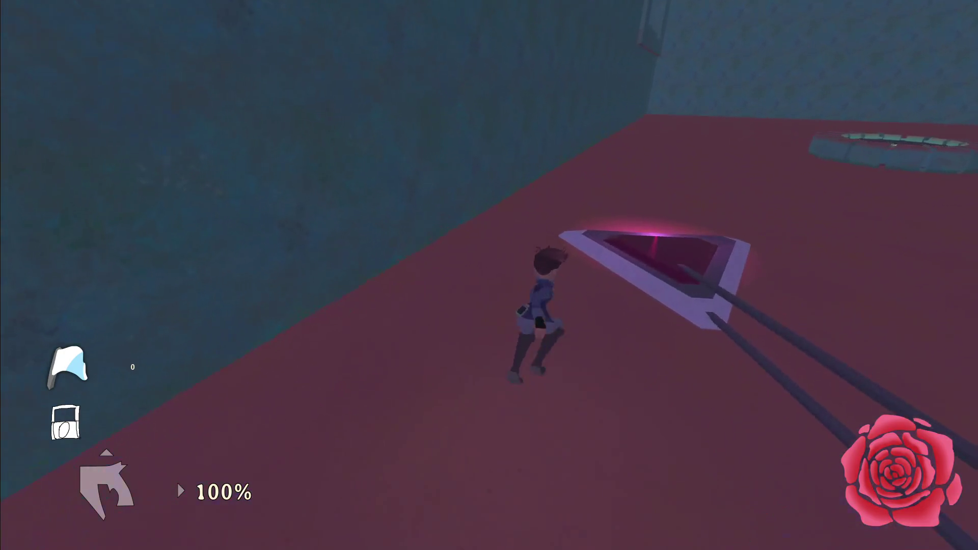
{"action": "key", "text": "s"}
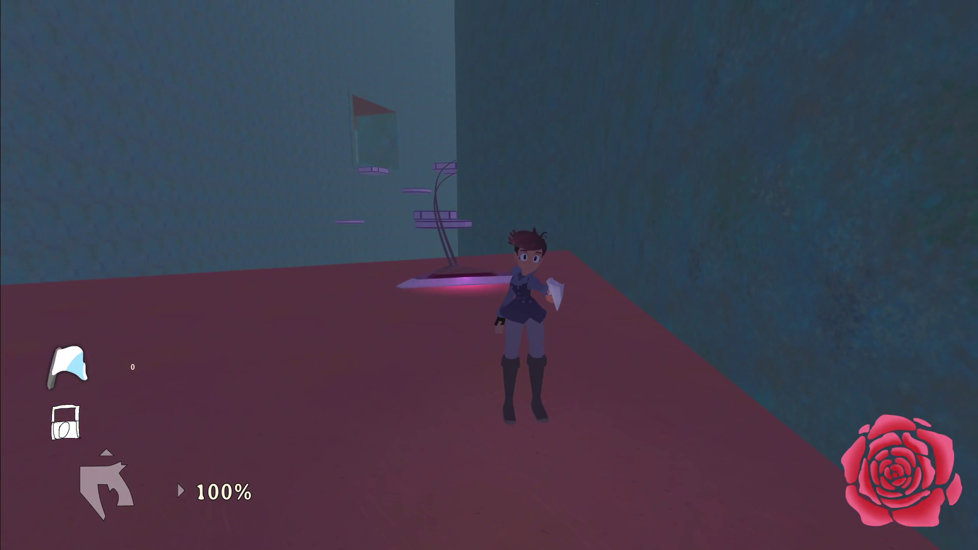
{"action": "key", "text": "w"}
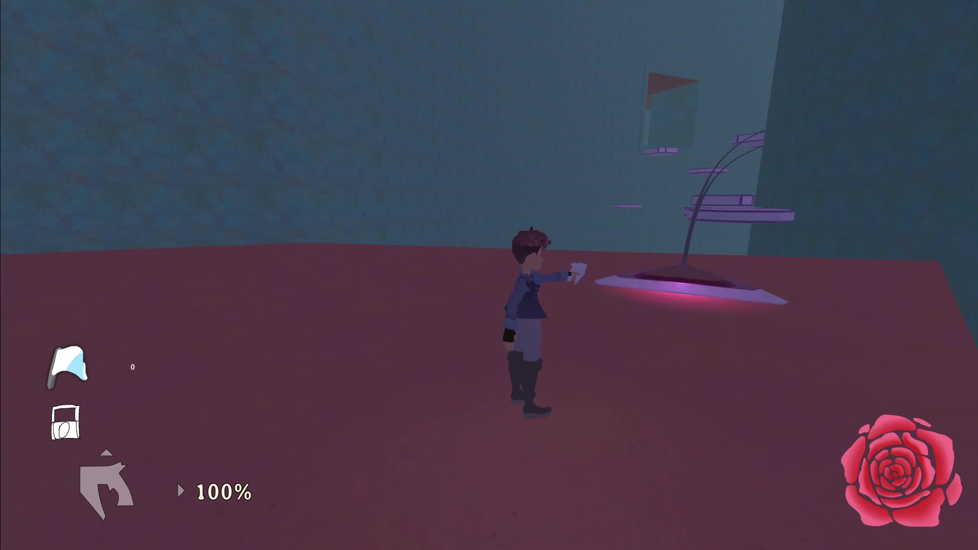
{"action": "key", "text": "w"}
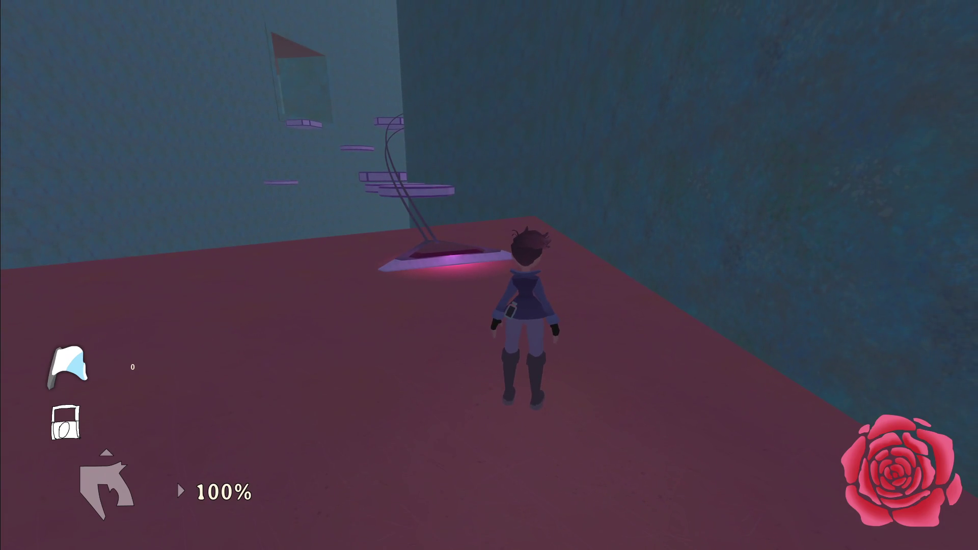
{"action": "key", "text": "s"}
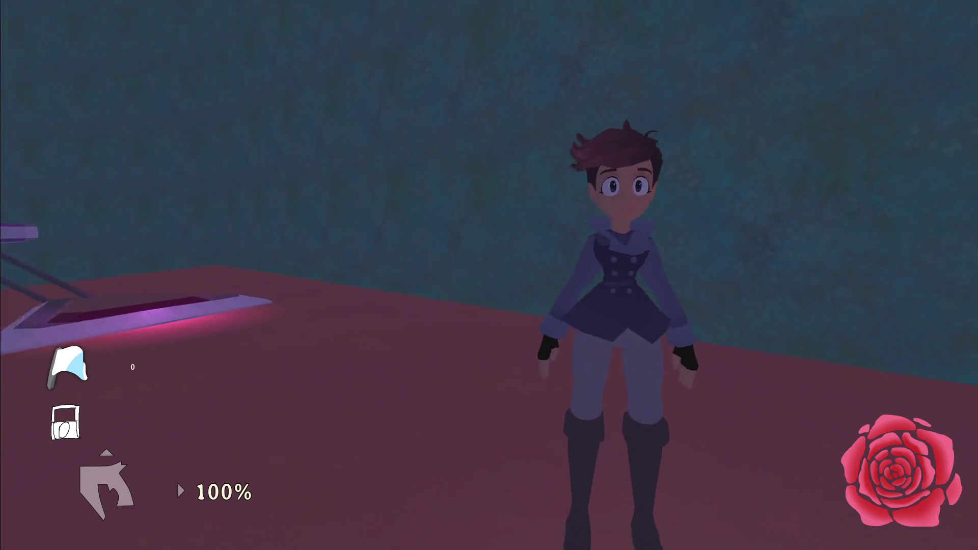
- Ride the launch pad toward the wall in slowed time, land, and stop the game with F8
{"action": "key", "text": "w"}
{"action": "key", "text": "shift"}
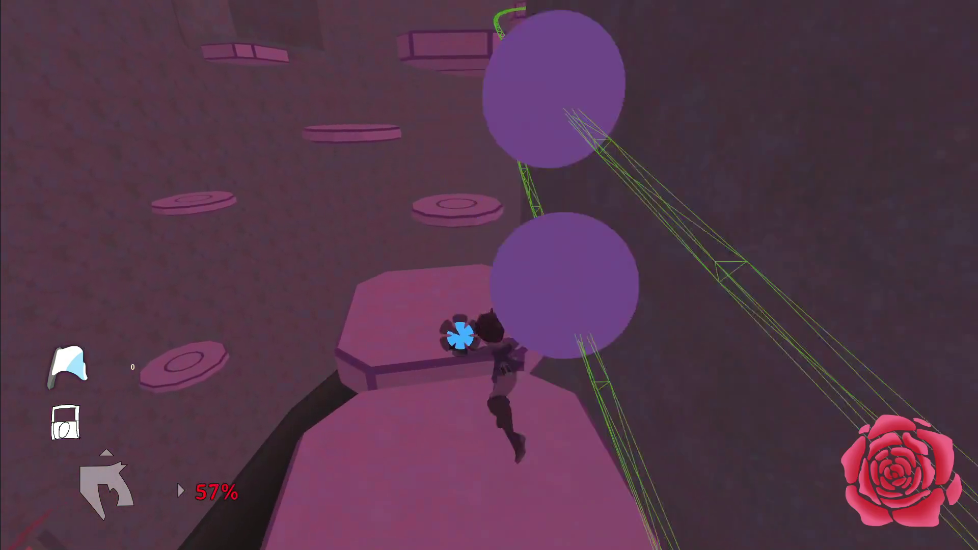
{"action": "key", "text": "shift"}
{"action": "key", "text": "shift"}
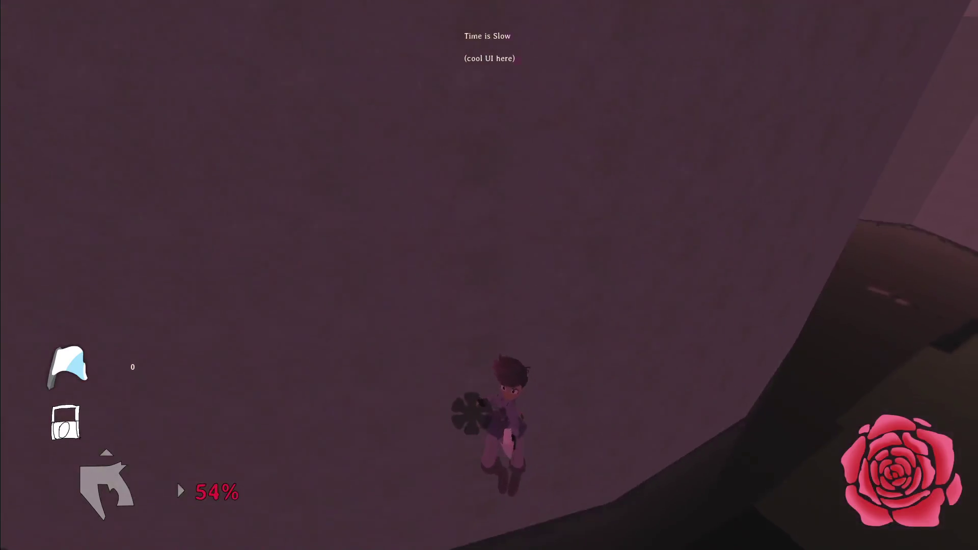
{"action": "key", "text": "shift"}
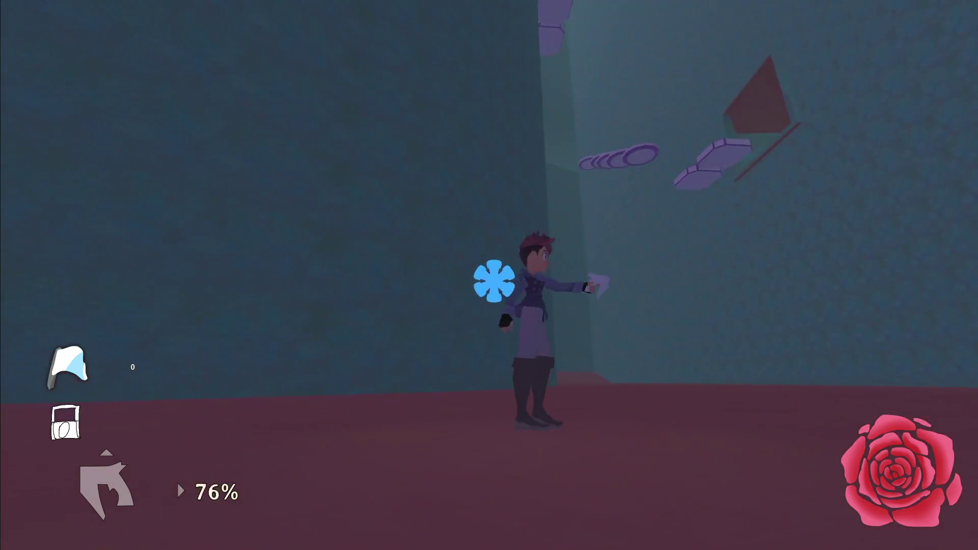
{"action": "key", "text": "F8"}
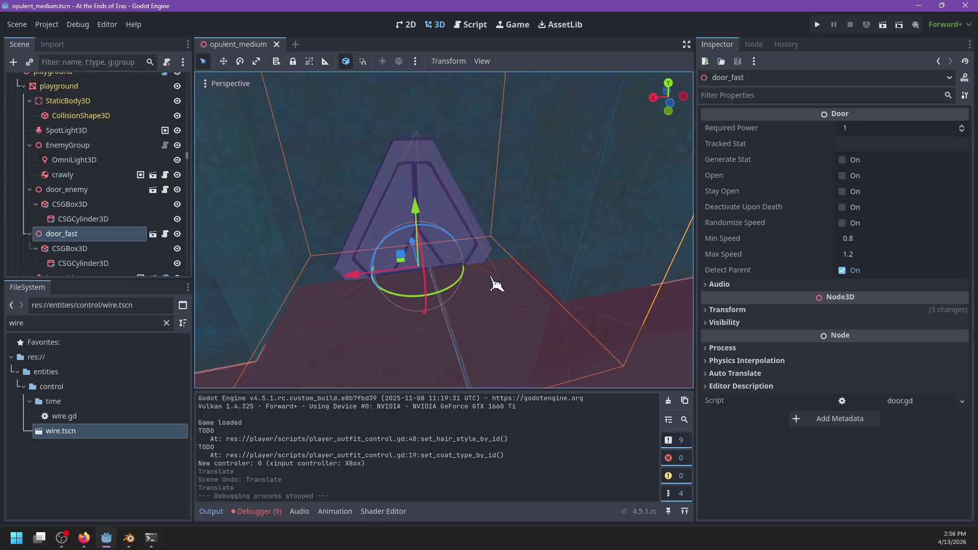
- Deselect door_fast, zoom around the level, and select the escape1_001 mesh
{"action": "scroll", "coordinate": [476, 209], "scroll_direction": "down", "scroll_amount": 10}
{"action": "left_click", "coordinate": [530, 247]}
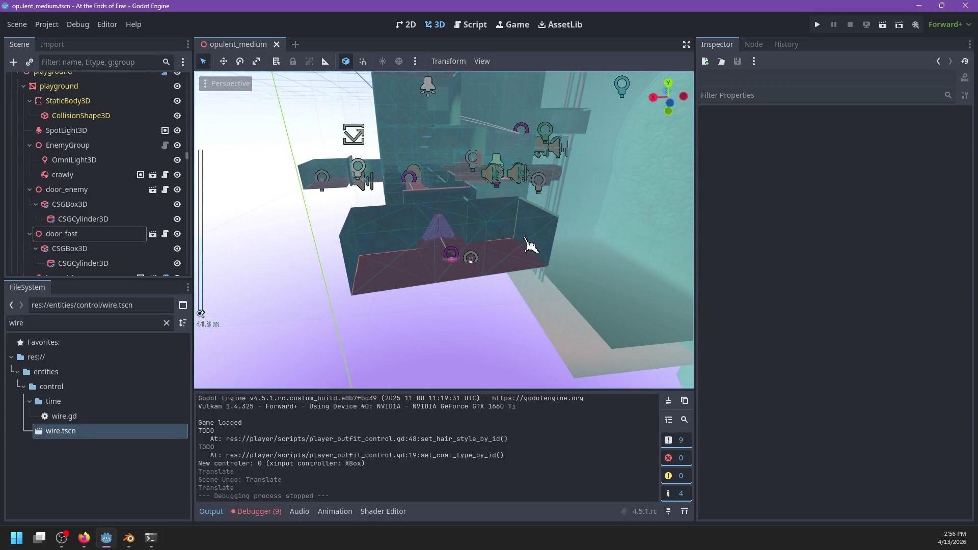
{"action": "scroll", "coordinate": [492, 283], "scroll_direction": "up", "scroll_amount": 10}
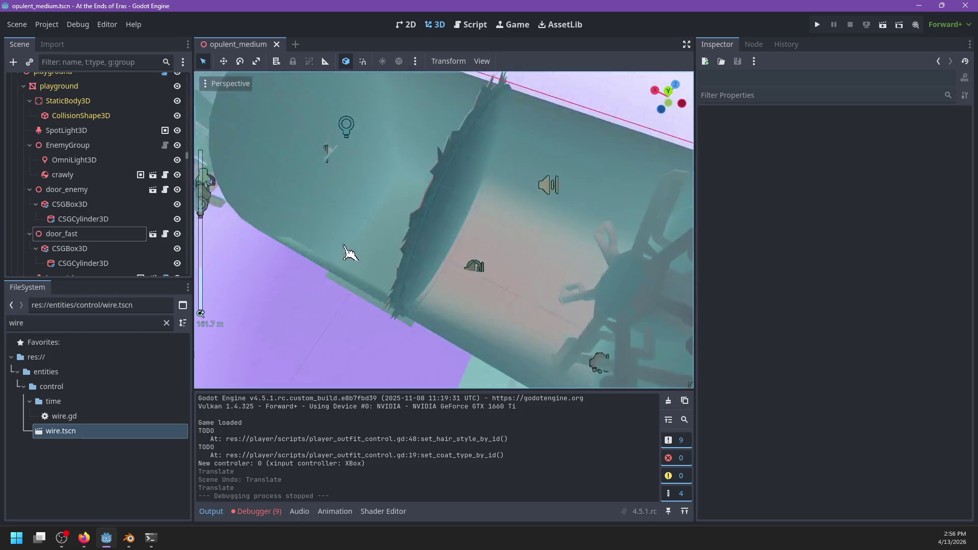
{"action": "scroll", "coordinate": [462, 208], "scroll_direction": "down", "scroll_amount": 10}
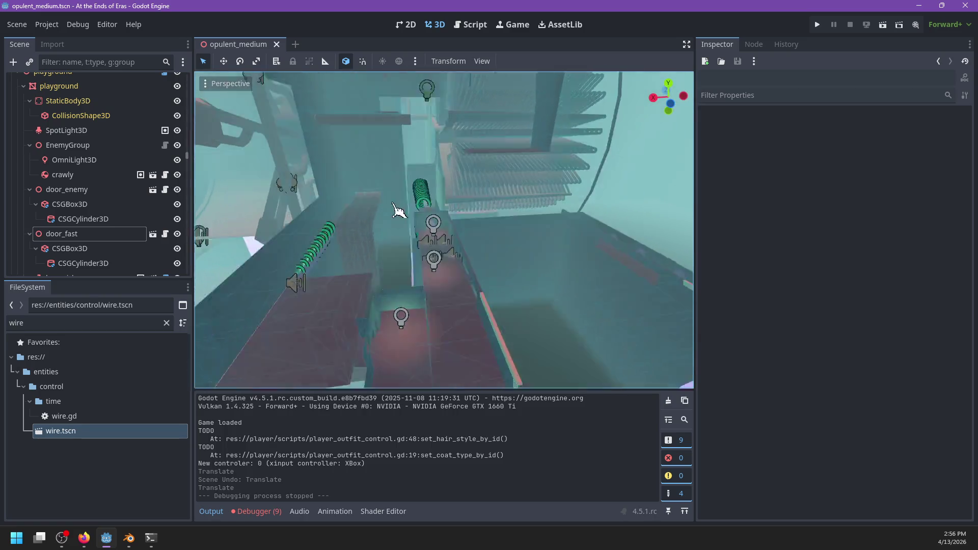
{"action": "scroll", "coordinate": [406, 279], "scroll_direction": "up", "scroll_amount": 8}
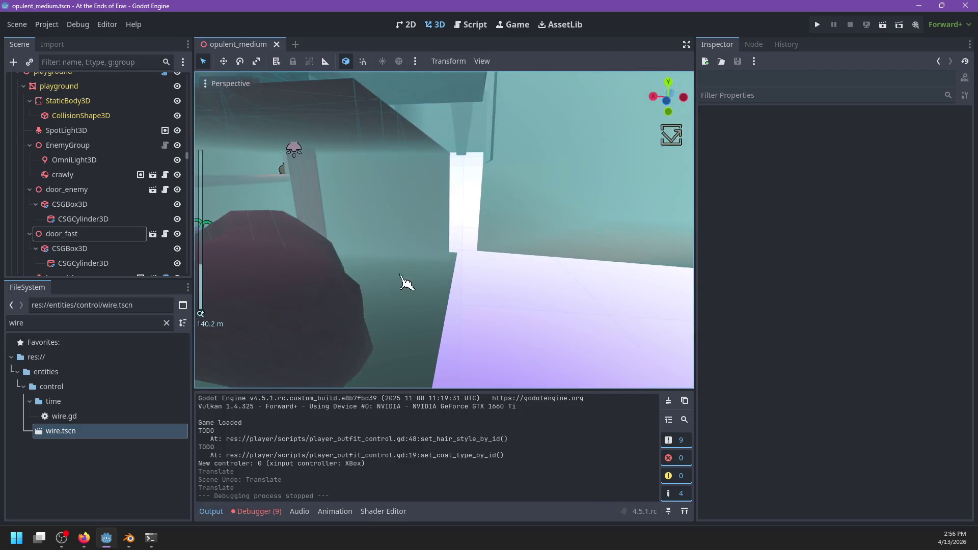
{"action": "scroll", "coordinate": [406, 279], "scroll_direction": "up", "scroll_amount": 2}
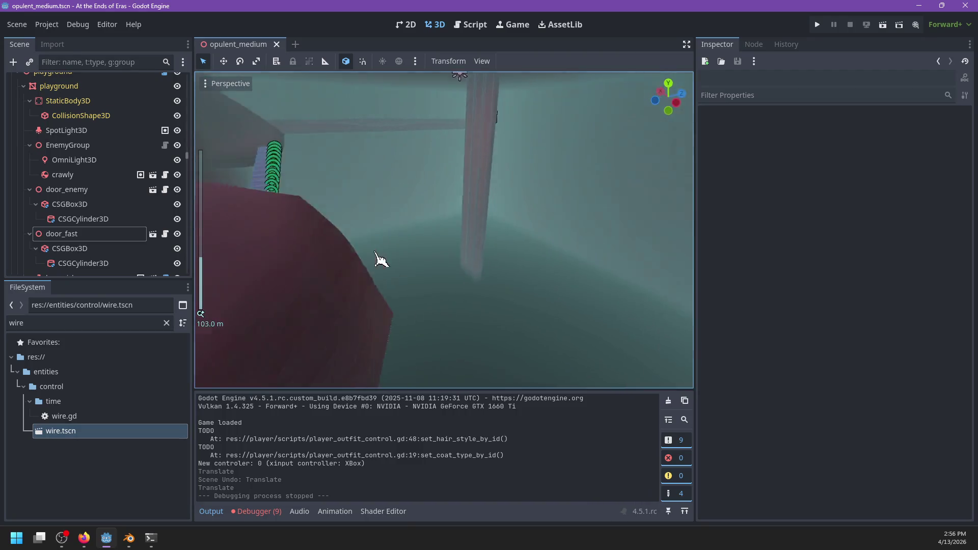
{"action": "scroll", "coordinate": [375, 258], "scroll_direction": "down", "scroll_amount": 8}
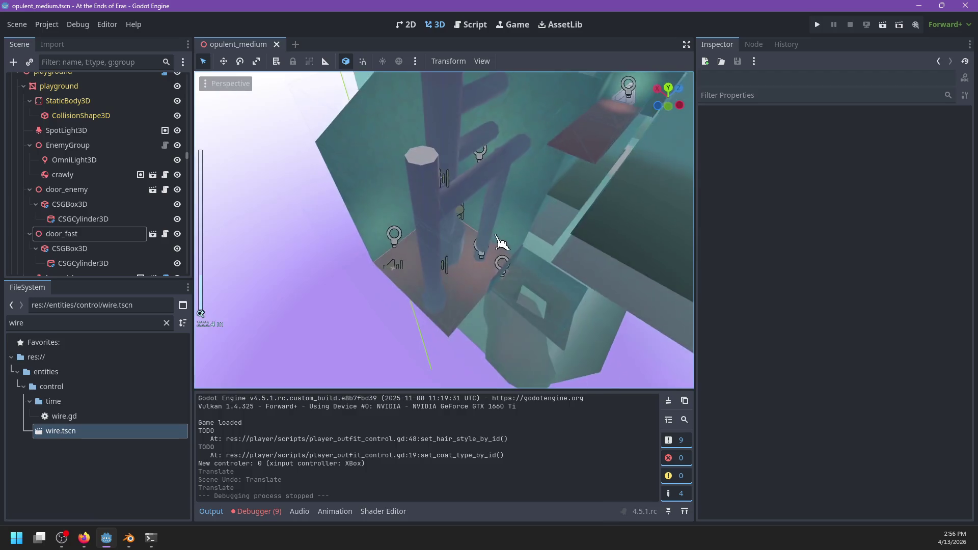
{"action": "scroll", "coordinate": [436, 263], "scroll_direction": "up", "scroll_amount": 10}
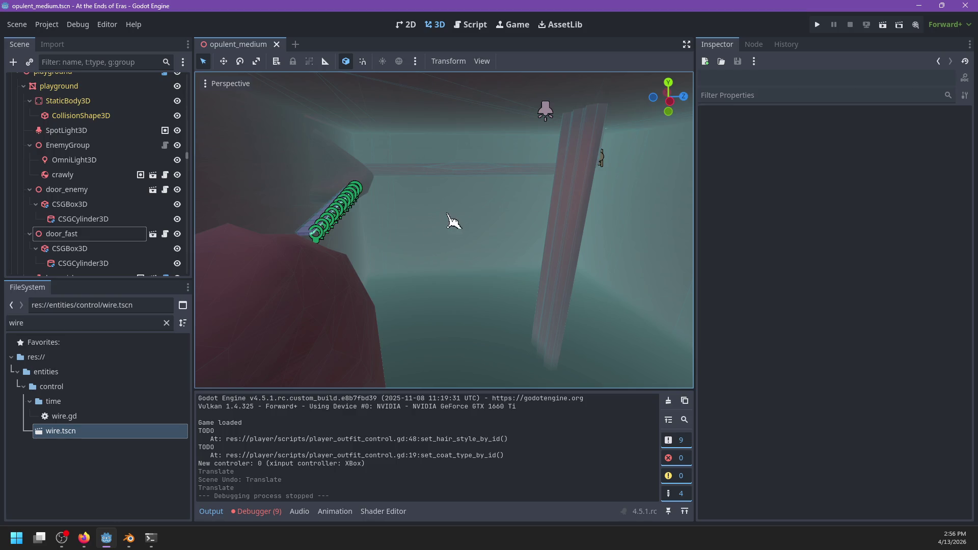
{"action": "scroll", "coordinate": [393, 247], "scroll_direction": "up", "scroll_amount": 5}
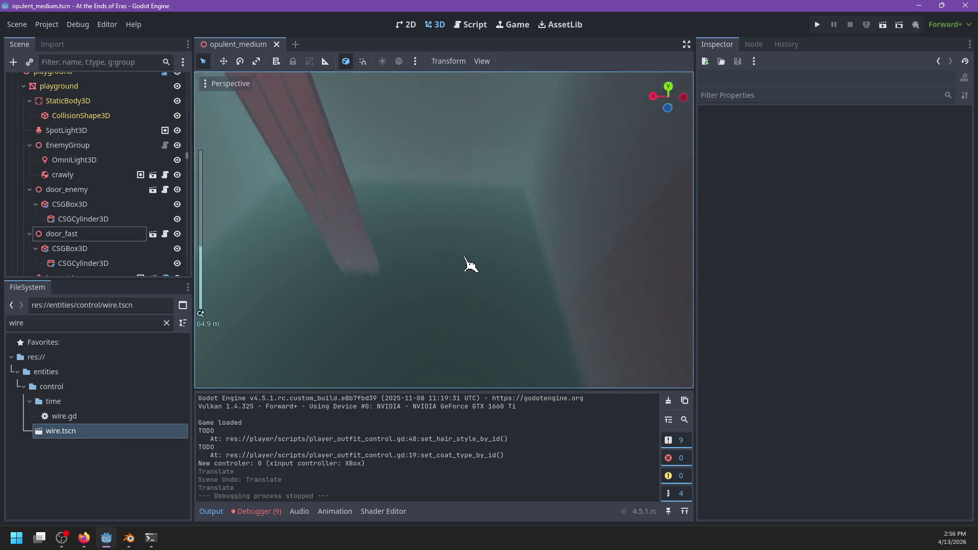
{"action": "scroll", "coordinate": [470, 263], "scroll_direction": "down", "scroll_amount": 17}
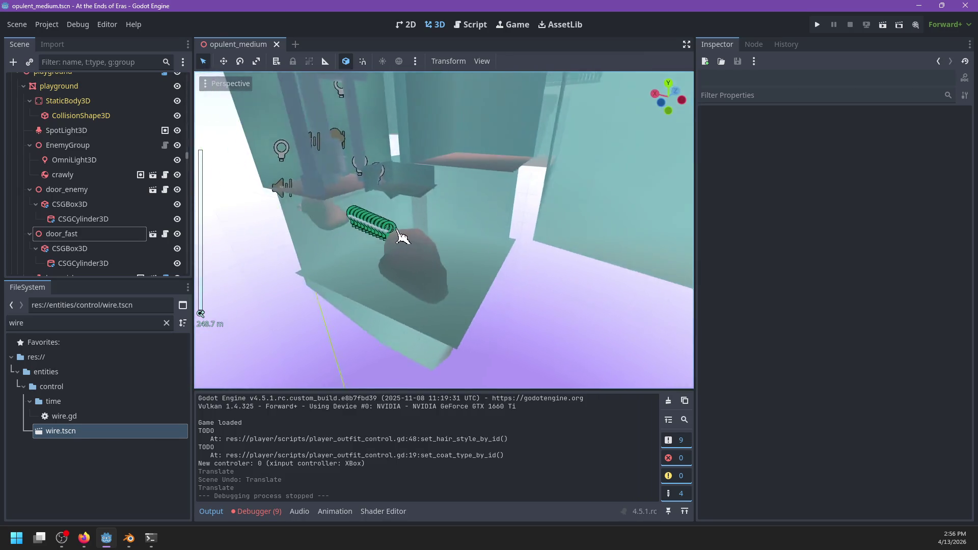
{"action": "scroll", "coordinate": [433, 250], "scroll_direction": "up", "scroll_amount": 4}
{"action": "left_click", "coordinate": [502, 260]}
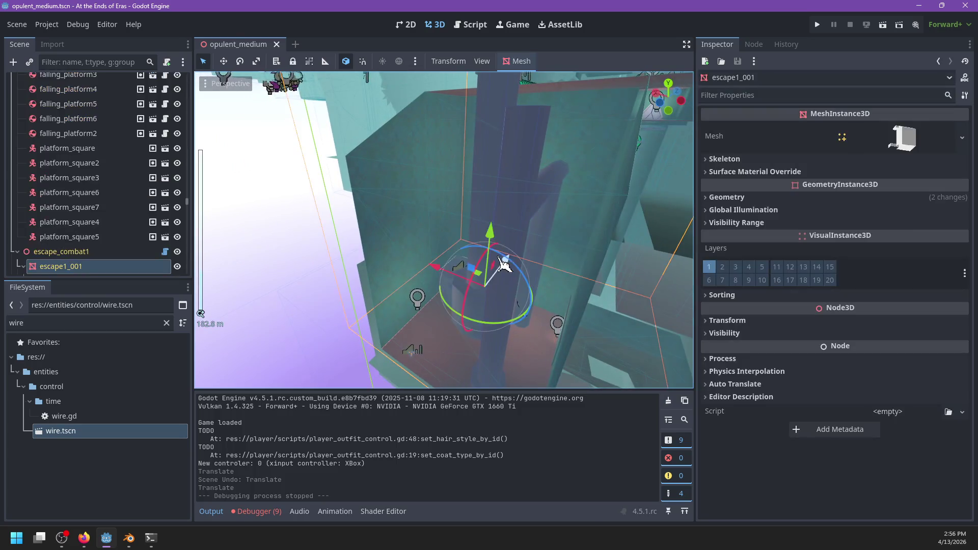
- Select all eleven CSG cylinders and apply the copper_pipe material to them
{"action": "scroll", "coordinate": [504, 264], "scroll_direction": "up", "scroll_amount": 3}
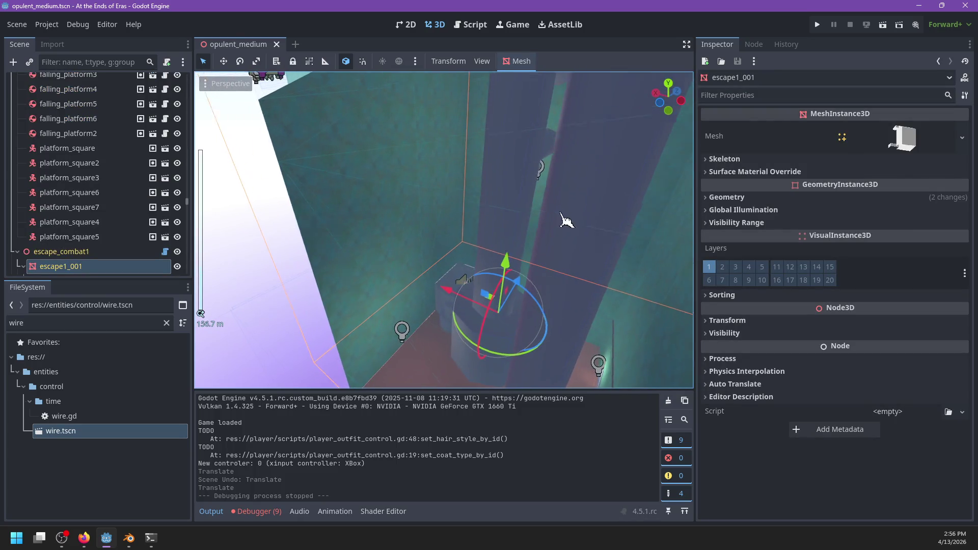
{"action": "scroll", "coordinate": [565, 220], "scroll_direction": "up", "scroll_amount": 5}
{"action": "left_click", "coordinate": [306, 273]}
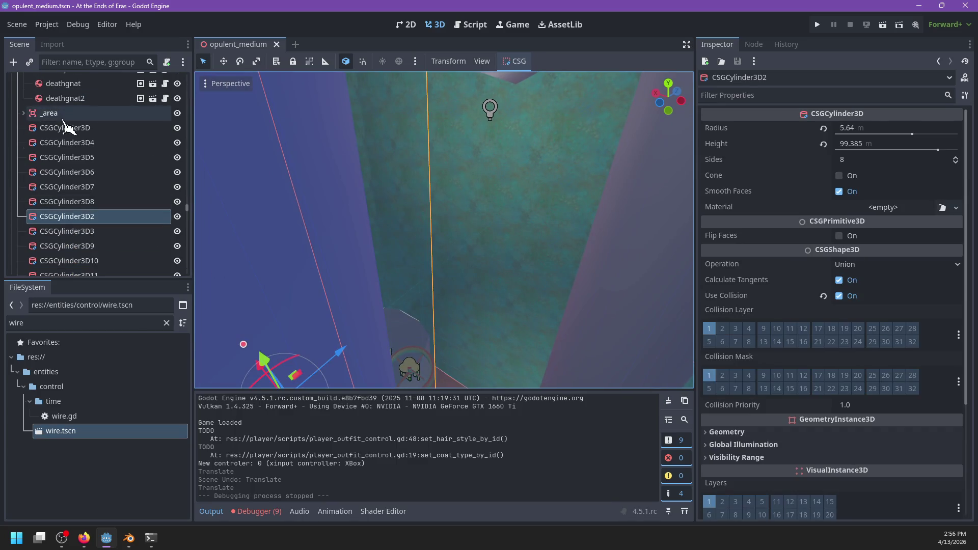
{"action": "left_click", "coordinate": [66, 128]}
{"action": "scroll", "coordinate": [122, 207], "scroll_direction": "down", "scroll_amount": 5}
{"action": "left_click", "coordinate": [148, 127], "text": "shift"}
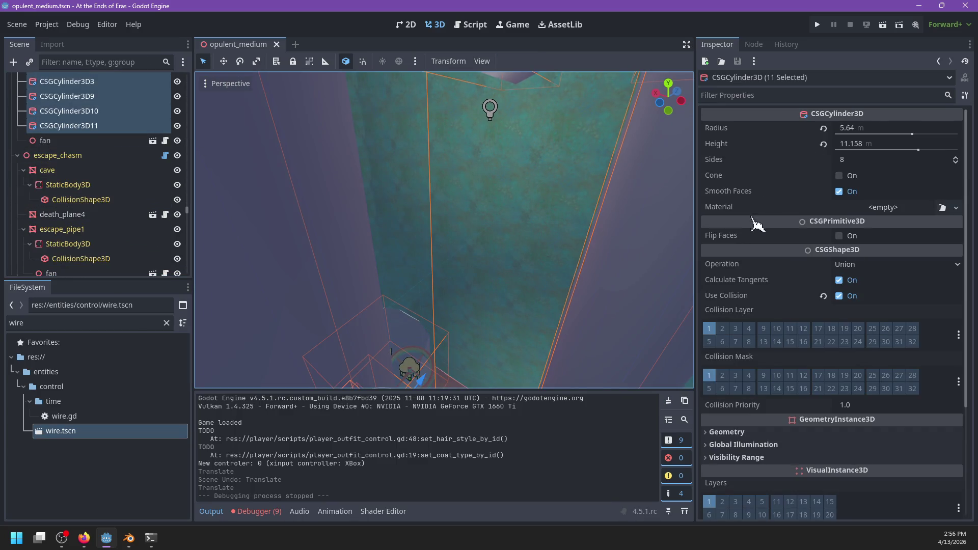
{"action": "double_click", "coordinate": [65, 322]}
{"action": "type", "text": "copper"}
{"action": "mouse_move", "coordinate": [153, 460]}
{"action": "left_mouse_down"}
{"action": "mouse_move", "coordinate": [550, 372]}
{"action": "mouse_move", "coordinate": [912, 209]}
{"action": "left_mouse_up"}
- Deselect the cylinders and save the opulent_medium scene
{"action": "scroll", "coordinate": [519, 270], "scroll_direction": "down", "scroll_amount": 5}
{"action": "left_click", "coordinate": [520, 268]}
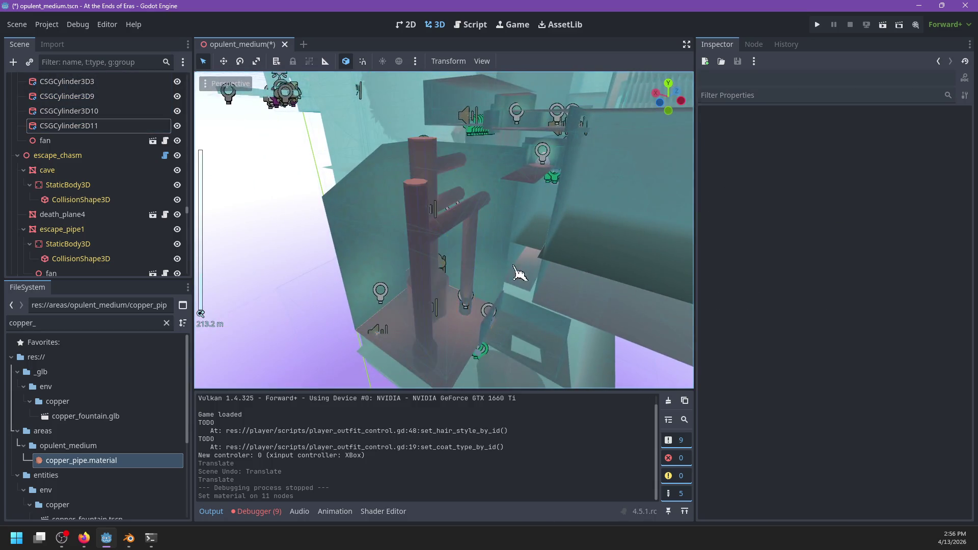
{"action": "scroll", "coordinate": [589, 294], "scroll_direction": "down", "scroll_amount": 5}
{"action": "key", "text": "ctrl+s"}
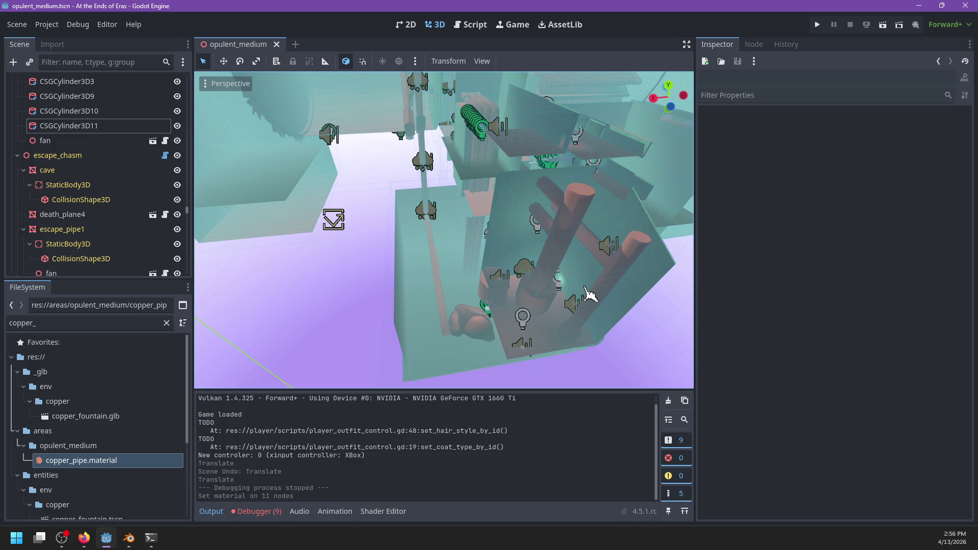
- Check git status and commit all tracked changes as "Another challenge: fast door"
{"action": "key", "text": "alt+Tab"}
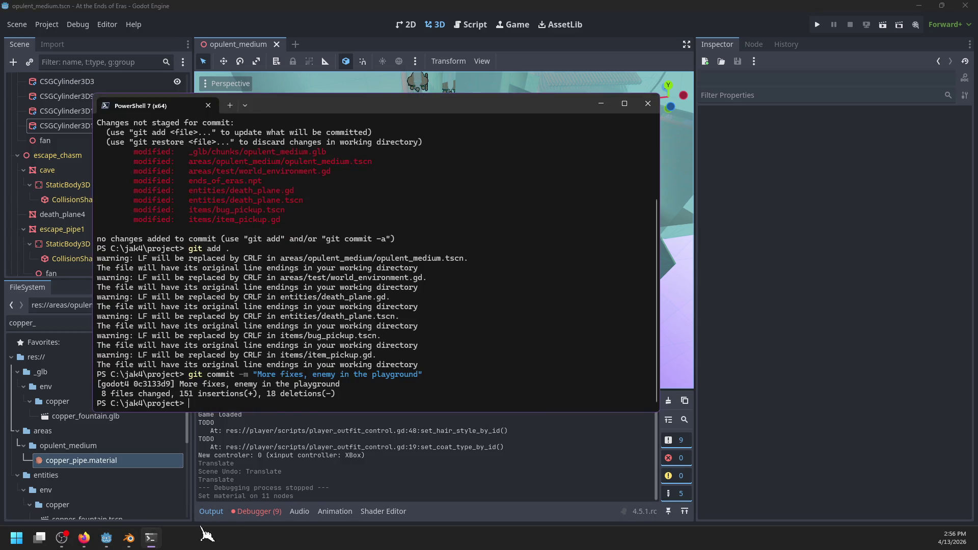
{"action": "type", "text": "git status"}
{"action": "key", "text": "Return"}
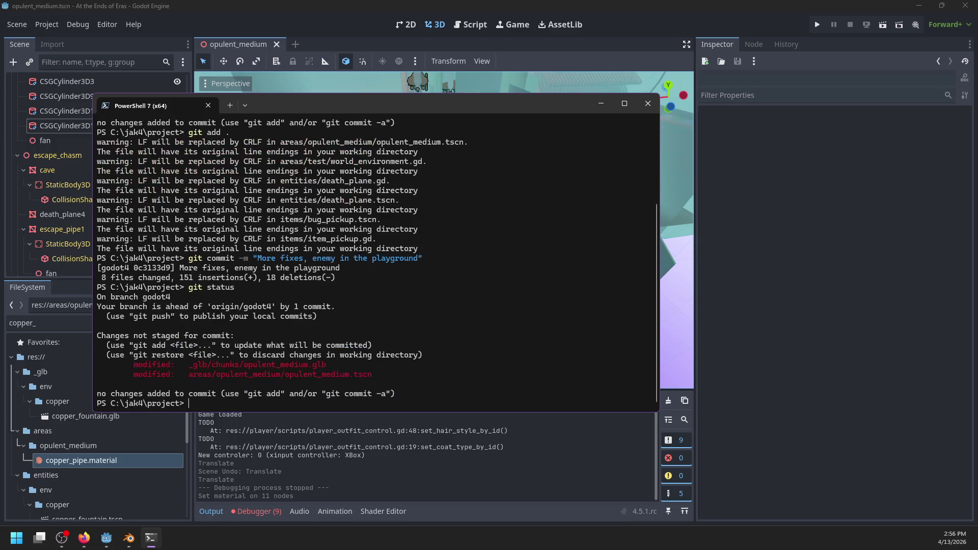
{"action": "type", "text": "git commit"}
{"action": "type", "text": " -am \"C"}
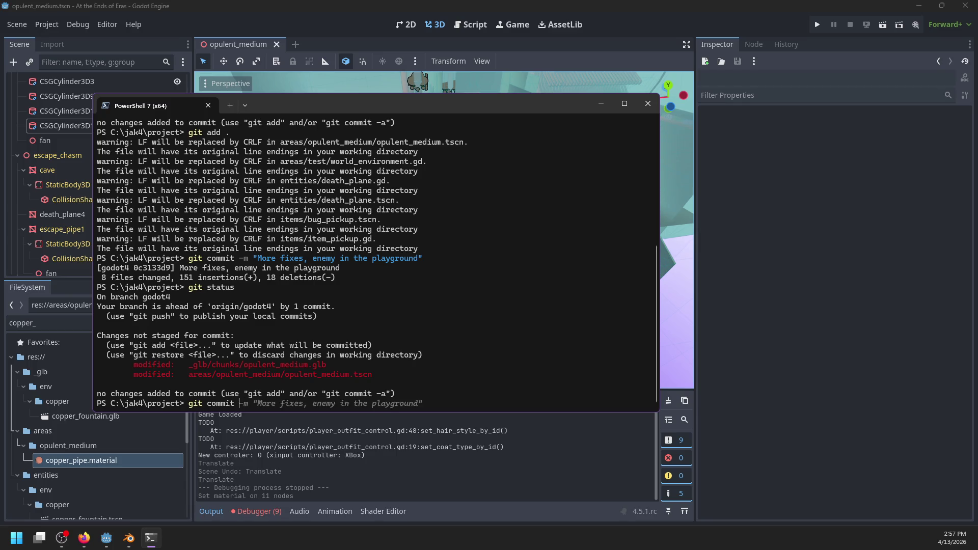
{"action": "type", "text": "ool"}
{"action": "key", "text": "BackSpace"}
{"action": "key", "text": "BackSpace"}
{"action": "key", "text": "BackSpace"}
{"action": "type", "text": "Another challenge: fast door\""}
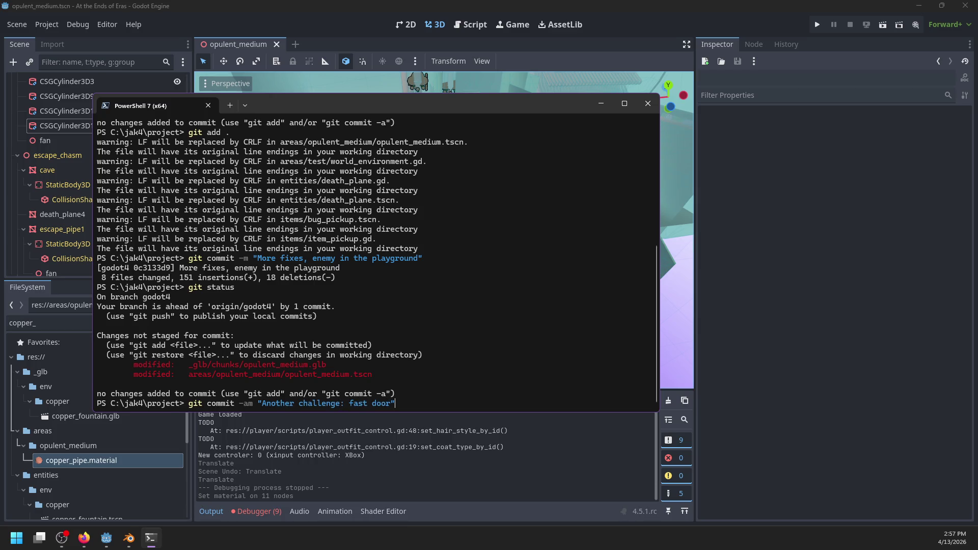
{"action": "key", "text": "Return"}
- Push the commit to both the GitHub and drive remotes
{"action": "type", "text": "git push; git push drive"}
{"action": "key", "text": "Return"}
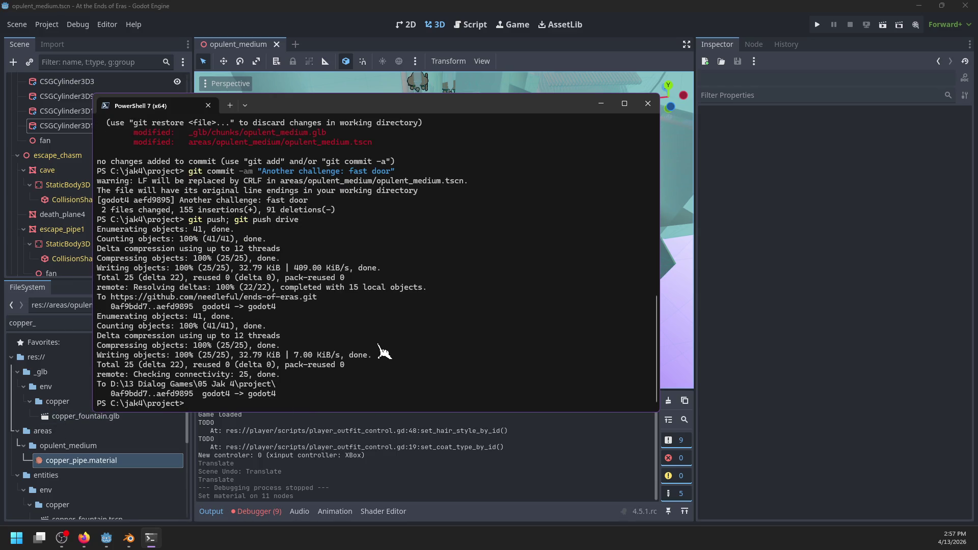
{"action": "key", "text": "alt+Tab"}
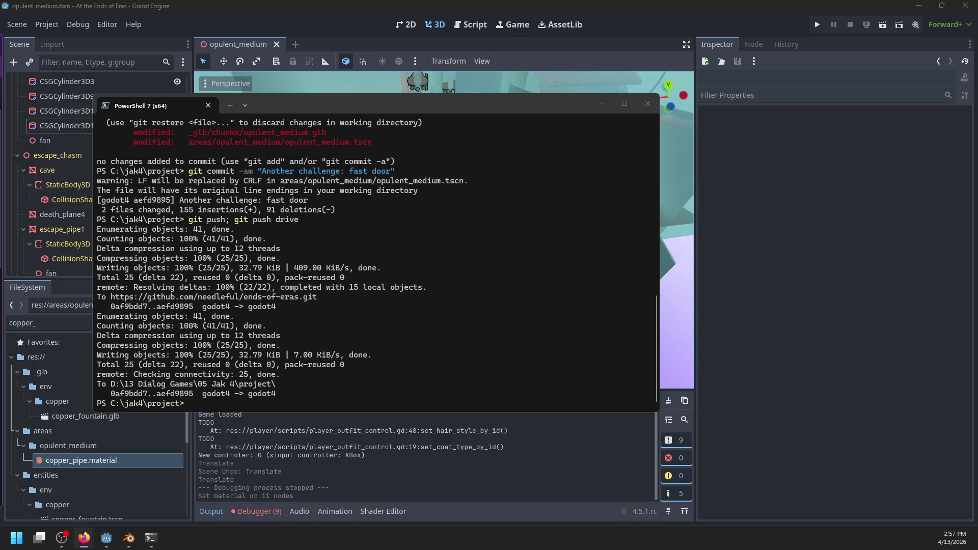
- Reposition the stream stats and terminal windows and start typing the path to the assets folder
{"action": "mouse_move", "coordinate": [1, 110]}
{"action": "left_mouse_down"}
{"action": "mouse_move", "coordinate": [247, 124]}
{"action": "mouse_move", "coordinate": [1, 110]}
{"action": "left_mouse_up"}
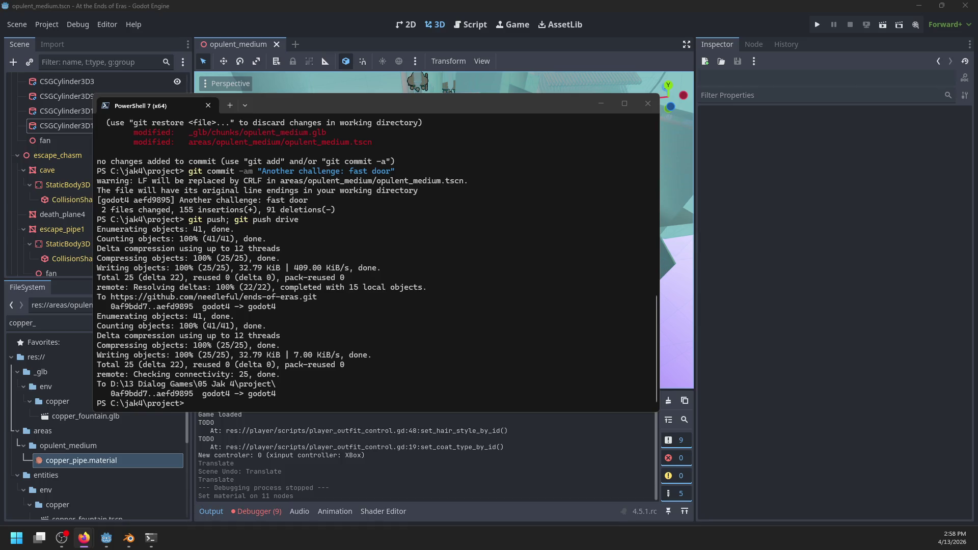
{"action": "key", "text": "alt+Tab"}
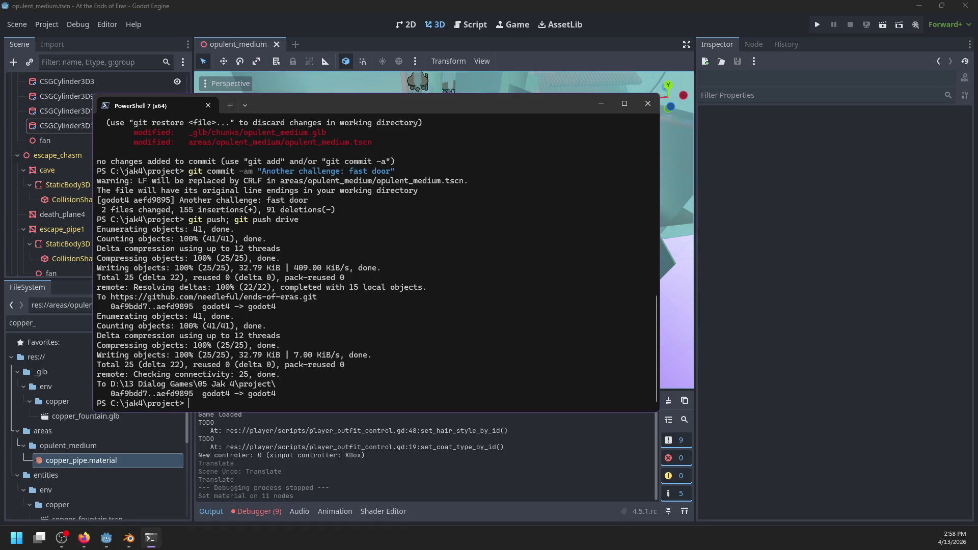
{"action": "left_click_drag", "start_coordinate": [285, 105], "coordinate": [347, 110]}
{"action": "type", "text": "cd ../..a"}
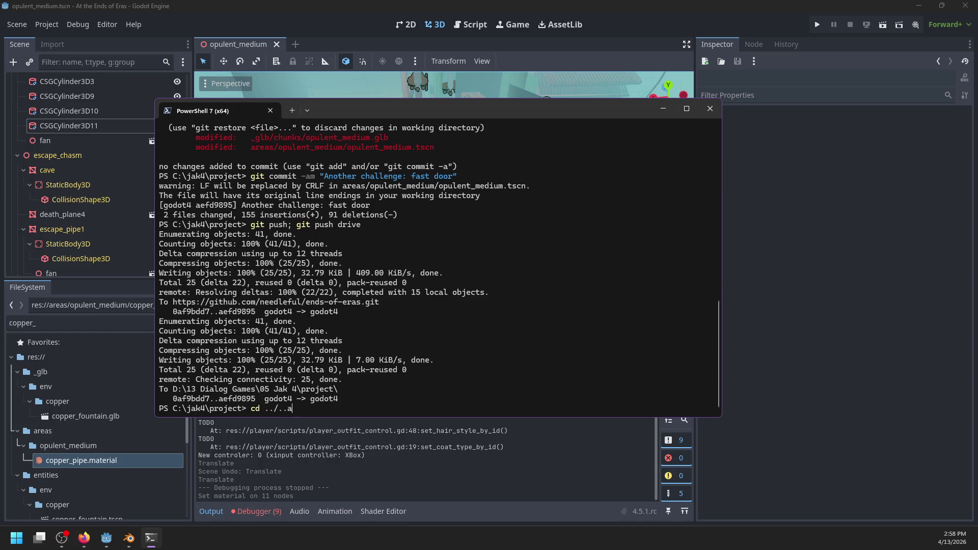
{"action": "type", "text": "cd ../assets\\"}
- In the assets repository, stage all changes and commit them as "More level design"
{"action": "key", "text": "Return"}
{"action": "type", "text": "git status"}
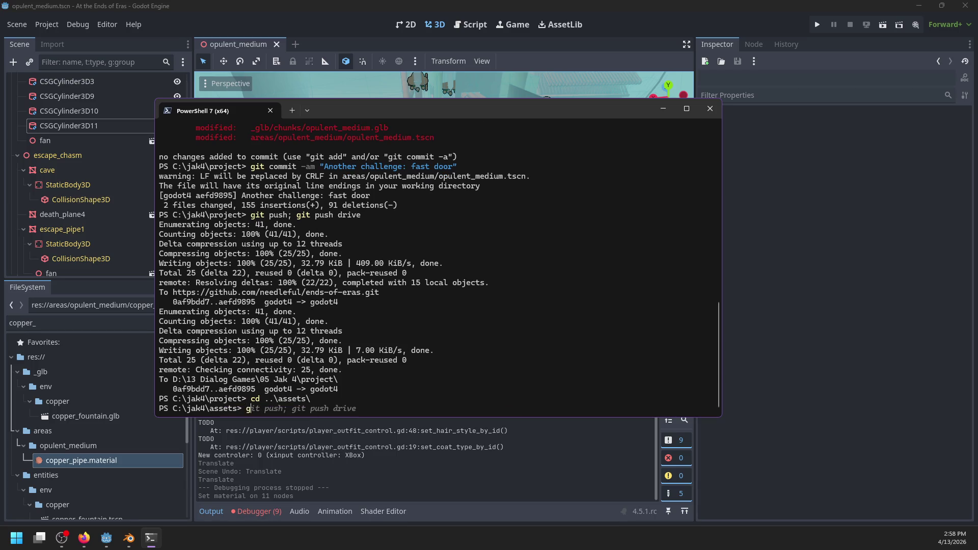
{"action": "key", "text": "Return"}
{"action": "type", "text": "git add ."}
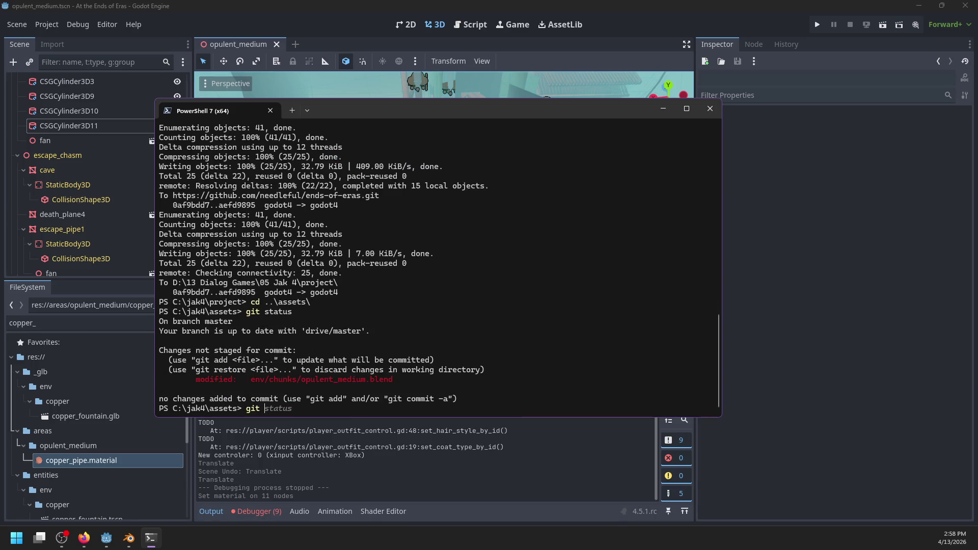
{"action": "key", "text": "Return"}
{"action": "type", "text": "git commit -"}
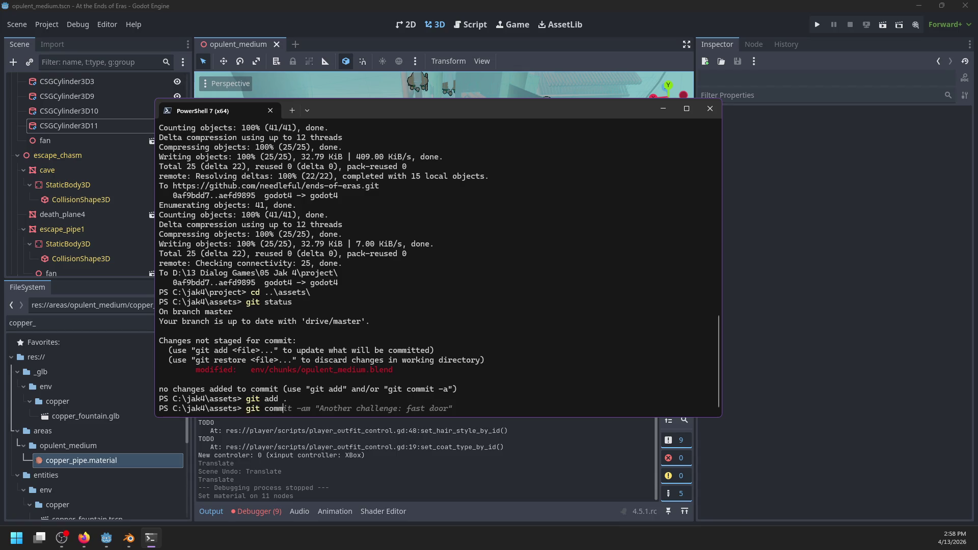
{"action": "type", "text": "m"}
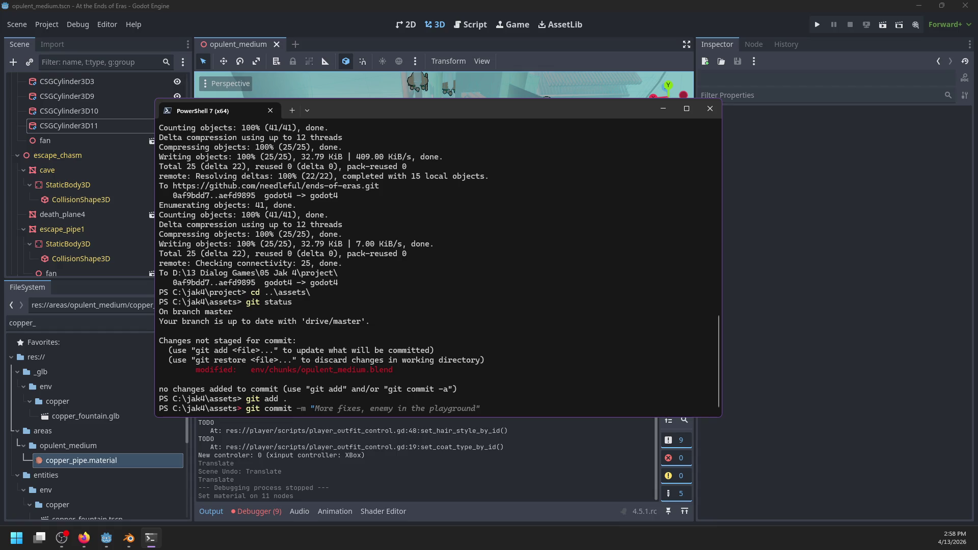
{"action": "type", "text": " \"More level design"}
{"action": "key", "text": "Return"}
- Push the assets commit to both remotes and return to the project folder
{"action": "type", "text": "git push"}
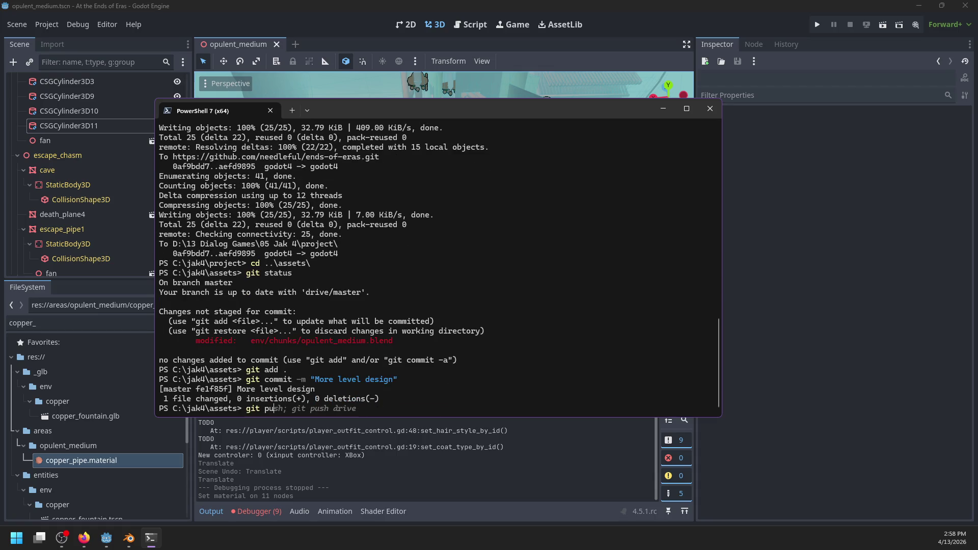
{"action": "type", "text": "; git push drive"}
{"action": "key", "text": "Return"}
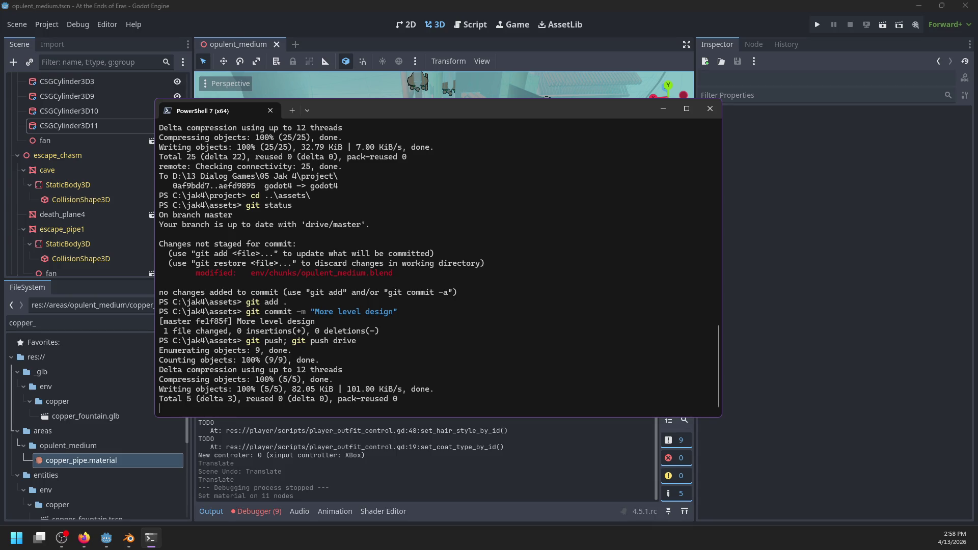
{"action": "type", "text": "cd "}
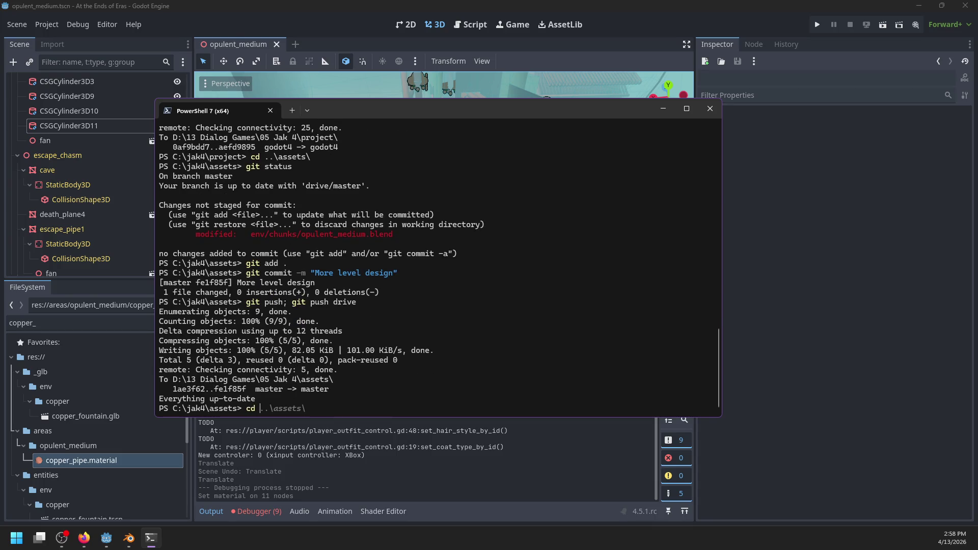
{"action": "type", "text": "../p"}
{"action": "key", "text": "Right"}
{"action": "key", "text": "Return"}
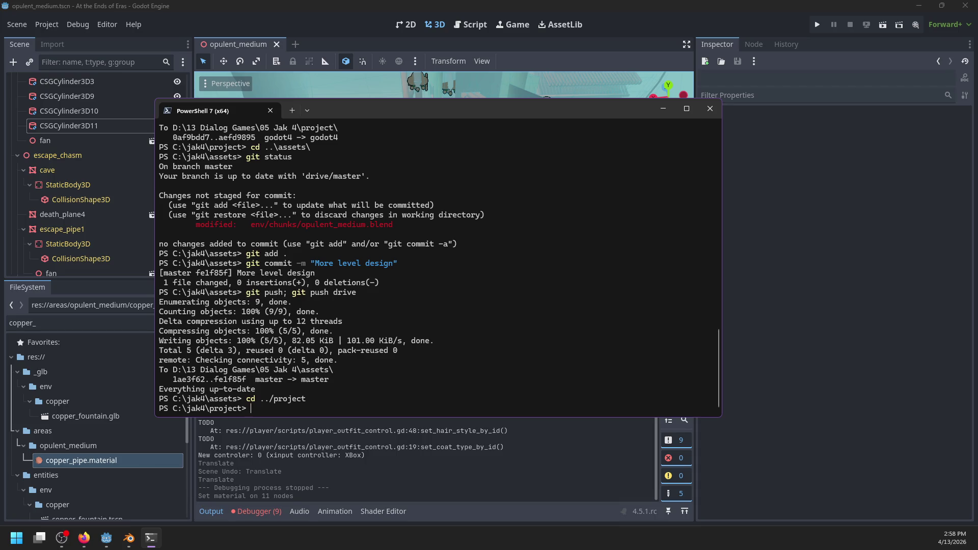
{"action": "left_click", "coordinate": [336, 8]}
- Orbit and zoom around the opulent_medium level to survey its pipe structures
{"action": "scroll", "coordinate": [454, 219], "scroll_direction": "down", "scroll_amount": 5}
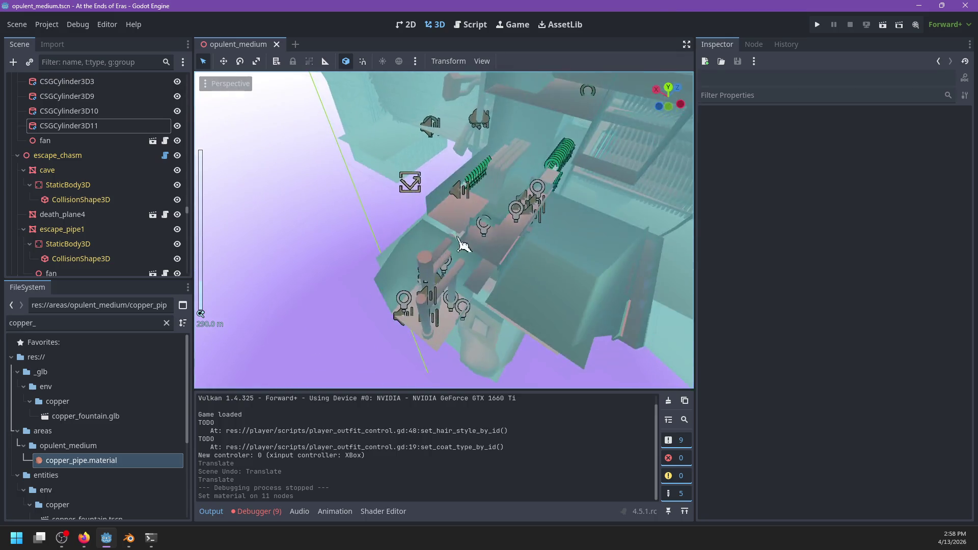
{"action": "scroll", "coordinate": [463, 246], "scroll_direction": "up", "scroll_amount": 4}
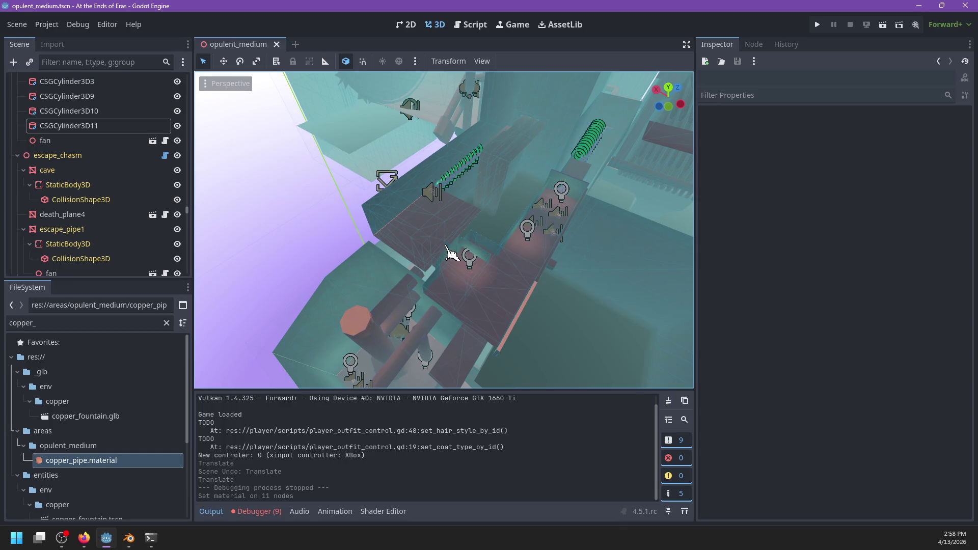
{"action": "mouse_move", "coordinate": [354, 264]}
{"action": "left_mouse_down"}
{"action": "mouse_move", "coordinate": [515, 257]}
{"action": "mouse_move", "coordinate": [443, 283]}
{"action": "mouse_move", "coordinate": [498, 261]}
{"action": "mouse_move", "coordinate": [404, 269]}
{"action": "mouse_move", "coordinate": [359, 226]}
{"action": "mouse_move", "coordinate": [444, 262]}
{"action": "mouse_move", "coordinate": [526, 153]}
{"action": "mouse_move", "coordinate": [491, 233]}
{"action": "mouse_move", "coordinate": [371, 266]}
{"action": "mouse_move", "coordinate": [559, 262]}
{"action": "mouse_move", "coordinate": [358, 258]}
{"action": "mouse_move", "coordinate": [535, 261]}
{"action": "mouse_move", "coordinate": [418, 252]}
{"action": "mouse_move", "coordinate": [448, 291]}
{"action": "mouse_move", "coordinate": [502, 251]}
{"action": "mouse_move", "coordinate": [491, 242]}
{"action": "mouse_move", "coordinate": [424, 247]}
{"action": "mouse_move", "coordinate": [484, 245]}
{"action": "mouse_move", "coordinate": [356, 268]}
{"action": "mouse_move", "coordinate": [445, 301]}
{"action": "mouse_move", "coordinate": [500, 277]}
{"action": "left_mouse_up"}
{"action": "scroll", "coordinate": [474, 260], "scroll_direction": "up", "scroll_amount": 3}
{"action": "scroll", "coordinate": [417, 249], "scroll_direction": "down", "scroll_amount": 5}
{"action": "scroll", "coordinate": [417, 249], "scroll_direction": "up", "scroll_amount": 3}
{"action": "scroll", "coordinate": [535, 262], "scroll_direction": "down", "scroll_amount": 4}
{"action": "scroll", "coordinate": [417, 252], "scroll_direction": "up", "scroll_amount": 5}
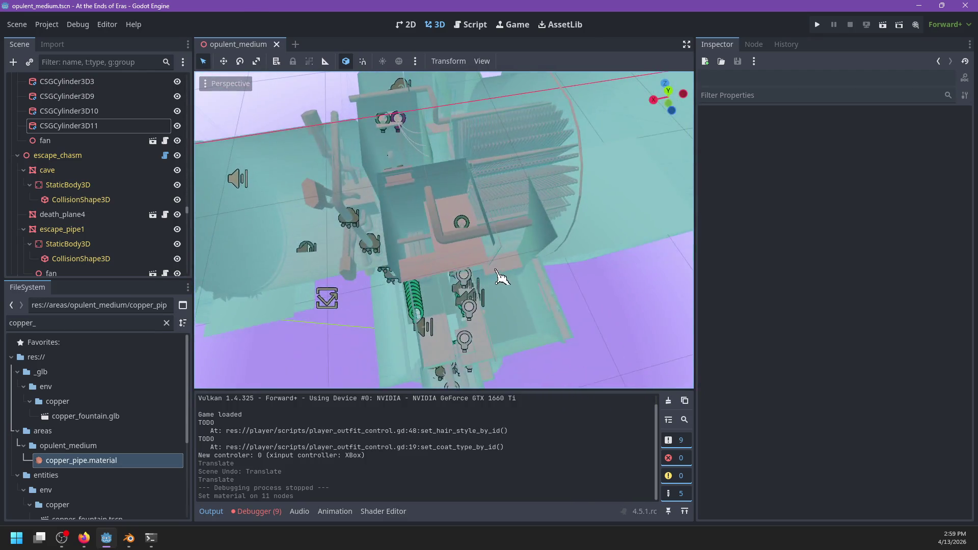
- Orbit to view the large pipe from another side and show the debugger's error list
{"action": "key", "text": "alt+Tab"}
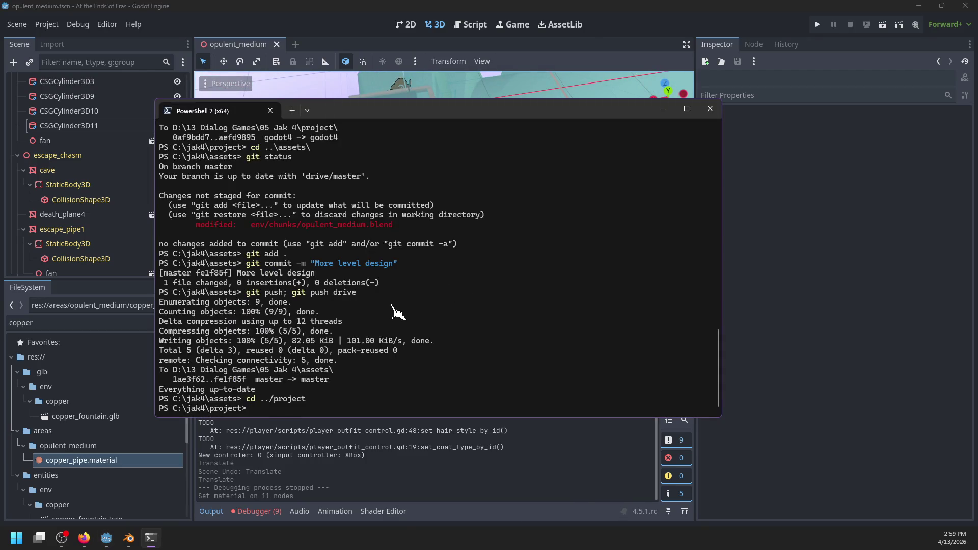
{"action": "left_click", "coordinate": [342, 3]}
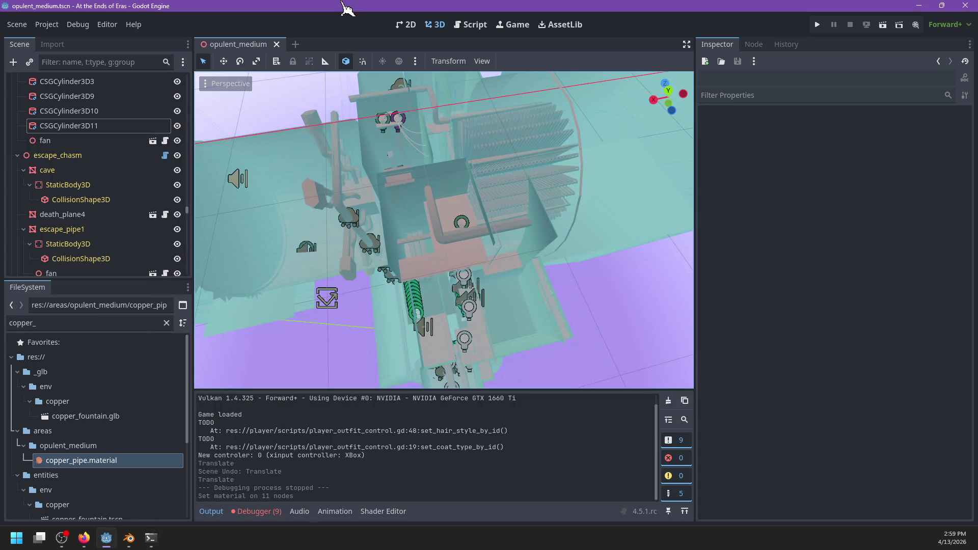
{"action": "mouse_move", "coordinate": [377, 272]}
{"action": "left_mouse_down"}
{"action": "mouse_move", "coordinate": [535, 246]}
{"action": "mouse_move", "coordinate": [457, 266]}
{"action": "mouse_move", "coordinate": [493, 288]}
{"action": "mouse_move", "coordinate": [413, 337]}
{"action": "left_mouse_up"}
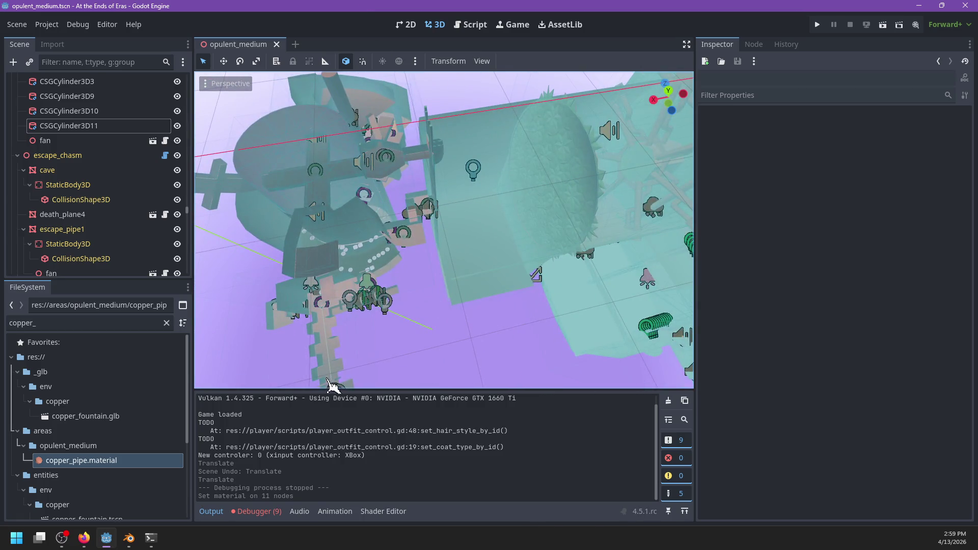
{"action": "left_click", "coordinate": [258, 511]}
- Filter the FileSystem dock for 'icon' and select icon.png
{"action": "scroll", "coordinate": [328, 439], "scroll_direction": "down", "scroll_amount": 2}
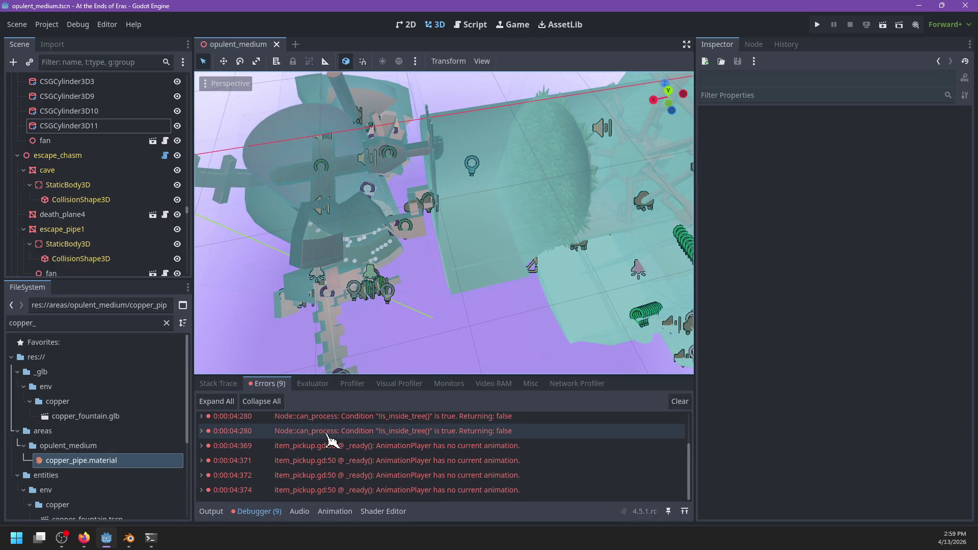
{"action": "scroll", "coordinate": [329, 439], "scroll_direction": "up", "scroll_amount": 2}
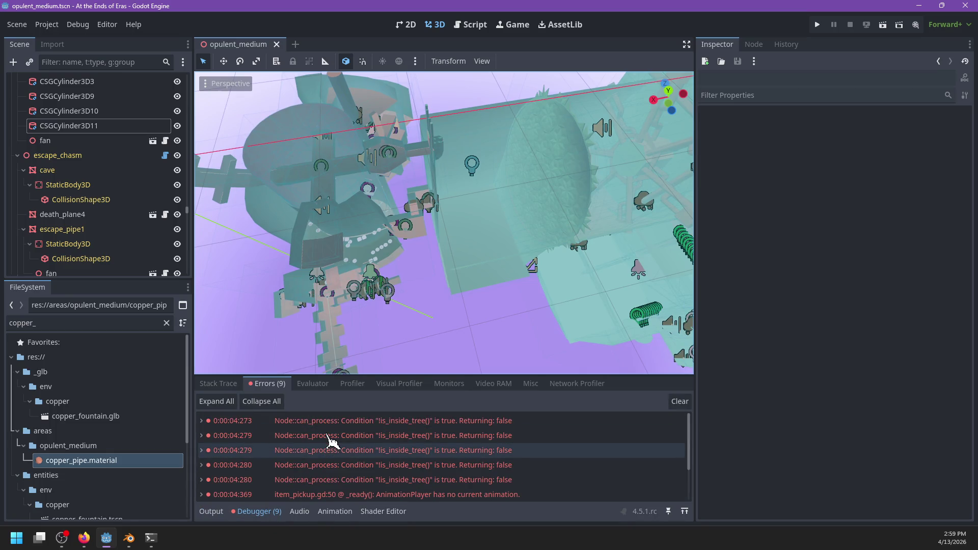
{"action": "double_click", "coordinate": [95, 324]}
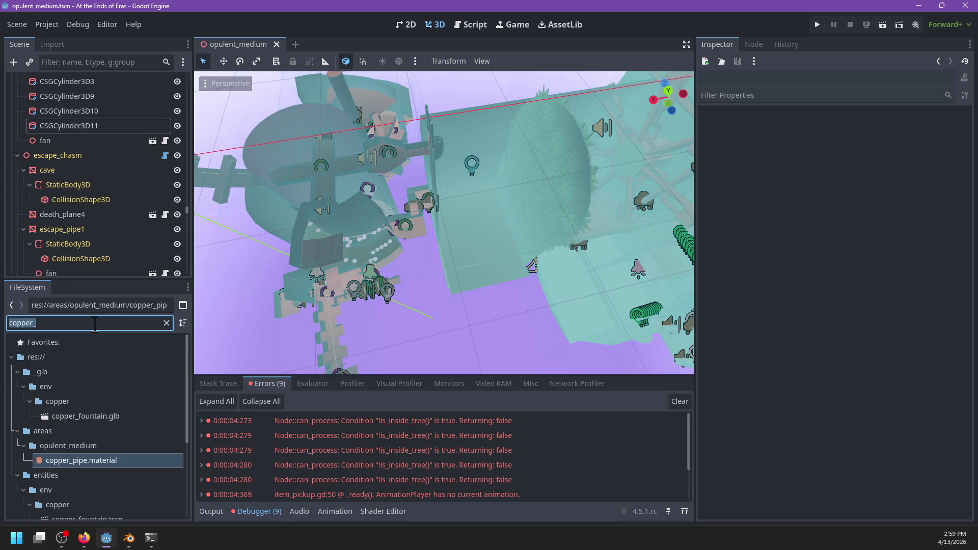
{"action": "mouse_move", "coordinate": [129, 538]}
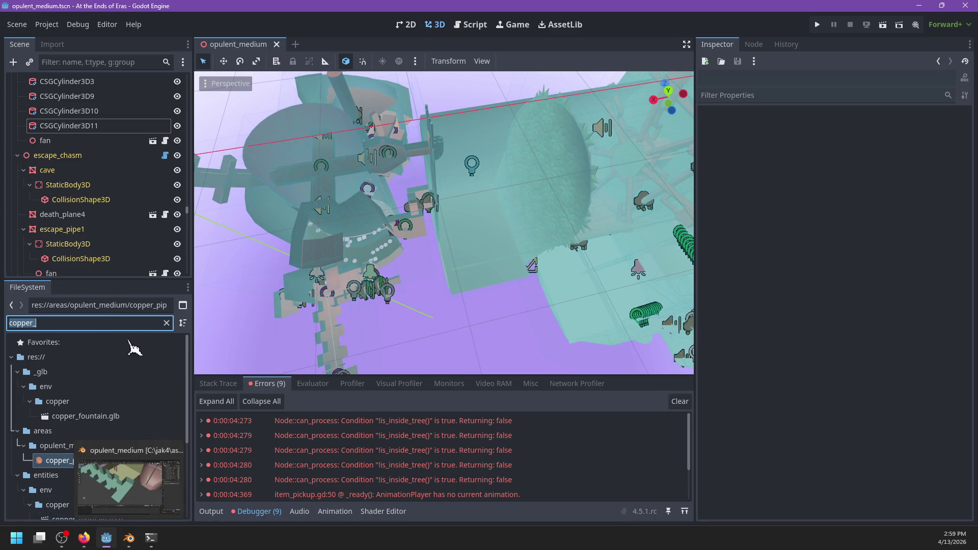
{"action": "type", "text": "pump"}
{"action": "key", "text": "BackSpace"}
{"action": "key", "text": "BackSpace"}
{"action": "key", "text": "BackSpace"}
{"action": "type", "text": "pa"}
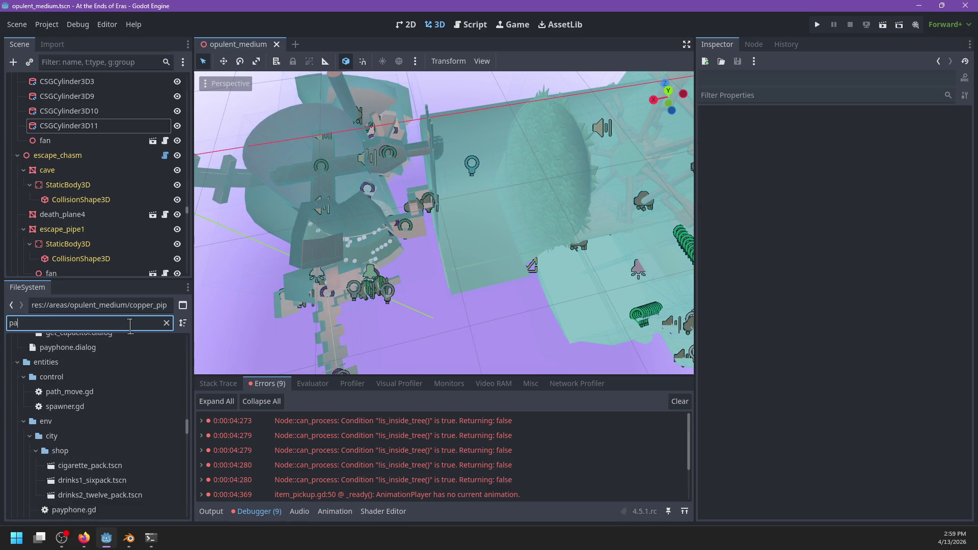
{"action": "key", "text": "super"}
{"action": "key", "text": "super"}
{"action": "key", "text": "BackSpace"}
{"action": "key", "text": "BackSpace"}
{"action": "type", "text": "icon"}
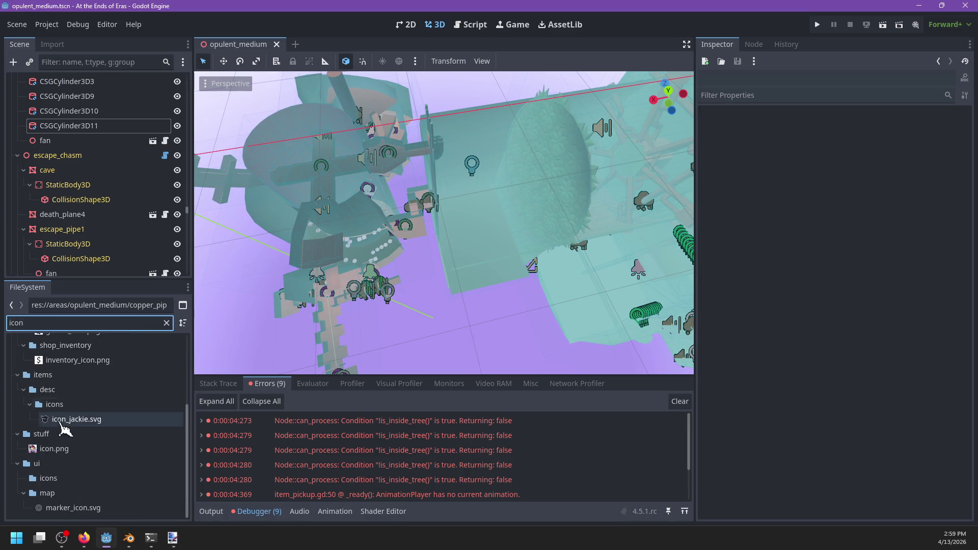
{"action": "left_click", "coordinate": [77, 449]}
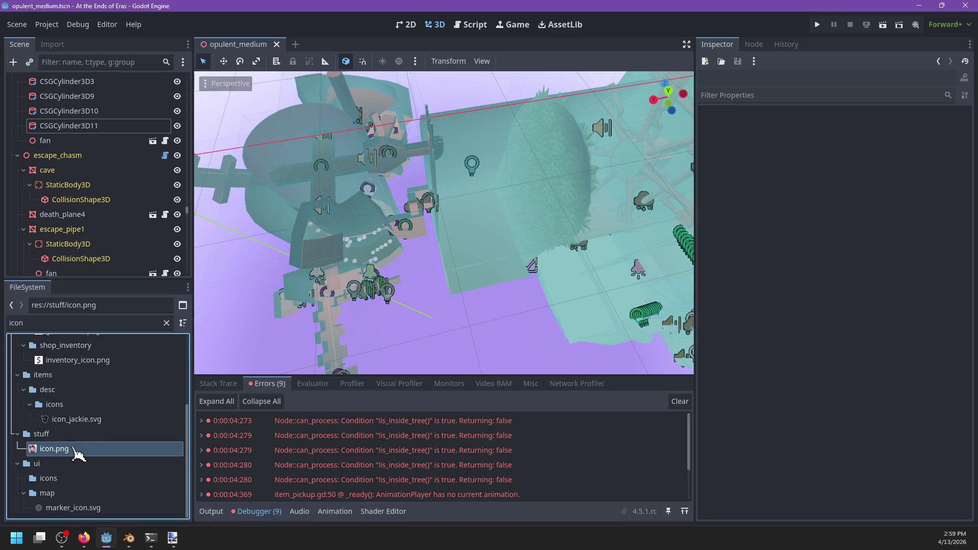
- Clear the filter and collapse the components, diagetic and fonts folders to reach ui/icons
{"action": "left_click", "coordinate": [167, 323]}
{"action": "scroll", "coordinate": [151, 378], "scroll_direction": "down", "scroll_amount": 5}
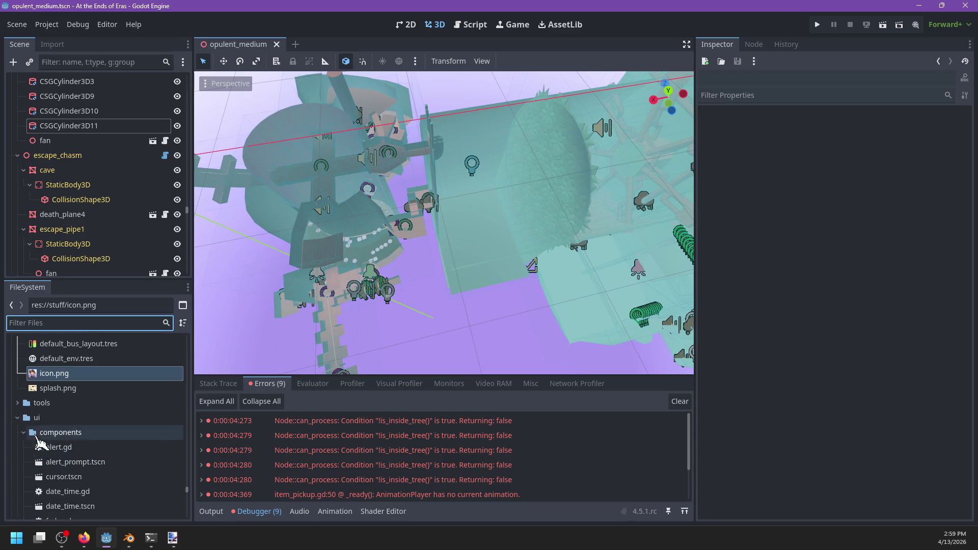
{"action": "left_click", "coordinate": [23, 432]}
{"action": "left_click", "coordinate": [24, 461]}
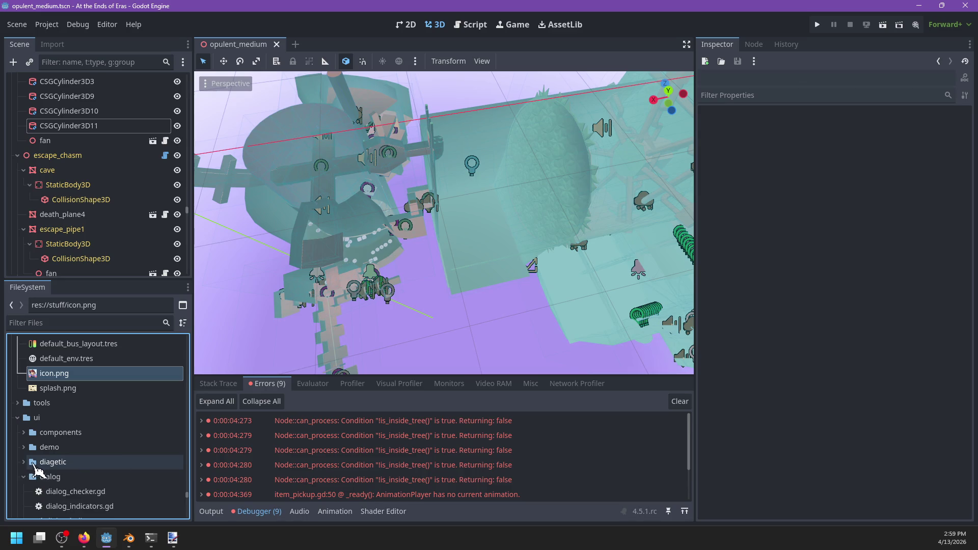
{"action": "left_click", "coordinate": [23, 462]}
{"action": "scroll", "coordinate": [23, 479], "scroll_direction": "down", "scroll_amount": 2}
{"action": "left_click", "coordinate": [24, 460]}
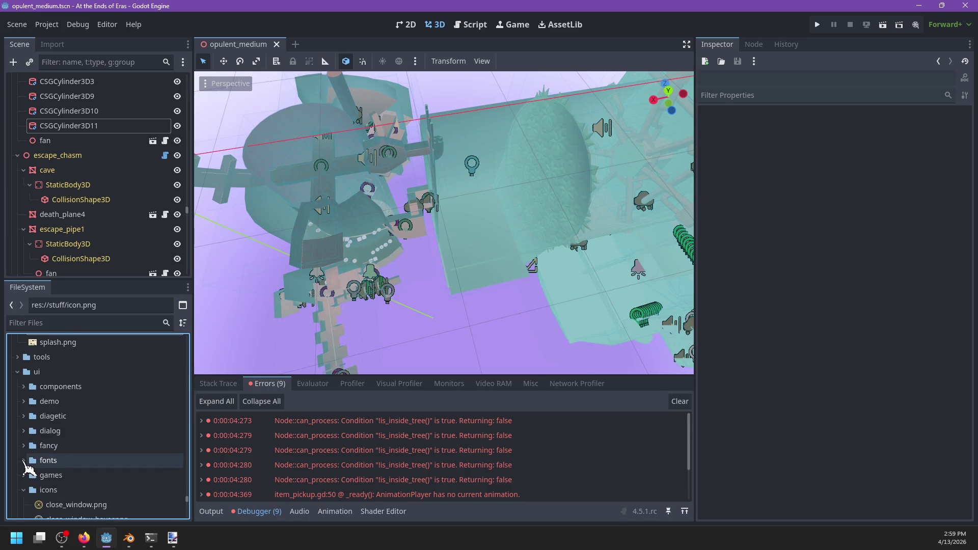
{"action": "scroll", "coordinate": [77, 463], "scroll_direction": "down", "scroll_amount": 6}
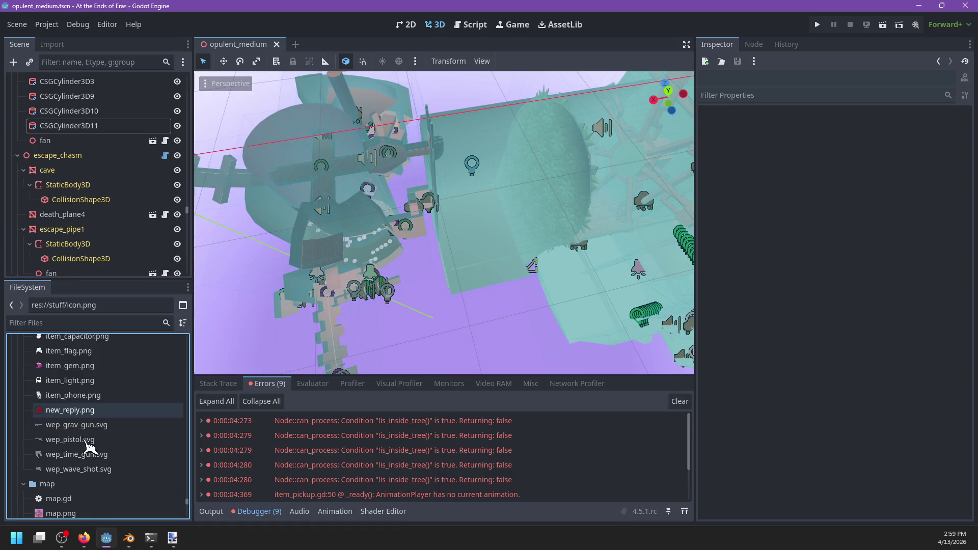
- Preview the item_capacitor, item_light, new_reply, item_phone and item_gem icons, then start a new Paint.NET image
{"action": "left_click", "coordinate": [77, 405]}
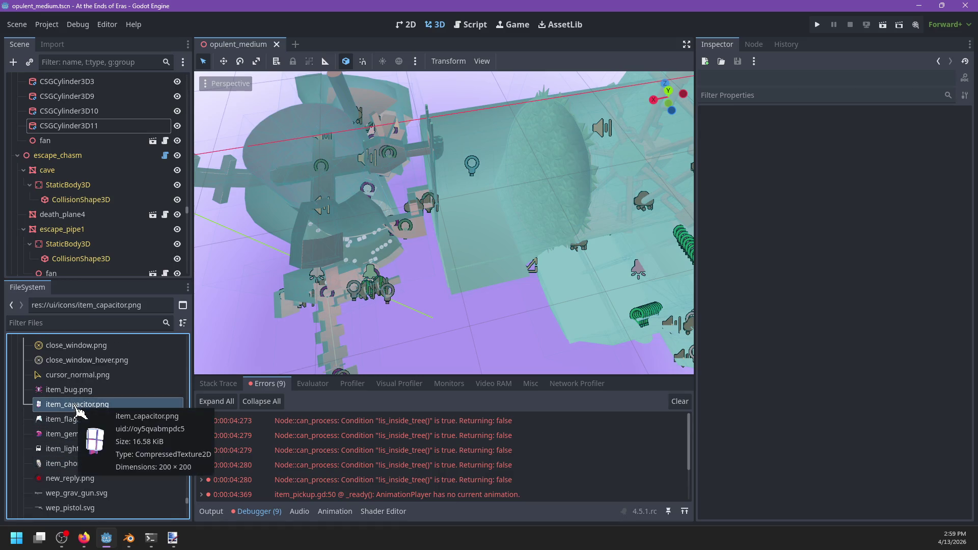
{"action": "left_click", "coordinate": [75, 452]}
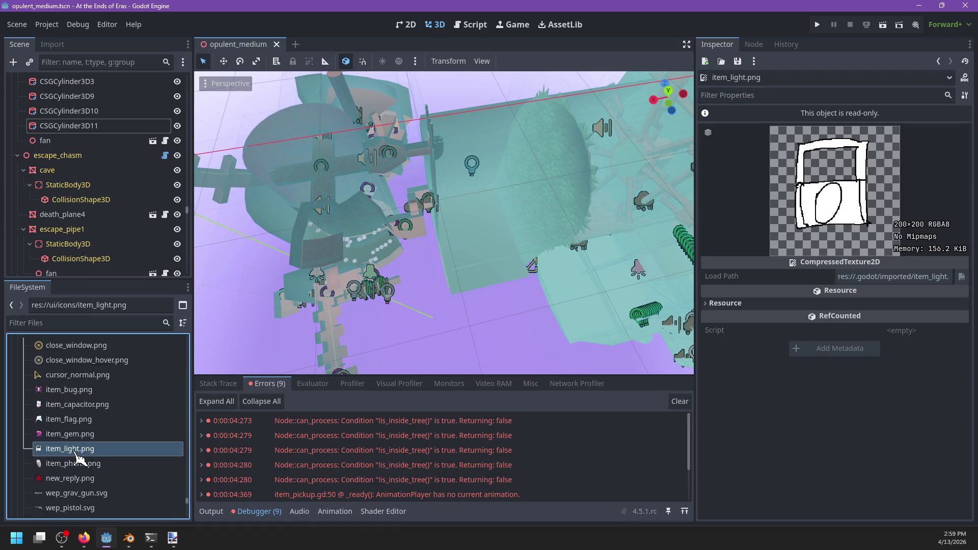
{"action": "left_click", "coordinate": [75, 480]}
{"action": "left_click", "coordinate": [72, 464]}
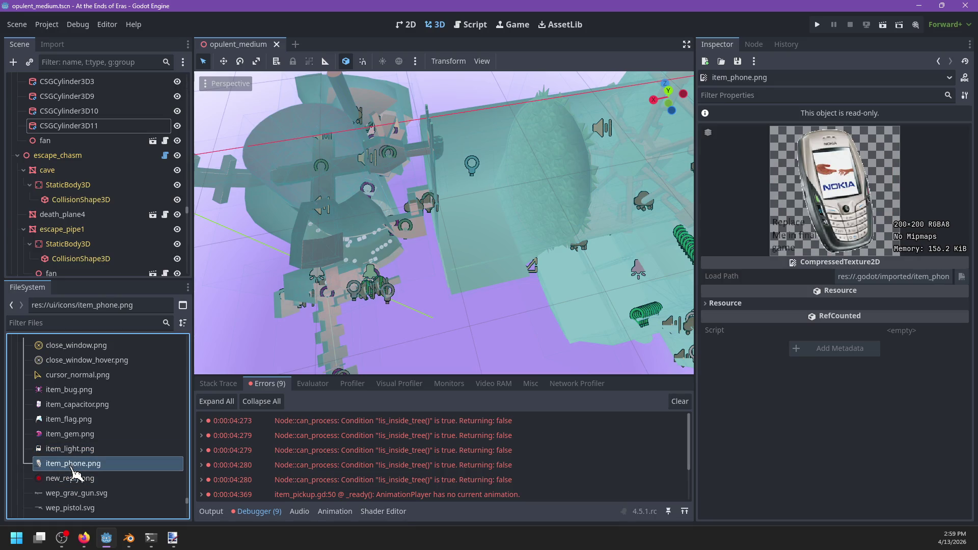
{"action": "left_click", "coordinate": [73, 450]}
{"action": "left_click", "coordinate": [71, 436]}
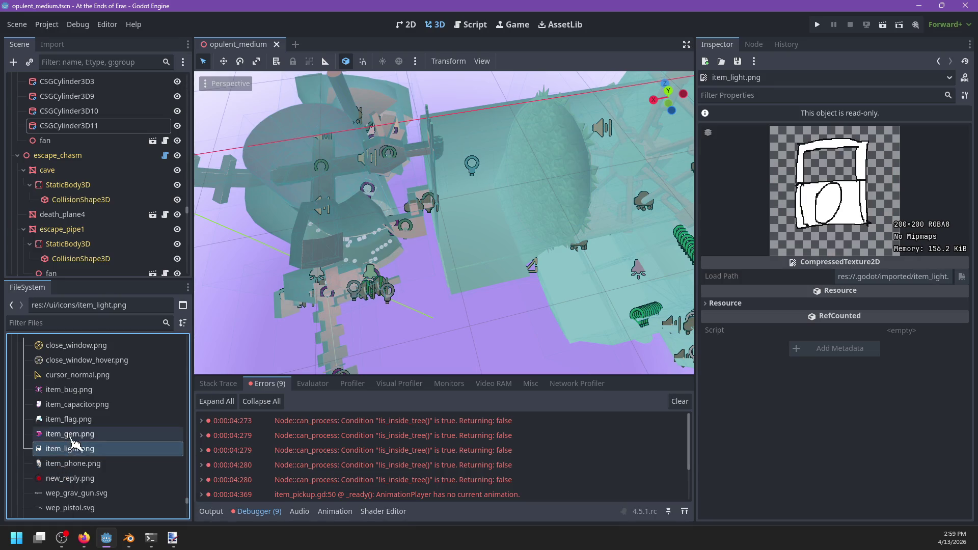
{"action": "mouse_move", "coordinate": [70, 421]}
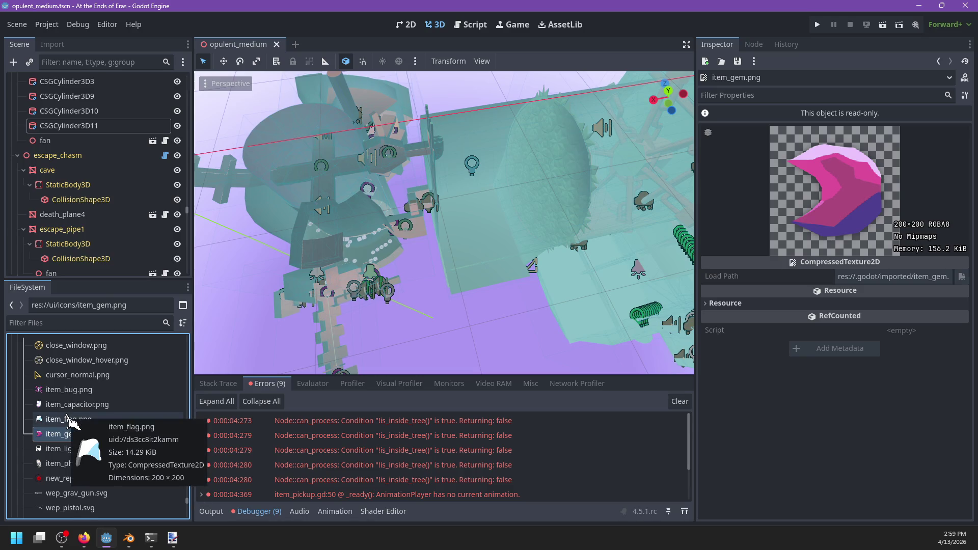
{"action": "key", "text": "alt+Tab"}
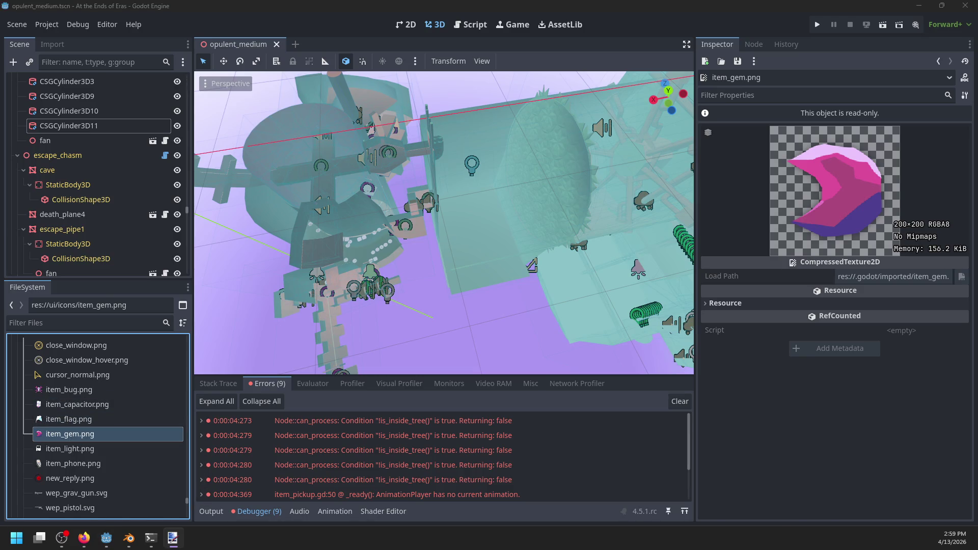
{"action": "key", "text": "ctrl+n"}
- Create a new 200 × 200 image
{"action": "type", "text": "200"}
{"action": "key", "text": "Tab"}
{"action": "key", "text": "Return"}
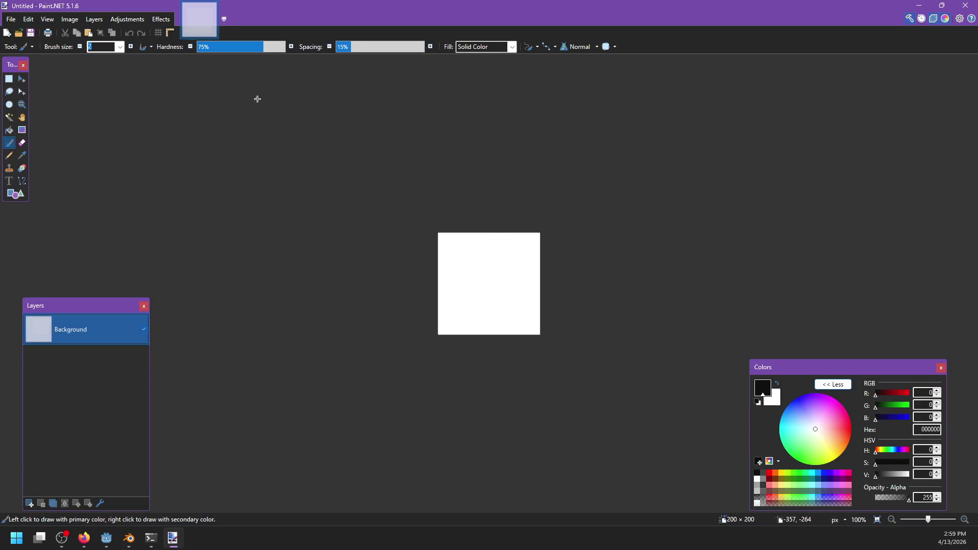
- Draw a black freehand eye, undoing bad strokes, and bring up the save dialog
{"action": "left_click_drag", "start_coordinate": [451, 283], "coordinate": [528, 255]}
{"action": "key", "text": "ctrl+z"}
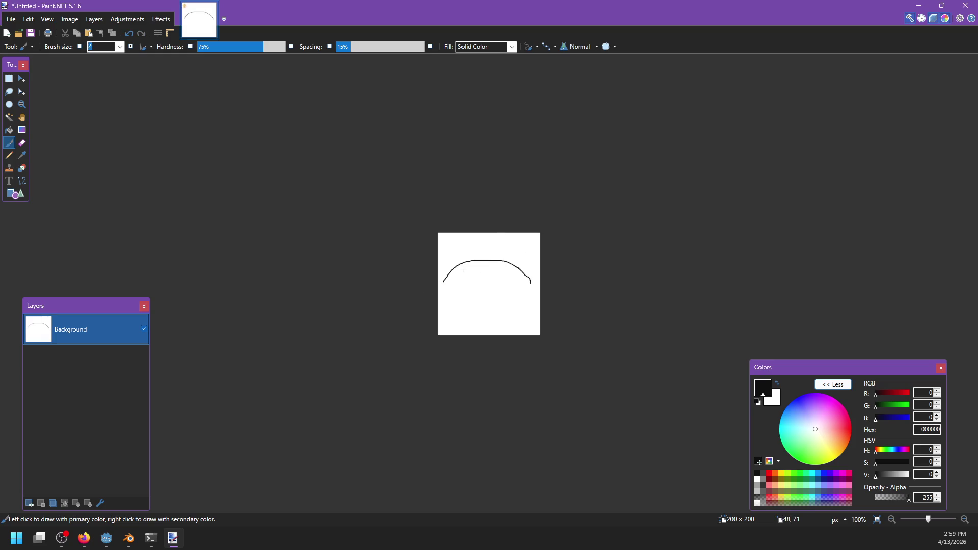
{"action": "key", "text": "ctrl+z"}
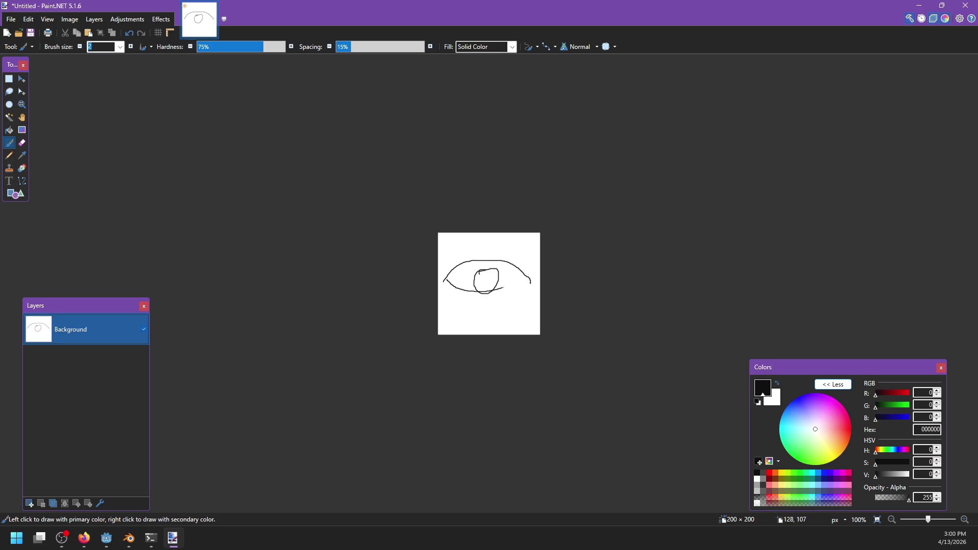
{"action": "key", "text": "ctrl+z"}
{"action": "key", "text": "ctrl+z"}
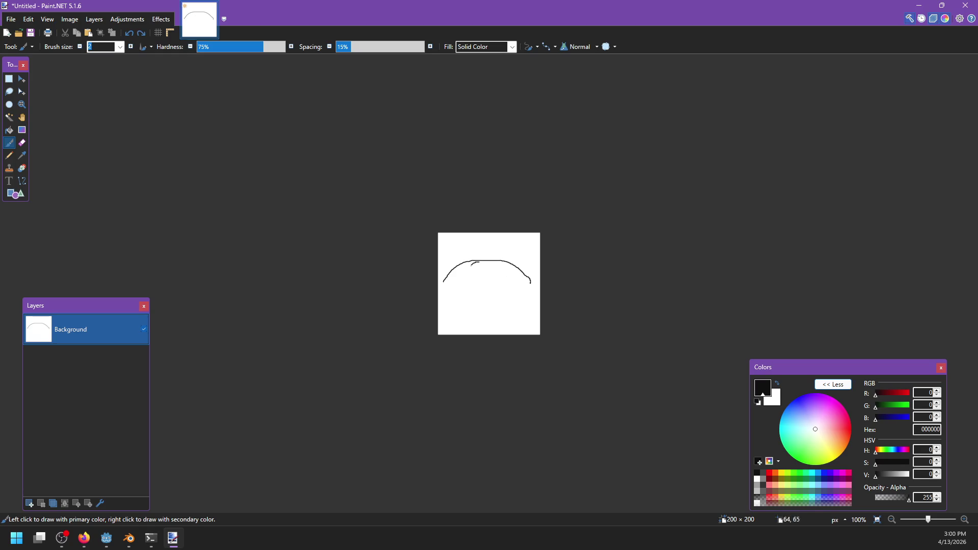
{"action": "key", "text": "ctrl+z"}
{"action": "key", "text": "ctrl+z"}
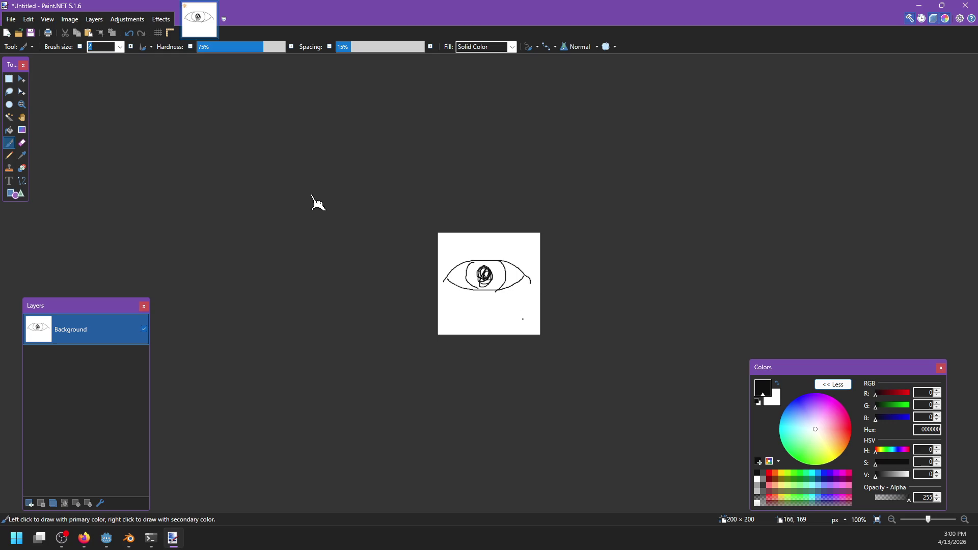
{"action": "key", "text": "ctrl+s"}
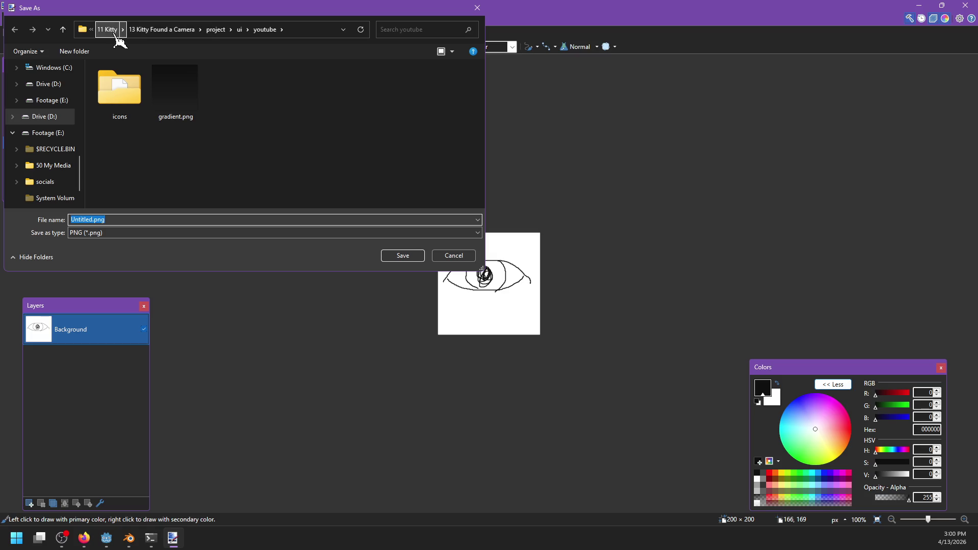
- Browse through Drive (D:) into At the Ends of Eras\jak4\project
{"action": "left_click", "coordinate": [112, 30]}
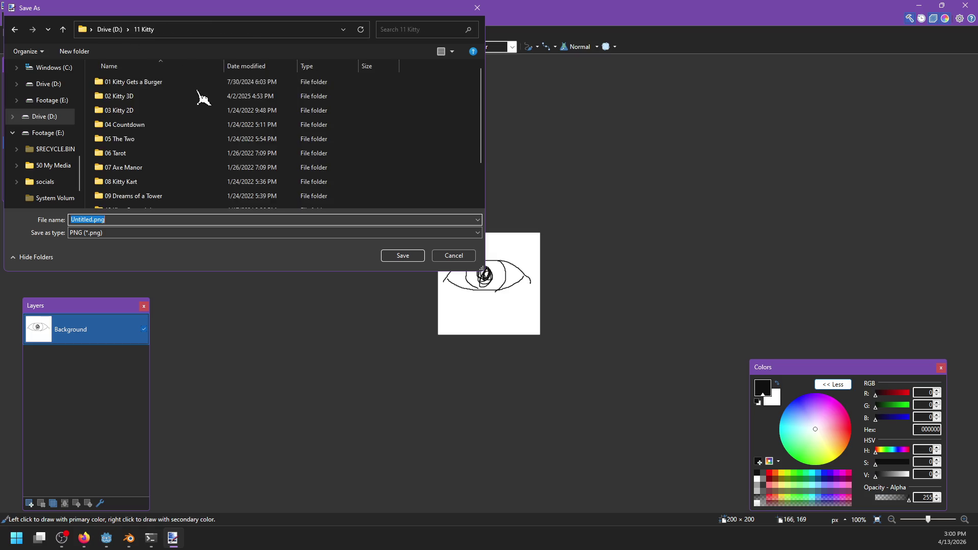
{"action": "left_click", "coordinate": [120, 29]}
{"action": "scroll", "coordinate": [58, 121], "scroll_direction": "up", "scroll_amount": 5}
{"action": "scroll", "coordinate": [54, 153], "scroll_direction": "up", "scroll_amount": 3}
{"action": "scroll", "coordinate": [55, 113], "scroll_direction": "down", "scroll_amount": 3}
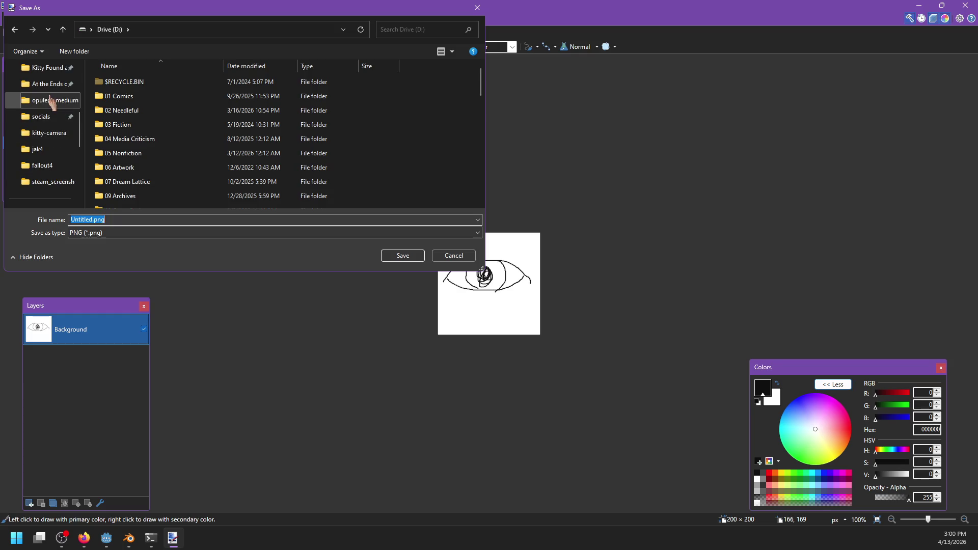
{"action": "left_click", "coordinate": [52, 84]}
{"action": "scroll", "coordinate": [49, 112], "scroll_direction": "up", "scroll_amount": 3}
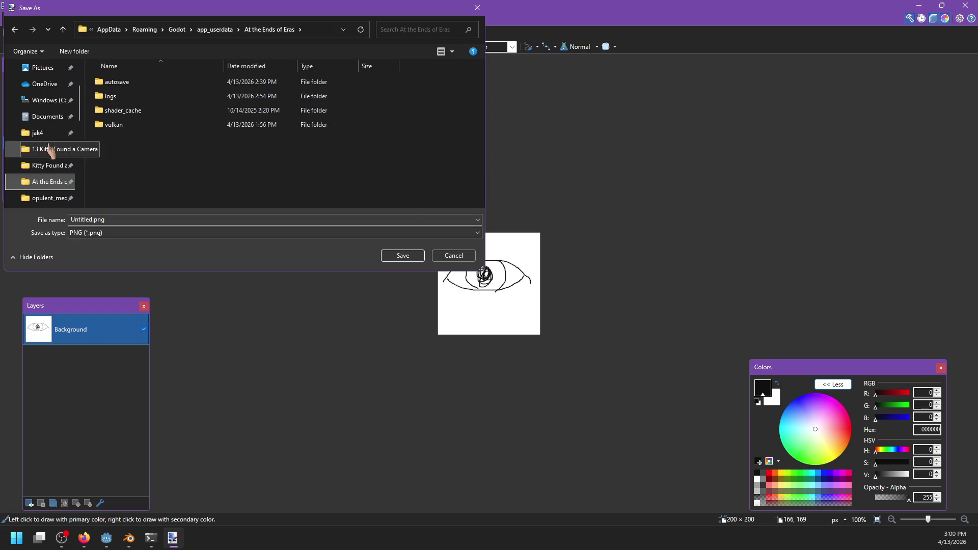
{"action": "left_click", "coordinate": [40, 133]}
{"action": "scroll", "coordinate": [207, 159], "scroll_direction": "down", "scroll_amount": 2}
{"action": "scroll", "coordinate": [178, 164], "scroll_direction": "down", "scroll_amount": 2}
{"action": "scroll", "coordinate": [171, 161], "scroll_direction": "up", "scroll_amount": 2}
{"action": "double_click", "coordinate": [153, 151]}
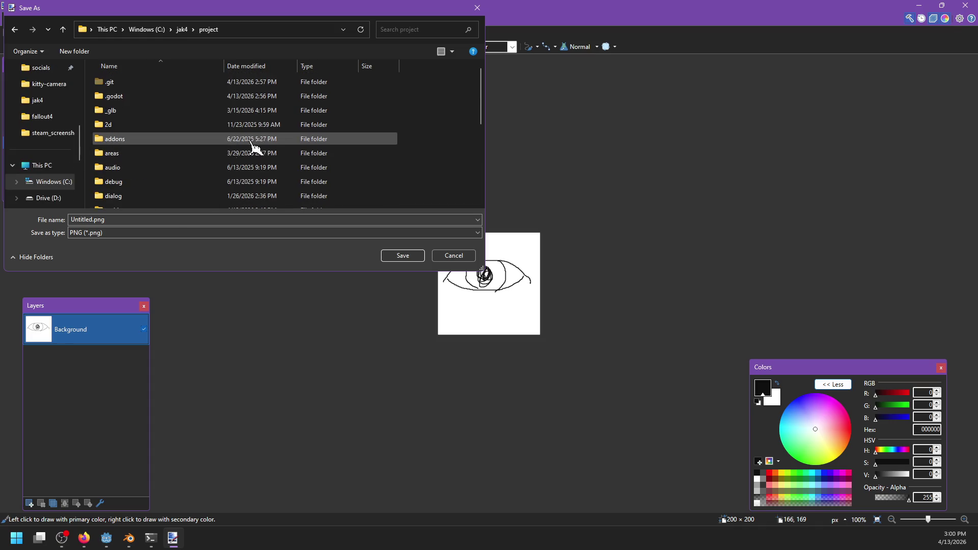
- Open ui\icons and save the drawing there as item_eye.png
{"action": "scroll", "coordinate": [136, 133], "scroll_direction": "down", "scroll_amount": 6}
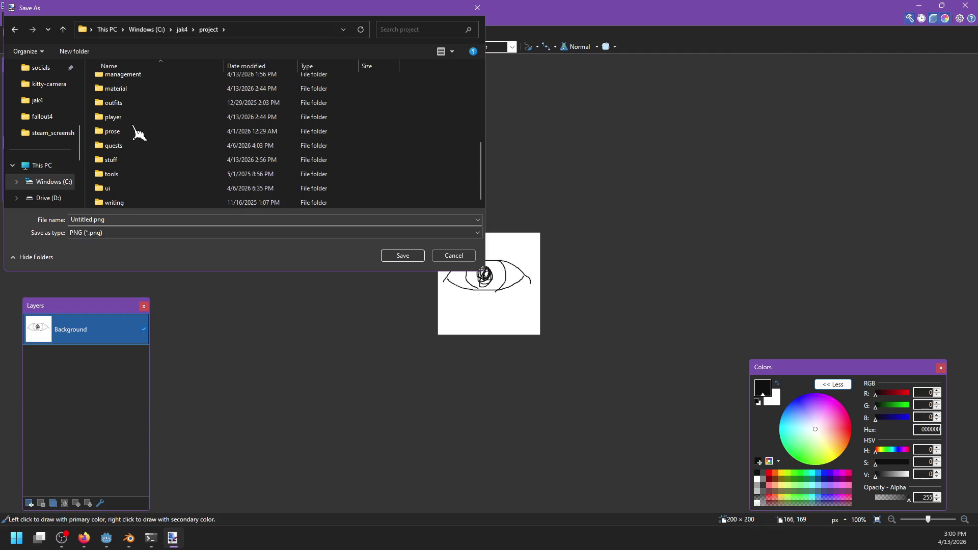
{"action": "left_click", "coordinate": [135, 132]}
{"action": "scroll", "coordinate": [138, 134], "scroll_direction": "up", "scroll_amount": 2}
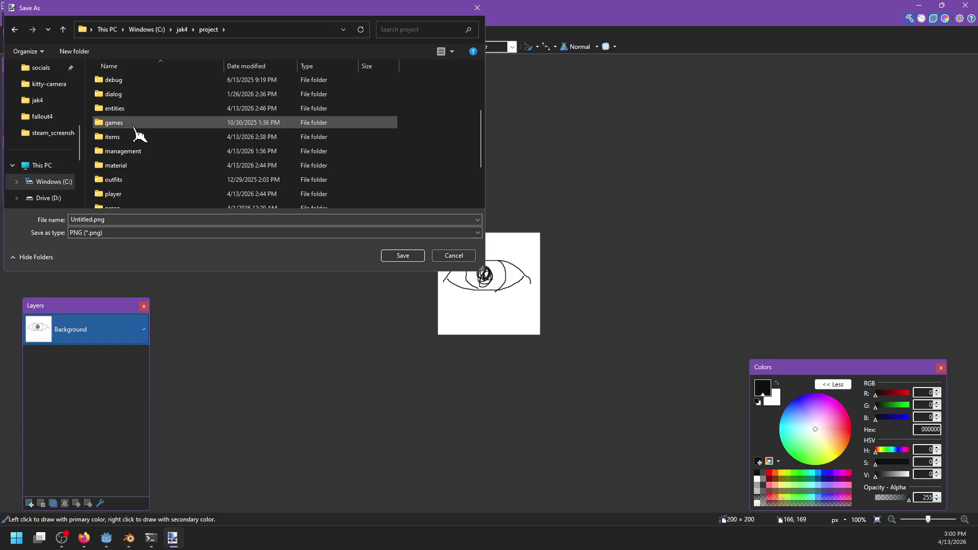
{"action": "scroll", "coordinate": [138, 134], "scroll_direction": "down", "scroll_amount": 2}
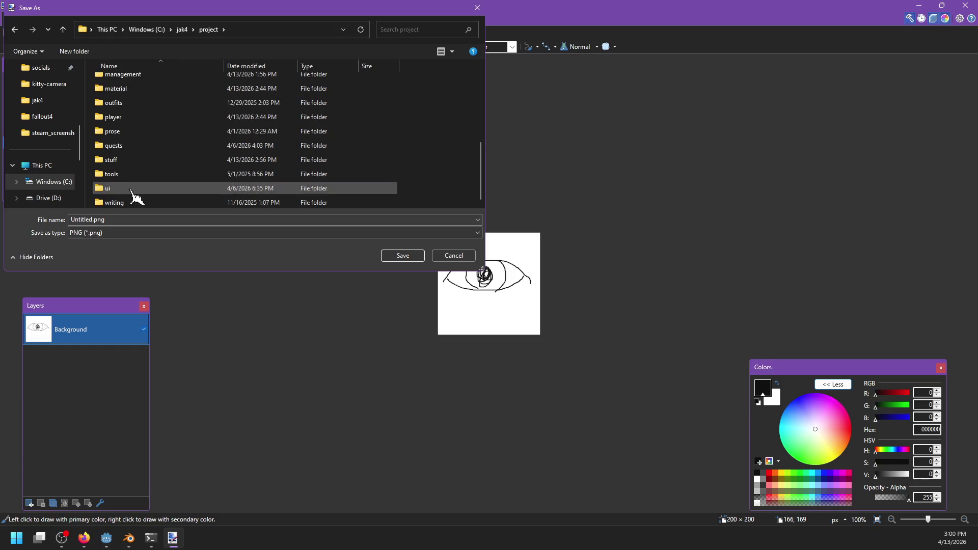
{"action": "double_click", "coordinate": [135, 195]}
{"action": "scroll", "coordinate": [153, 188], "scroll_direction": "down", "scroll_amount": 1}
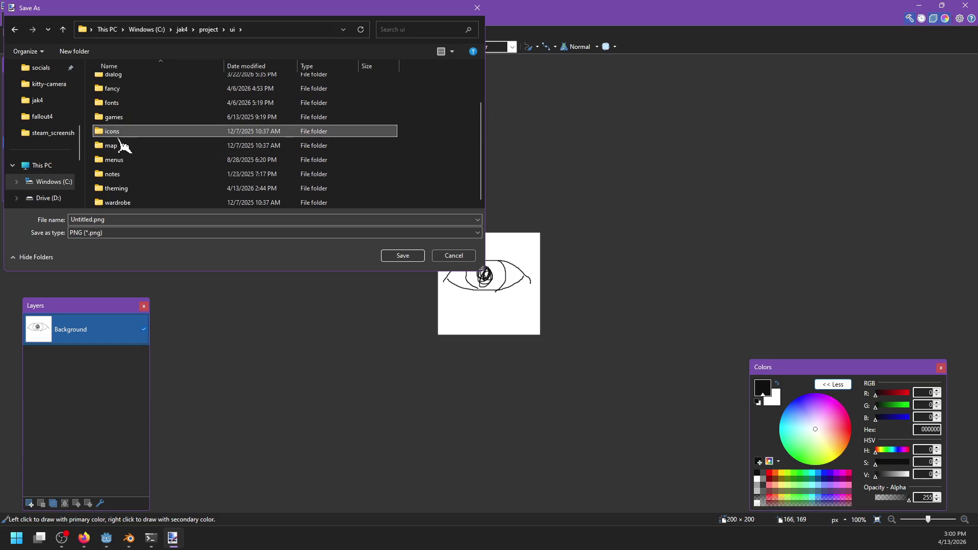
{"action": "double_click", "coordinate": [122, 131]}
{"action": "left_click", "coordinate": [136, 220]}
{"action": "type", "text": "item_eye"}
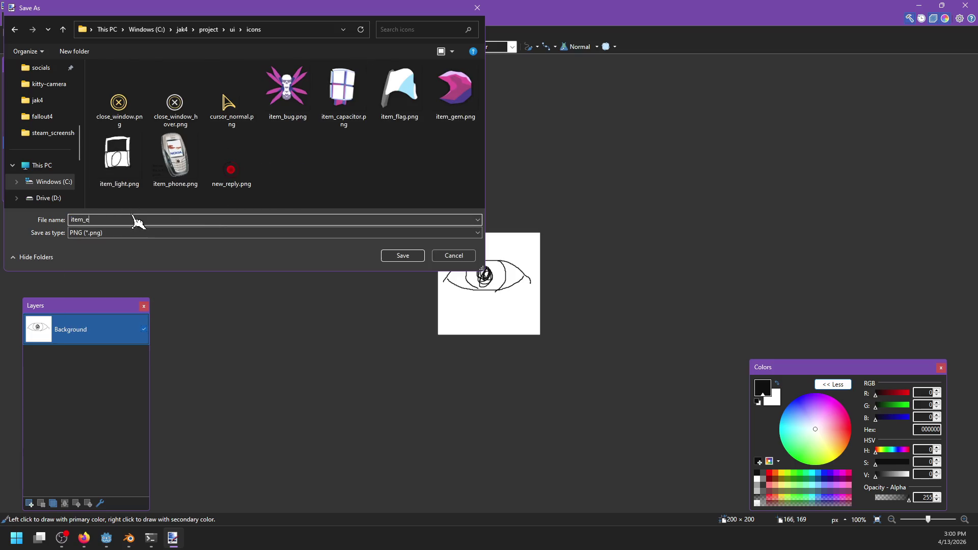
{"action": "key", "text": "Return"}
{"action": "key", "text": "Return"}
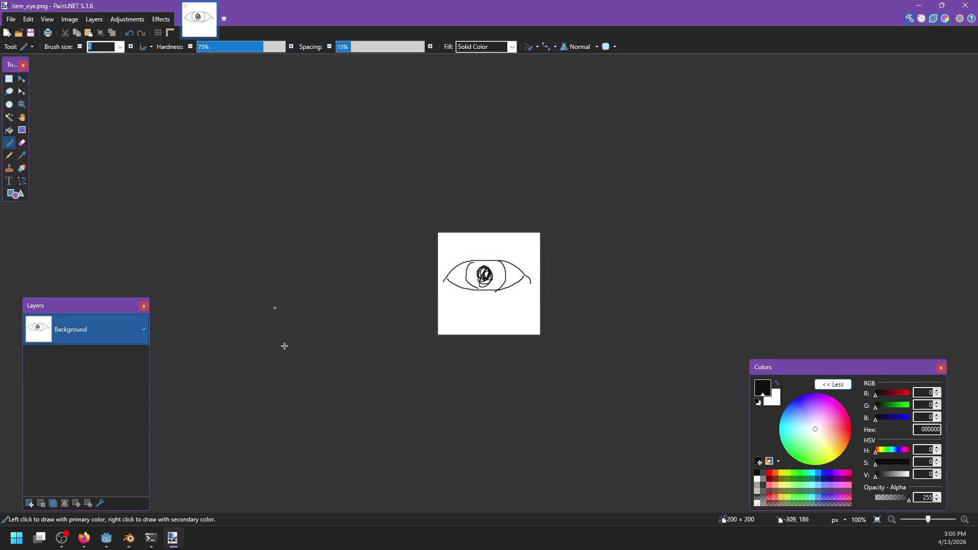
{"action": "left_click", "coordinate": [106, 538]}
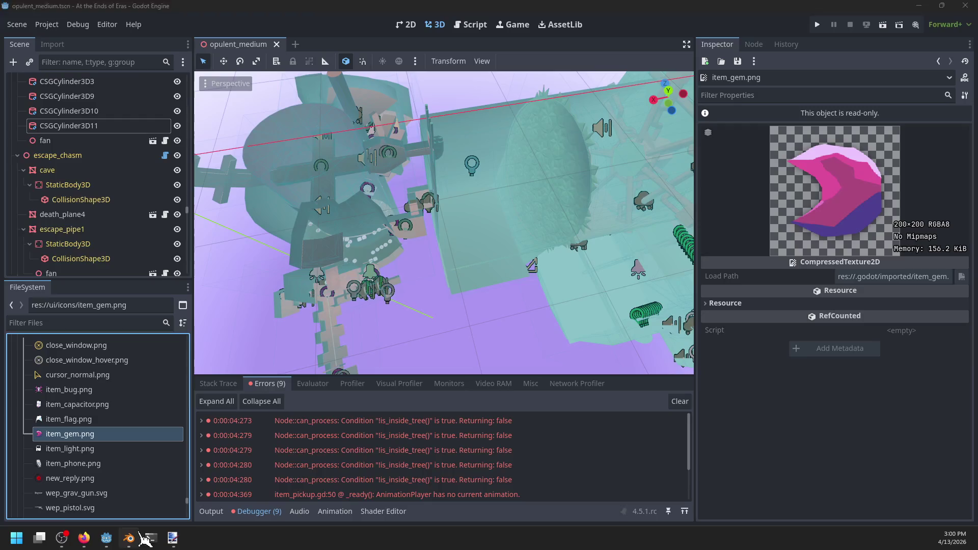
- Filter files by 'usable' and open usable.gd, scrolling to its top
{"action": "left_click", "coordinate": [127, 323]}
{"action": "type", "text": "usable"}
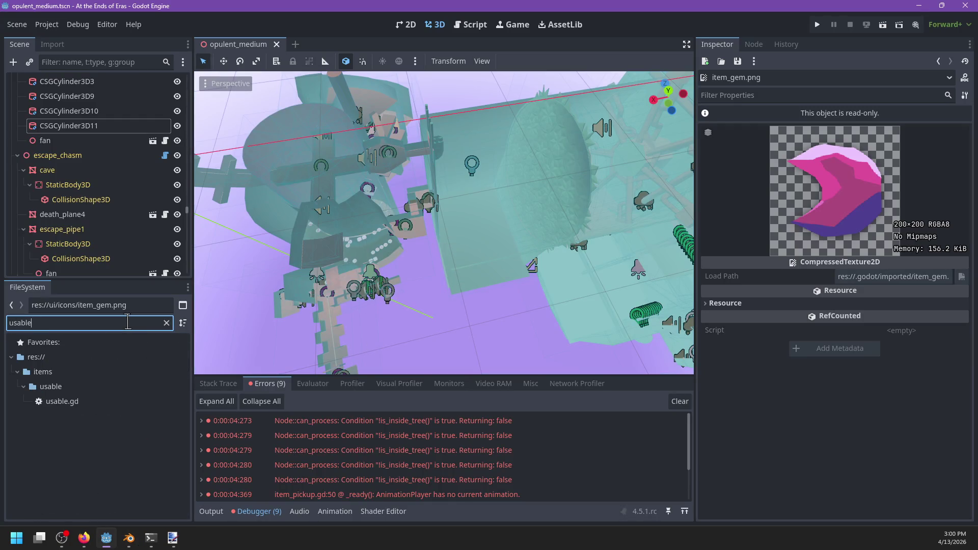
{"action": "double_click", "coordinate": [79, 402]}
{"action": "scroll", "coordinate": [509, 162], "scroll_direction": "down", "scroll_amount": 1}
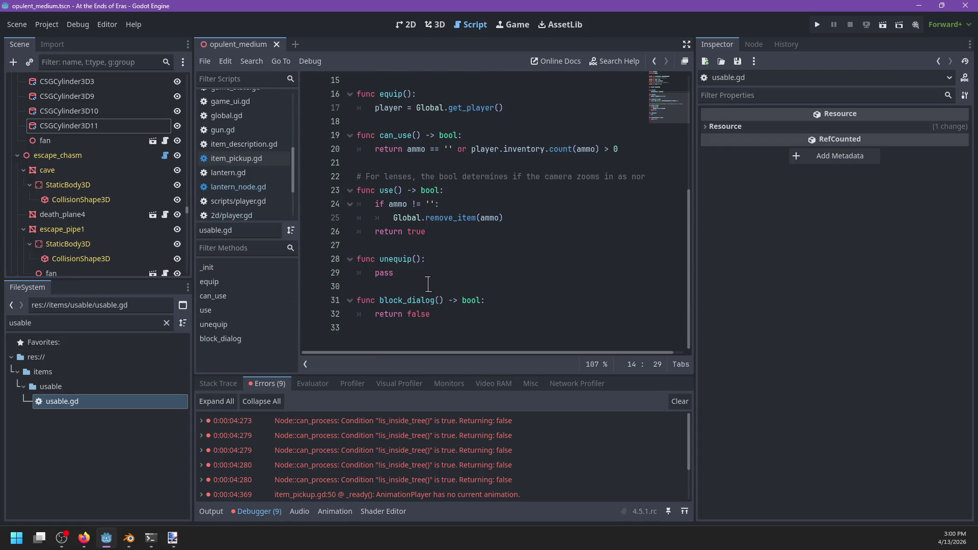
{"action": "scroll", "coordinate": [428, 284], "scroll_direction": "up", "scroll_amount": 1}
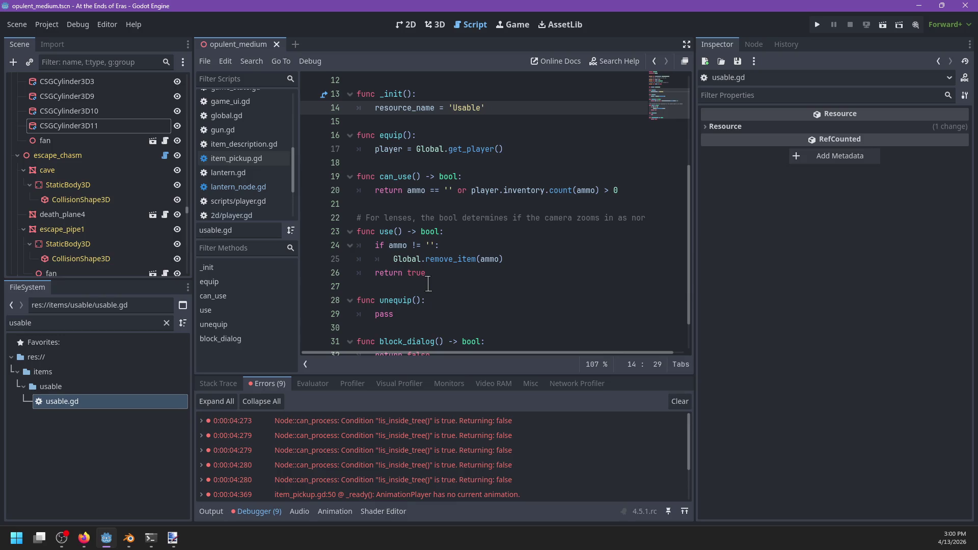
{"action": "scroll", "coordinate": [428, 283], "scroll_direction": "up", "scroll_amount": 4}
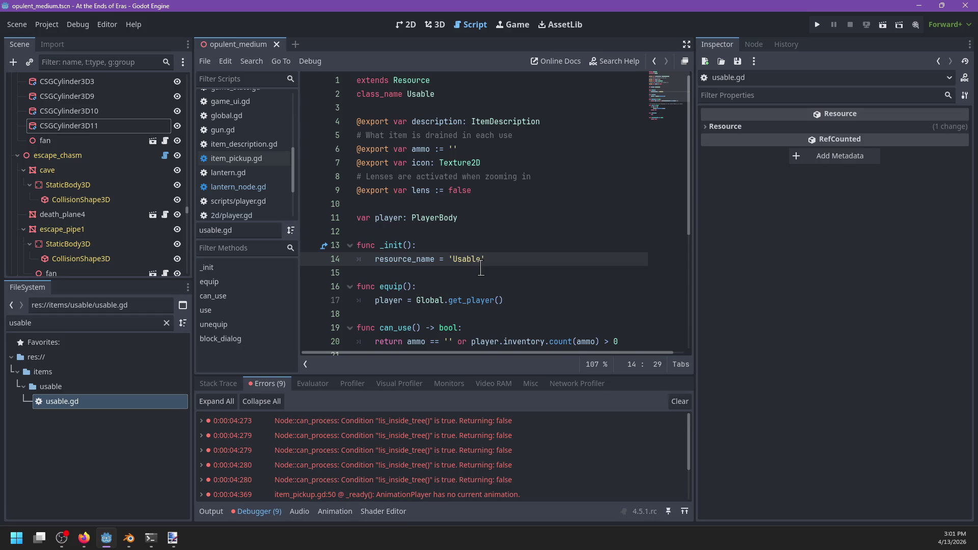
- Clear the file filter and bring up the usable folder's context menu
{"action": "left_click", "coordinate": [166, 323]}
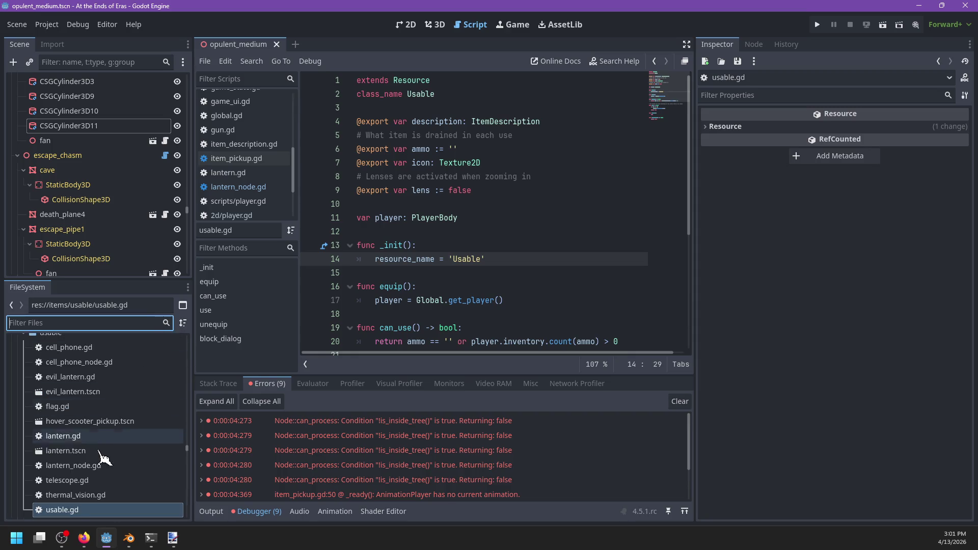
{"action": "scroll", "coordinate": [104, 458], "scroll_direction": "down", "scroll_amount": 2}
{"action": "scroll", "coordinate": [105, 460], "scroll_direction": "up", "scroll_amount": 3}
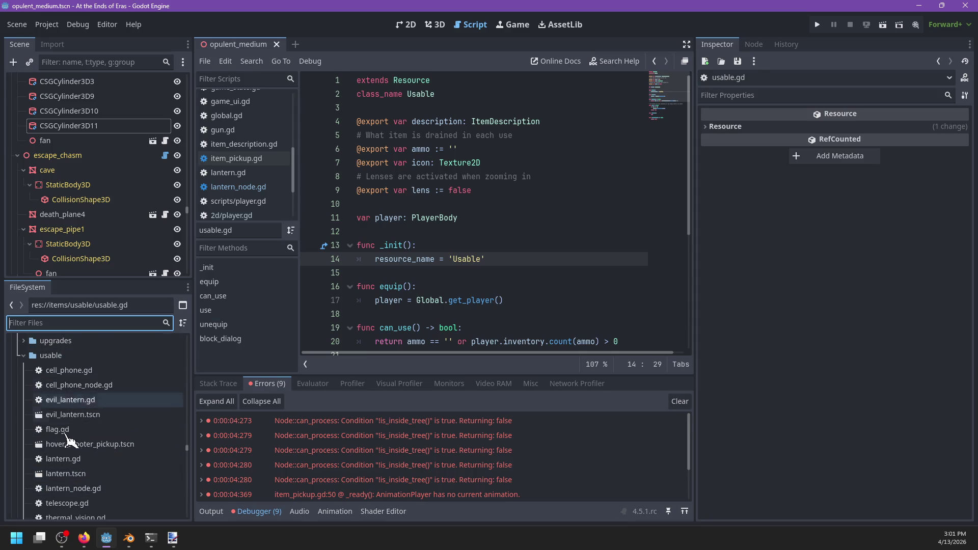
{"action": "right_click", "coordinate": [65, 356]}
- Use Create New > Script on the usable folder, naming it empty_lens.gd
{"action": "mouse_move", "coordinate": [158, 380]}
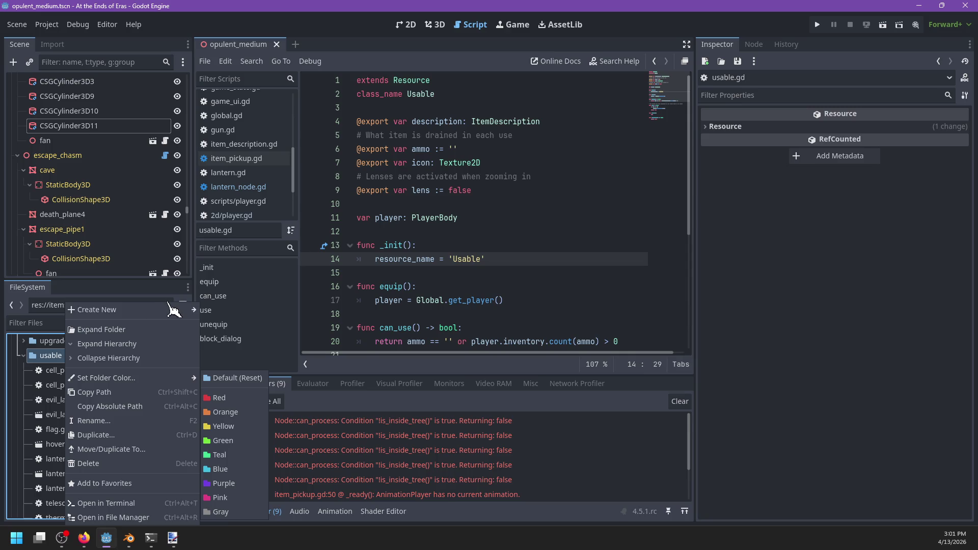
{"action": "mouse_move", "coordinate": [176, 309]}
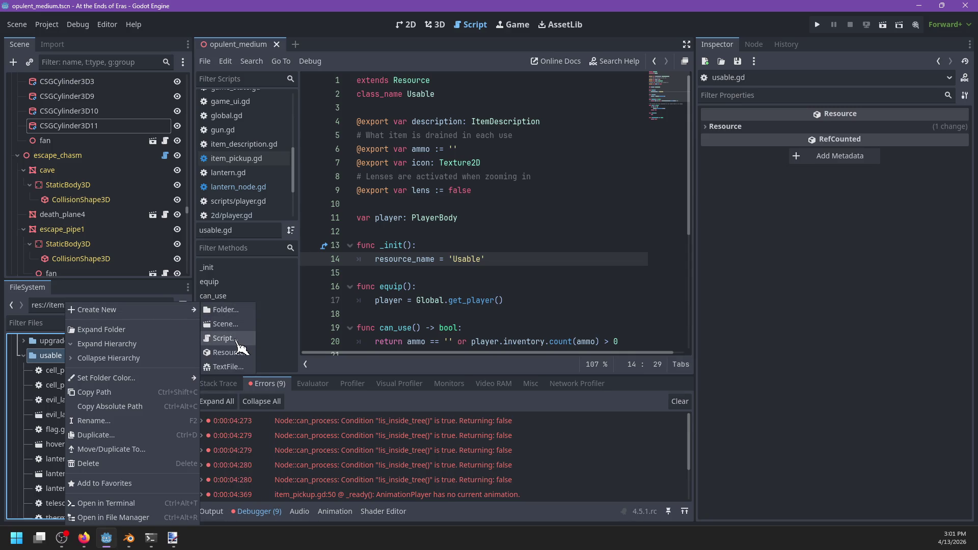
{"action": "left_click", "coordinate": [224, 338]}
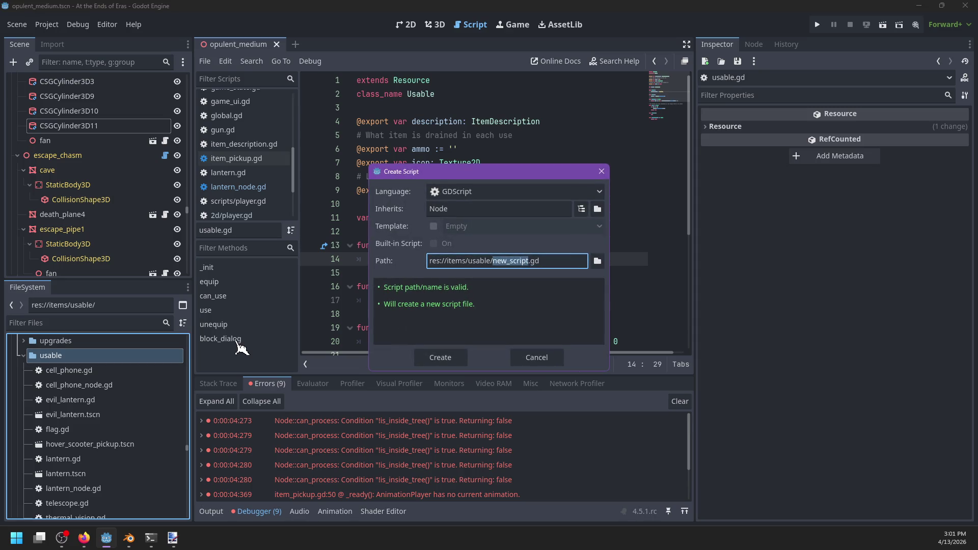
{"action": "type", "text": "empty_len"}
{"action": "type", "text": "s"}
{"action": "key", "text": "Return"}
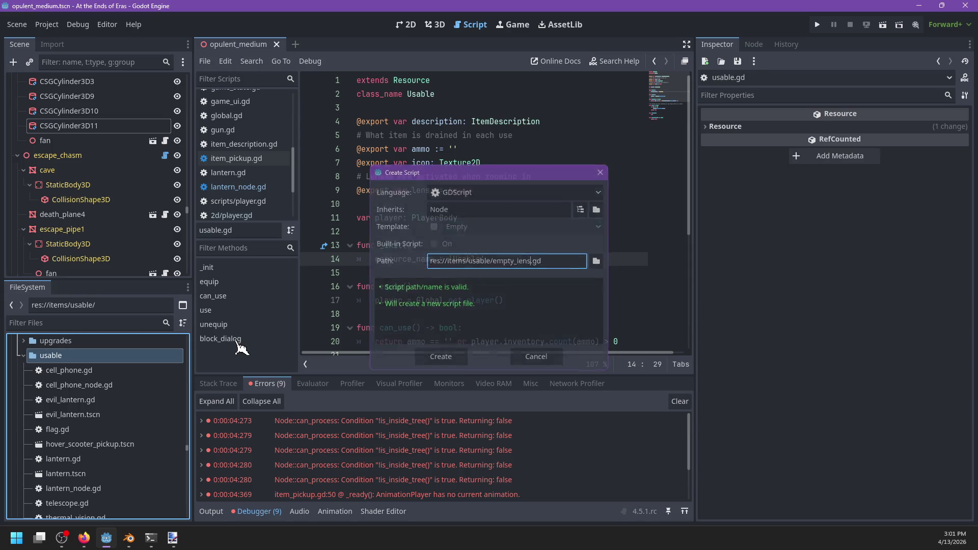
- Locate empty_lens.gd in the FileSystem and open it for editing
{"action": "scroll", "coordinate": [143, 425], "scroll_direction": "down", "scroll_amount": 1}
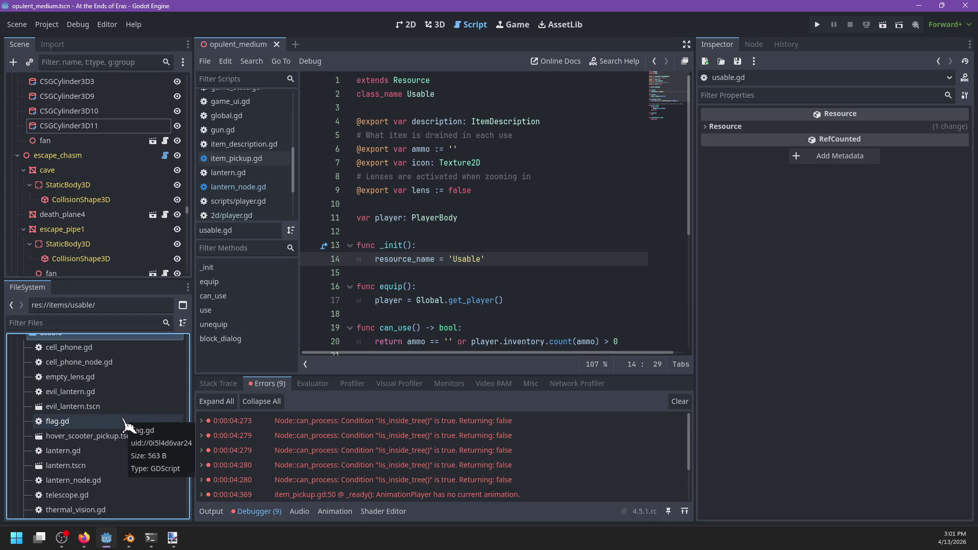
{"action": "scroll", "coordinate": [124, 426], "scroll_direction": "down", "scroll_amount": 1}
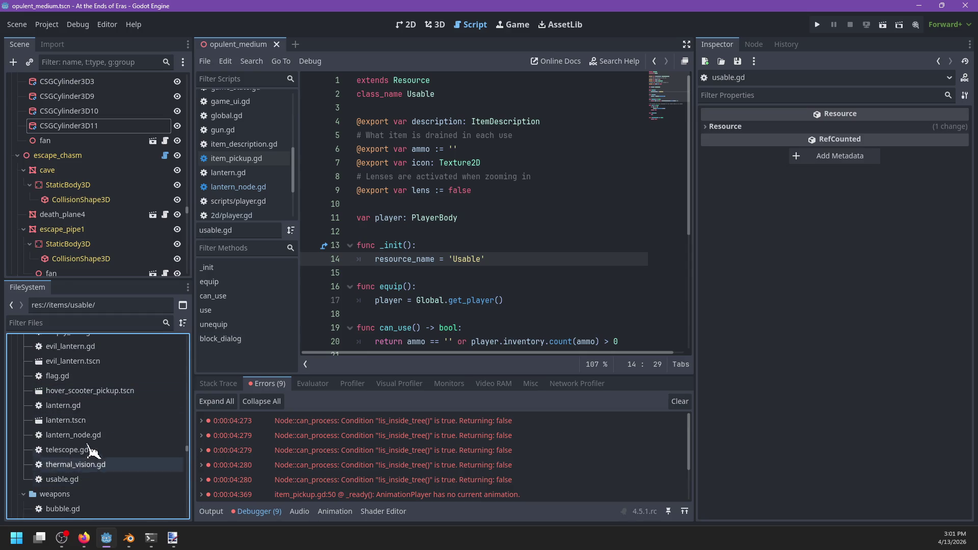
{"action": "scroll", "coordinate": [97, 449], "scroll_direction": "up", "scroll_amount": 1}
{"action": "left_click", "coordinate": [96, 379]}
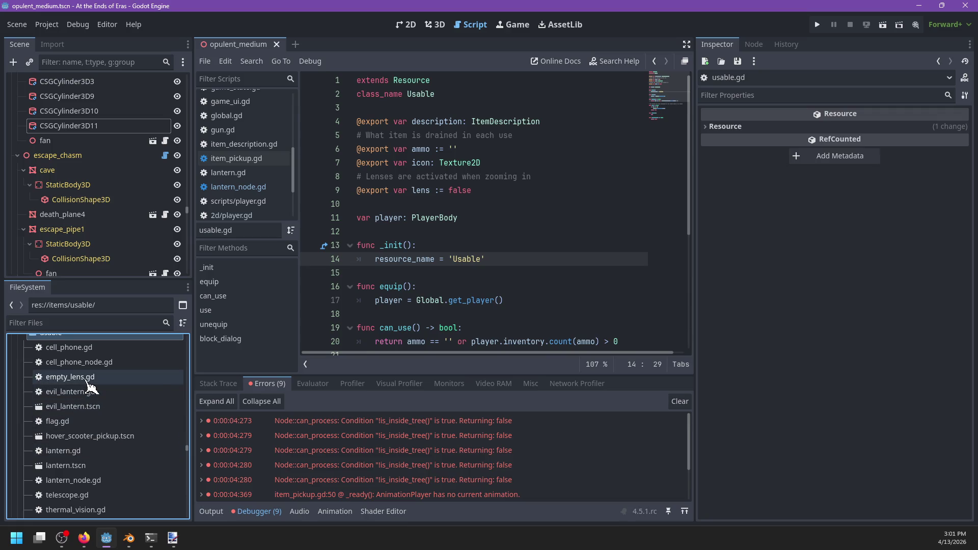
{"action": "double_click", "coordinate": [100, 382]}
- Change empty_lens.gd to extend Usable instead of Node and save it
{"action": "key", "text": "BackSpace"}
{"action": "key", "text": "BackSpace"}
{"action": "key", "text": "BackSpace"}
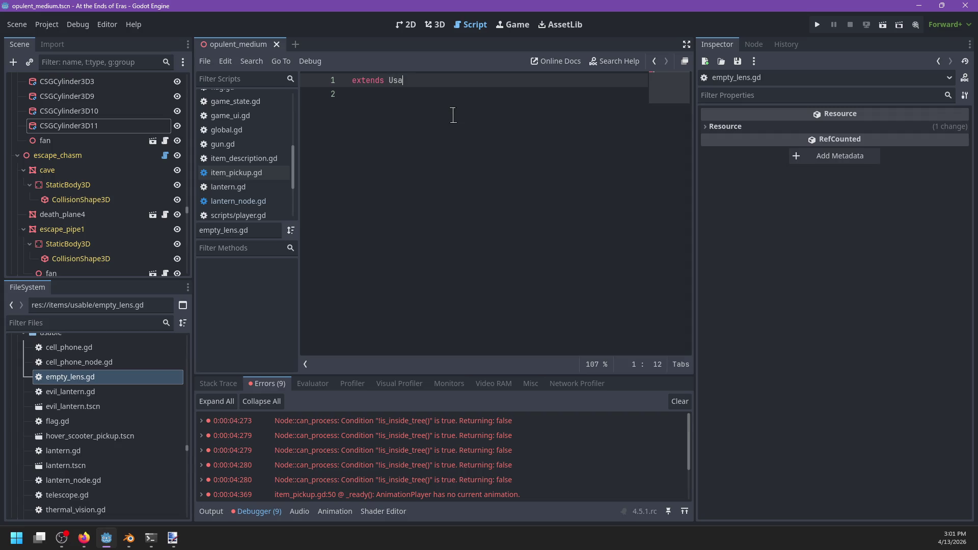
{"action": "key", "text": "ctrl+s"}
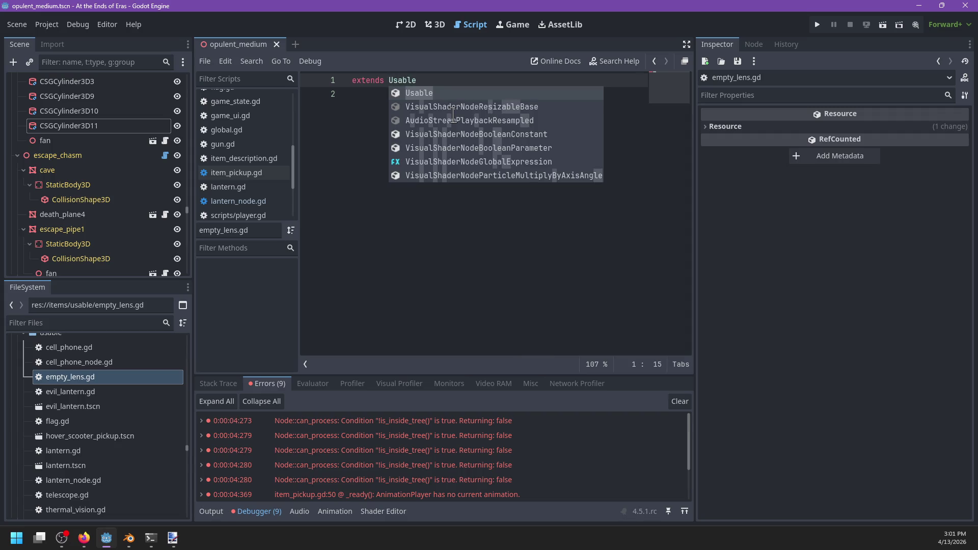
{"action": "key", "text": "Return"}
{"action": "key", "text": "Return"}
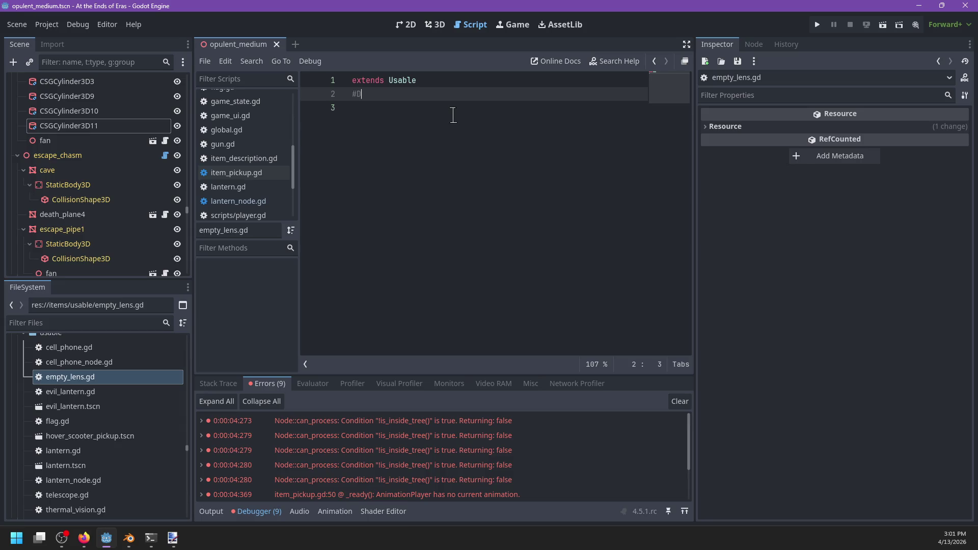
{"action": "key", "text": "ctrl+s"}
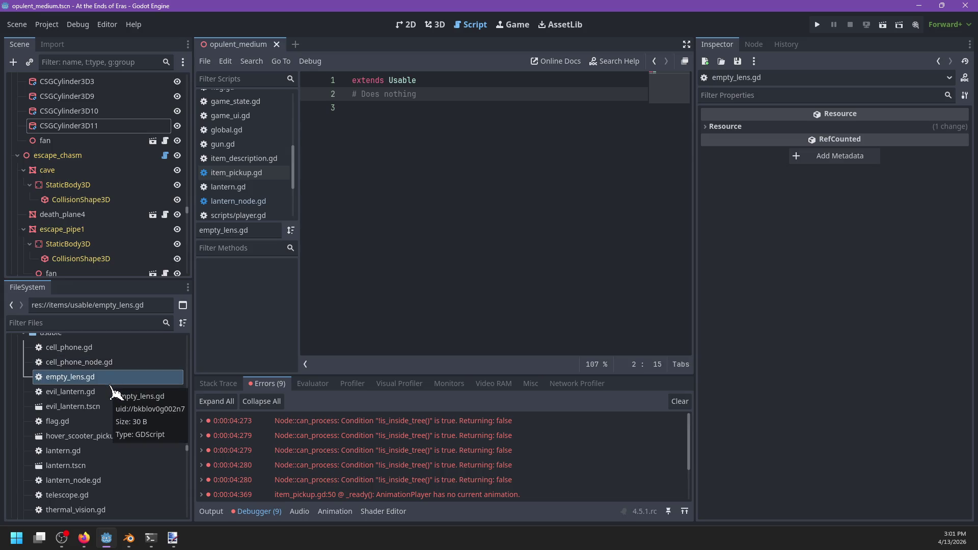
- Copy lantern.gd's _init into empty_lens.gd and change its icon from item_light to item_eye
{"action": "double_click", "coordinate": [83, 455]}
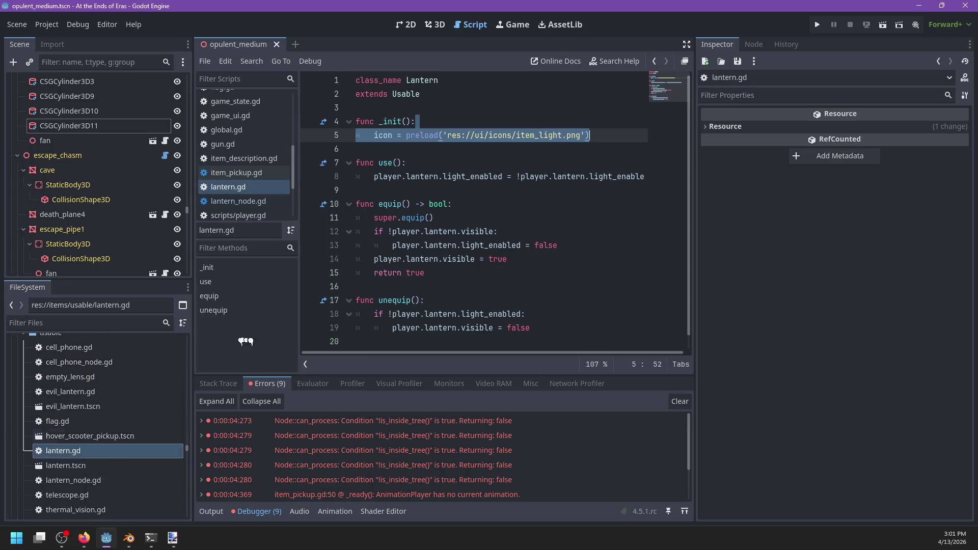
{"action": "left_click", "coordinate": [542, 159]}
{"action": "left_click_drag", "start_coordinate": [616, 133], "coordinate": [605, 106]}
{"action": "key", "text": "ctrl+c"}
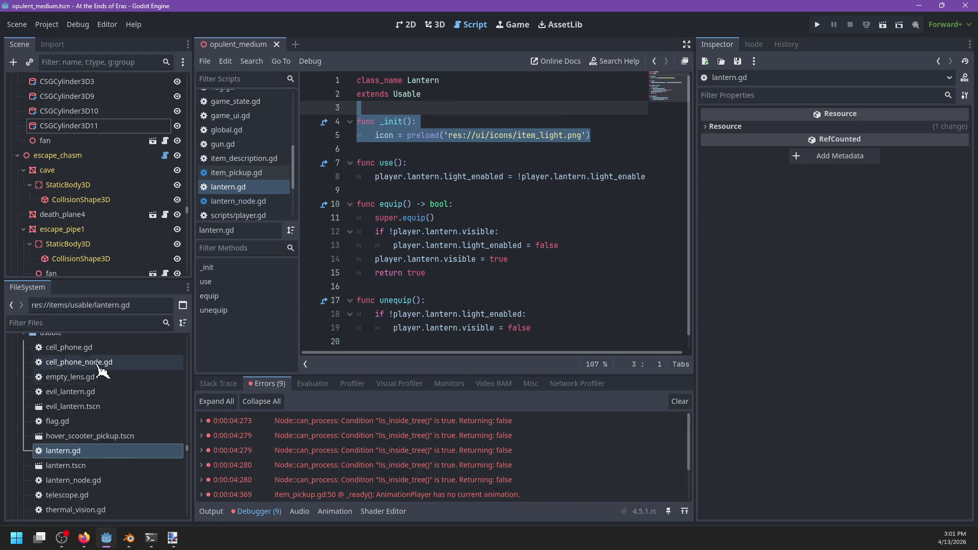
{"action": "double_click", "coordinate": [75, 382]}
{"action": "left_click", "coordinate": [464, 182]}
{"action": "key", "text": "Return"}
{"action": "key", "text": "ctrl+v"}
{"action": "double_click", "coordinate": [550, 153]}
{"action": "type", "text": "item_eye"}
{"action": "key", "text": "Escape"}
- Tidy the blank lines around extends Usable and save empty_lens.gd
{"action": "key", "text": "Up"}
{"action": "key", "text": "Up"}
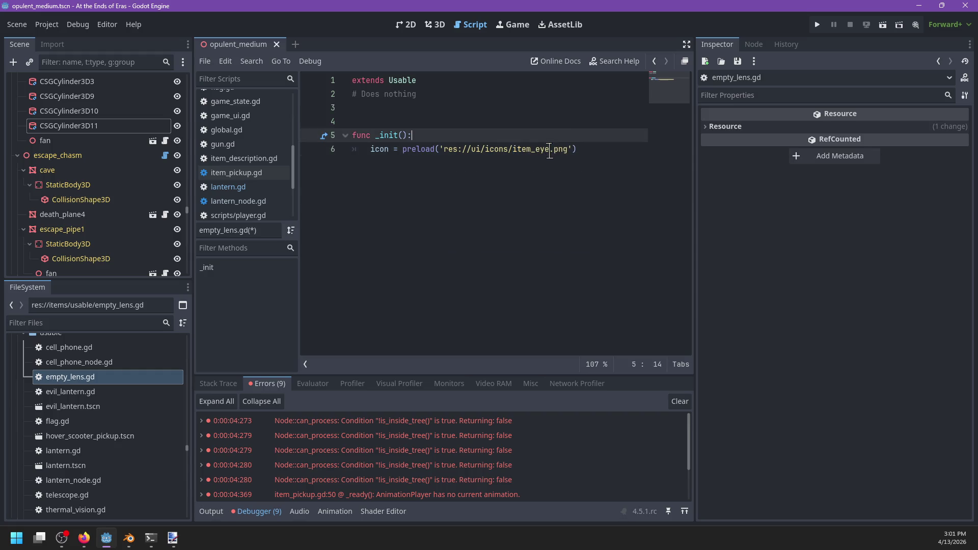
{"action": "key", "text": "BackSpace"}
{"action": "key", "text": "BackSpace"}
{"action": "key", "text": "Up"}
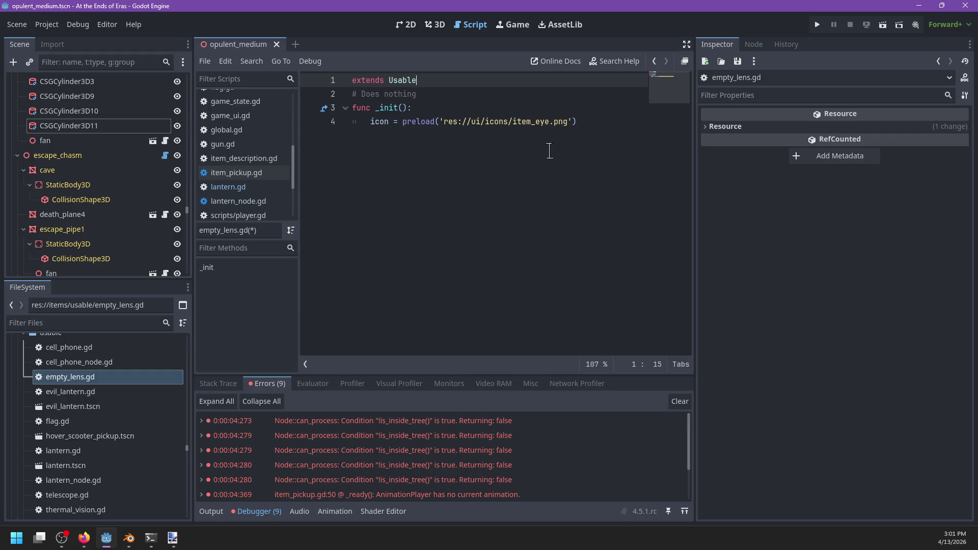
{"action": "key", "text": "Return"}
{"action": "key", "text": "ctrl+s"}
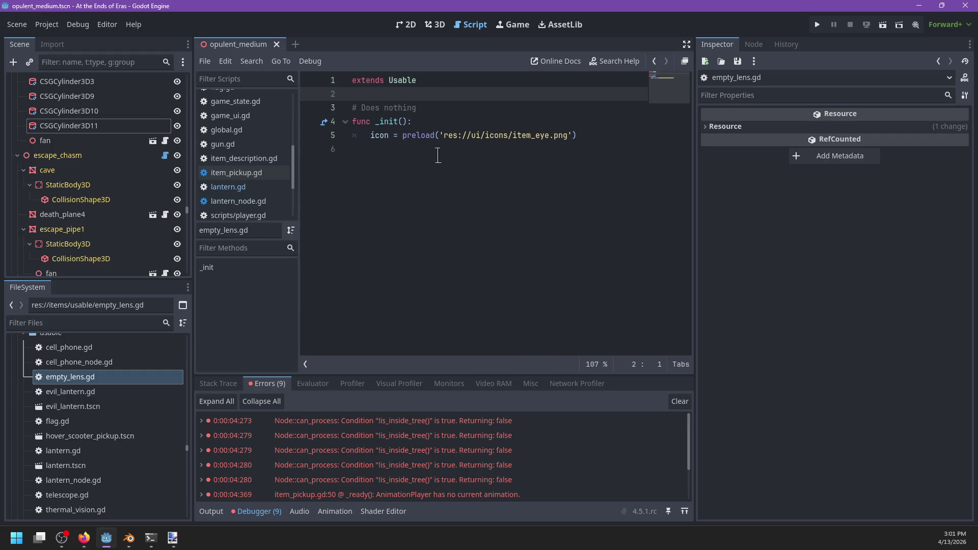
{"action": "scroll", "coordinate": [114, 391], "scroll_direction": "up", "scroll_amount": 3}
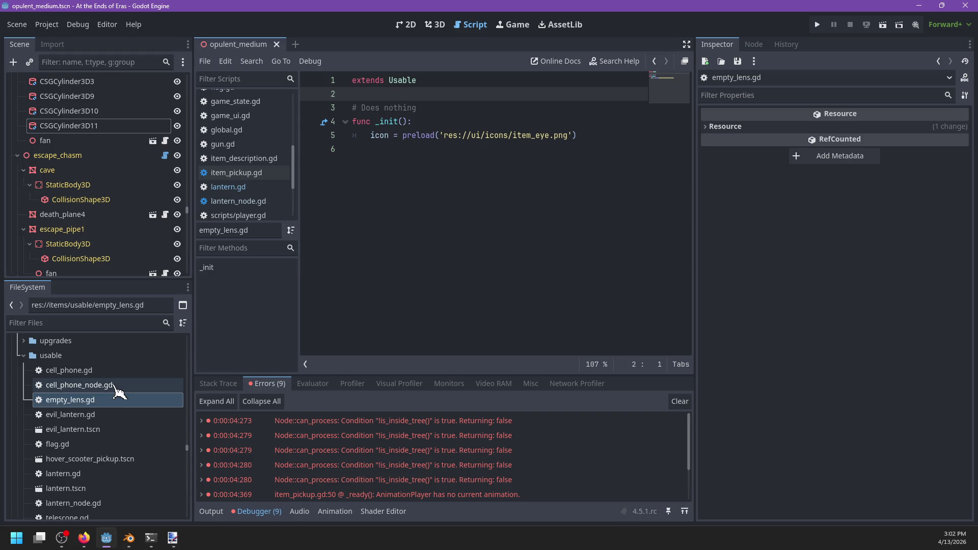
{"action": "scroll", "coordinate": [115, 391], "scroll_direction": "down", "scroll_amount": 3}
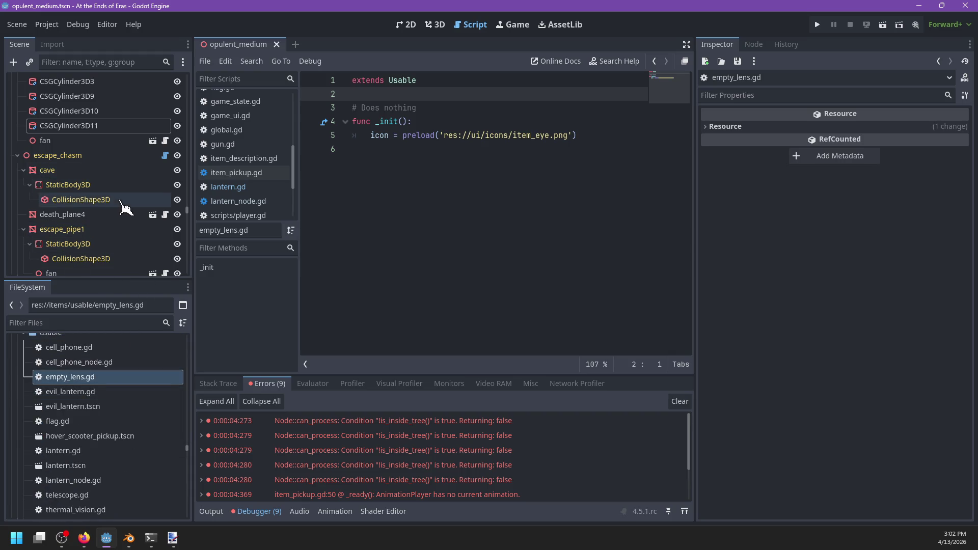
{"action": "scroll", "coordinate": [127, 207], "scroll_direction": "up", "scroll_amount": 3}
{"action": "left_click", "coordinate": [72, 323]}
- Filter files for 'player', open player.tscn and its attached script, then return to empty_lens.gd
{"action": "type", "text": "player"}
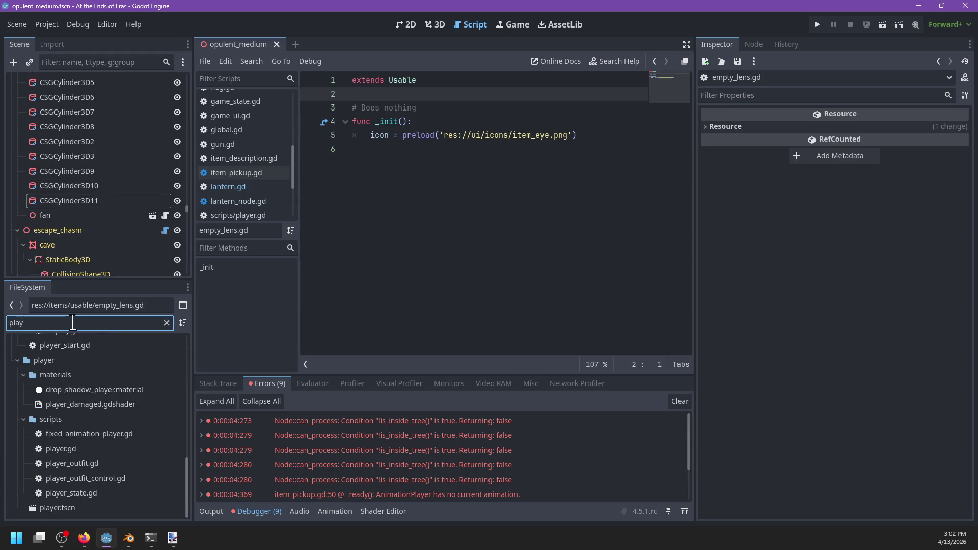
{"action": "left_click", "coordinate": [62, 509]}
{"action": "double_click", "coordinate": [62, 512]}
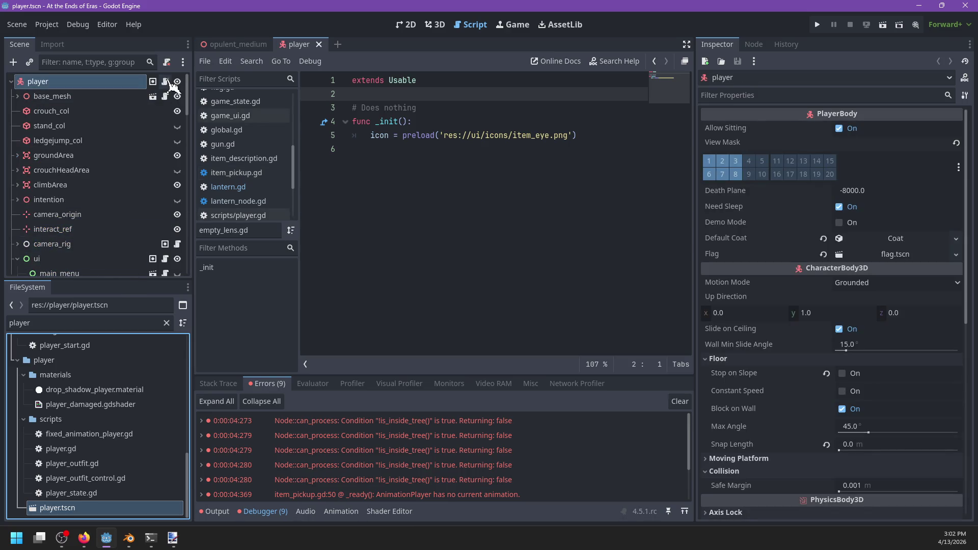
{"action": "left_click", "coordinate": [166, 82]}
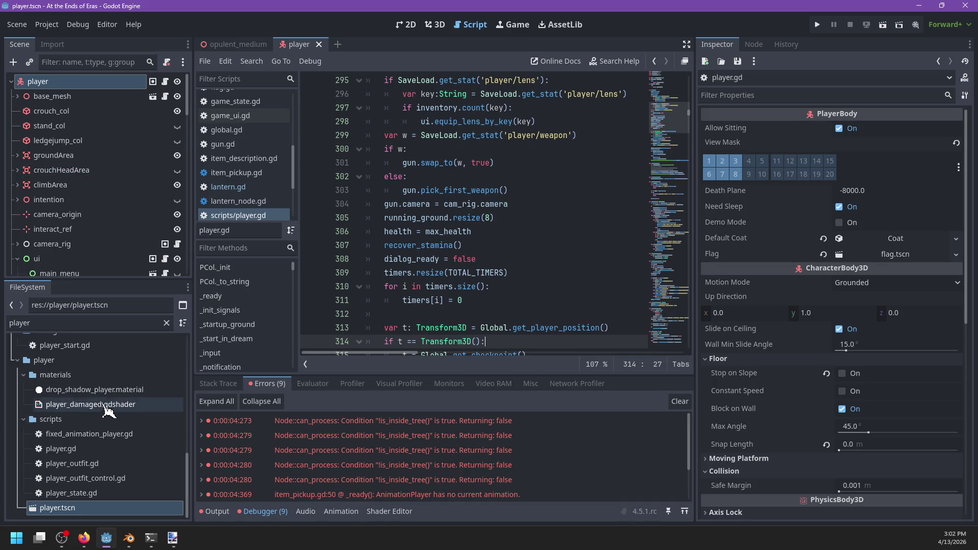
{"action": "scroll", "coordinate": [257, 196], "scroll_direction": "up", "scroll_amount": 3}
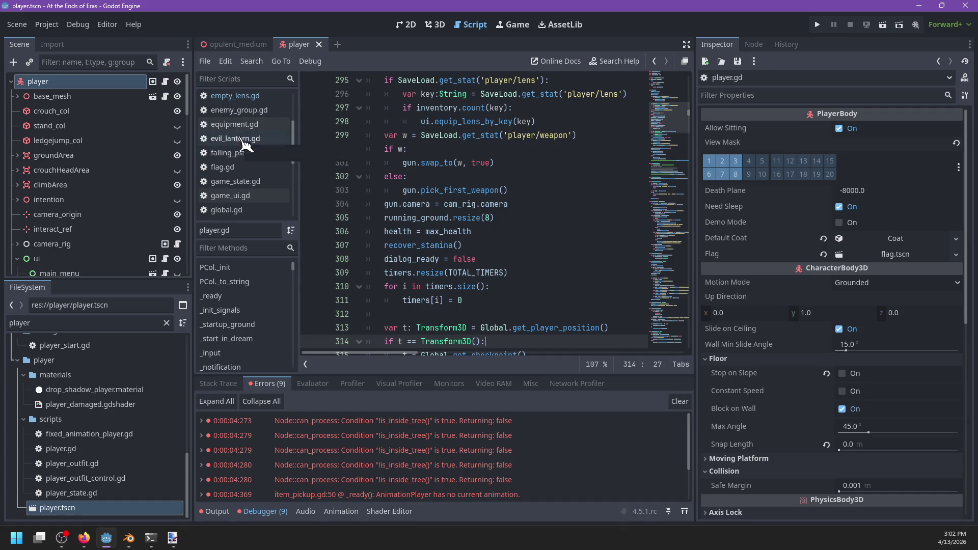
{"action": "left_click", "coordinate": [235, 96]}
- Add lens = true inside empty_lens.gd's _init and save
{"action": "left_click", "coordinate": [447, 93]}
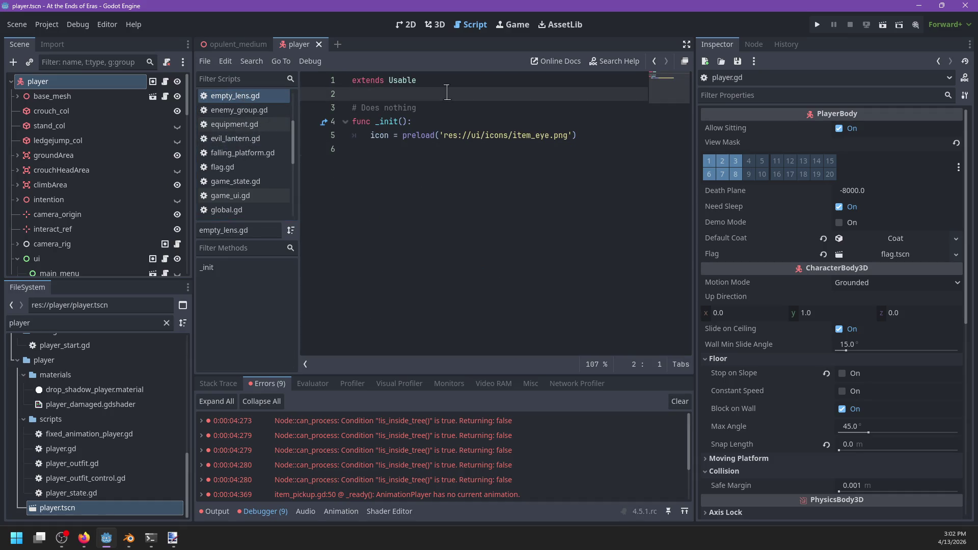
{"action": "key", "text": "Down"}
{"action": "key", "text": "Down"}
{"action": "key", "text": "End"}
{"action": "key", "text": "Return"}
{"action": "type", "text": "lens = true"}
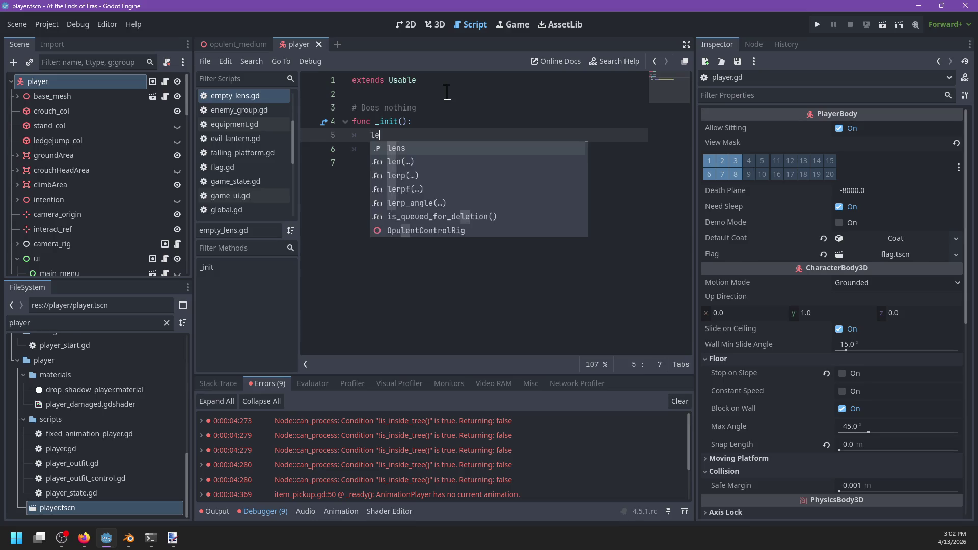
{"action": "key", "text": "ctrl+s"}
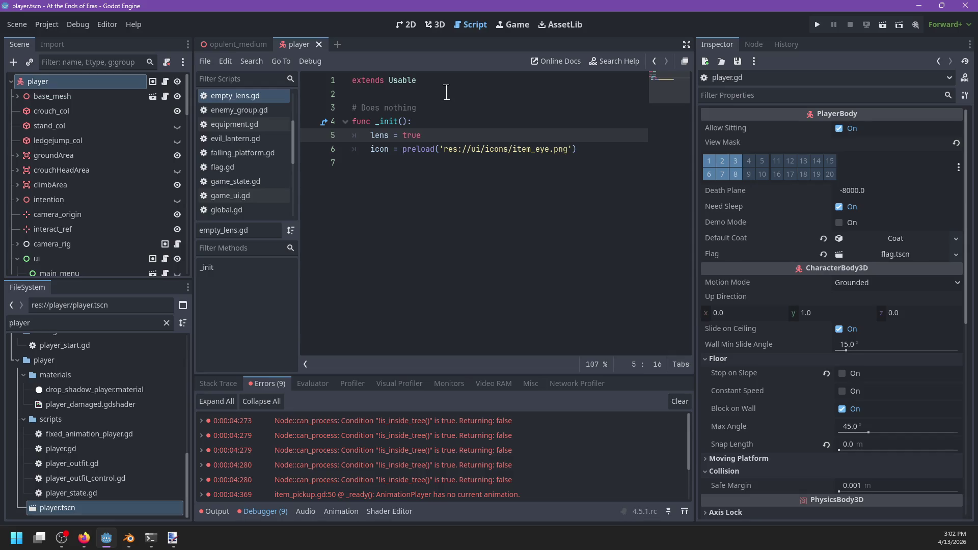
{"action": "scroll", "coordinate": [265, 204], "scroll_direction": "down", "scroll_amount": 4}
{"action": "scroll", "coordinate": [263, 201], "scroll_direction": "down", "scroll_amount": 2}
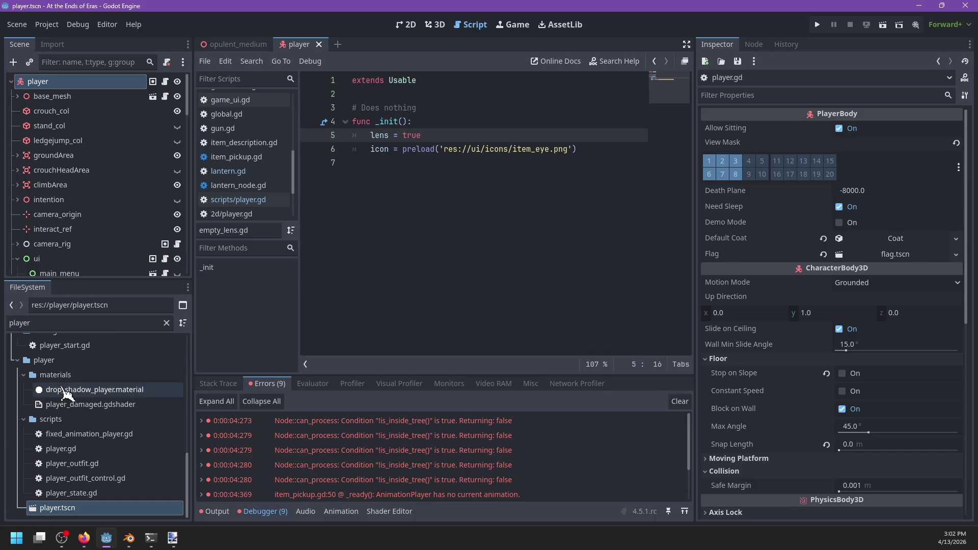
- Clear the file filter and open the scripts/player.gd script
{"action": "left_click", "coordinate": [166, 323]}
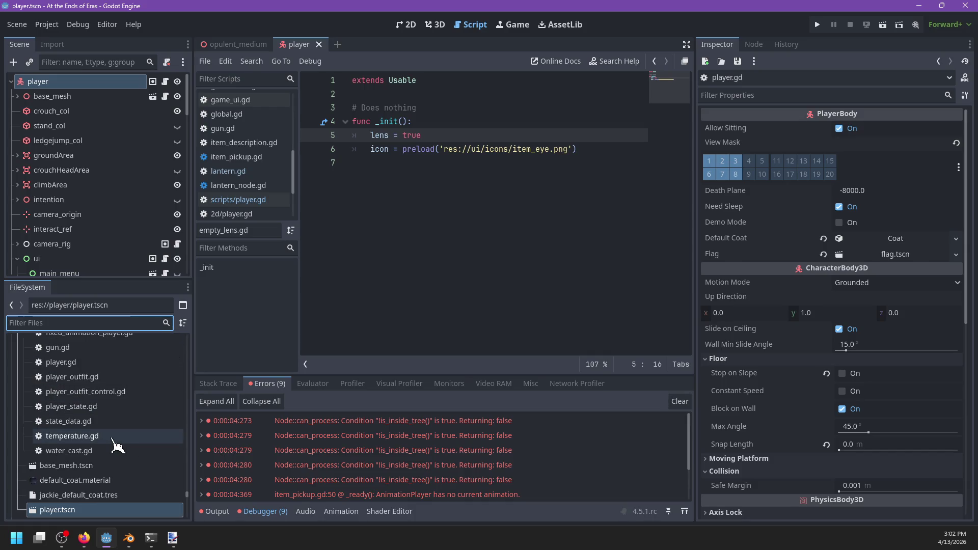
{"action": "scroll", "coordinate": [114, 440], "scroll_direction": "up", "scroll_amount": 3}
{"action": "scroll", "coordinate": [115, 445], "scroll_direction": "down", "scroll_amount": 4}
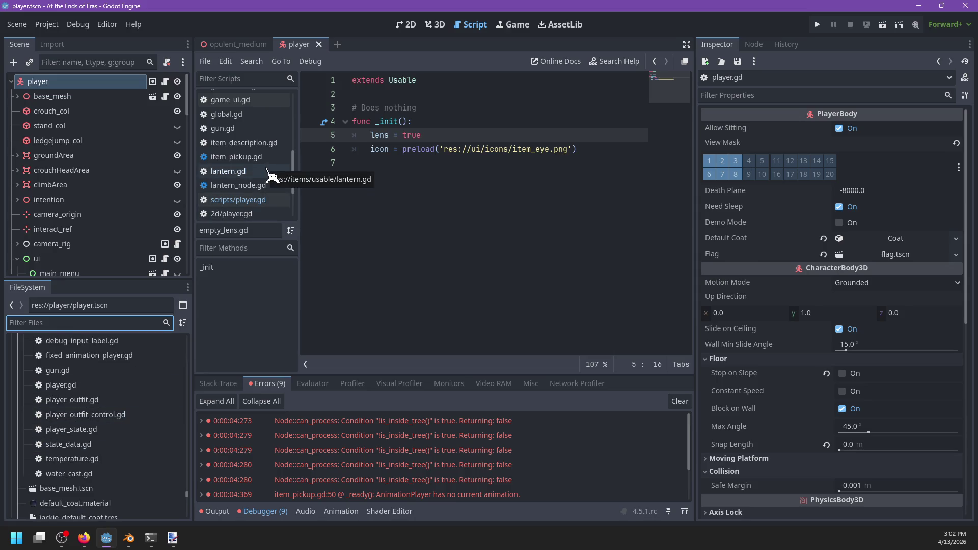
{"action": "scroll", "coordinate": [268, 176], "scroll_direction": "up", "scroll_amount": 5}
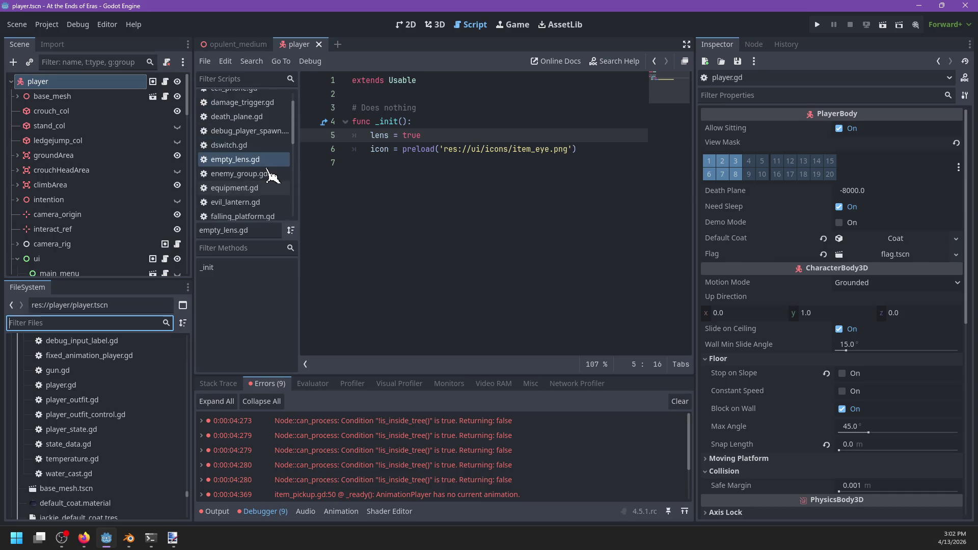
{"action": "scroll", "coordinate": [261, 169], "scroll_direction": "down", "scroll_amount": 3}
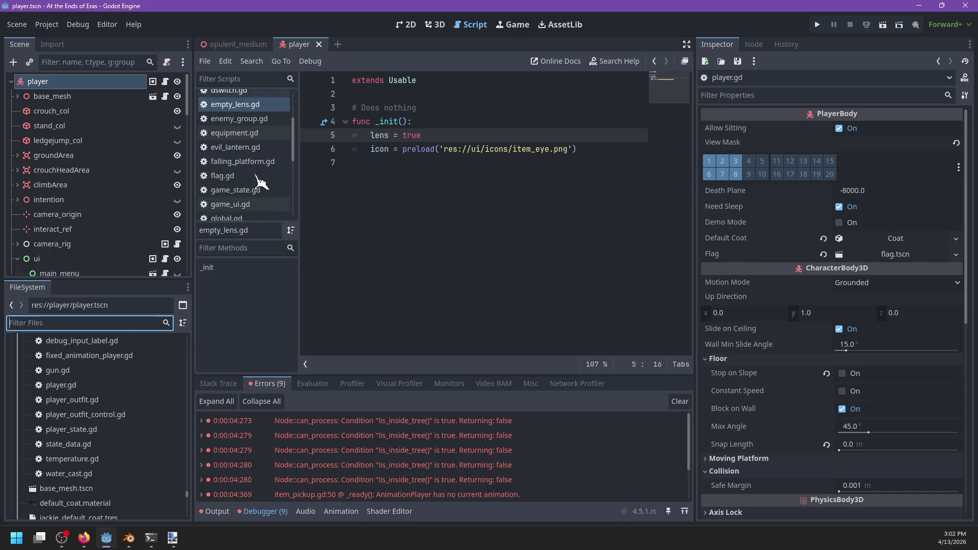
{"action": "scroll", "coordinate": [258, 179], "scroll_direction": "down", "scroll_amount": 3}
{"action": "scroll", "coordinate": [260, 180], "scroll_direction": "down", "scroll_amount": 4}
{"action": "scroll", "coordinate": [259, 176], "scroll_direction": "down", "scroll_amount": 3}
{"action": "left_click", "coordinate": [255, 160]}
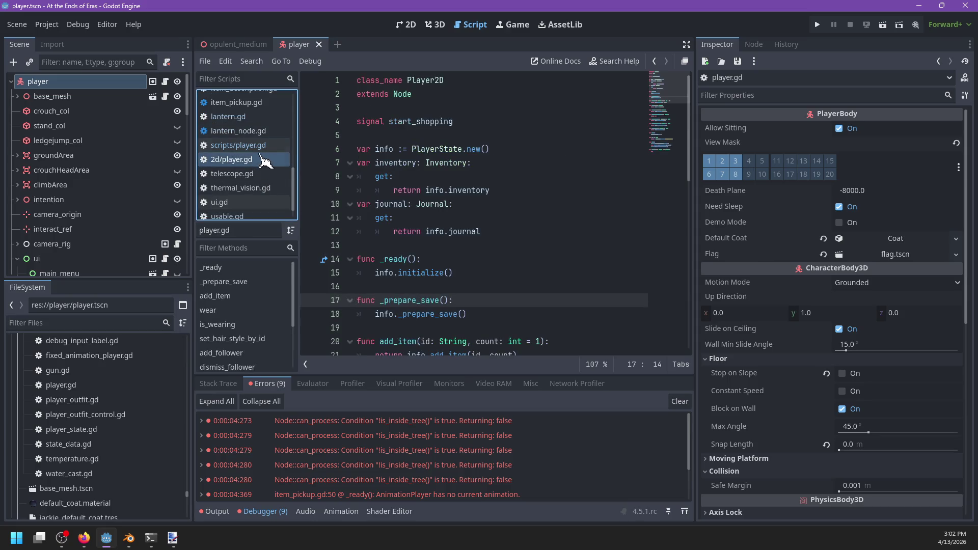
{"action": "left_click", "coordinate": [257, 146]}
{"action": "right_click", "coordinate": [255, 146]}
{"action": "key", "text": "Escape"}
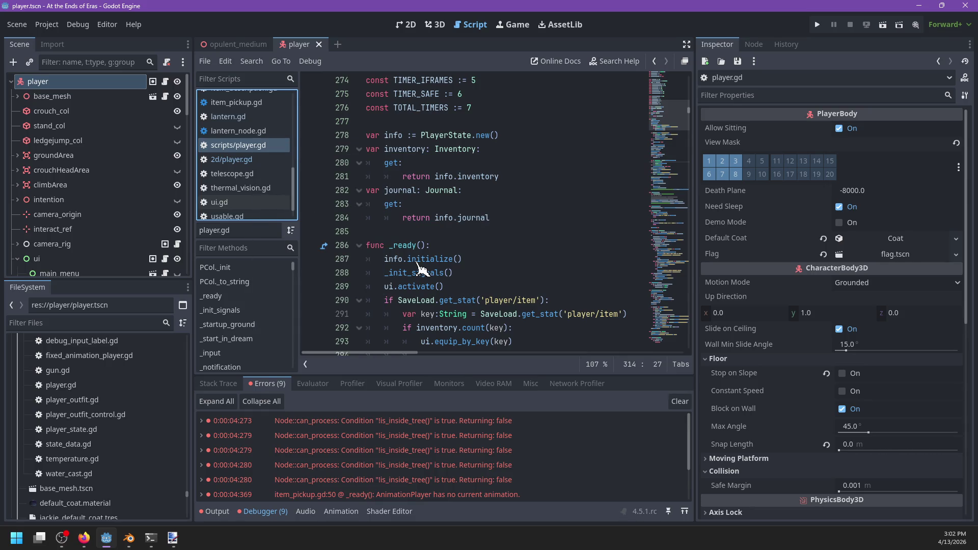
- Check initialize's definition in player_state.gd, then return to player.gd's _ready
{"action": "left_click", "coordinate": [434, 259]}
{"action": "left_click", "coordinate": [435, 259], "text": "ctrl"}
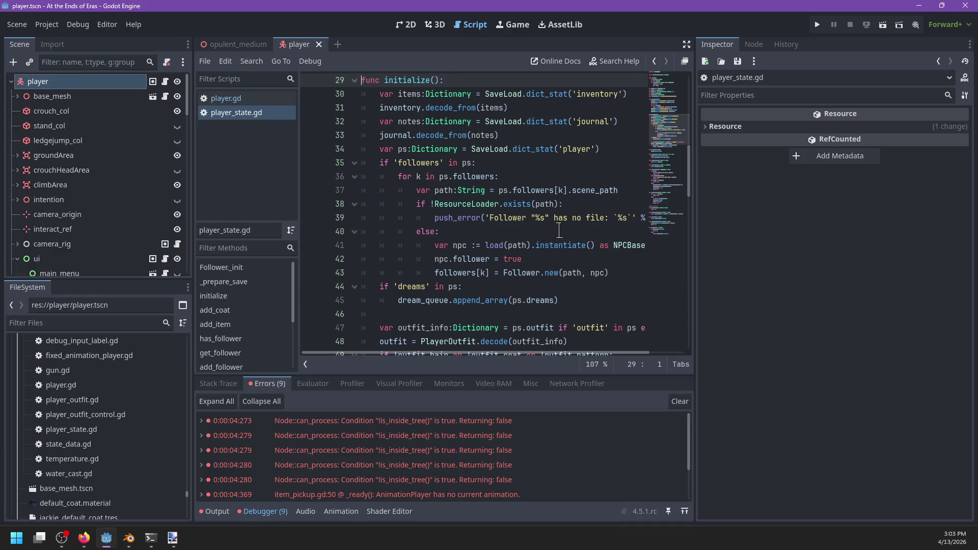
{"action": "scroll", "coordinate": [558, 231], "scroll_direction": "down", "scroll_amount": 3}
{"action": "scroll", "coordinate": [559, 230], "scroll_direction": "up", "scroll_amount": 1}
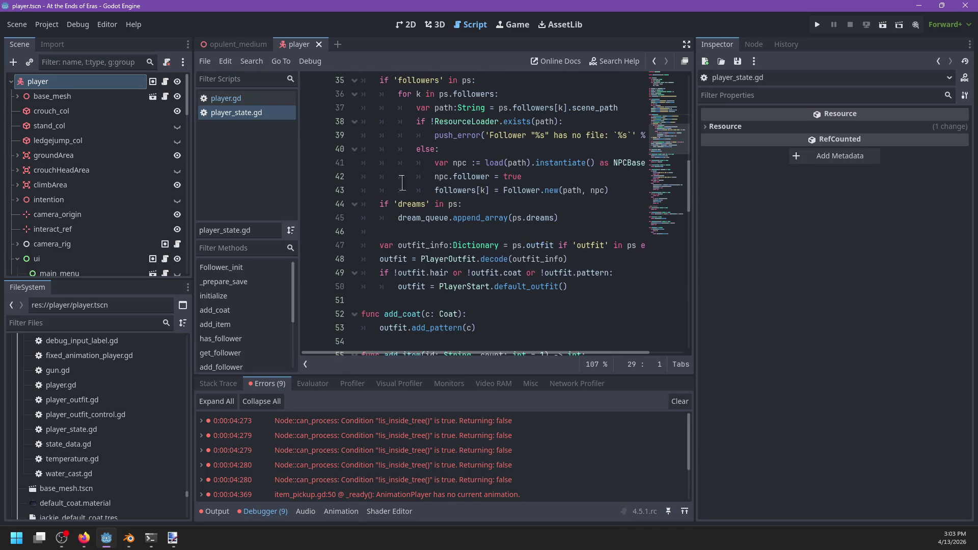
{"action": "left_click", "coordinate": [262, 98]}
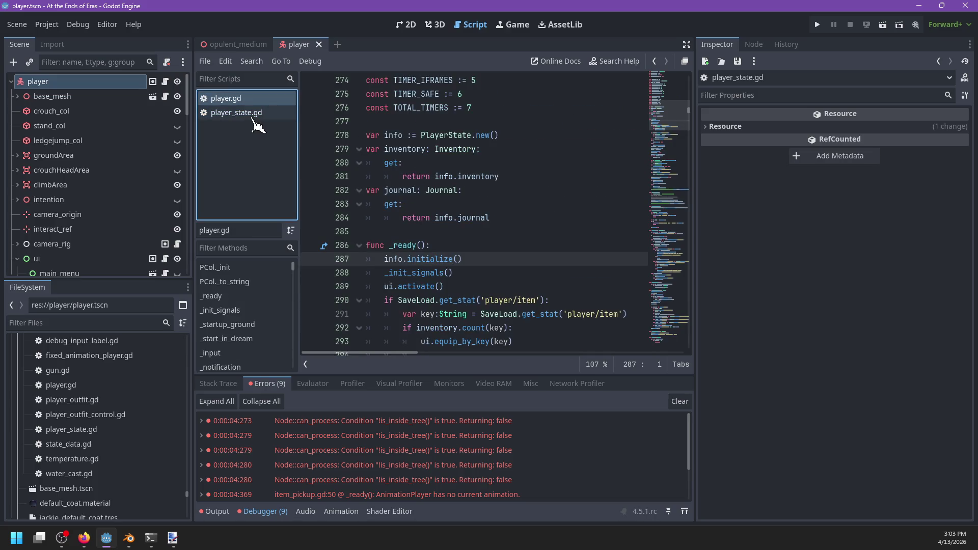
- Insert inventory.add_item('empty_lens') after info.initialize() in _ready and save
{"action": "left_click", "coordinate": [492, 261]}
{"action": "key", "text": "Return"}
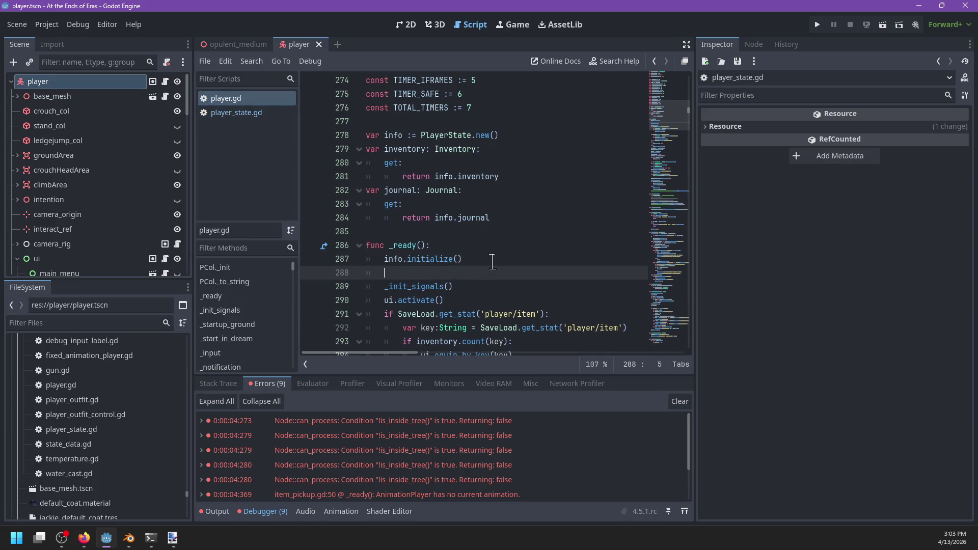
{"action": "type", "text": "inventoe"}
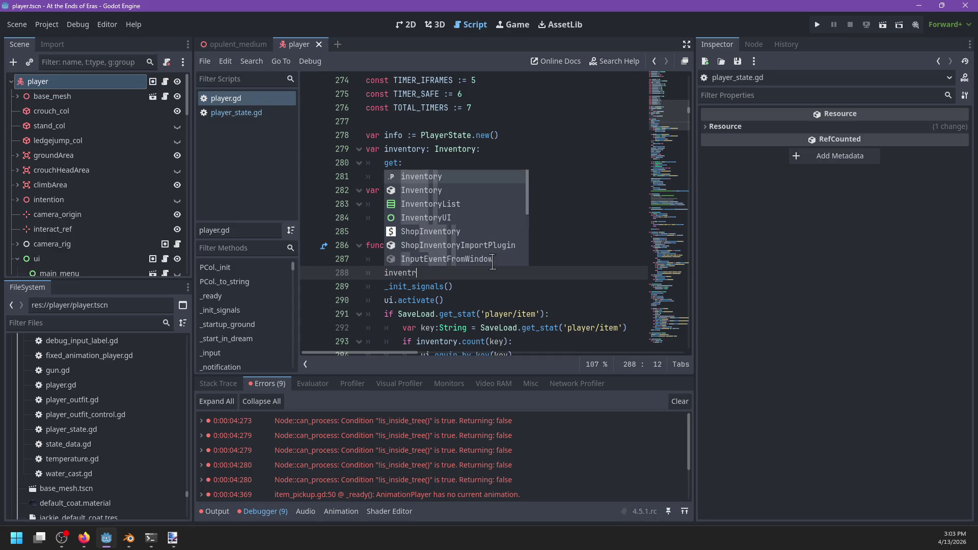
{"action": "key", "text": "BackSpace"}
{"action": "type", "text": "ry."}
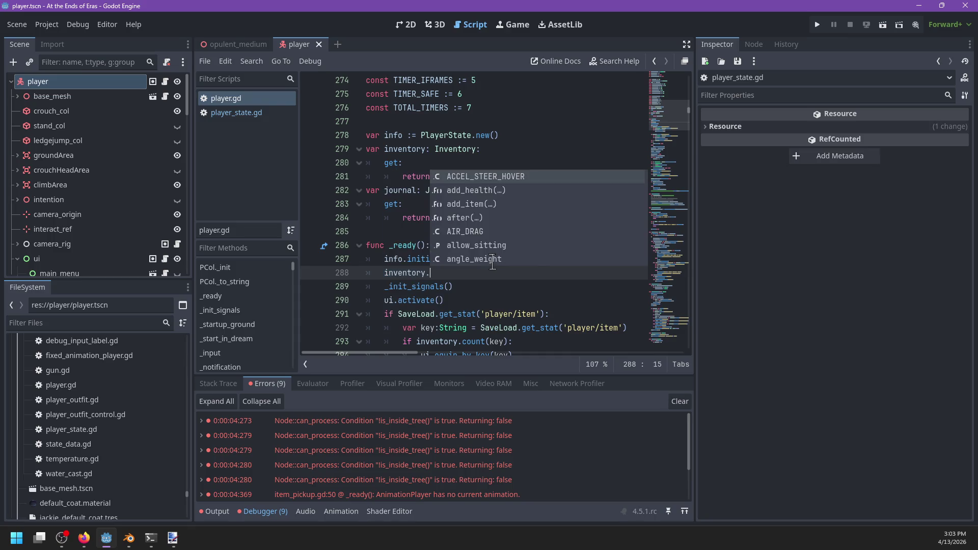
{"action": "type", "text": "add_"}
{"action": "key", "text": "Return"}
{"action": "type", "text": "'empty_"}
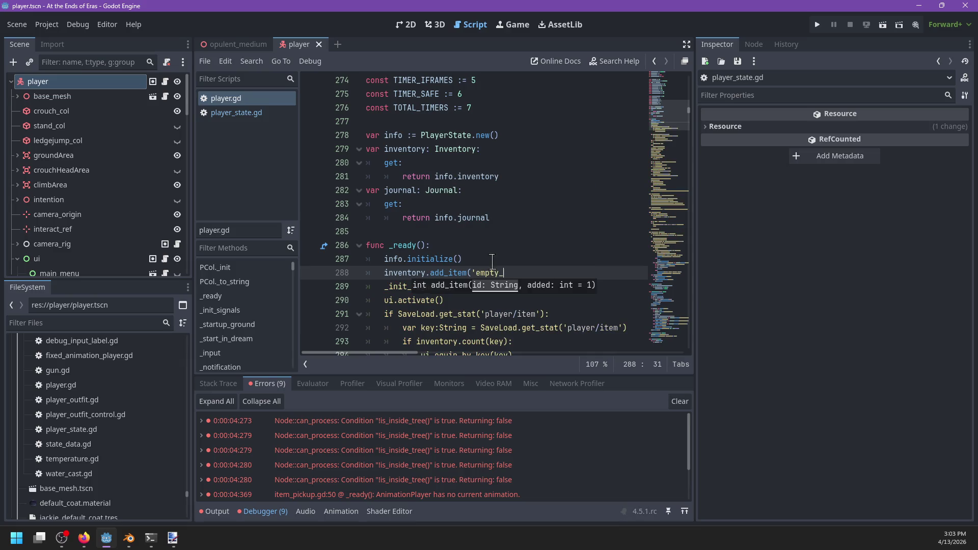
{"action": "type", "text": "s')"}
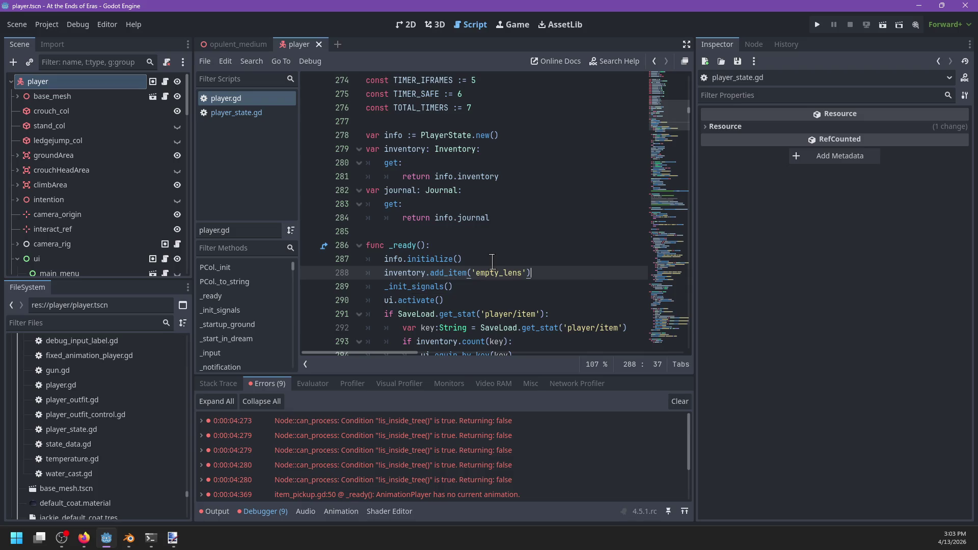
{"action": "key", "text": "Return"}
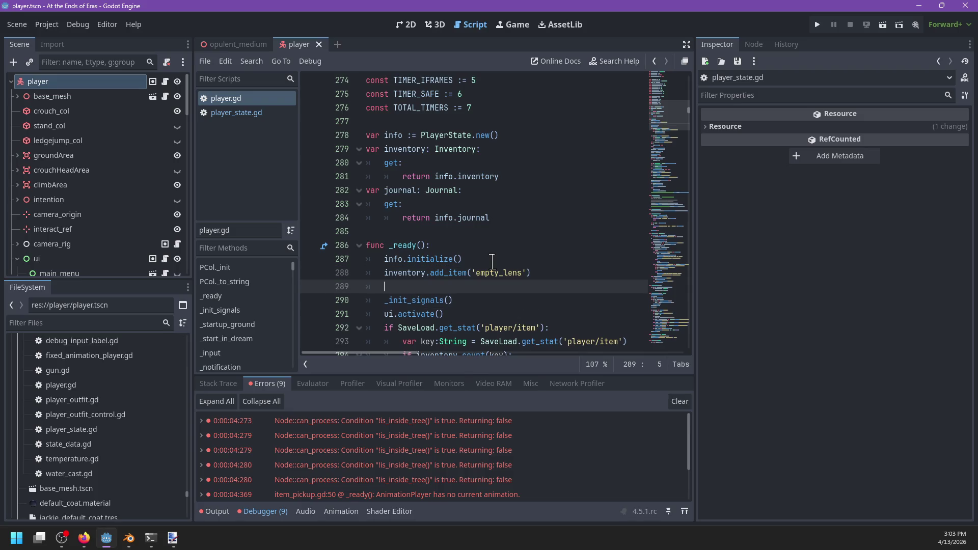
{"action": "key", "text": "BackSpace"}
{"action": "key", "text": "BackSpace"}
{"action": "key", "text": "ctrl+s"}
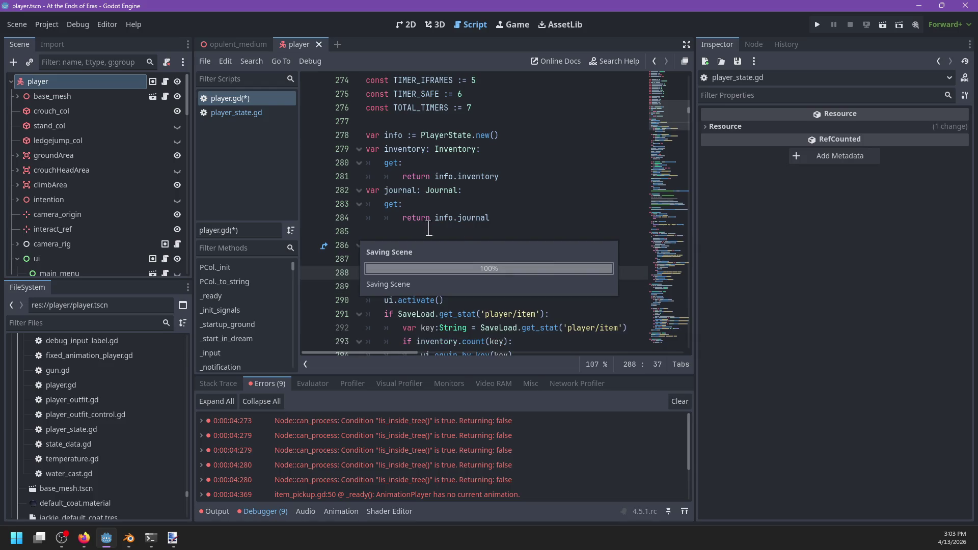
- Review player_state.gd, discard an unfinished ui.add_len line, and inspect add_item in inventory.gd
{"action": "left_click", "coordinate": [228, 113]}
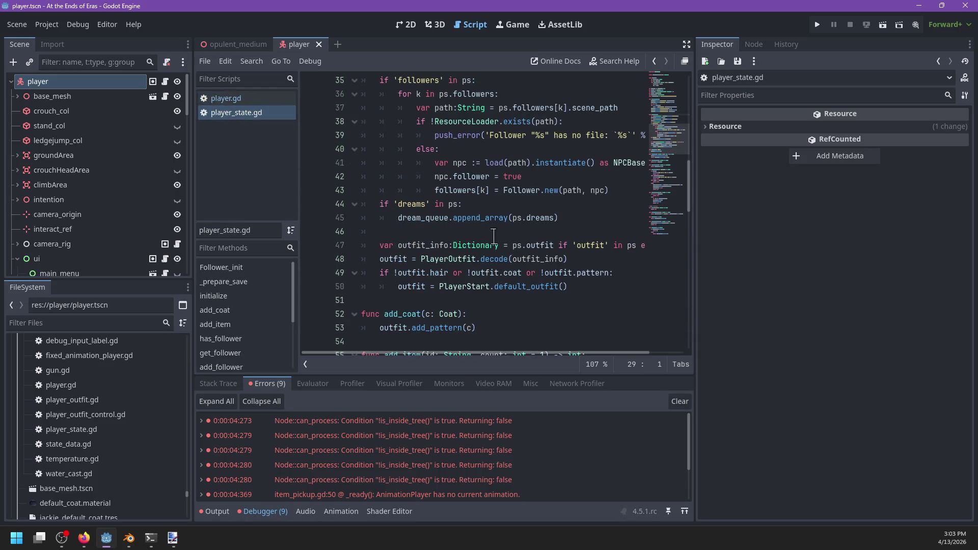
{"action": "scroll", "coordinate": [495, 238], "scroll_direction": "up", "scroll_amount": 5}
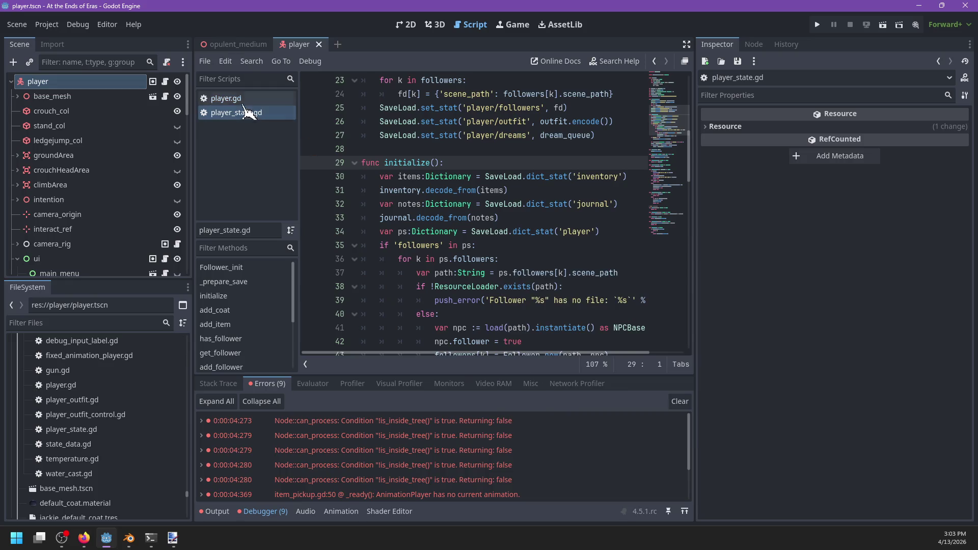
{"action": "left_click", "coordinate": [240, 98]}
{"action": "key", "text": "Return"}
{"action": "type", "text": "ui."}
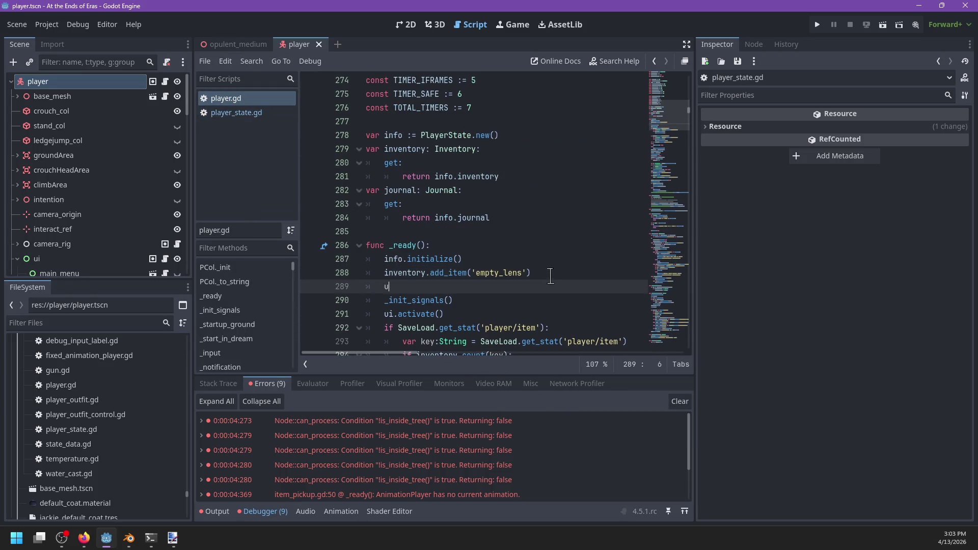
{"action": "type", "text": "add_"}
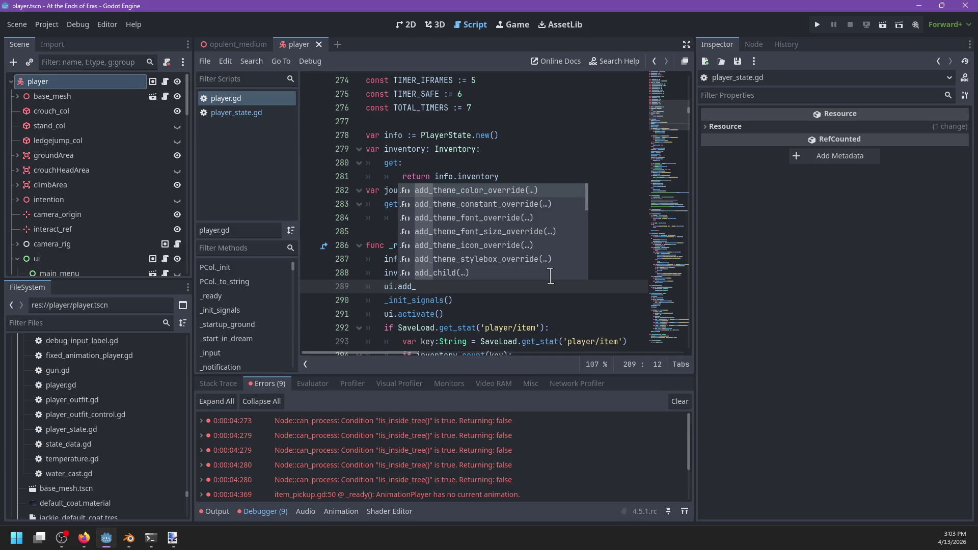
{"action": "type", "text": "len"}
{"action": "key", "text": "BackSpace"}
{"action": "key", "text": "BackSpace"}
{"action": "key", "text": "BackSpace"}
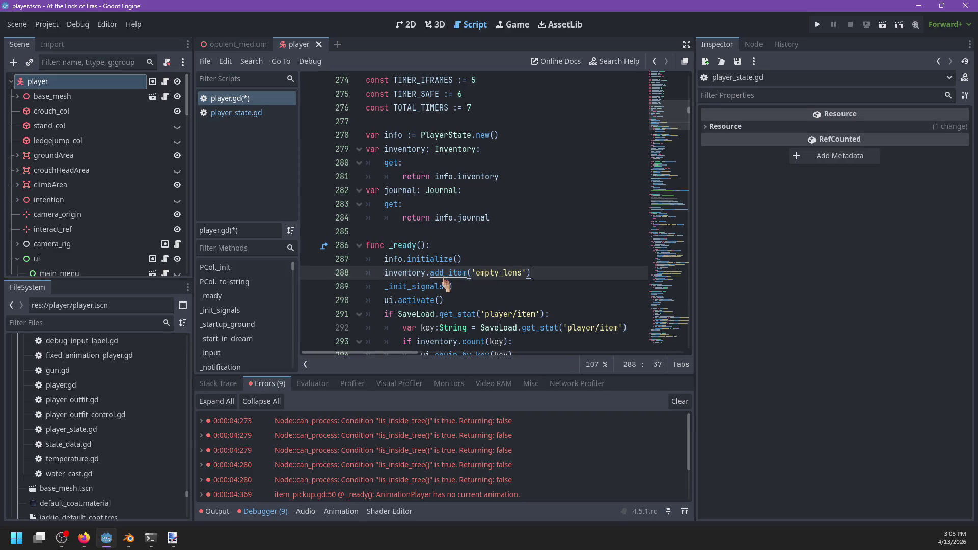
{"action": "left_click", "coordinate": [445, 279], "text": "ctrl"}
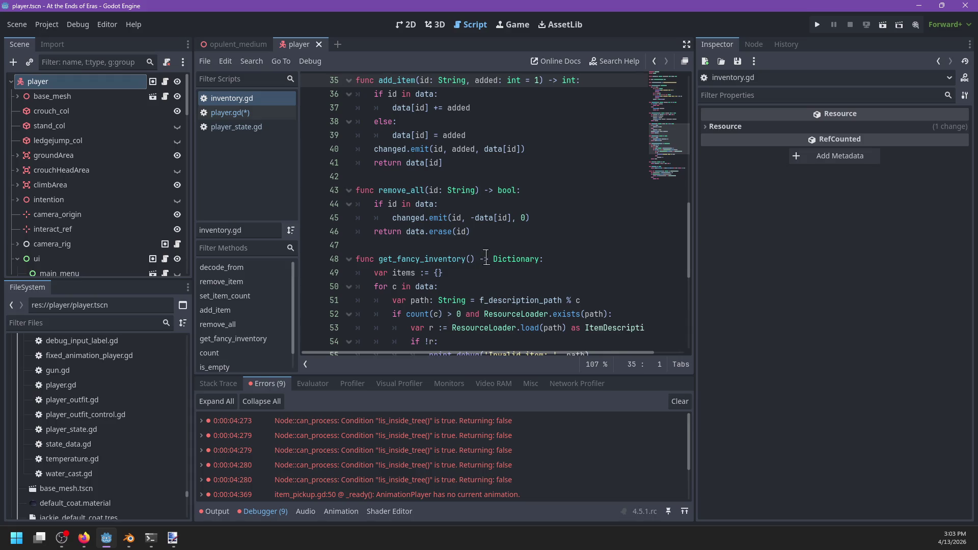
- Filter files for 'ui', then cut the empty_lens add_item line from _ready and save
{"action": "left_click", "coordinate": [107, 323]}
{"action": "type", "text": "ui"}
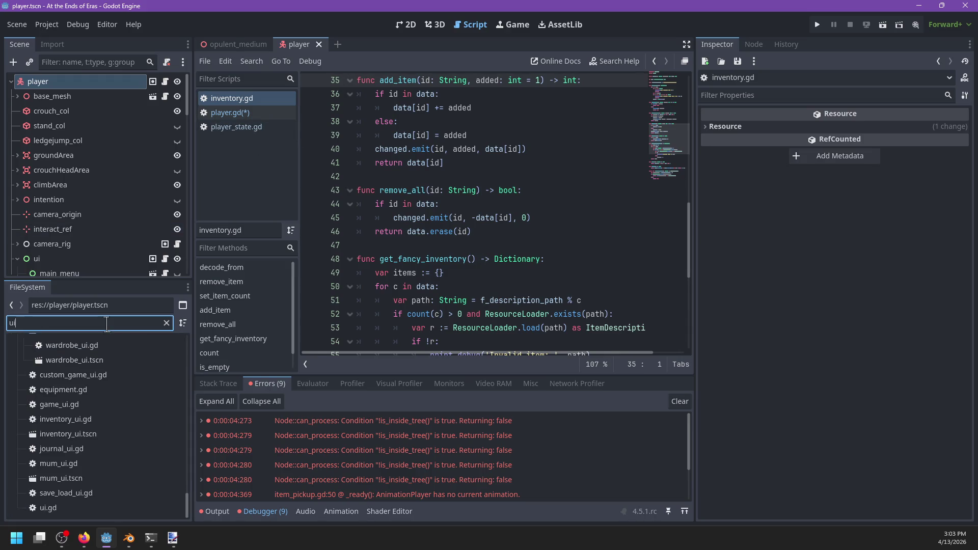
{"action": "left_click", "coordinate": [229, 113]}
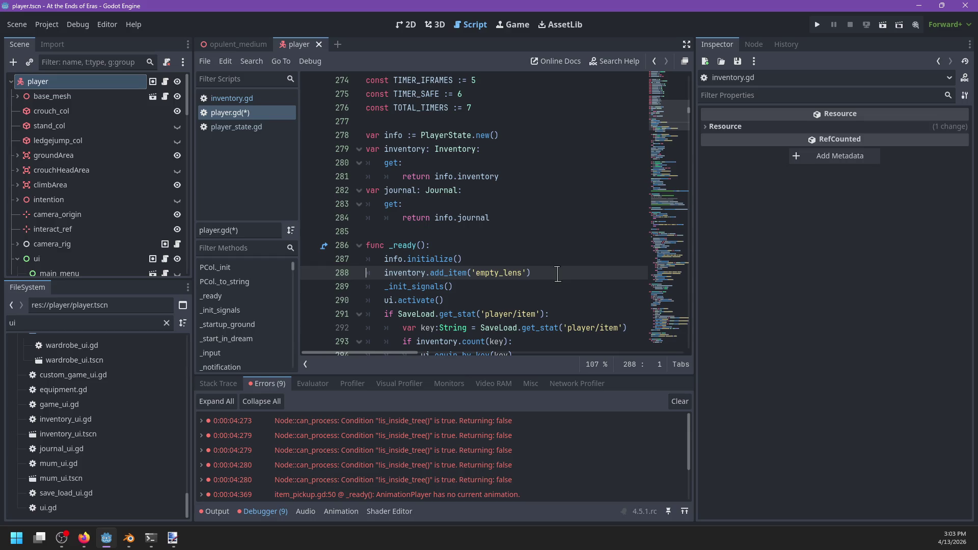
{"action": "left_click_drag", "start_coordinate": [555, 274], "coordinate": [552, 262]}
{"action": "key", "text": "ctrl+x"}
{"action": "key", "text": "ctrl+z"}
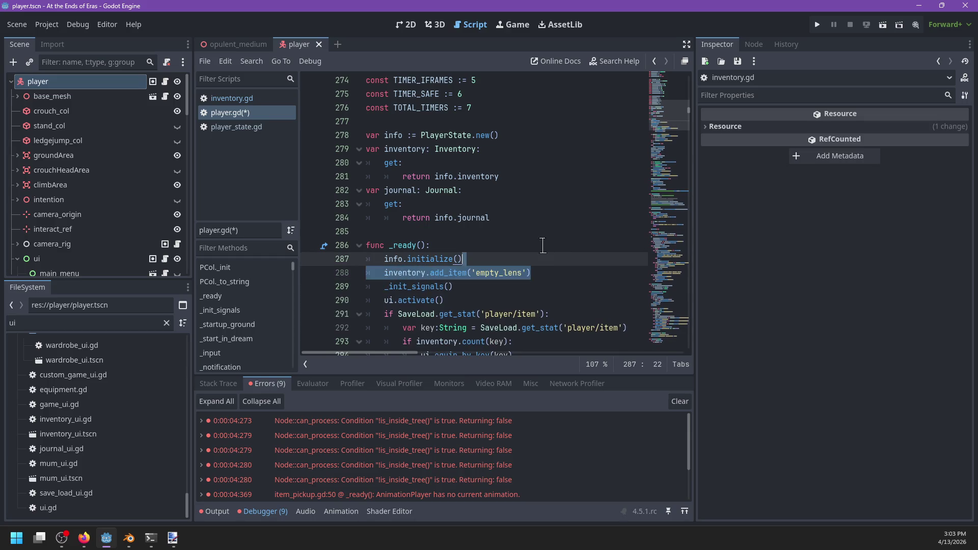
{"action": "key", "text": "ctrl+x"}
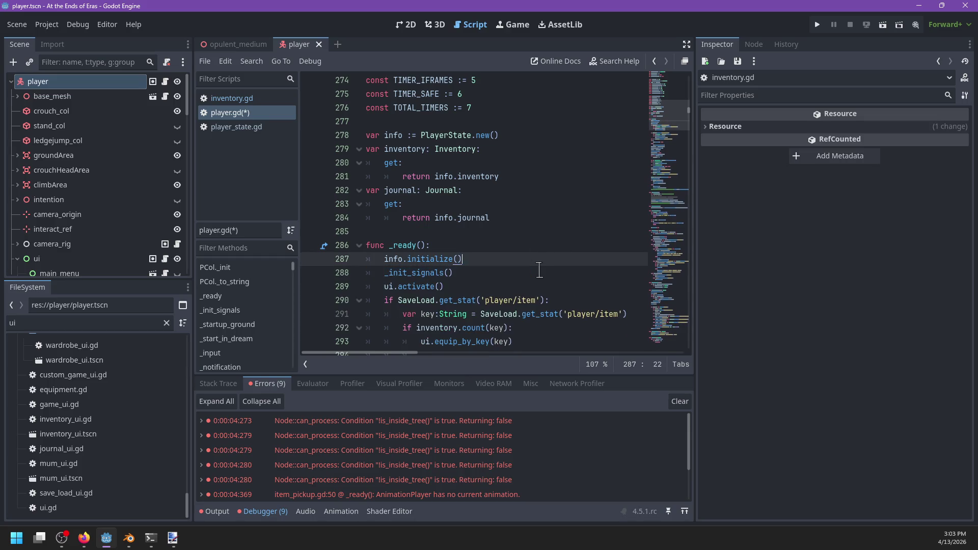
{"action": "key", "text": "ctrl+s"}
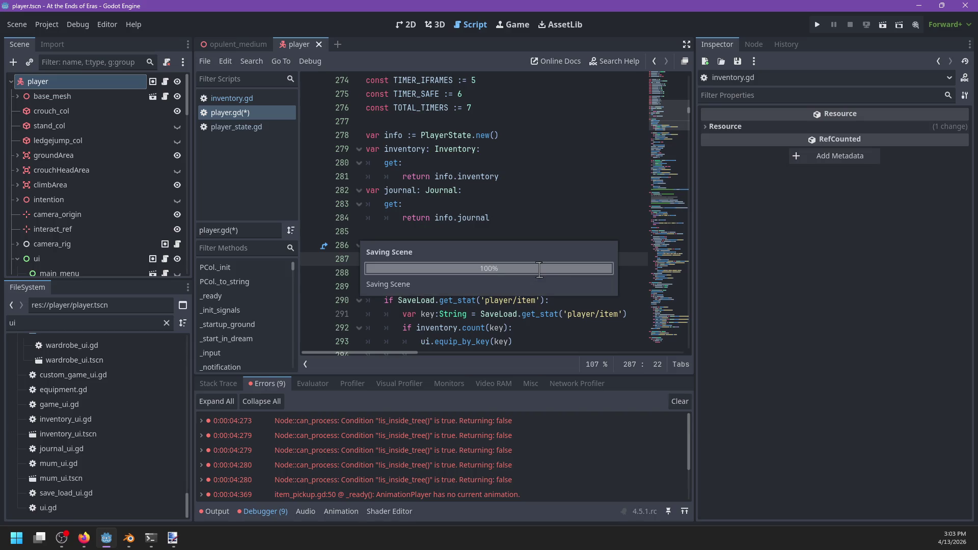
{"action": "scroll", "coordinate": [539, 269], "scroll_direction": "down", "scroll_amount": 2}
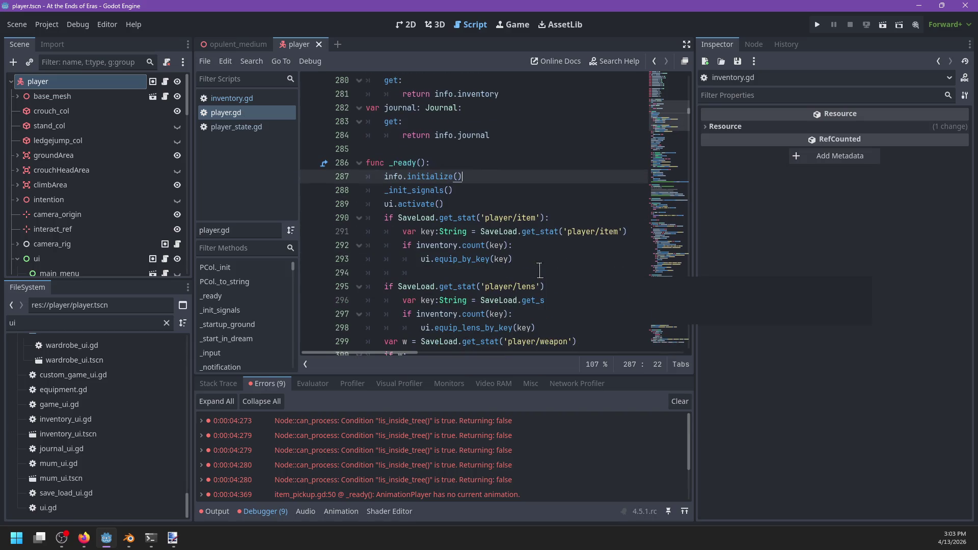
- Delete the stray blank line below line 293 and save player.gd
{"action": "left_click", "coordinate": [462, 276]}
{"action": "key", "text": "BackSpace"}
{"action": "key", "text": "BackSpace"}
{"action": "key", "text": "BackSpace"}
{"action": "key", "text": "ctrl+s"}
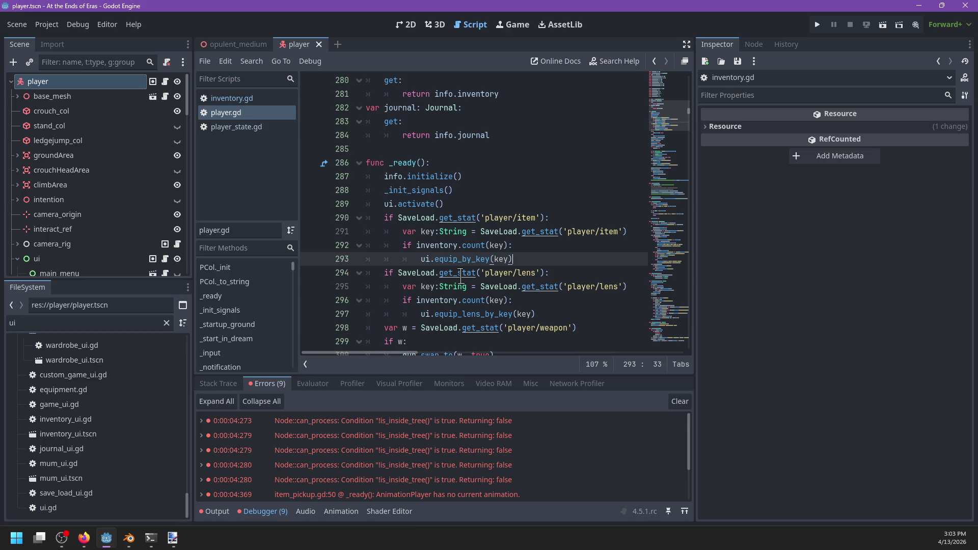
{"action": "scroll", "coordinate": [461, 278], "scroll_direction": "down", "scroll_amount": 4}
{"action": "scroll", "coordinate": [530, 220], "scroll_direction": "up", "scroll_amount": 1}
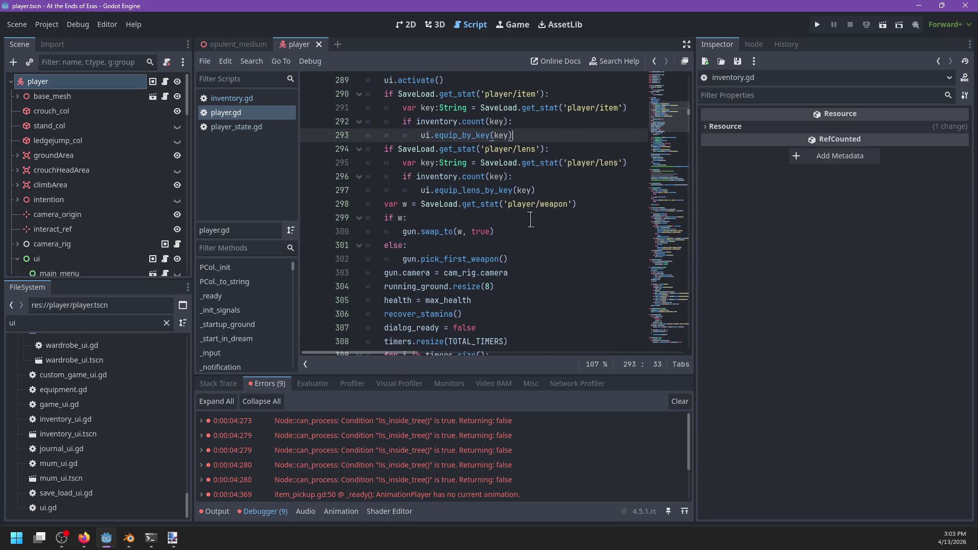
{"action": "scroll", "coordinate": [530, 220], "scroll_direction": "up", "scroll_amount": 1}
- Add SaveLoad.dict_stat('player') into p on a new line after ui.activate()
{"action": "left_click", "coordinate": [468, 114]}
{"action": "key", "text": "Return"}
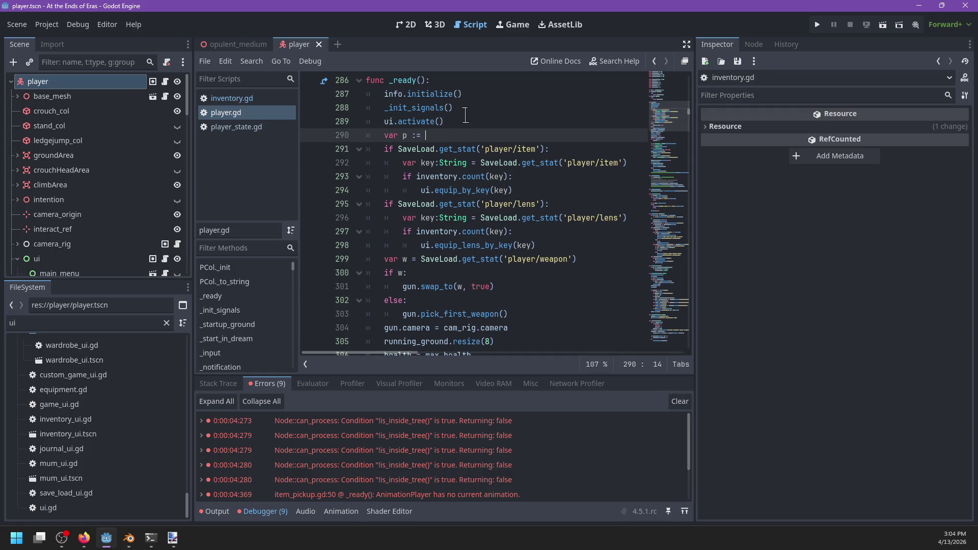
{"action": "type", "text": "SaveLoad.get_stat('playte"}
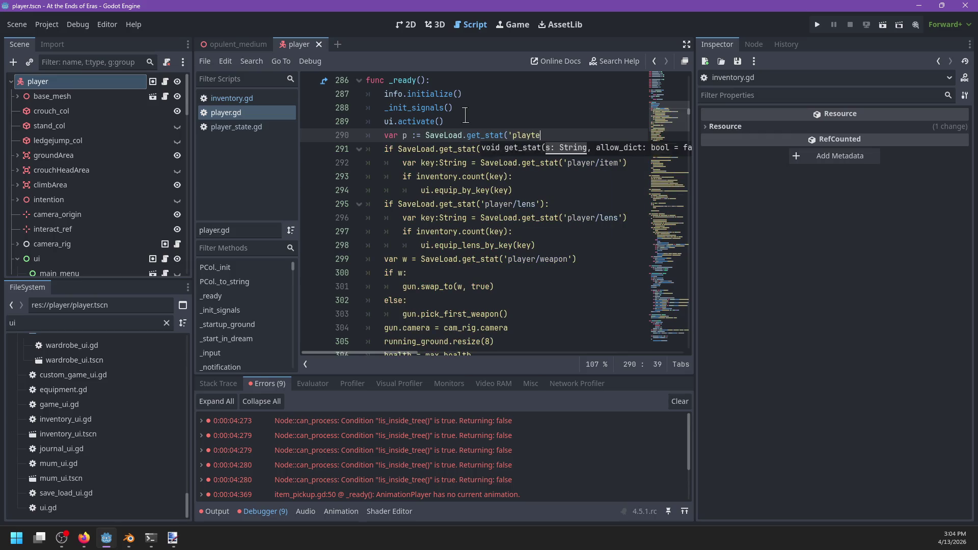
{"action": "type", "text": "r', t"}
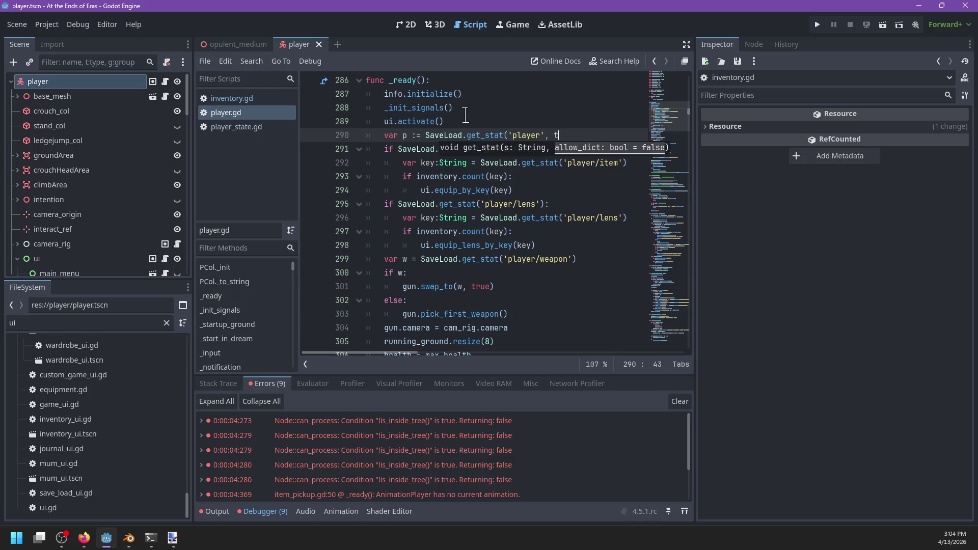
{"action": "type", "text": "rue)"}
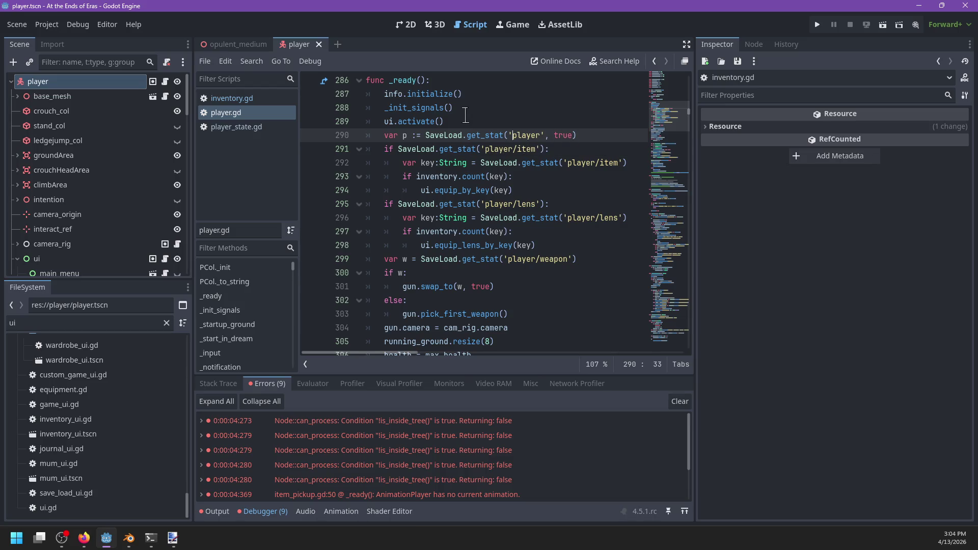
{"action": "key", "text": "Left"}
{"action": "key", "text": "Left"}
{"action": "key", "text": "ctrl+BackSpace"}
{"action": "type", "text": "dict_"}
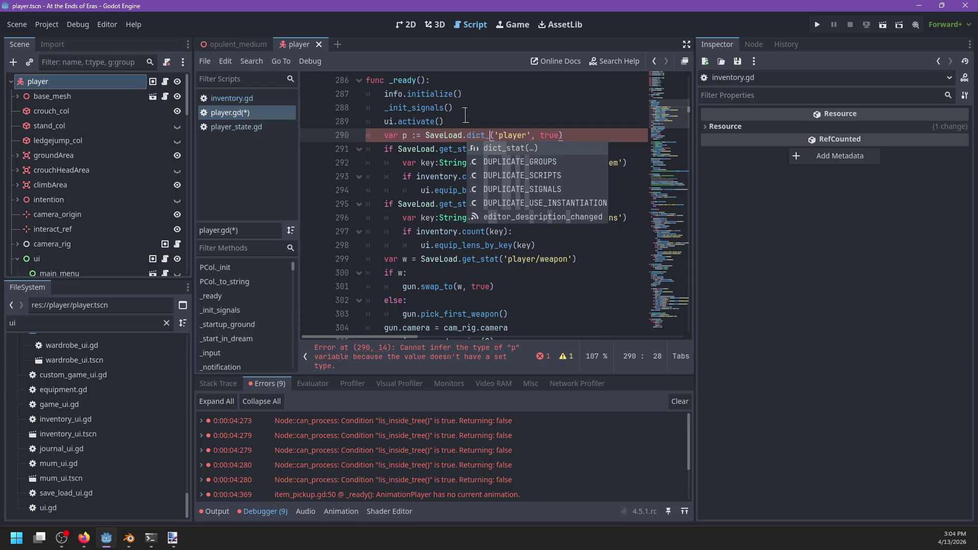
{"action": "key", "text": "Return"}
{"action": "key", "text": "ctrl+shift+Right"}
{"action": "key", "text": "ctrl+shift+Right"}
{"action": "key", "text": "Delete"}
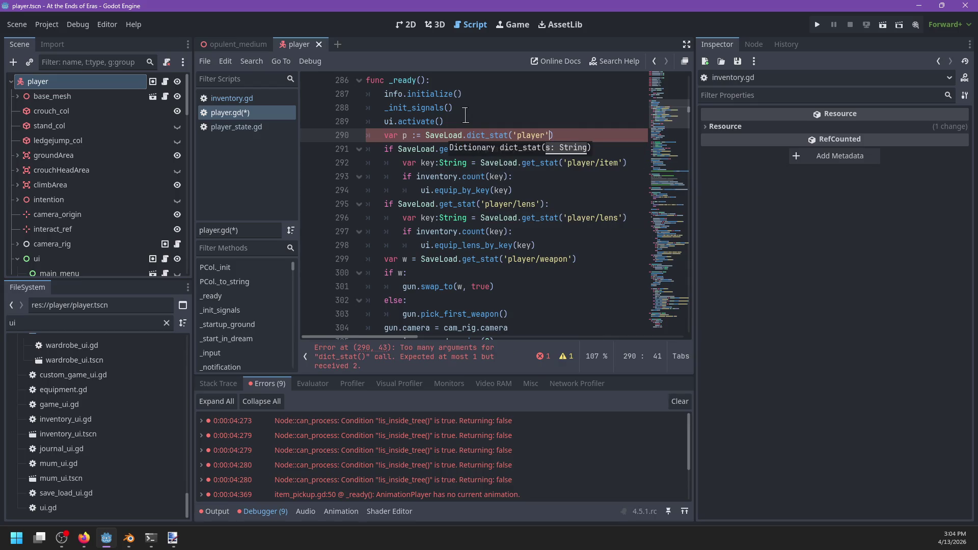
- Replace the old get_stat item condition with a check on the 'item' key
{"action": "key", "text": "Escape"}
{"action": "key", "text": "Down"}
{"action": "key", "text": "Left"}
{"action": "key", "text": "Left"}
{"action": "key", "text": "Left"}
{"action": "key", "text": "ctrl+shift+Left"}
{"action": "key", "text": "ctrl+shift+Left"}
{"action": "key", "text": "ctrl+shift+Left"}
{"action": "key", "text": "ctrl+shift+Left"}
{"action": "key", "text": "BackSpace"}
{"action": "type", "text": "'t"}
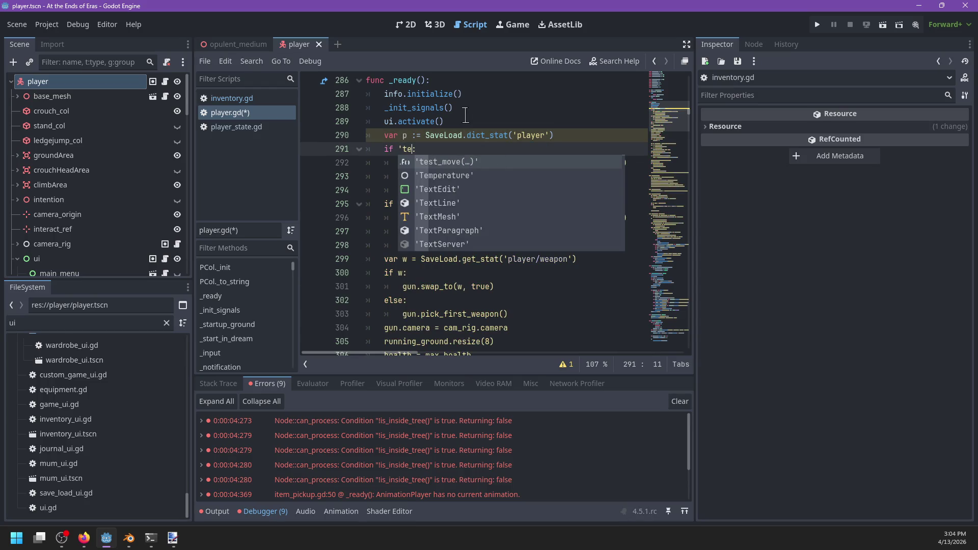
{"action": "key", "text": "BackSpace"}
- Finish the item check and multi-caret replace SaveLoad.get_stat('player/…') calls with player.… fields
{"action": "type", "text": "item' in p"}
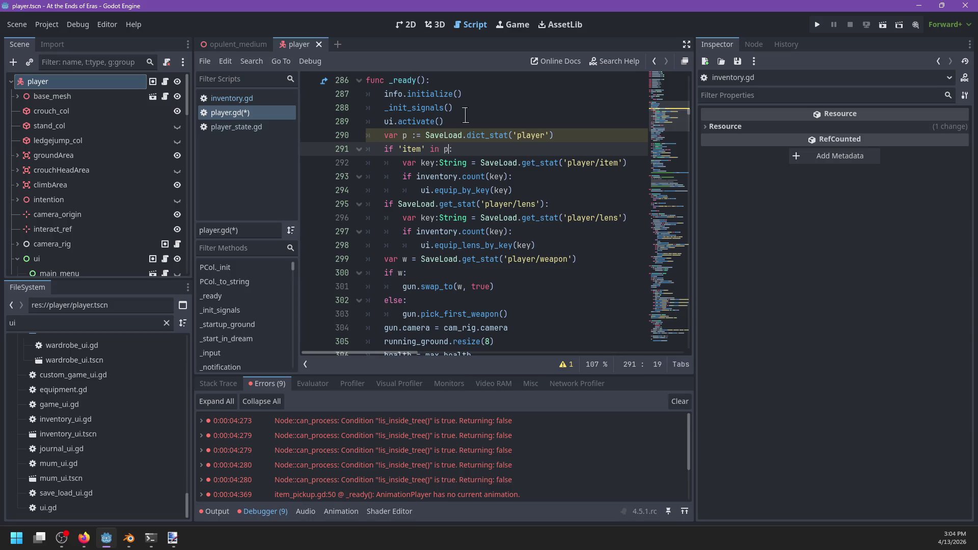
{"action": "key", "text": "Down"}
{"action": "key", "text": "ctrl+shift+Right"}
{"action": "key", "text": "ctrl+shift+Right"}
{"action": "key", "text": "ctrl+shift+Right"}
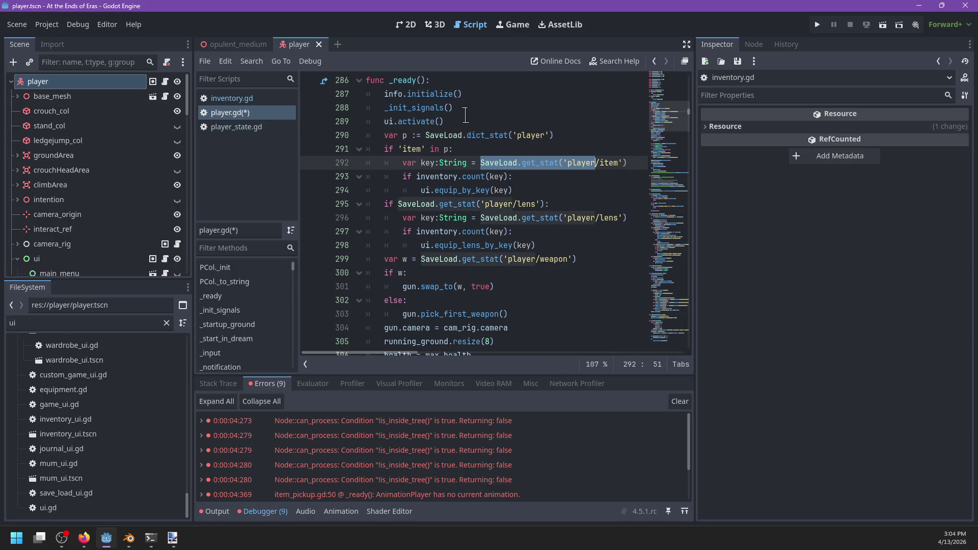
{"action": "key", "text": "ctrl+d"}
{"action": "key", "text": "ctrl+d"}
{"action": "key", "text": "ctrl+d"}
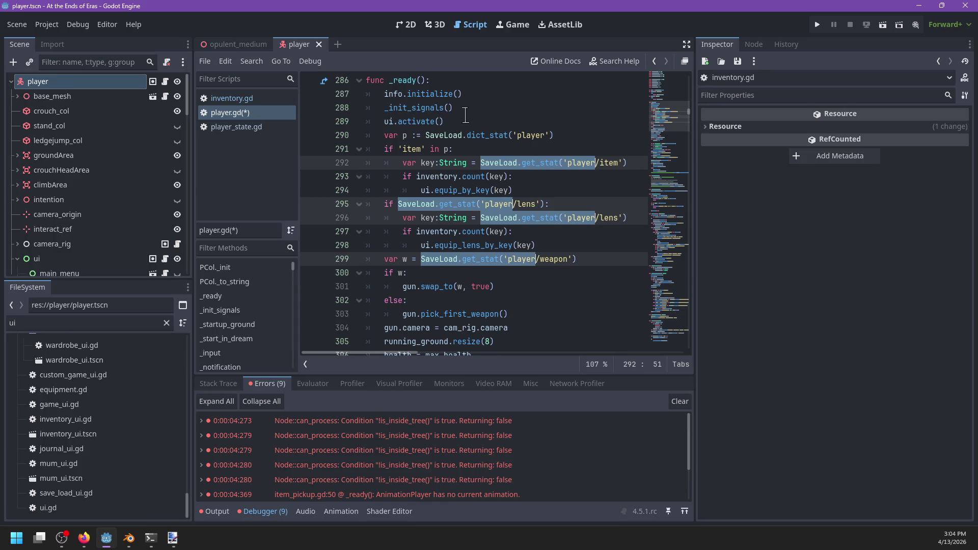
{"action": "key", "text": "BackSpace"}
{"action": "key", "text": "Delete"}
{"action": "type", "text": "player."}
{"action": "key", "text": "Delete"}
{"action": "key", "text": "Delete"}
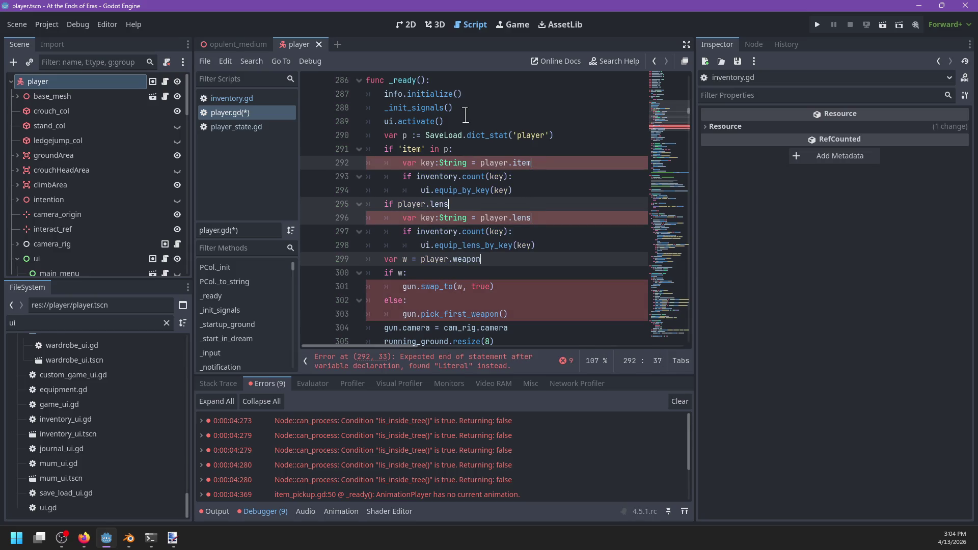
- Rewrite the lens condition as a 'lens' in player check
{"action": "left_click", "coordinate": [476, 203]}
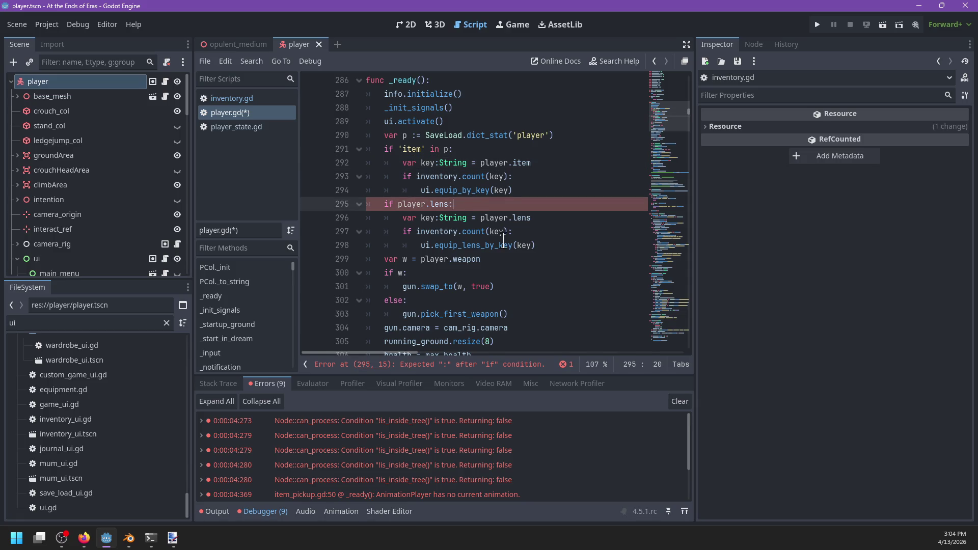
{"action": "left_click", "coordinate": [515, 259]}
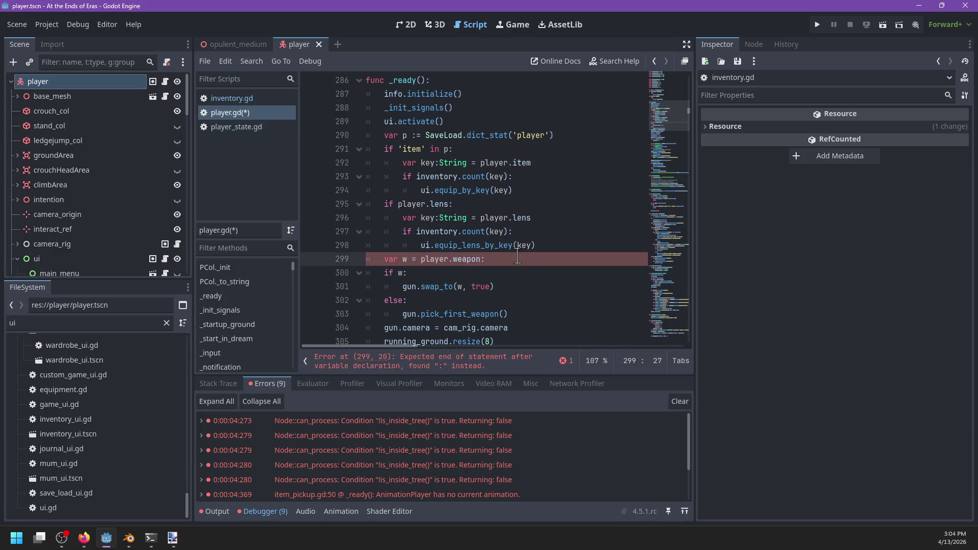
{"action": "double_click", "coordinate": [444, 205]}
{"action": "key", "text": "BackSpace"}
{"action": "key", "text": "BackSpace"}
{"action": "key", "text": "ctrl+Left"}
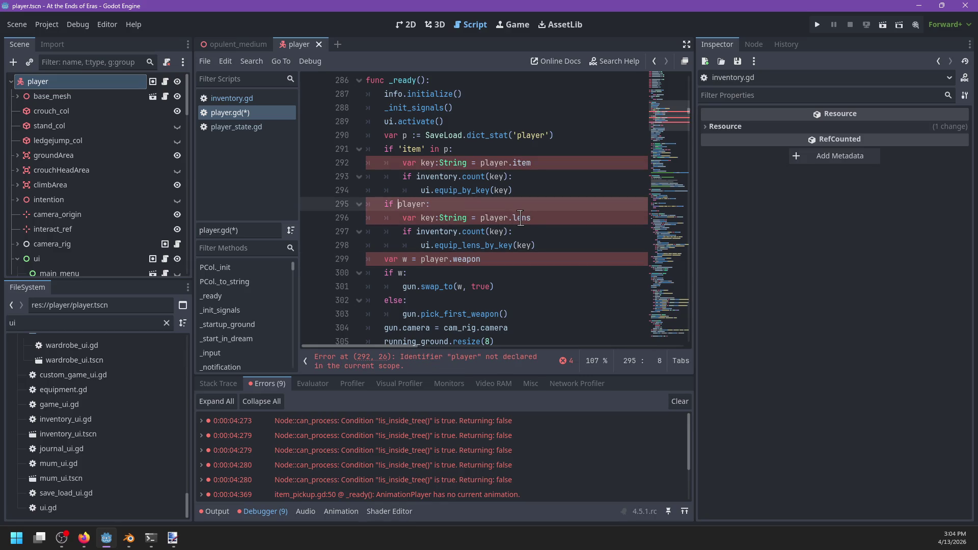
{"action": "type", "text": "'lens' in"}
{"action": "key", "text": "Down"}
{"action": "key", "text": "ctrl+Right"}
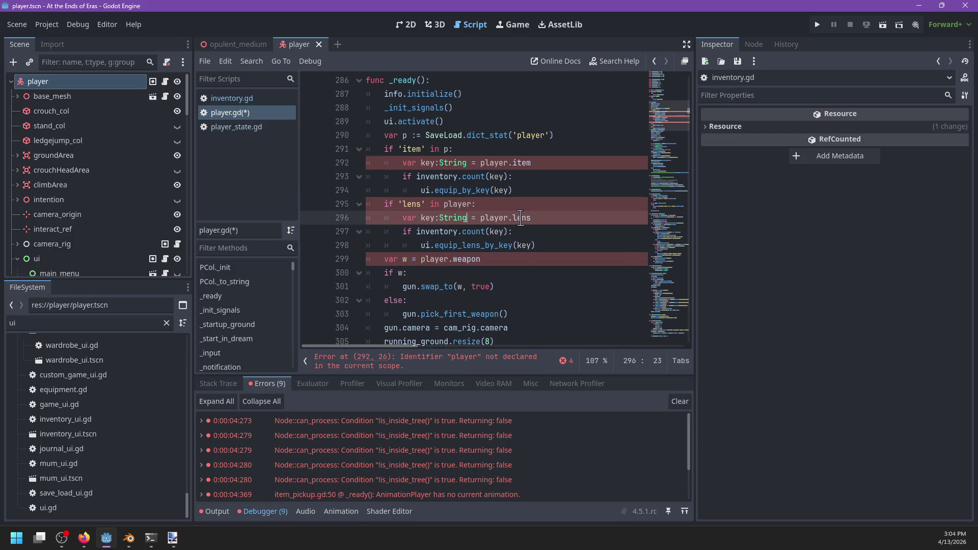
{"action": "double_click", "coordinate": [456, 204]}
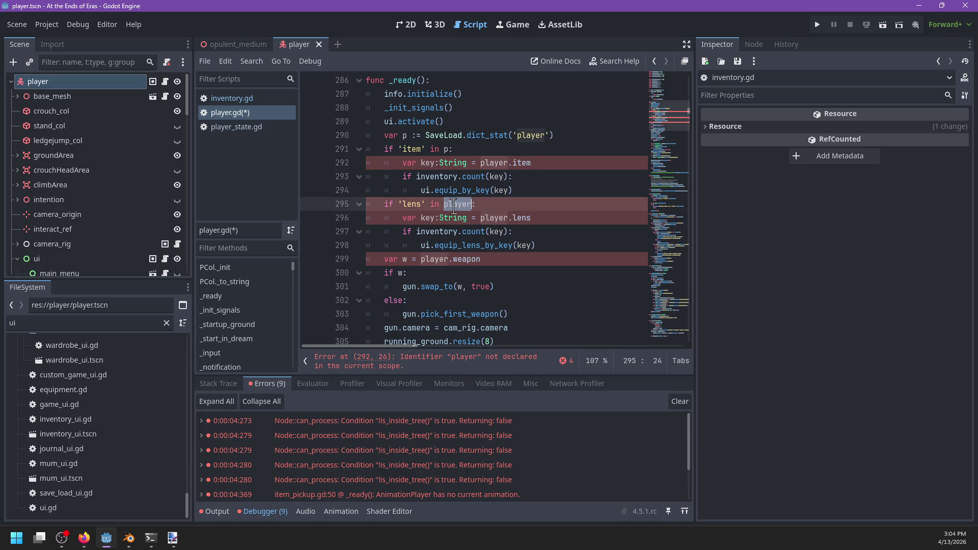
- Rename the variable p to player on lines 290 and 291
{"action": "left_click", "coordinate": [407, 135]}
{"action": "type", "text": "layer"}
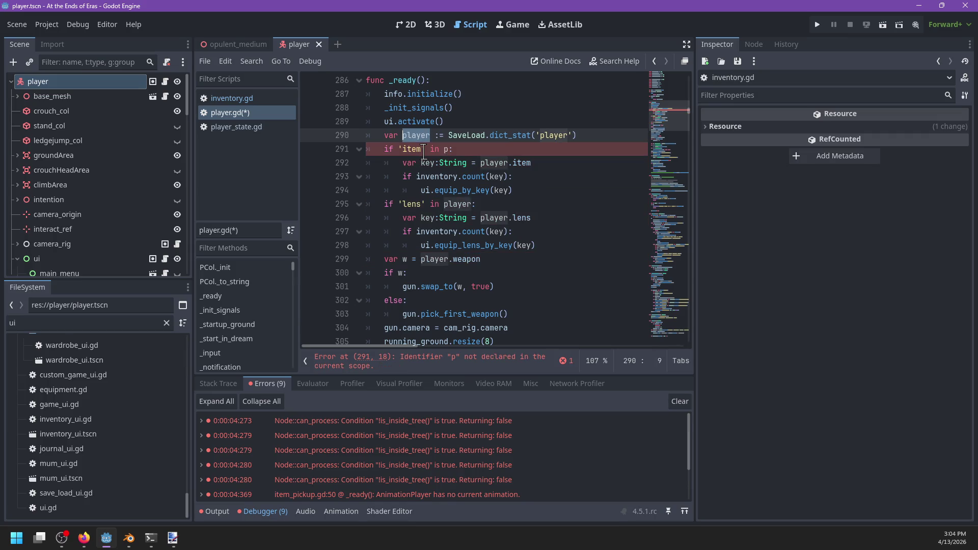
{"action": "left_click", "coordinate": [450, 149]}
{"action": "type", "text": "layer"}
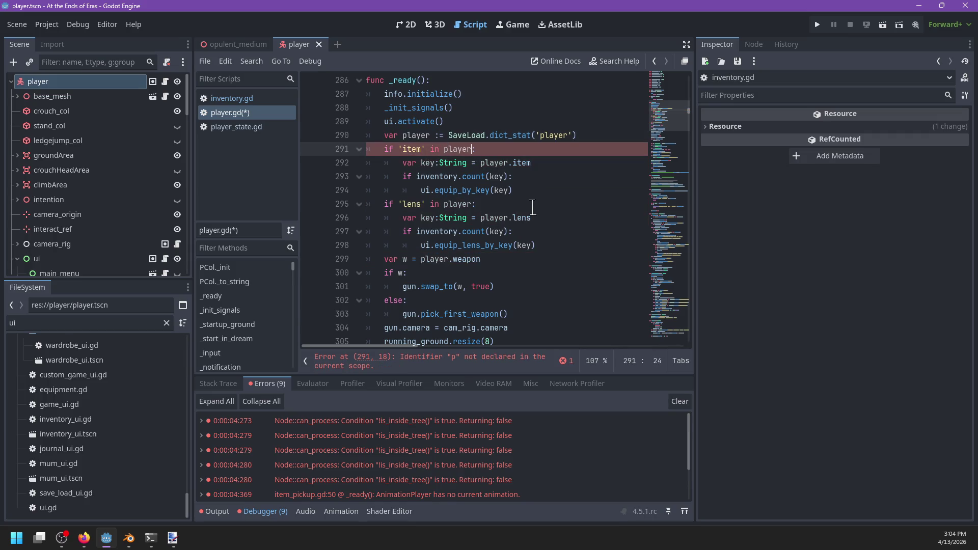
- Make weapon default to null unless 'weapon' is in player, then save
{"action": "left_click", "coordinate": [533, 204]}
{"action": "left_click", "coordinate": [569, 242]}
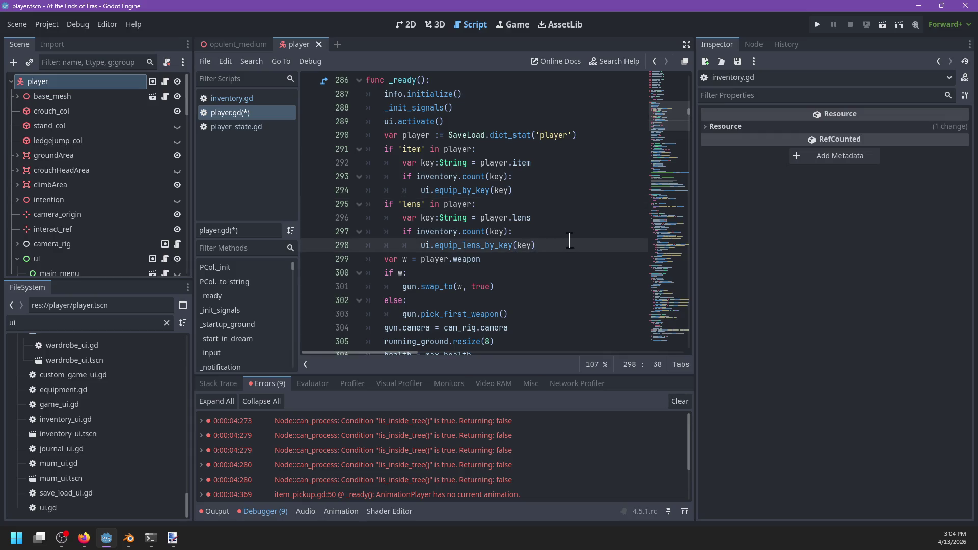
{"action": "key", "text": "Down"}
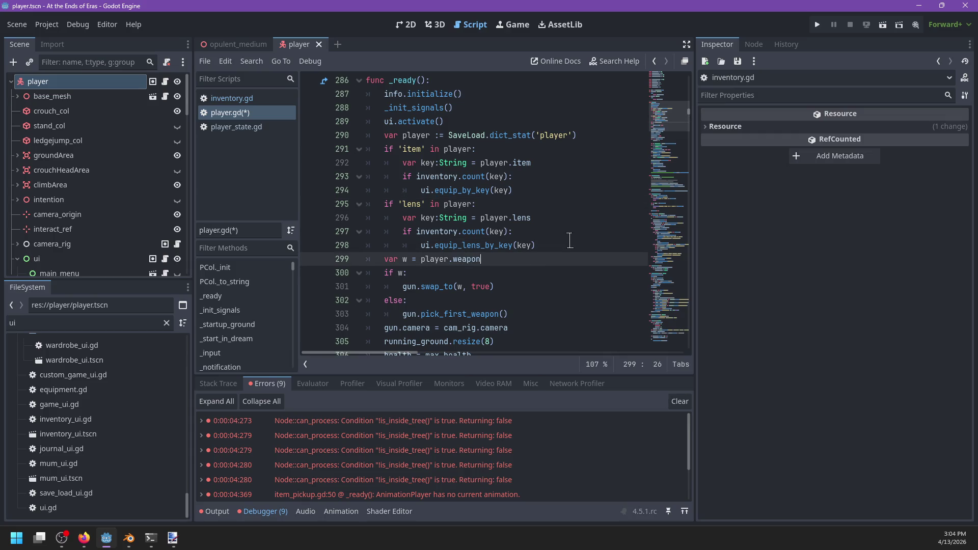
{"action": "type", "text": "'weapoin"}
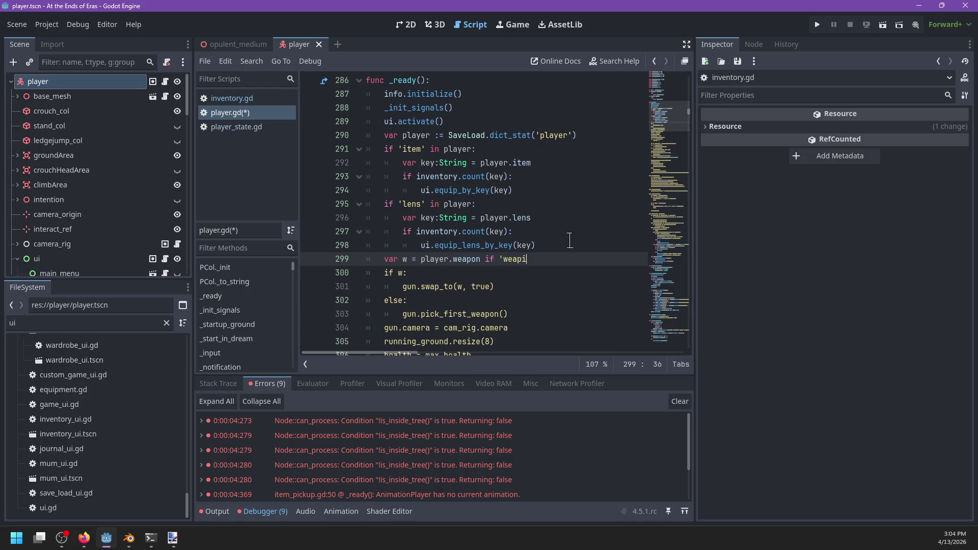
{"action": "type", "text": "' in player else 0"}
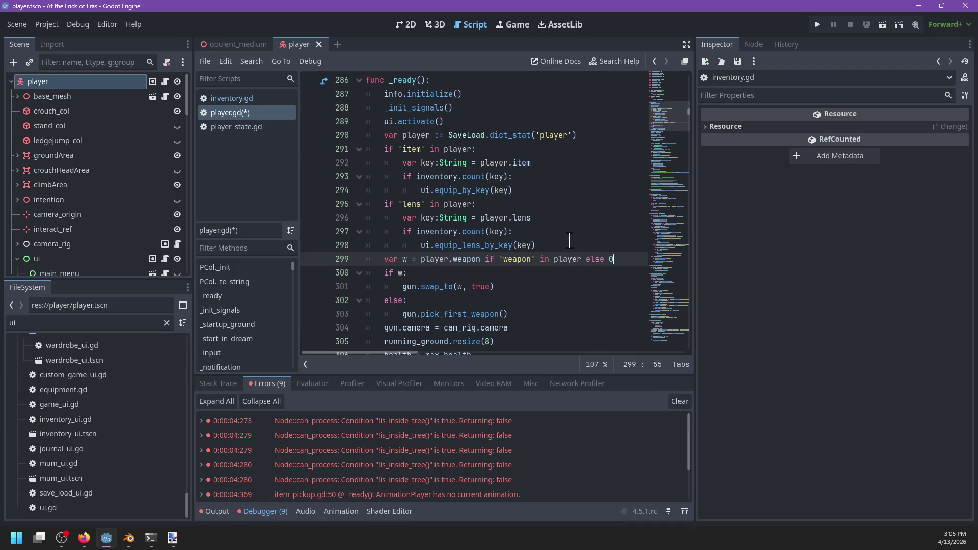
{"action": "scroll", "coordinate": [563, 246], "scroll_direction": "down", "scroll_amount": 1}
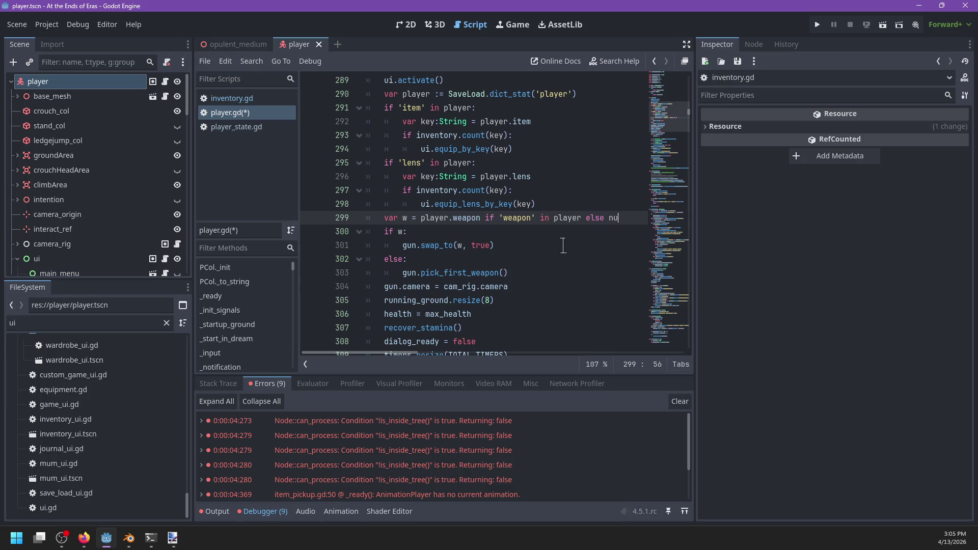
{"action": "key", "text": "ctrl+s"}
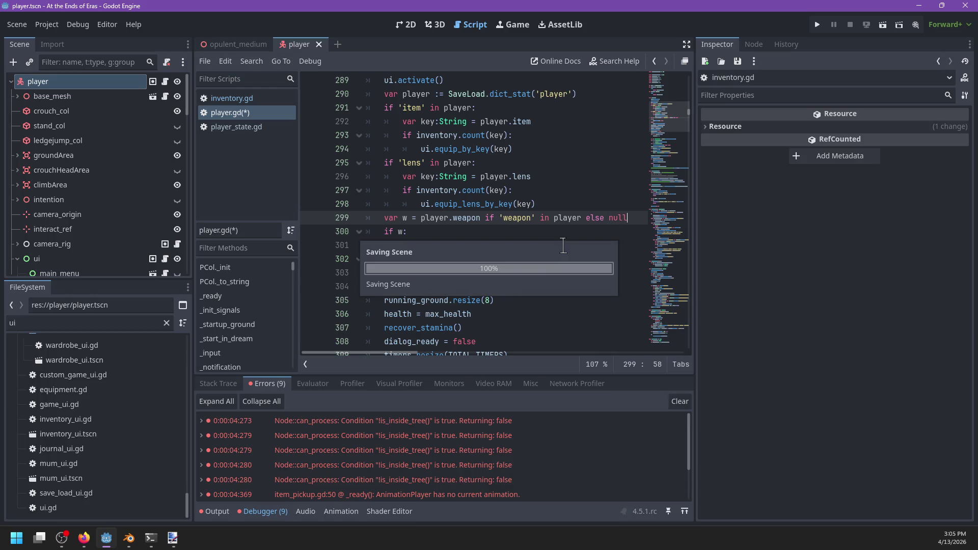
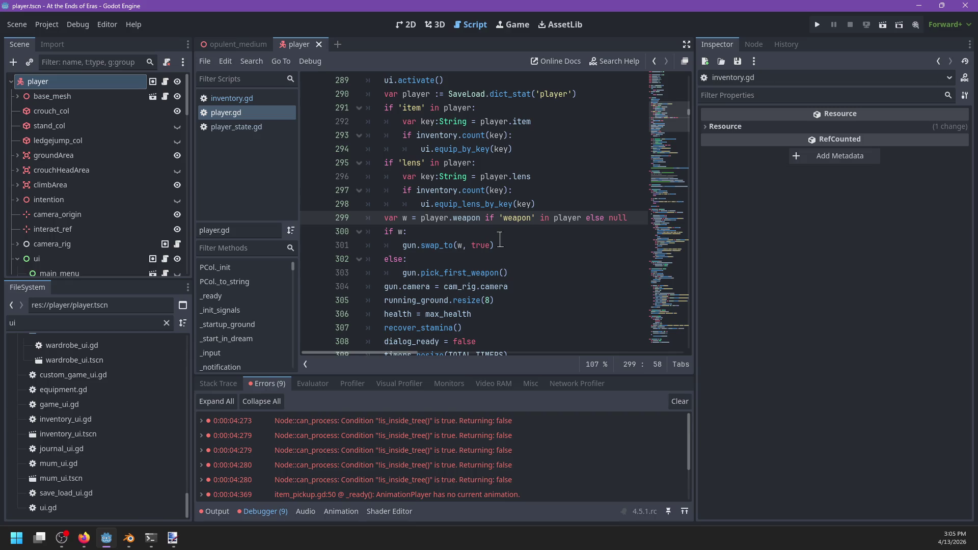
- Change the sitting check to 'sitting' in player and player.sitting, and check energy in player
{"action": "scroll", "coordinate": [504, 242], "scroll_direction": "down", "scroll_amount": 8}
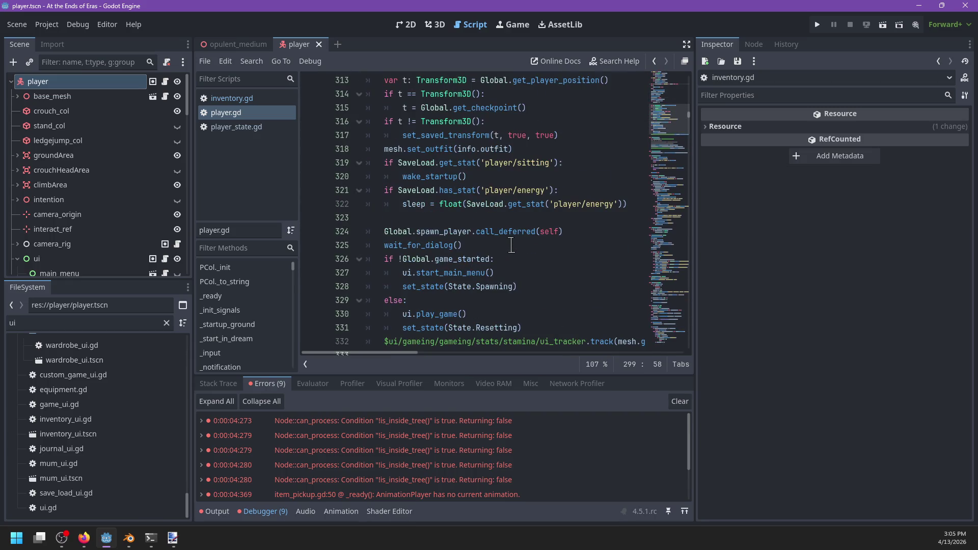
{"action": "scroll", "coordinate": [512, 245], "scroll_direction": "up", "scroll_amount": 1}
{"action": "left_click_drag", "start_coordinate": [559, 204], "coordinate": [398, 204]}
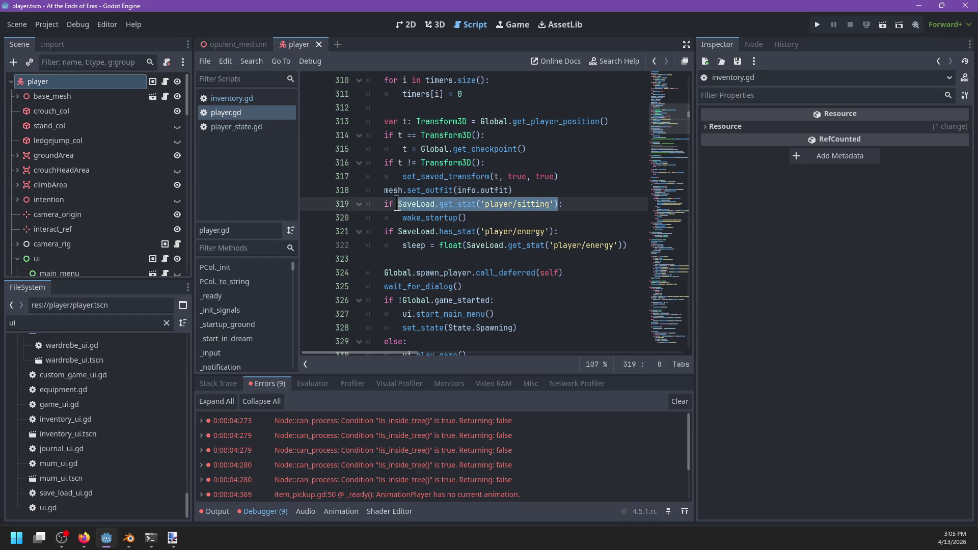
{"action": "type", "text": "'sitting' in"}
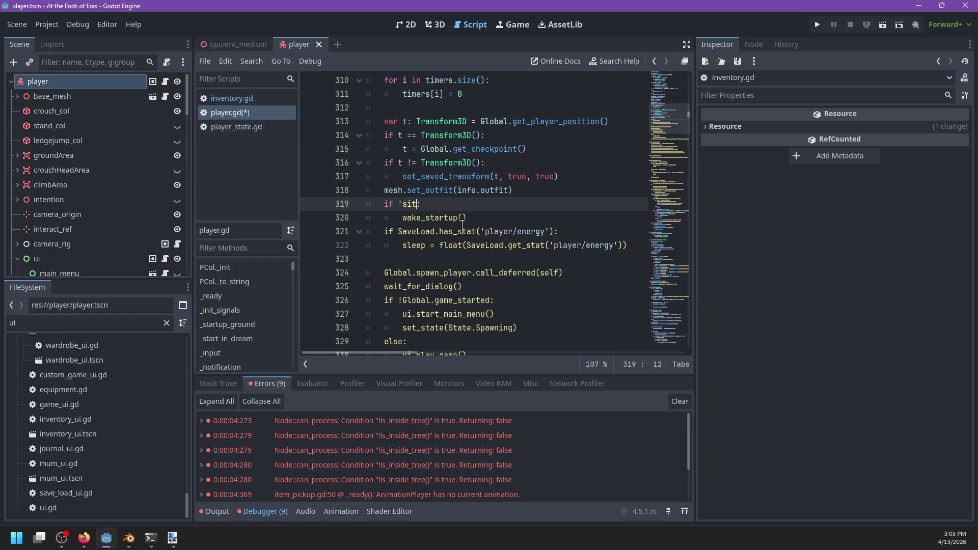
{"action": "type", "text": " player and player.s"}
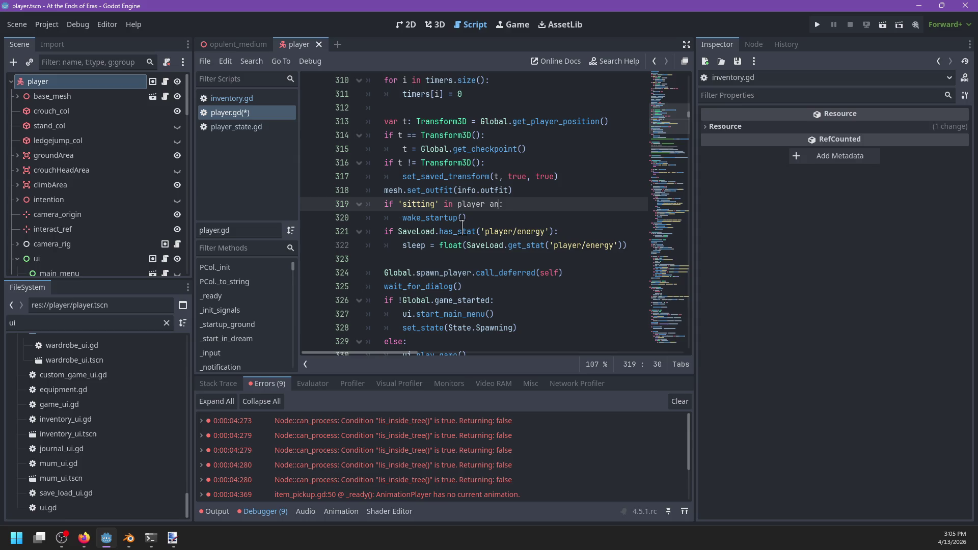
{"action": "type", "text": "itting"}
{"action": "key", "text": "Down"}
{"action": "key", "text": "Down"}
{"action": "key", "text": "Left"}
{"action": "key", "text": "Left"}
{"action": "key", "text": "ctrl+shift+Left"}
{"action": "key", "text": "ctrl+shift+Left"}
{"action": "key", "text": "ctrl+shift+Left"}
{"action": "key", "text": "ctrl+shift+Left"}
{"action": "key", "text": "ctrl+shift+Left"}
{"action": "key", "text": "ctrl+shift+Left"}
{"action": "key", "text": "ctrl+shift+Right"}
{"action": "type", "text": ";'"}
{"action": "key", "text": "BackSpace"}
{"action": "key", "text": "BackSpace"}
{"action": "type", "text": "'ente"}
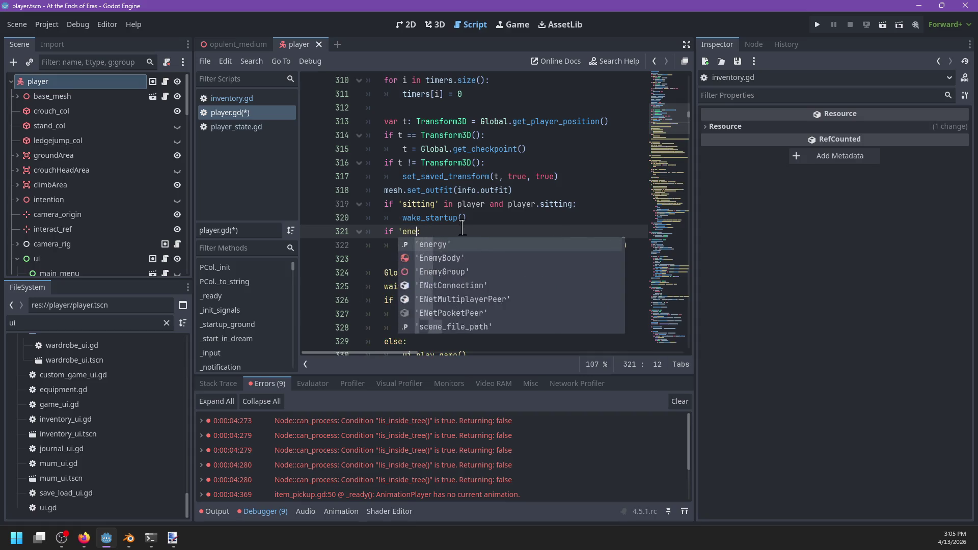
{"action": "type", "text": "y'"}
{"action": "type", "text": " in player"}
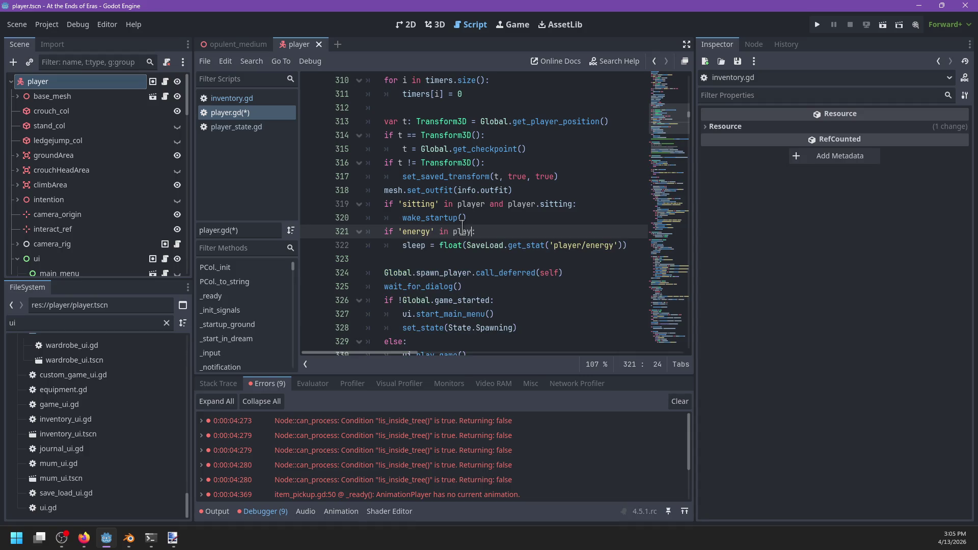
- Replace the old SaveLoad energy lookup on line 322 with player.energy and save player.gd
{"action": "left_click_drag", "start_coordinate": [623, 246], "coordinate": [469, 247]}
{"action": "type", "text": "player.engergy"}
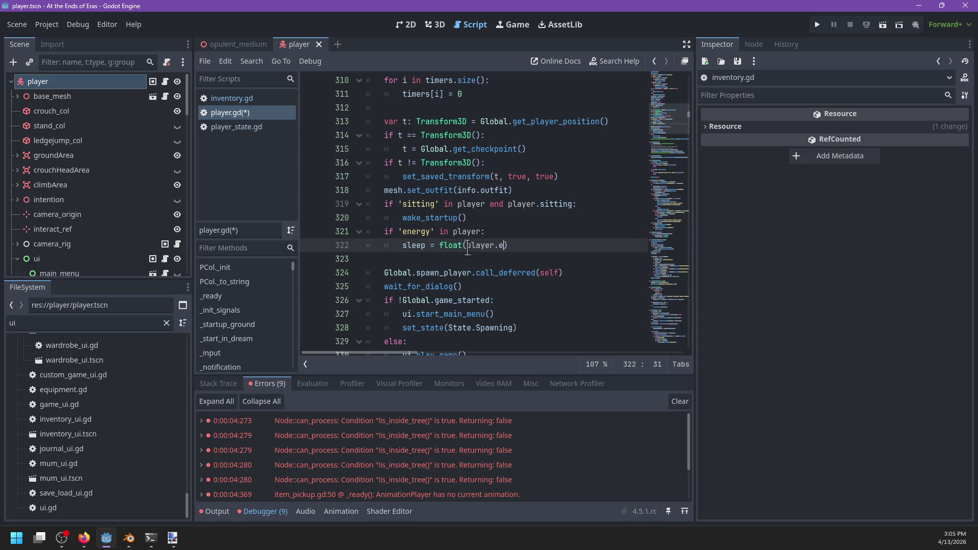
{"action": "key", "text": "BackSpace"}
{"action": "key", "text": "BackSpace"}
{"action": "key", "text": "BackSpace"}
{"action": "type", "text": "erg"}
{"action": "scroll", "coordinate": [509, 219], "scroll_direction": "down", "scroll_amount": 3}
{"action": "key", "text": "ctrl+s"}
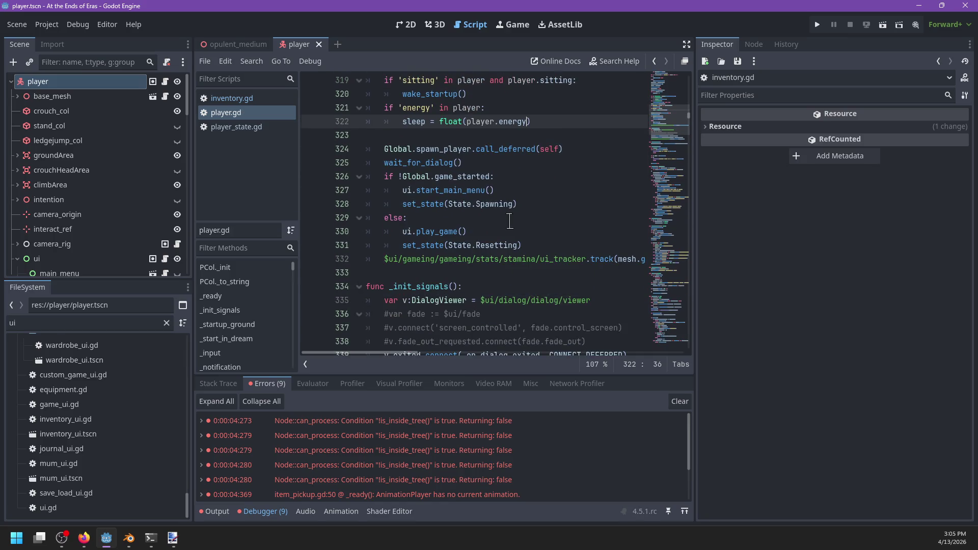
- Review the edited _ready function in player.gd
{"action": "scroll", "coordinate": [510, 219], "scroll_direction": "up", "scroll_amount": 7}
{"action": "scroll", "coordinate": [490, 178], "scroll_direction": "down", "scroll_amount": 8}
{"action": "scroll", "coordinate": [495, 198], "scroll_direction": "down", "scroll_amount": 20}
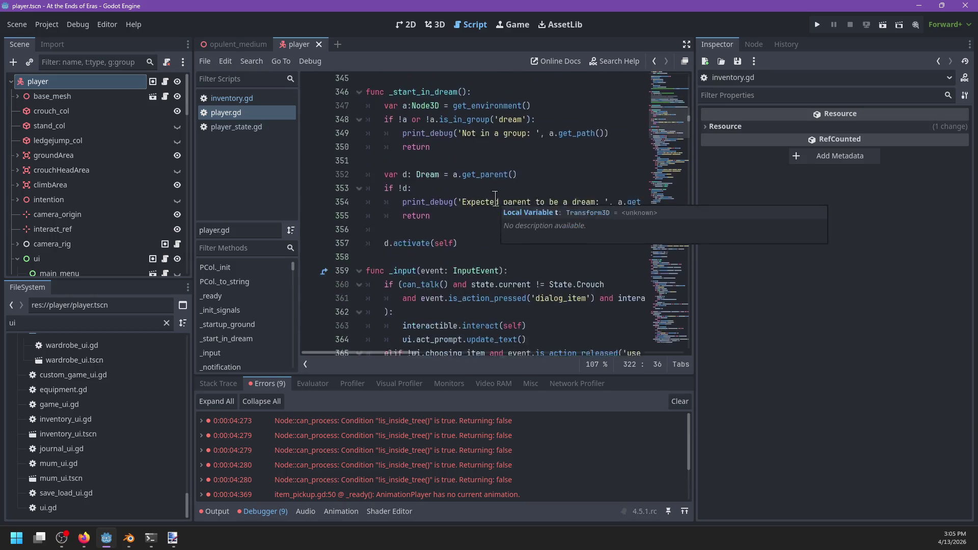
{"action": "scroll", "coordinate": [494, 201], "scroll_direction": "down", "scroll_amount": 8}
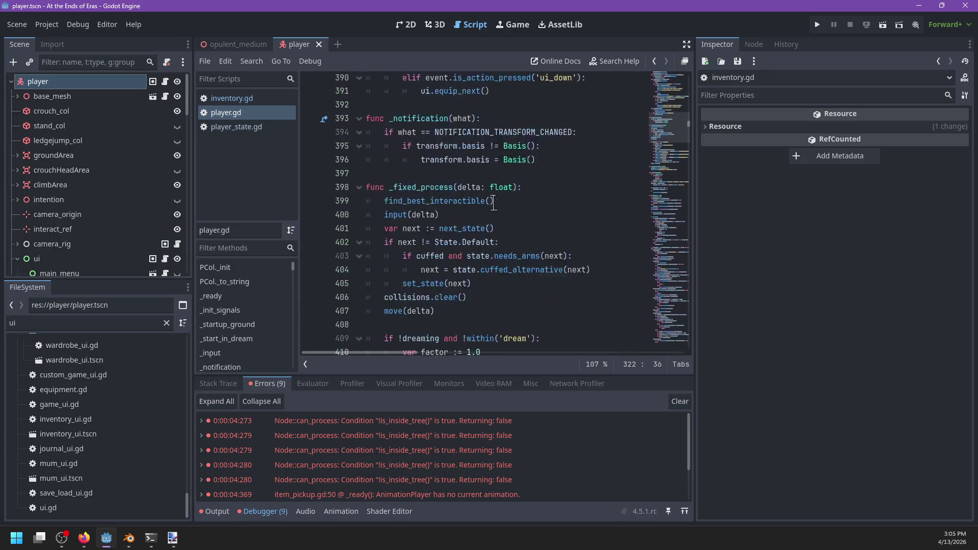
{"action": "scroll", "coordinate": [495, 204], "scroll_direction": "down", "scroll_amount": 7}
{"action": "scroll", "coordinate": [494, 204], "scroll_direction": "up", "scroll_amount": 20}
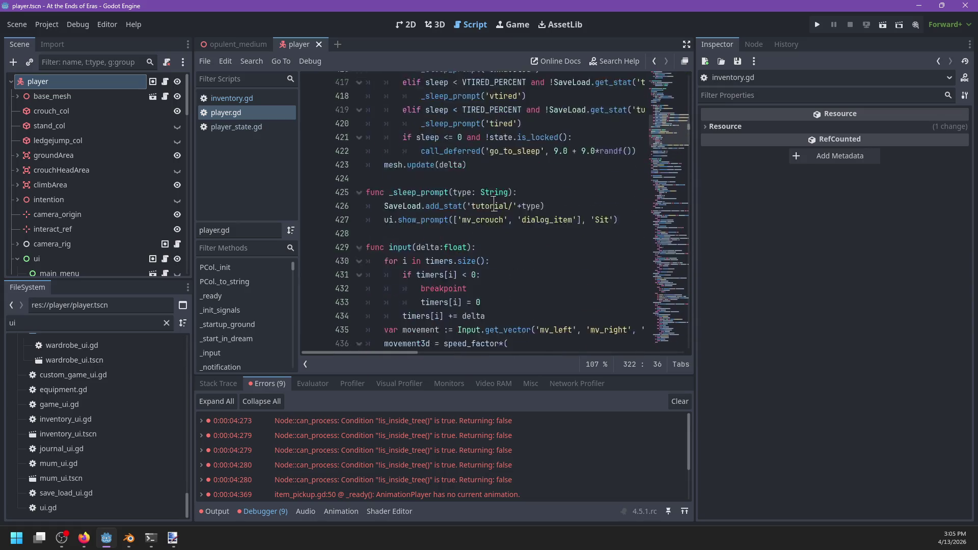
{"action": "scroll", "coordinate": [495, 204], "scroll_direction": "up", "scroll_amount": 20}
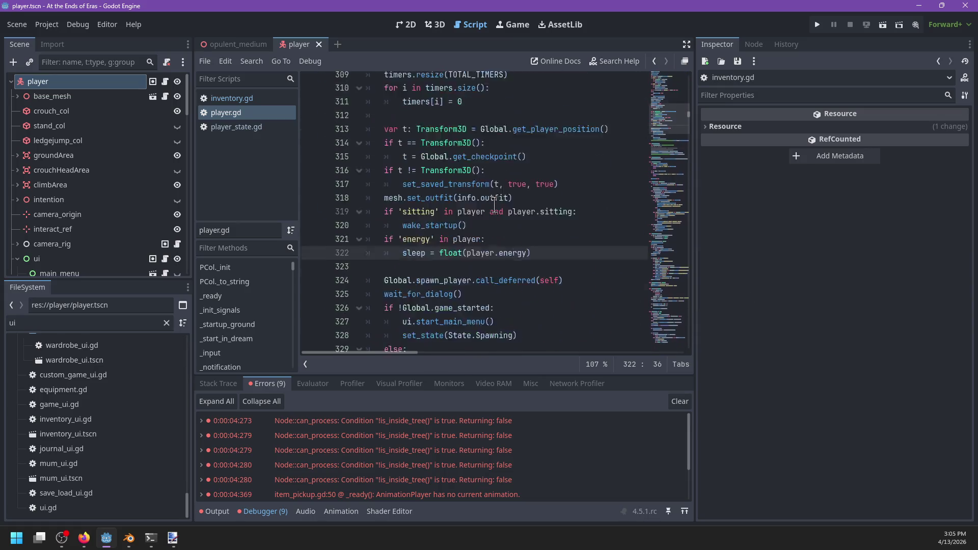
{"action": "scroll", "coordinate": [496, 207], "scroll_direction": "up", "scroll_amount": 6}
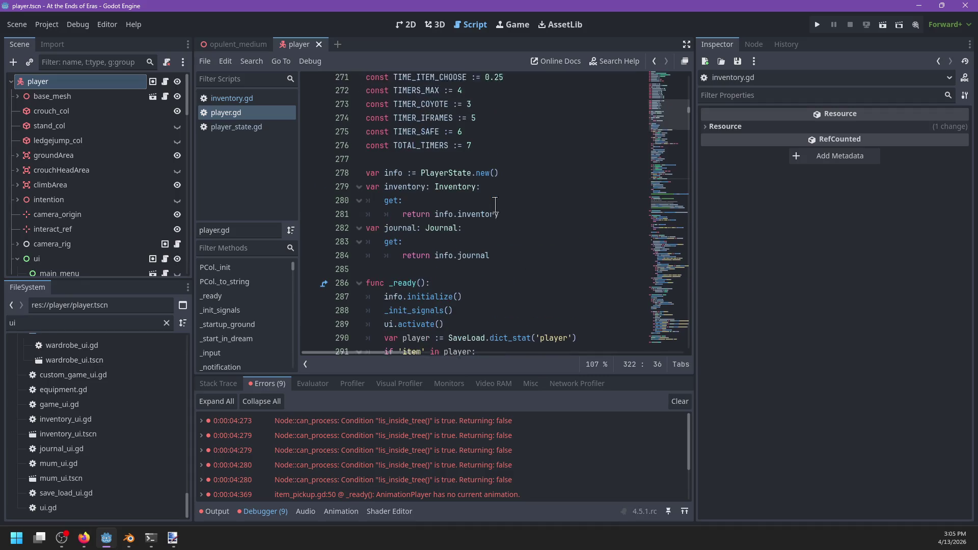
{"action": "scroll", "coordinate": [497, 208], "scroll_direction": "down", "scroll_amount": 4}
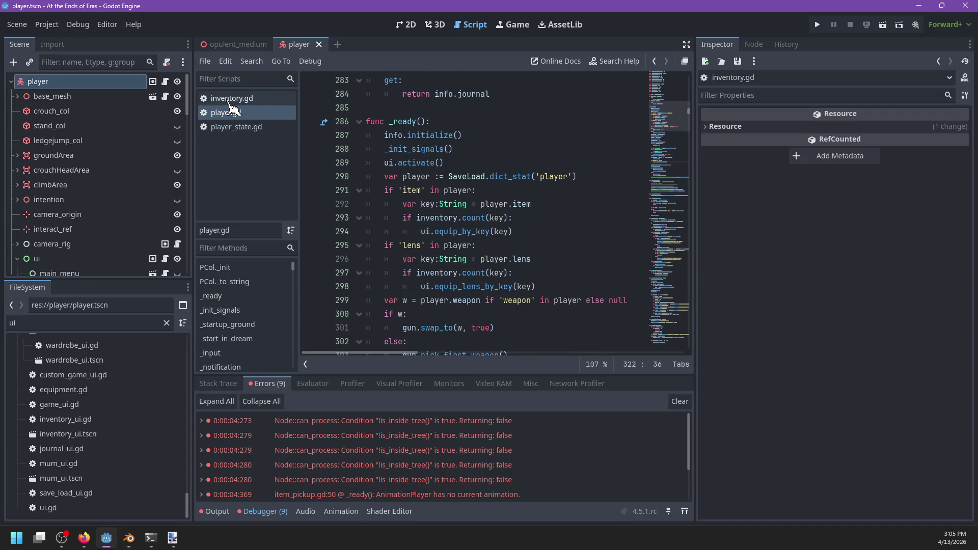
{"action": "left_click", "coordinate": [503, 148]}
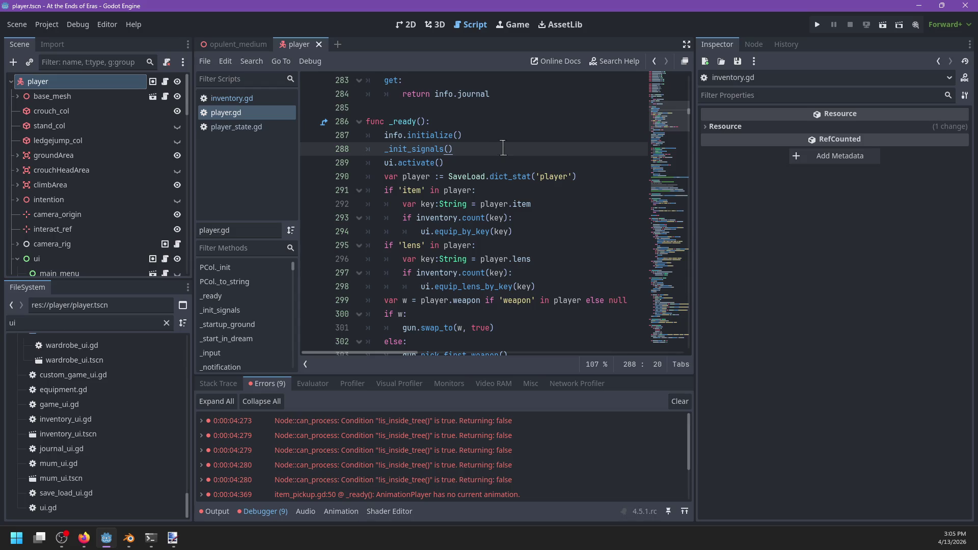
- Run the game and inspect dict_stat's definition to diagnose the player type-inference error
{"action": "key", "text": "F5"}
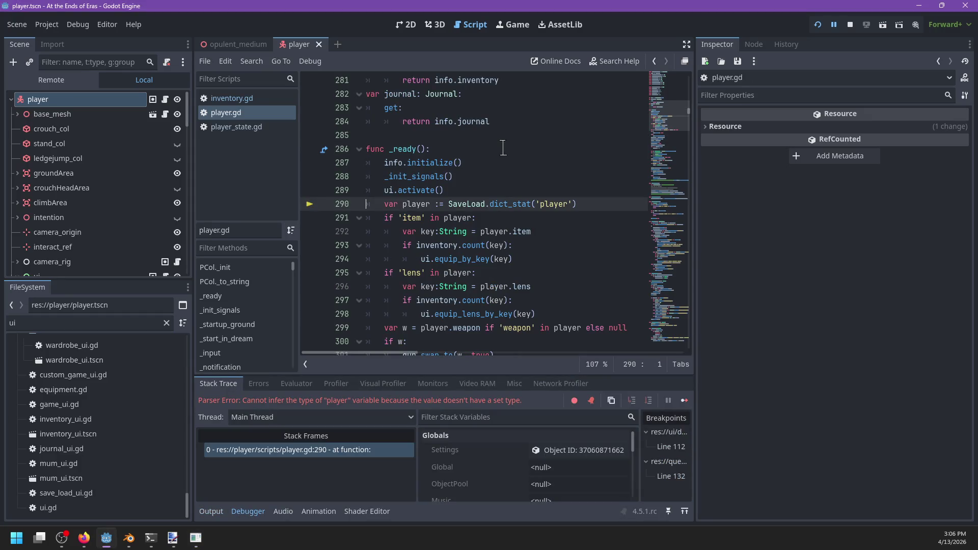
{"action": "double_click", "coordinate": [415, 204]}
{"action": "left_click", "coordinate": [441, 208]}
{"action": "left_click", "coordinate": [503, 207]}
{"action": "left_click", "coordinate": [504, 209], "text": "ctrl"}
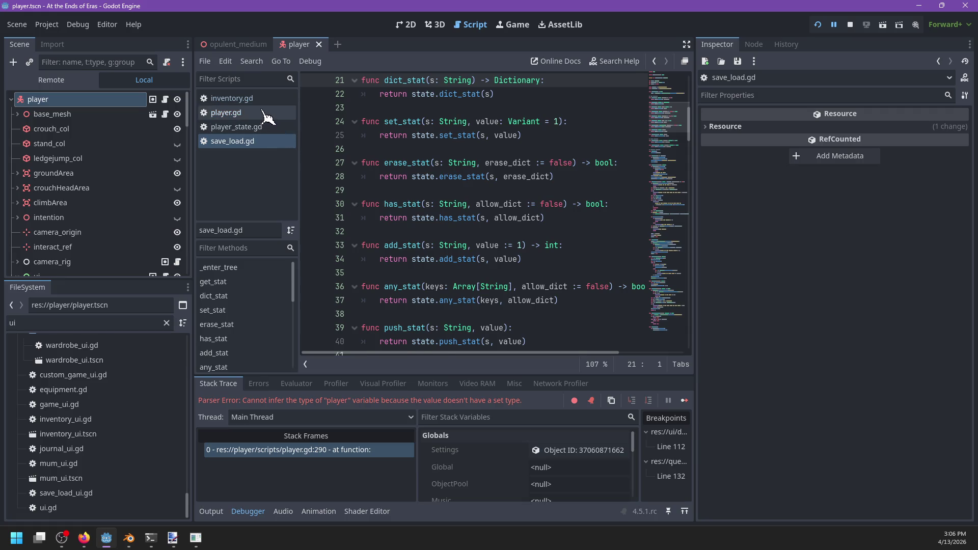
{"action": "left_click", "coordinate": [265, 115]}
- Declare player on line 290 as Dictionary, save, and rerun the game
{"action": "left_click", "coordinate": [442, 204]}
{"action": "type", "text": "Dic"}
{"action": "key", "text": "Return"}
{"action": "left_click", "coordinate": [441, 204]}
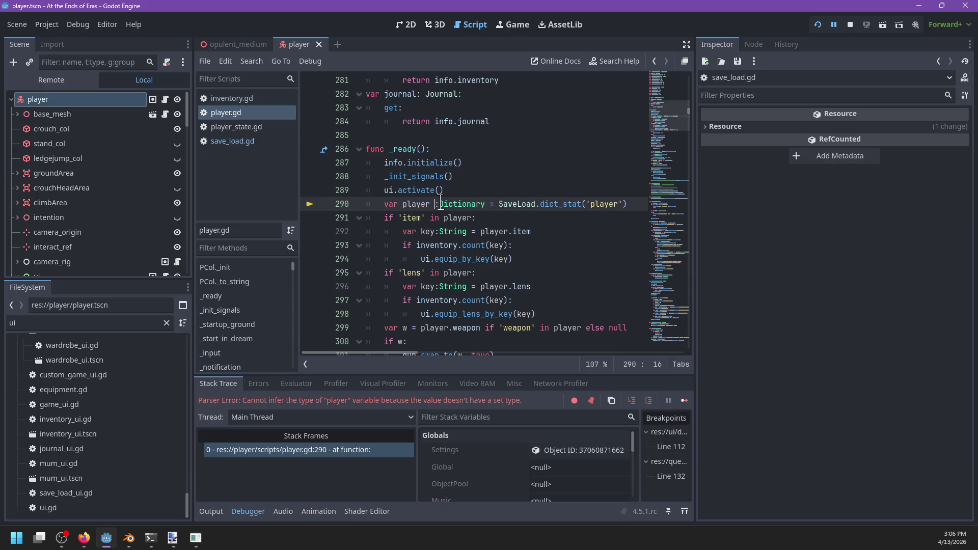
{"action": "key", "text": "Left"}
{"action": "key", "text": "BackSpace"}
{"action": "key", "text": "ctrl+s"}
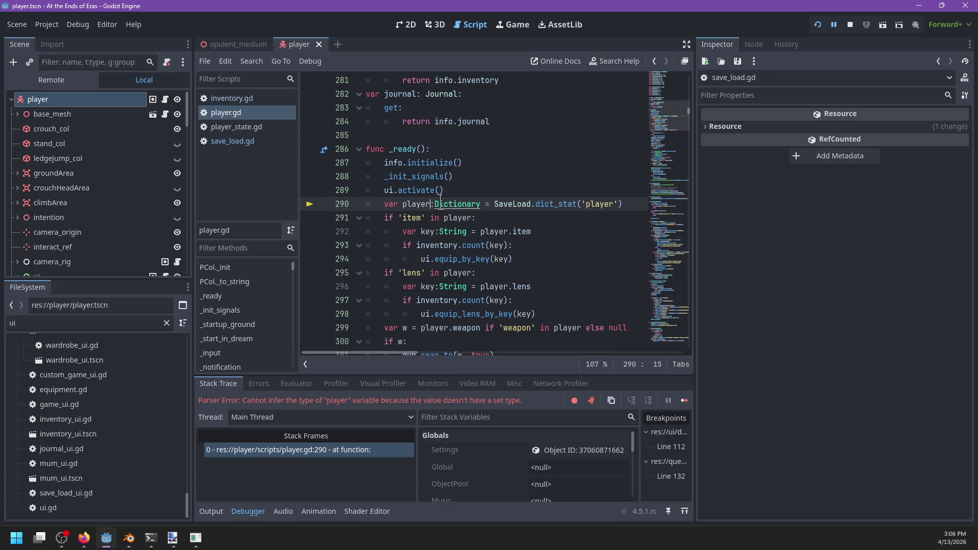
{"action": "key", "text": "F5"}
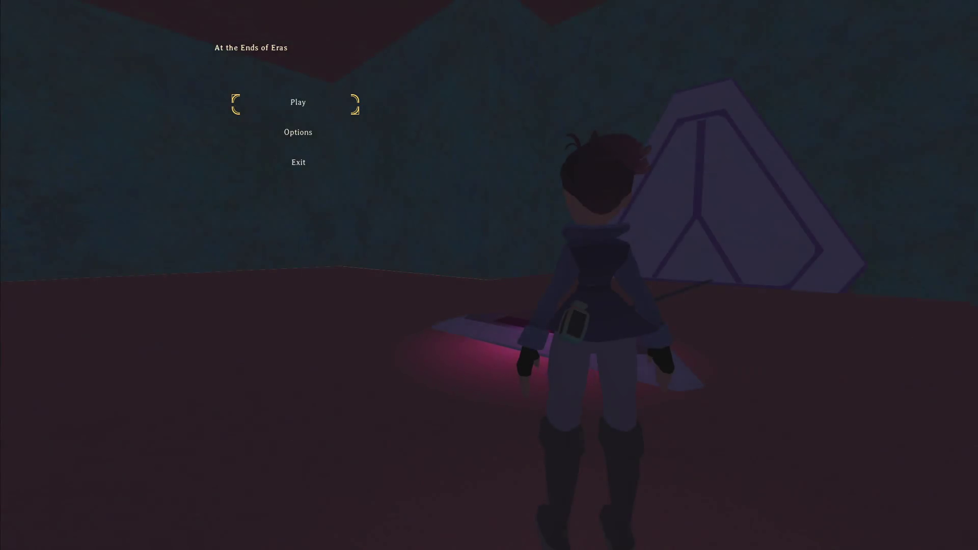
- Choose Play from the main menu, check the 100% HUD, then stop the game
{"action": "key", "text": "Return"}
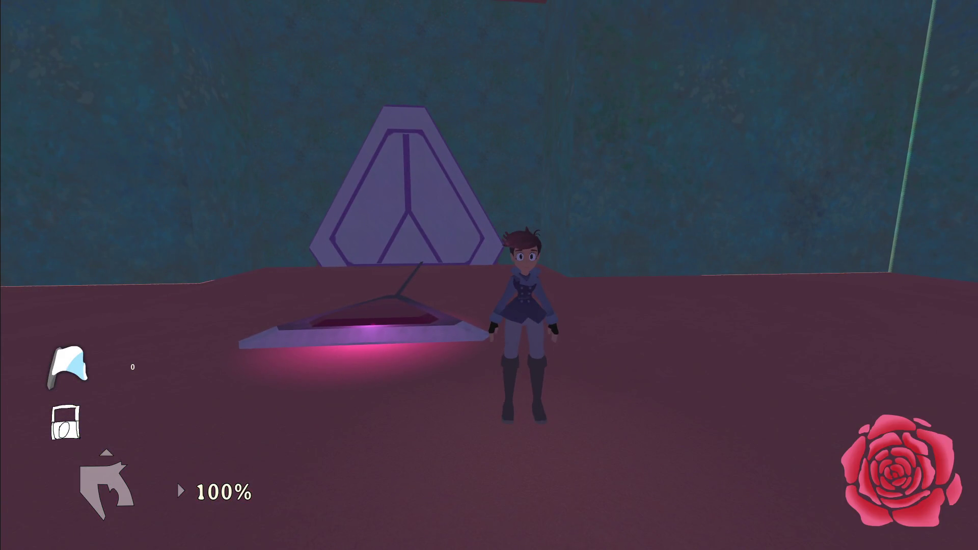
{"action": "key", "text": "F8"}
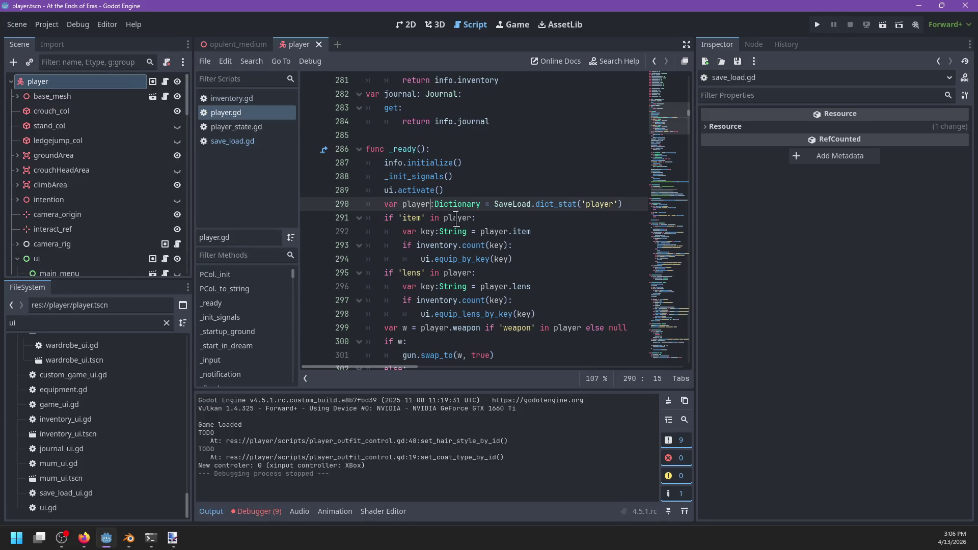
- Add an else branch after the lens equip line that equips 'empty_lens', and save
{"action": "mouse_move", "coordinate": [456, 218]}
{"action": "scroll", "coordinate": [401, 241], "scroll_direction": "down", "scroll_amount": 1}
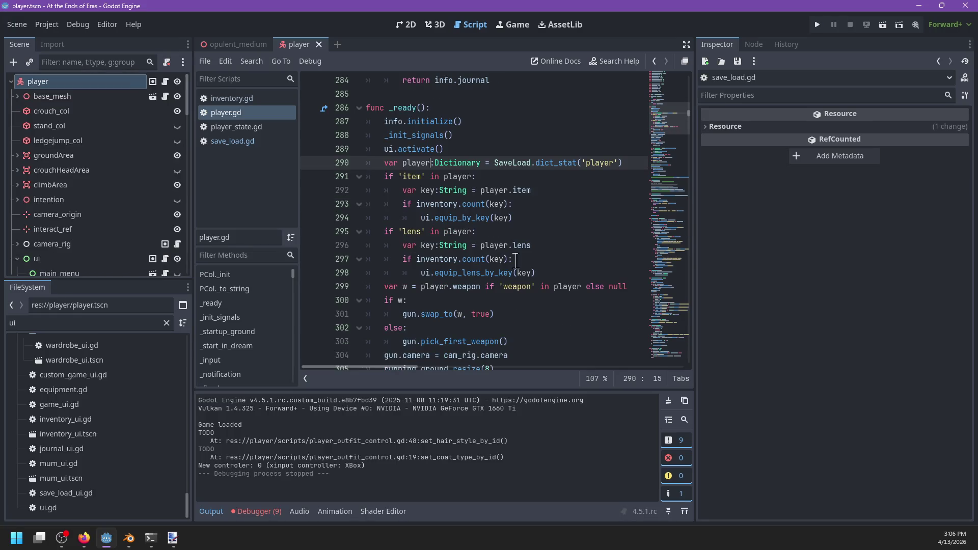
{"action": "left_click", "coordinate": [485, 272]}
{"action": "left_click", "coordinate": [555, 271]}
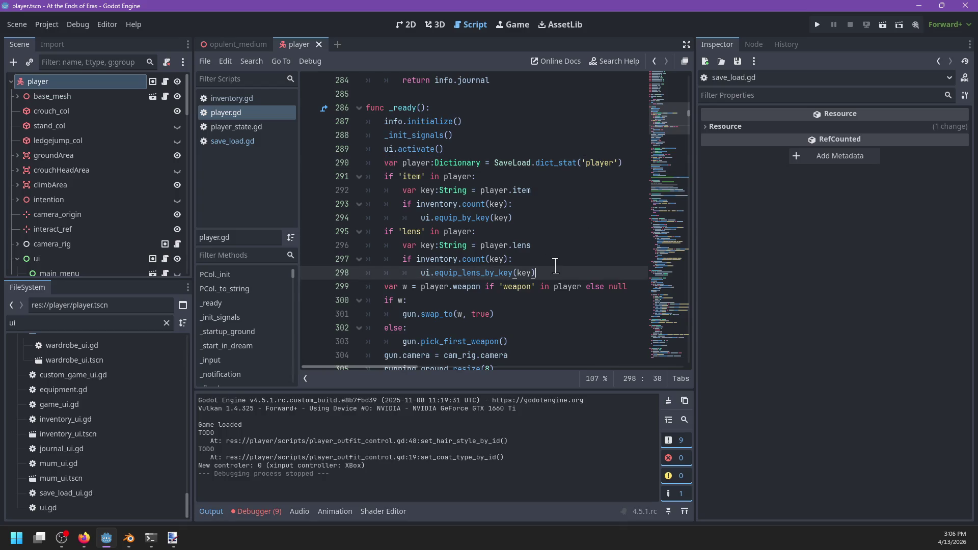
{"action": "key", "text": "Return"}
{"action": "type", "text": "se:"}
{"action": "key", "text": "Return"}
{"action": "type", "text": "ui"}
{"action": "type", "text": "eqwui"}
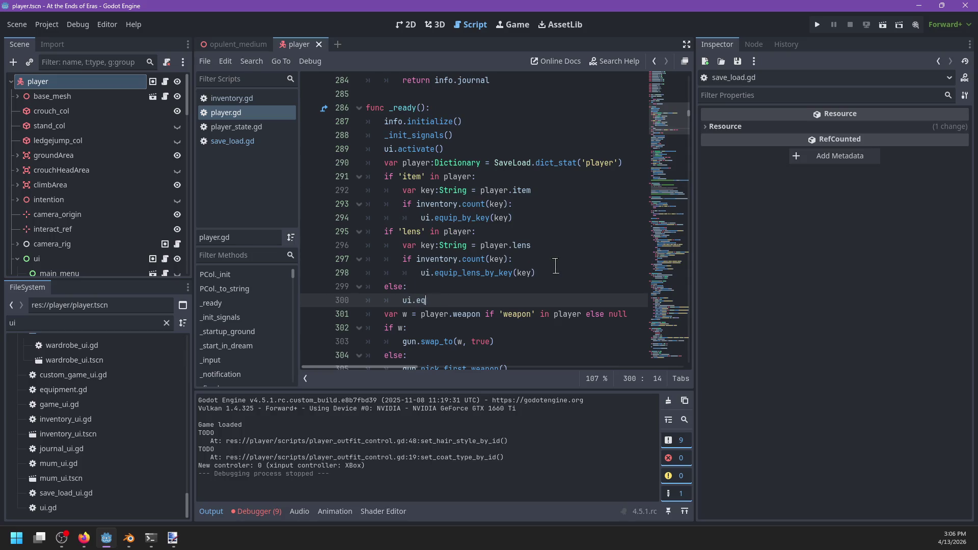
{"action": "type", "text": "op"}
{"action": "type", "text": "y('empty_len"}
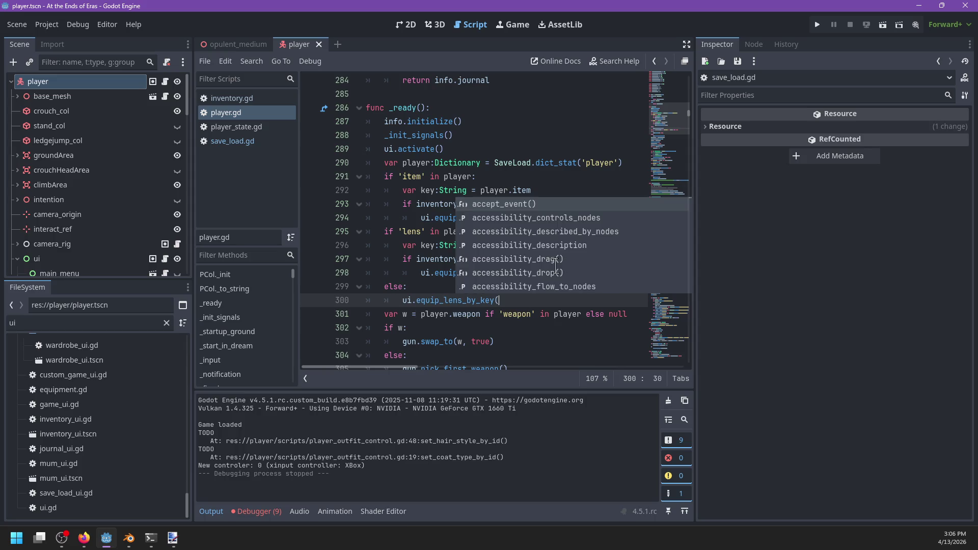
{"action": "type", "text": "s')"}
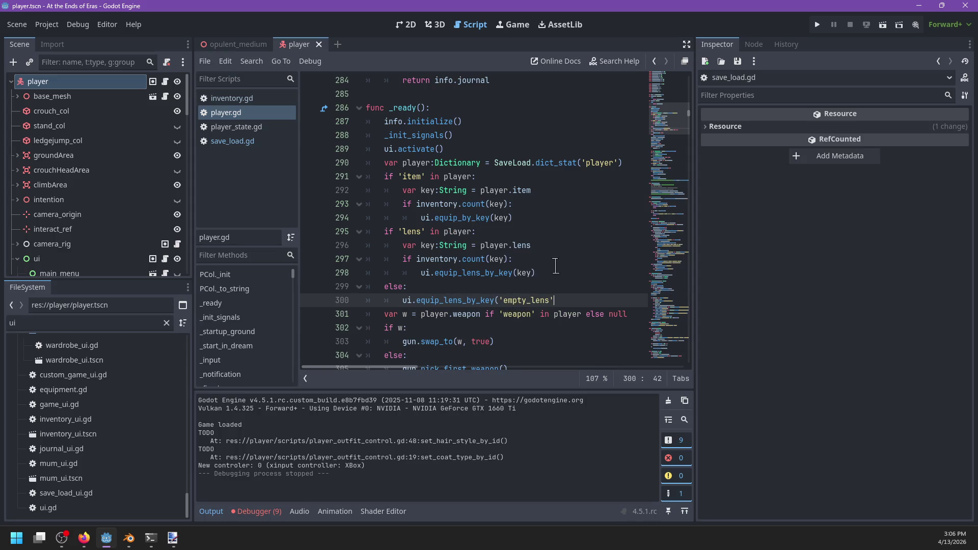
{"action": "key", "text": "ctrl+s"}
- Inside the else branch, add an empty_lens count check calling inventory.set_item_count('empty_lens', 1)
{"action": "mouse_move", "coordinate": [527, 268]}
{"action": "left_click", "coordinate": [449, 288]}
{"action": "key", "text": "Return"}
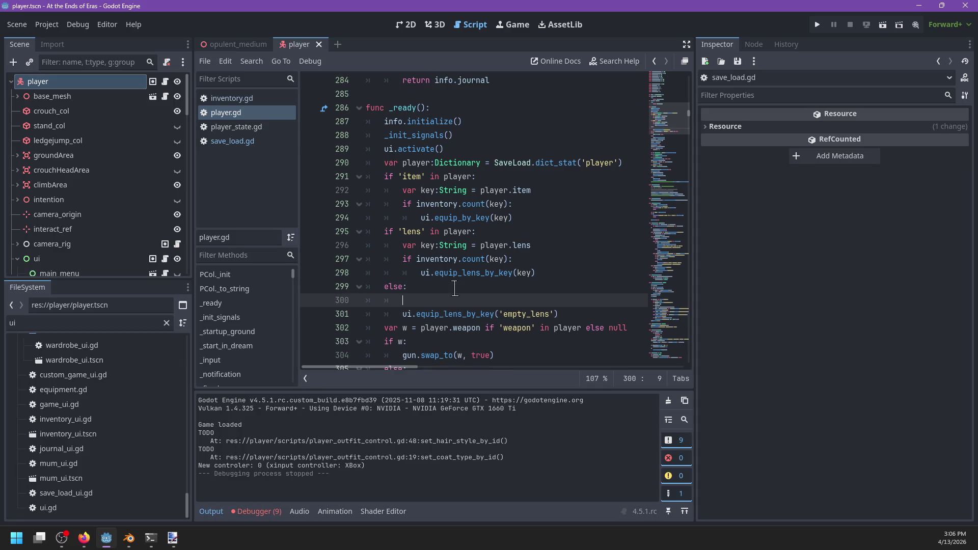
{"action": "type", "text": "if !@inv"}
{"action": "type", "text": "t('lens"}
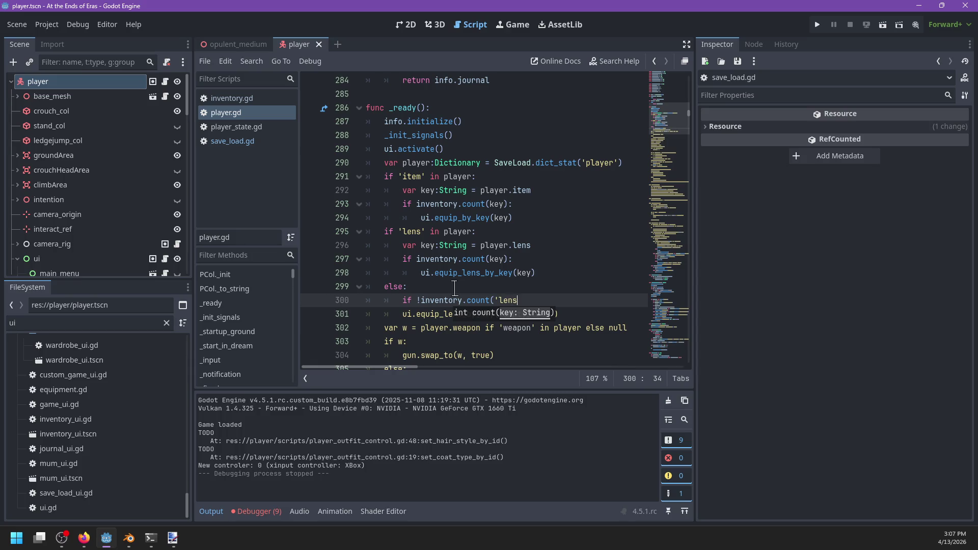
{"action": "key", "text": "BackSpace"}
{"action": "key", "text": "BackSpace"}
{"action": "key", "text": "BackSpace"}
{"action": "type", "text": "empty_le"}
{"action": "type", "text": "ns'):"}
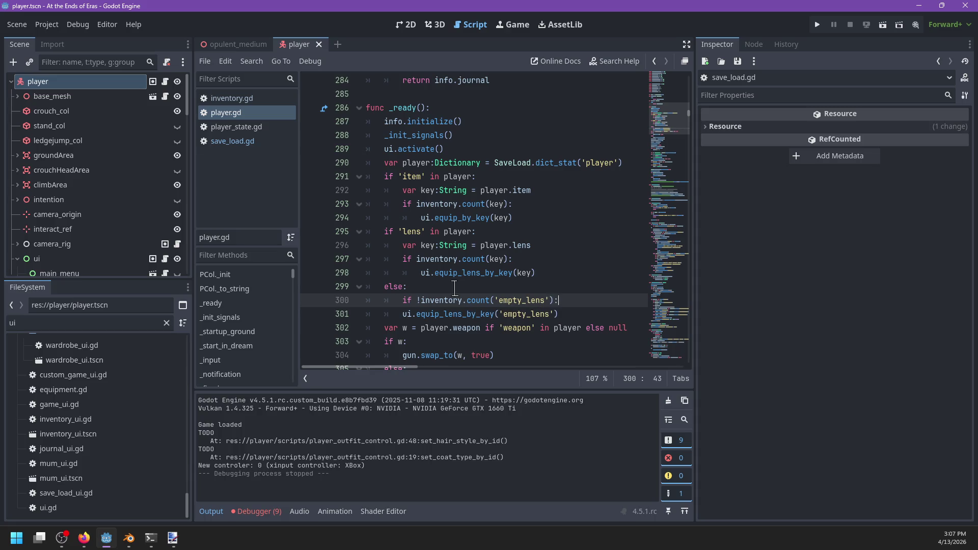
{"action": "key", "text": "Return"}
{"action": "type", "text": "inventory"}
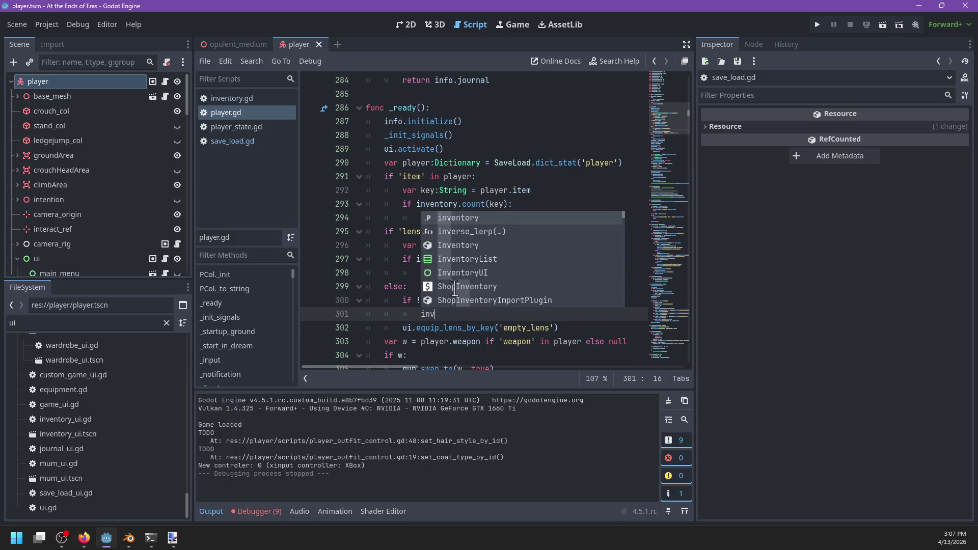
{"action": "type", "text": ".set_item_count('"}
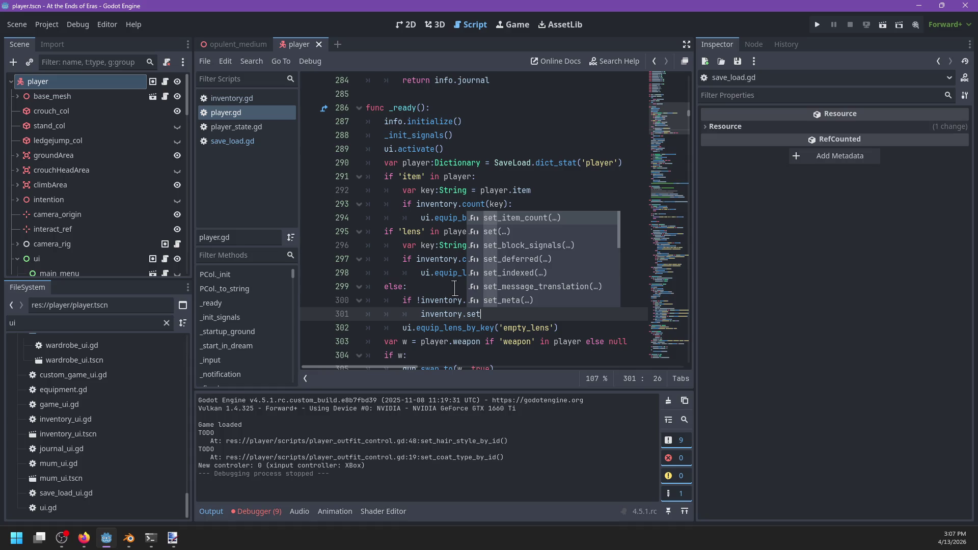
{"action": "type", "text": "empty_lens"}
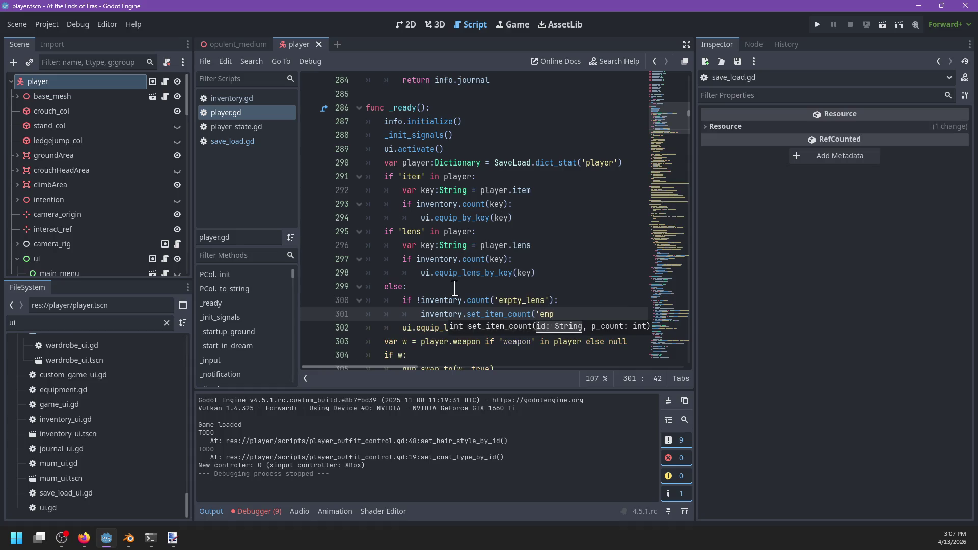
{"action": "type", "text": "', 1"}
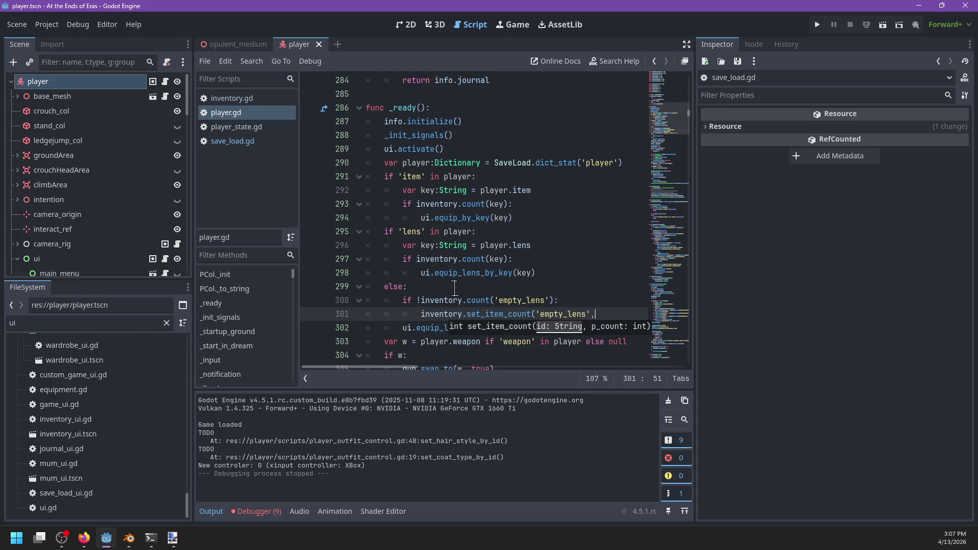
{"action": "type", "text": ")"}
- Drop the count check and move the set_item_count line below the var player line
{"action": "mouse_move", "coordinate": [595, 301]}
{"action": "left_mouse_down"}
{"action": "mouse_move", "coordinate": [590, 289]}
{"action": "mouse_move", "coordinate": [420, 298]}
{"action": "left_mouse_up"}
{"action": "key", "text": "BackSpace"}
{"action": "key", "text": "ctrl+x"}
{"action": "key", "text": "BackSpace"}
{"action": "key", "text": "BackSpace"}
{"action": "key", "text": "BackSpace"}
{"action": "left_click", "coordinate": [635, 163]}
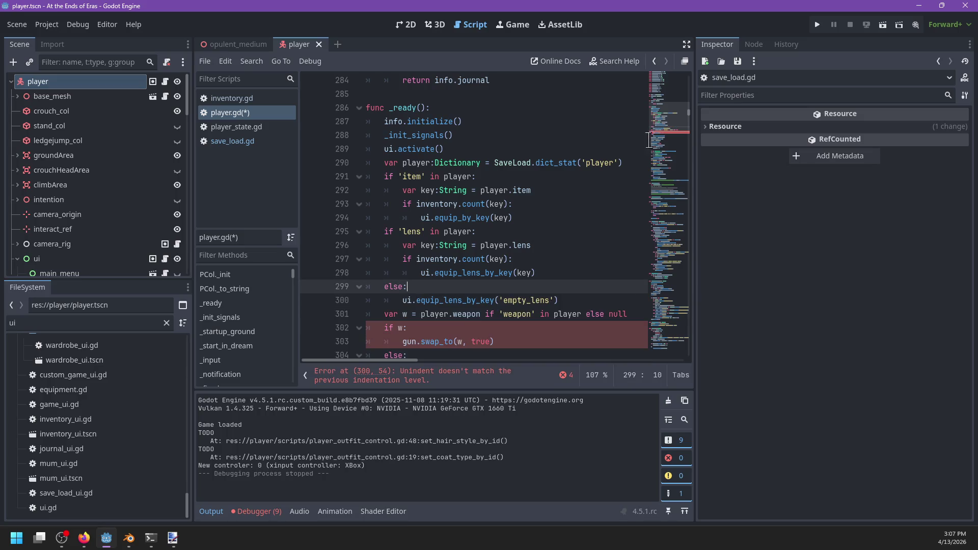
{"action": "key", "text": "Return"}
{"action": "key", "text": "ctrl+v"}
- Filter the FileSystem dock for .ts files
{"action": "left_click", "coordinate": [114, 323]}
{"action": "left_click", "coordinate": [109, 322]}
{"action": "type", "text": ".ts"}
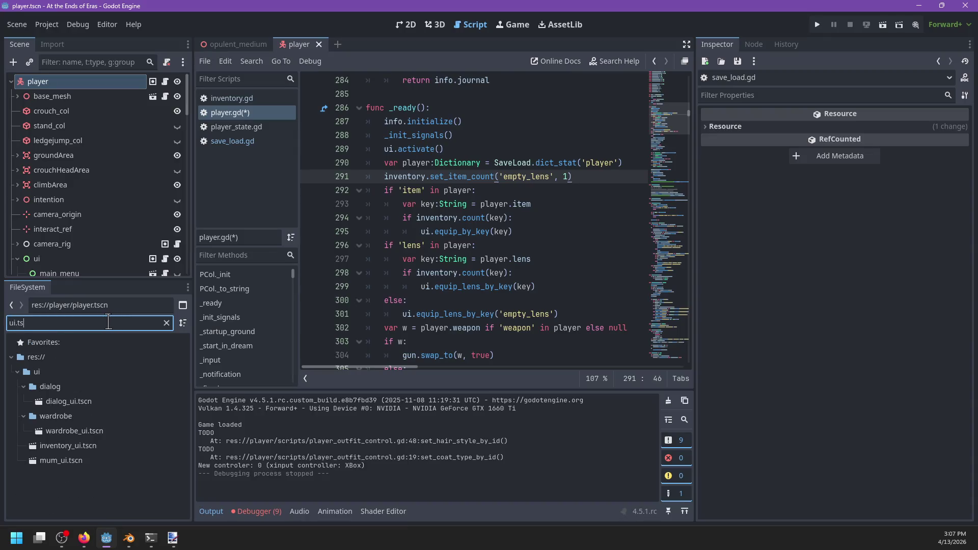
- Filter the FileSystem dock for .gd files and open ui.gd
{"action": "key", "text": "BackSpace"}
{"action": "key", "text": "BackSpace"}
{"action": "type", "text": "gd"}
{"action": "scroll", "coordinate": [100, 433], "scroll_direction": "down", "scroll_amount": 3}
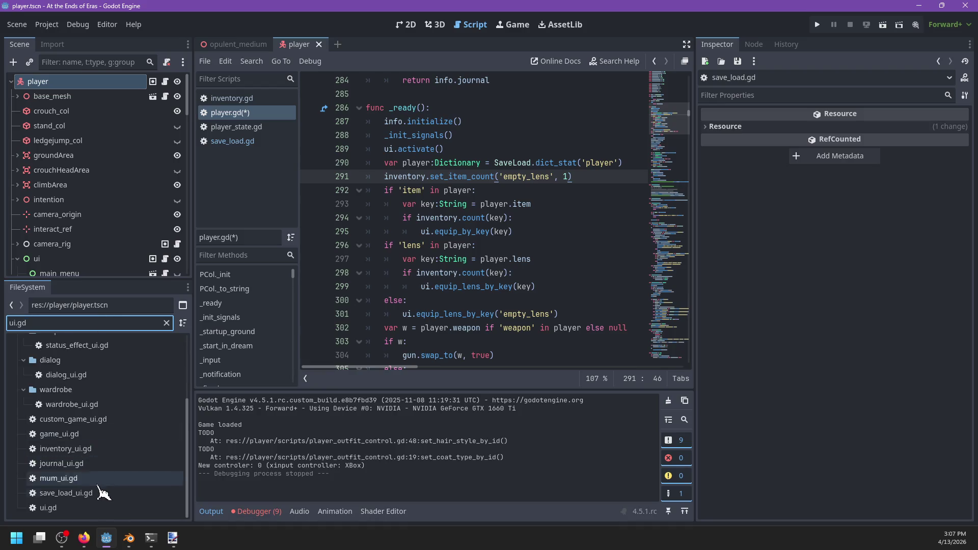
{"action": "double_click", "coordinate": [51, 508]}
- Search ui.gd for lens_inventory and step to its match in _add_equipment
{"action": "left_click", "coordinate": [462, 271]}
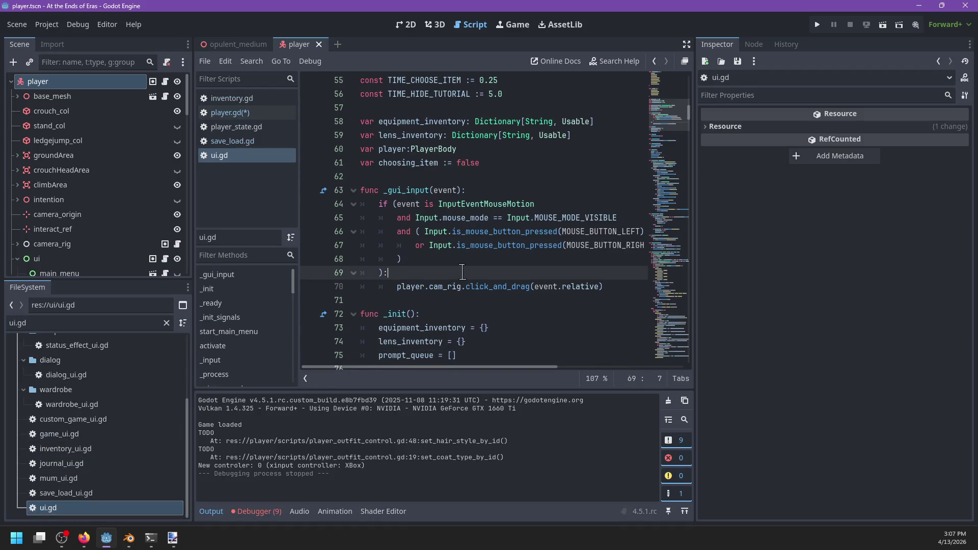
{"action": "key", "text": "ctrl+f"}
{"action": "type", "text": "lens"}
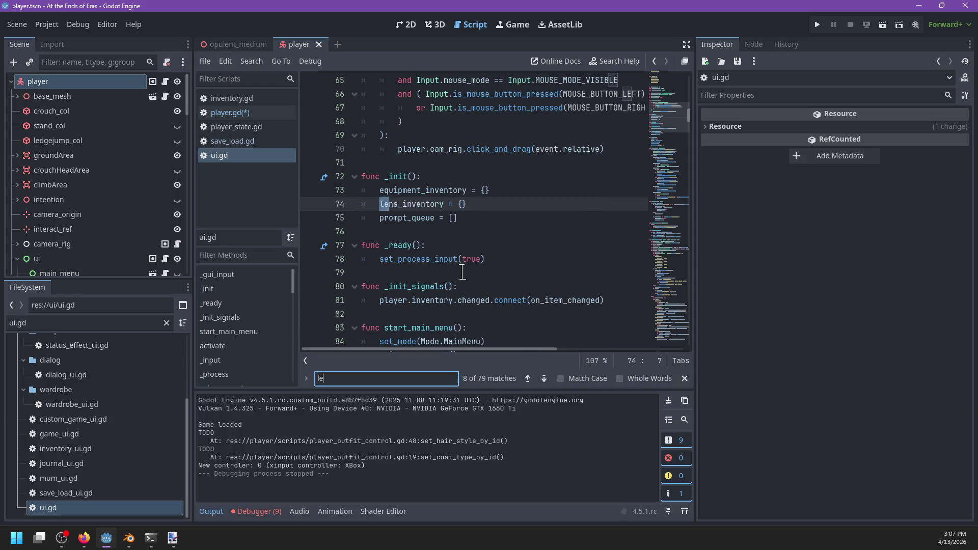
{"action": "type", "text": "_inventory"}
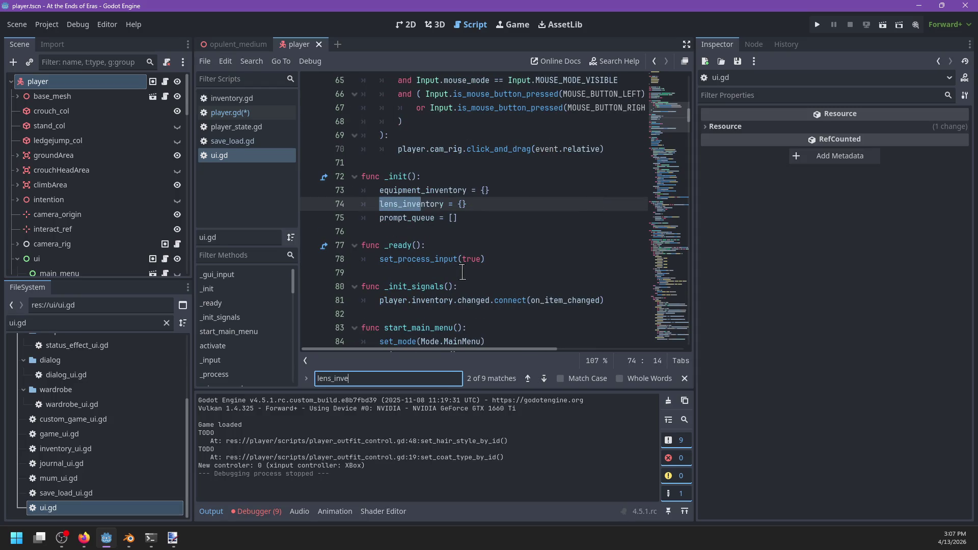
{"action": "key", "text": "Return"}
{"action": "key", "text": "Return"}
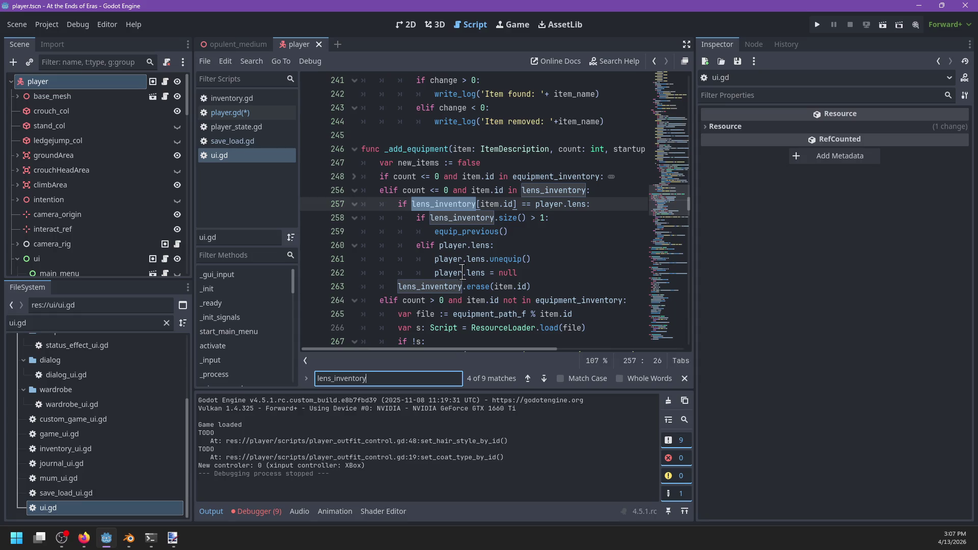
{"action": "key", "text": "Escape"}
{"action": "double_click", "coordinate": [462, 148]}
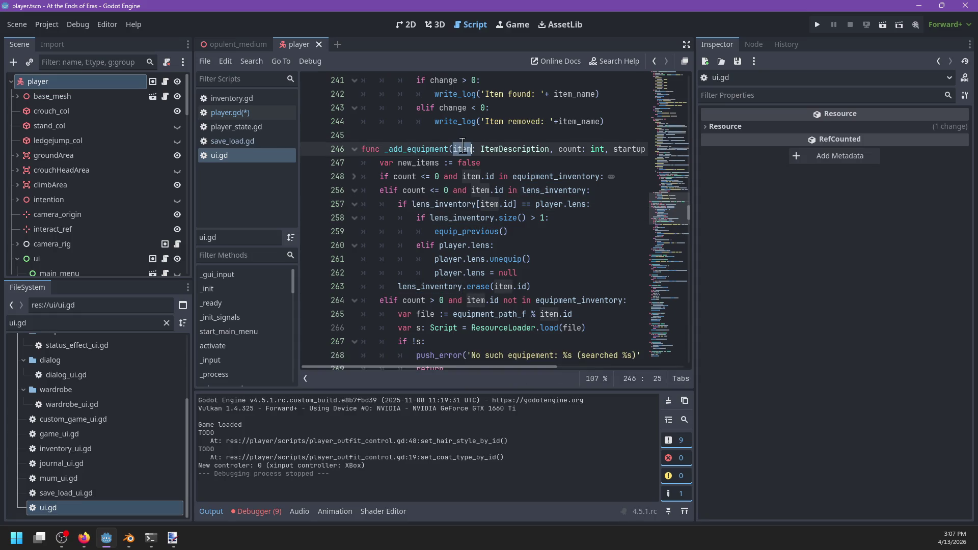
- Unfold the equipment_inventory removal branch on line 248 and review its code
{"action": "scroll", "coordinate": [545, 199], "scroll_direction": "down", "scroll_amount": 1}
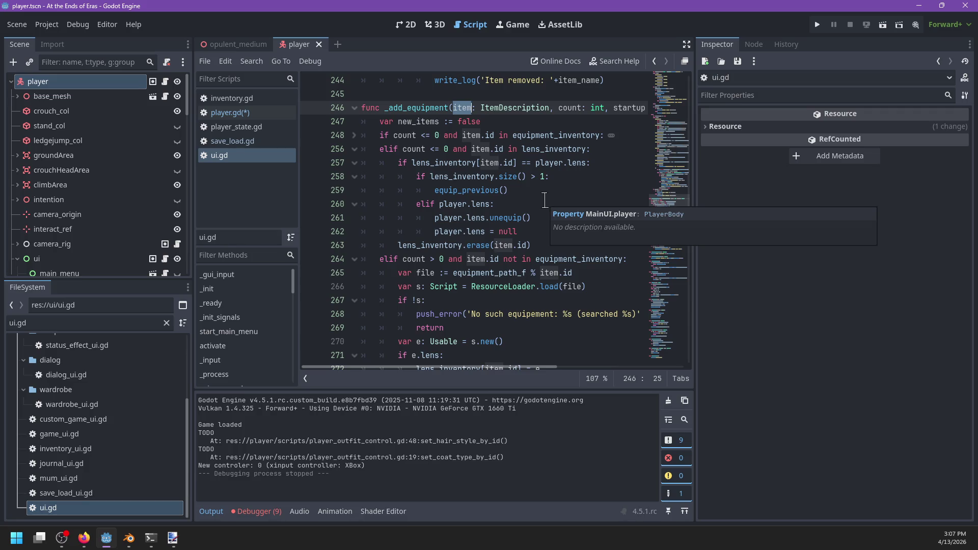
{"action": "left_click", "coordinate": [355, 135]}
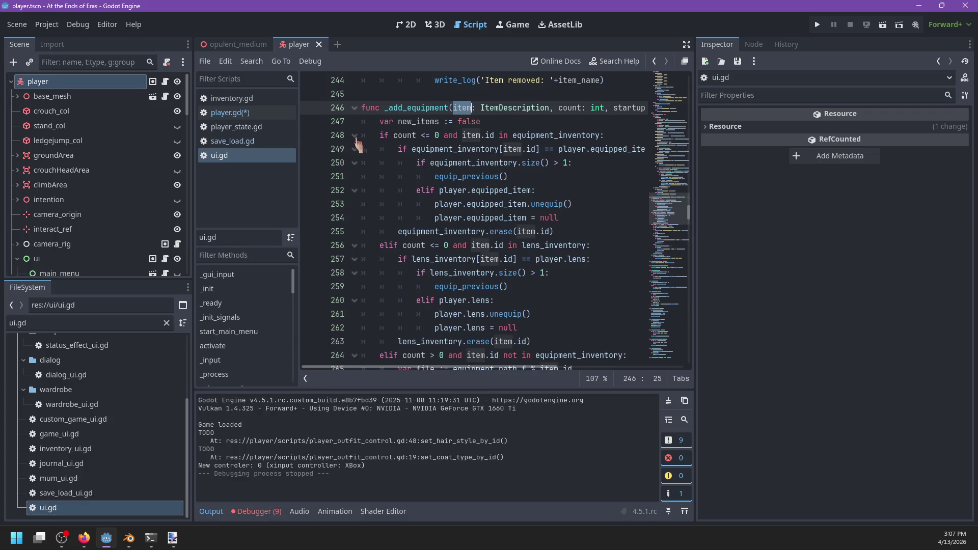
{"action": "scroll", "coordinate": [511, 192], "scroll_direction": "right", "scroll_amount": 3}
{"action": "scroll", "coordinate": [512, 192], "scroll_direction": "left", "scroll_amount": 3}
{"action": "scroll", "coordinate": [518, 192], "scroll_direction": "right", "scroll_amount": 2}
{"action": "scroll", "coordinate": [517, 191], "scroll_direction": "left", "scroll_amount": 2}
{"action": "scroll", "coordinate": [517, 192], "scroll_direction": "up", "scroll_amount": 10}
{"action": "scroll", "coordinate": [517, 191], "scroll_direction": "down", "scroll_amount": 8}
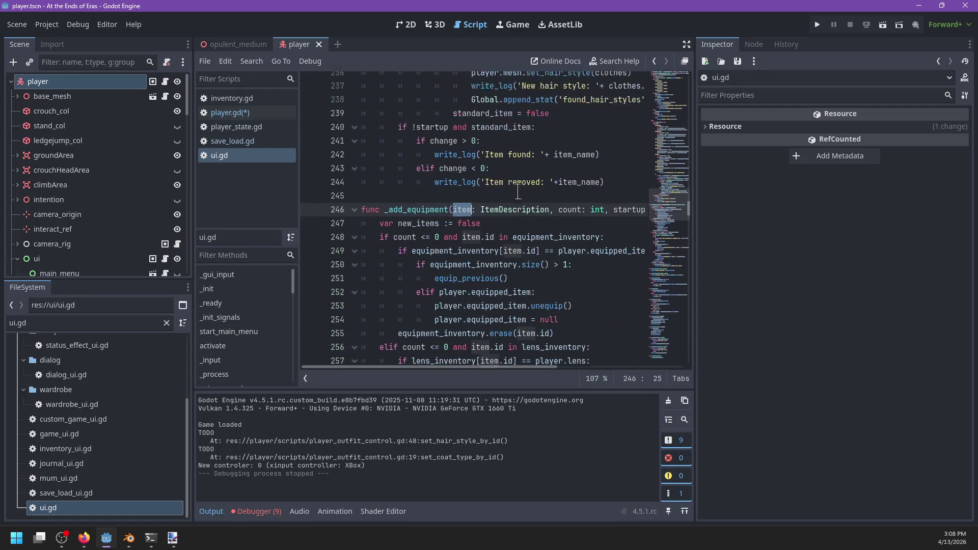
{"action": "scroll", "coordinate": [517, 191], "scroll_direction": "down", "scroll_amount": 3}
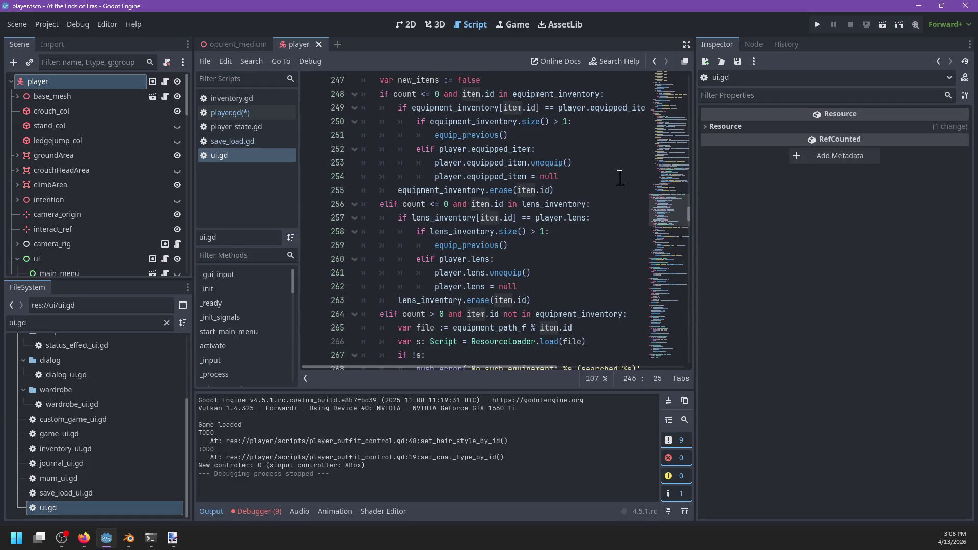
{"action": "scroll", "coordinate": [616, 178], "scroll_direction": "down", "scroll_amount": 1}
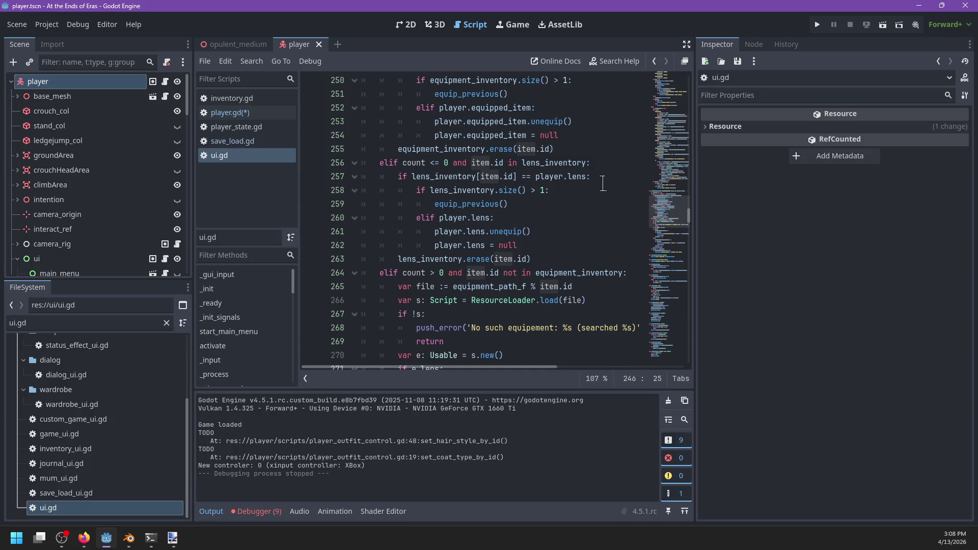
{"action": "scroll", "coordinate": [602, 192], "scroll_direction": "up", "scroll_amount": 3}
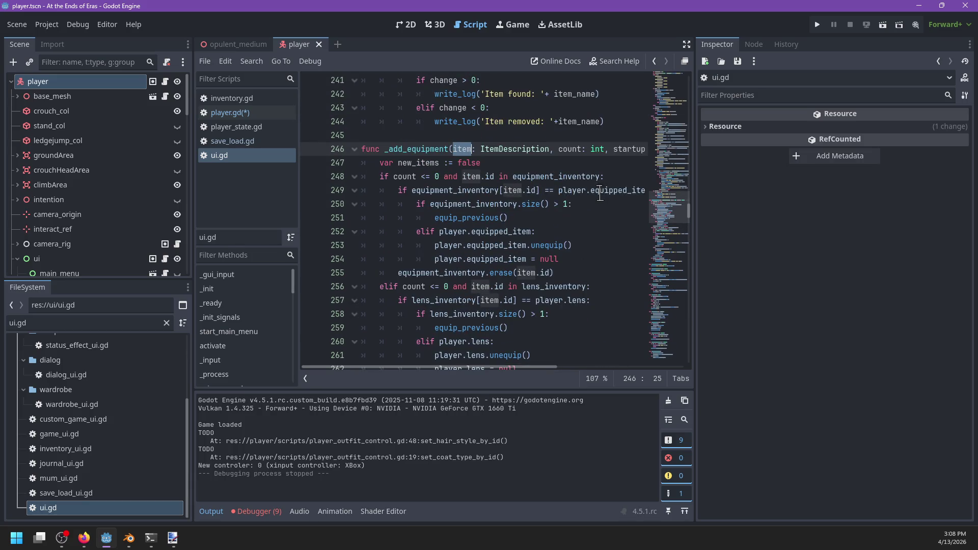
- Scroll through _add_equipment and select the lens removal block, lines 257–263
{"action": "mouse_move", "coordinate": [600, 195]}
{"action": "scroll", "coordinate": [527, 211], "scroll_direction": "down", "scroll_amount": 2}
{"action": "scroll", "coordinate": [527, 211], "scroll_direction": "down", "scroll_amount": 2}
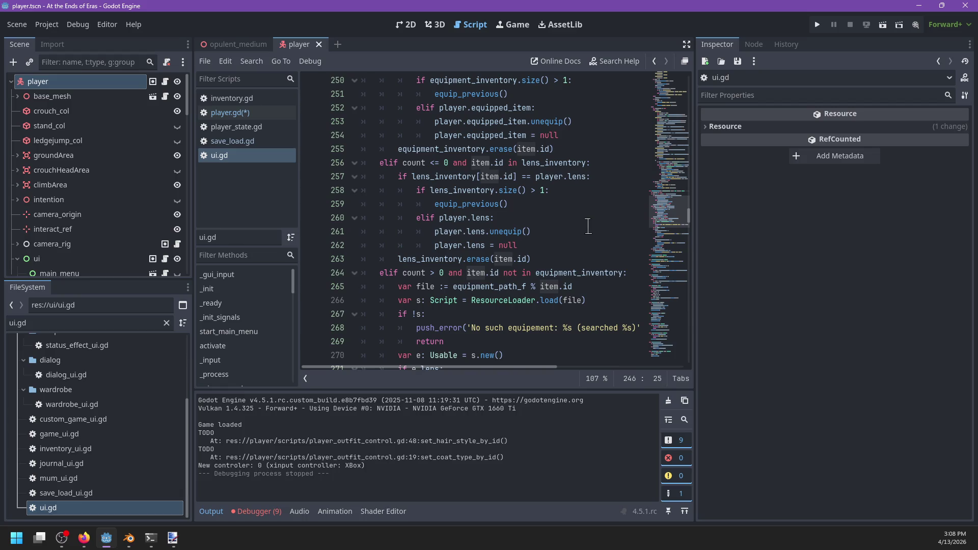
{"action": "scroll", "coordinate": [587, 226], "scroll_direction": "down", "scroll_amount": 7}
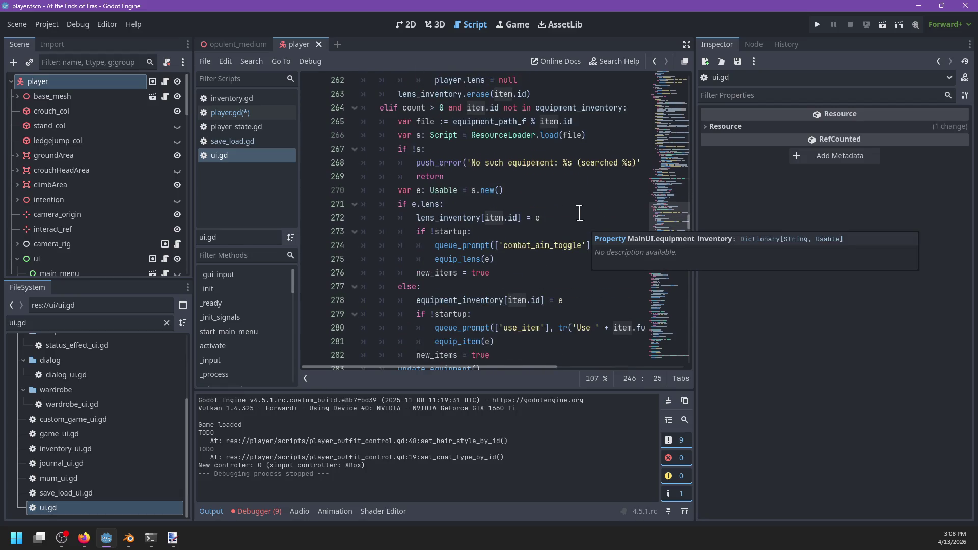
{"action": "scroll", "coordinate": [553, 257], "scroll_direction": "right", "scroll_amount": 2}
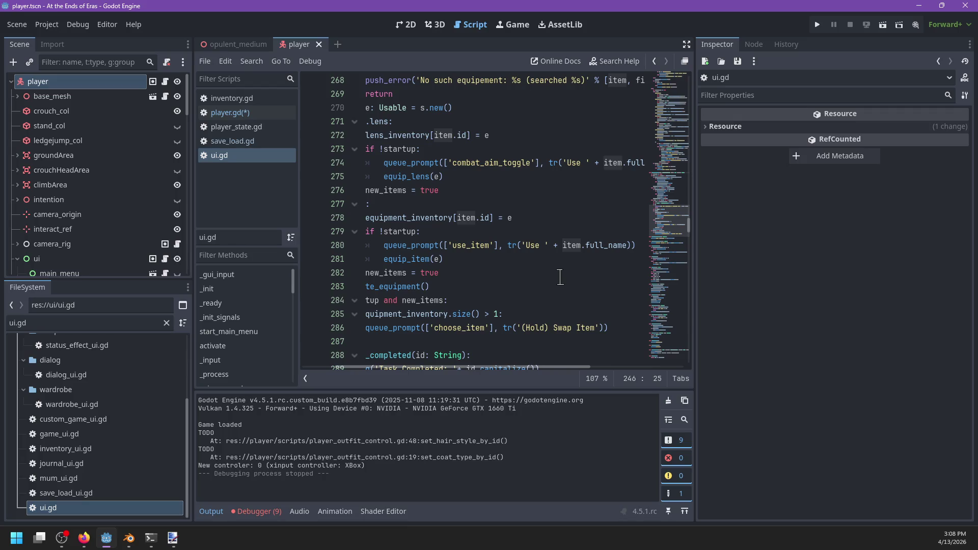
{"action": "scroll", "coordinate": [560, 277], "scroll_direction": "right", "scroll_amount": 2}
{"action": "scroll", "coordinate": [557, 274], "scroll_direction": "left", "scroll_amount": 4}
{"action": "scroll", "coordinate": [557, 274], "scroll_direction": "down", "scroll_amount": 1}
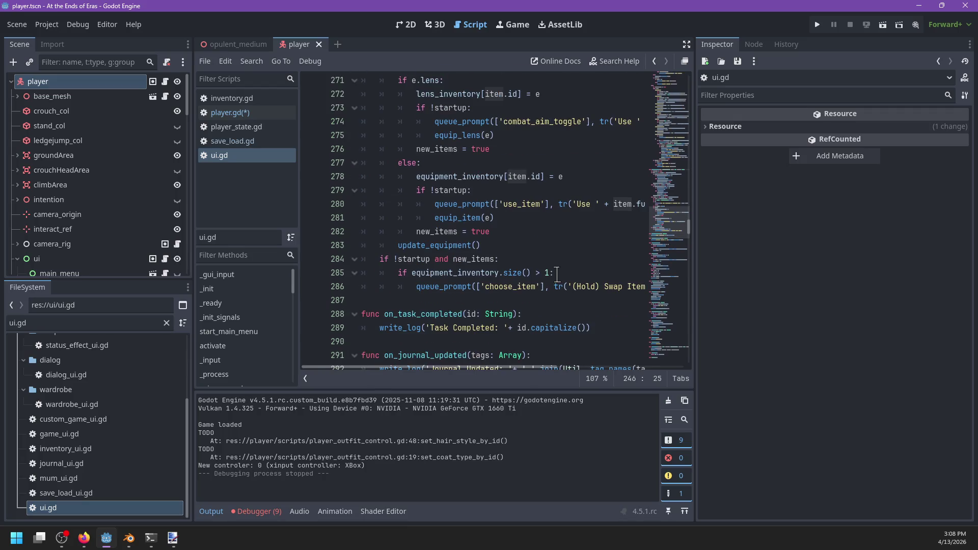
{"action": "scroll", "coordinate": [557, 275], "scroll_direction": "up", "scroll_amount": 2}
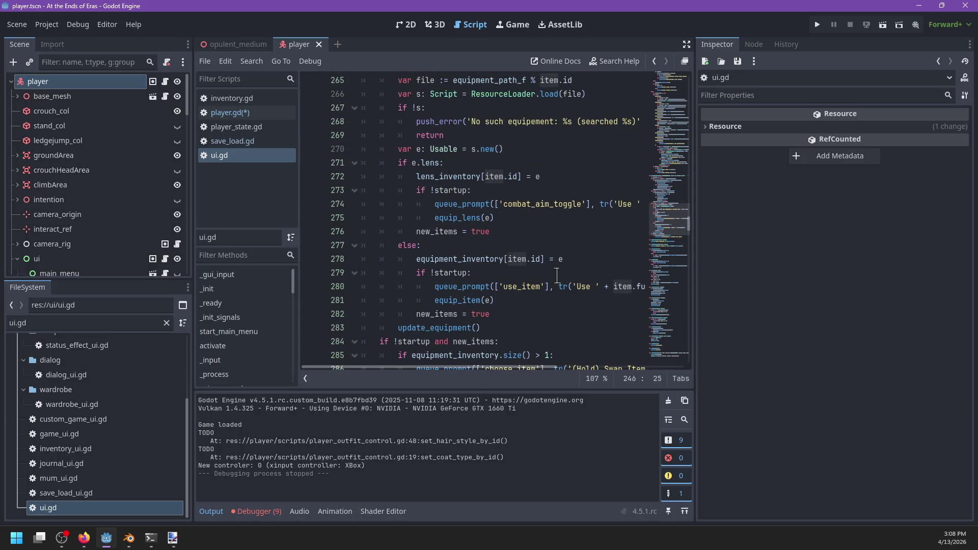
{"action": "scroll", "coordinate": [542, 210], "scroll_direction": "up", "scroll_amount": 4}
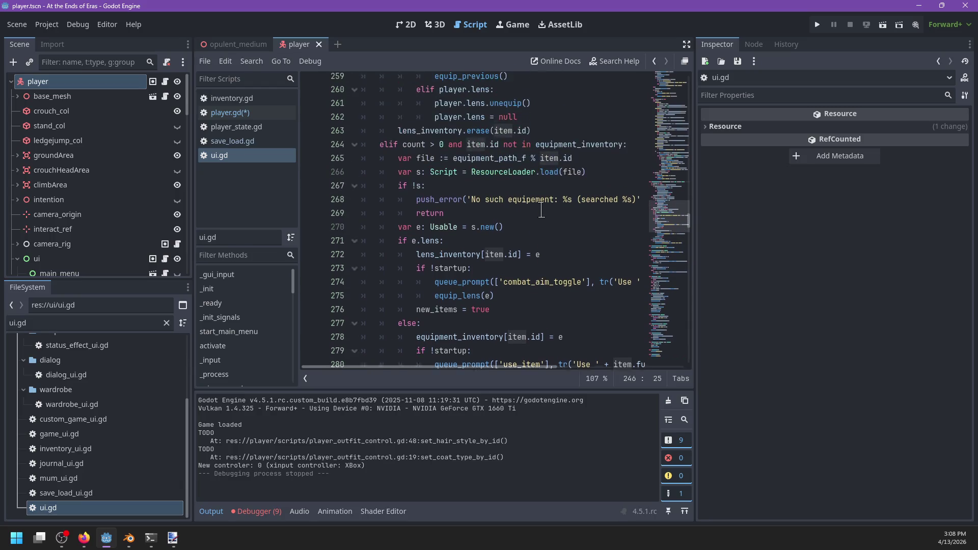
{"action": "scroll", "coordinate": [542, 211], "scroll_direction": "up", "scroll_amount": 2}
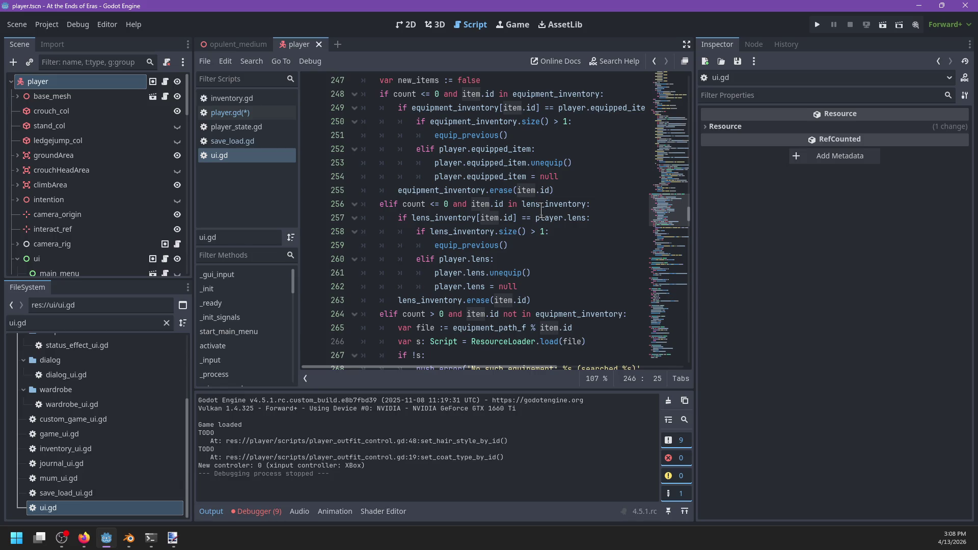
{"action": "scroll", "coordinate": [542, 211], "scroll_direction": "up", "scroll_amount": 1}
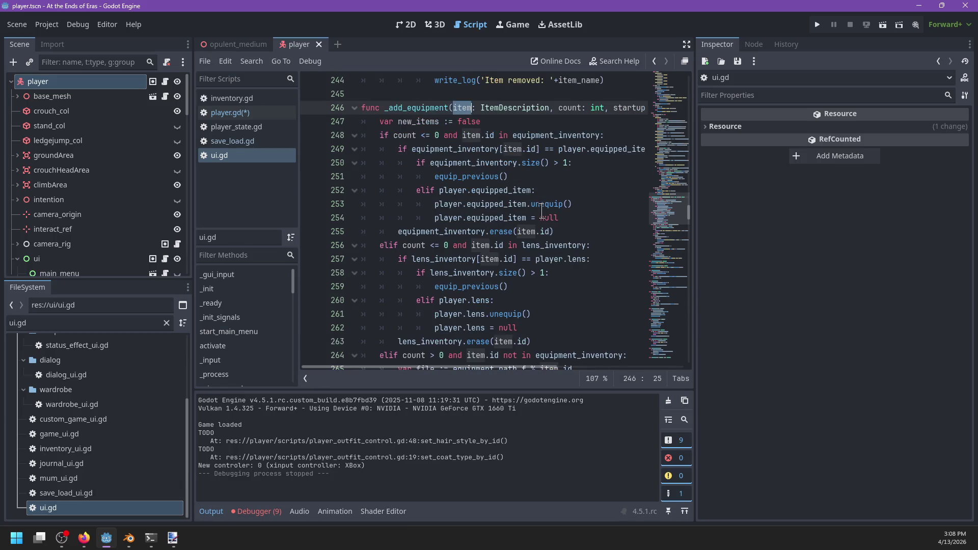
{"action": "scroll", "coordinate": [400, 149], "scroll_direction": "down", "scroll_amount": 2}
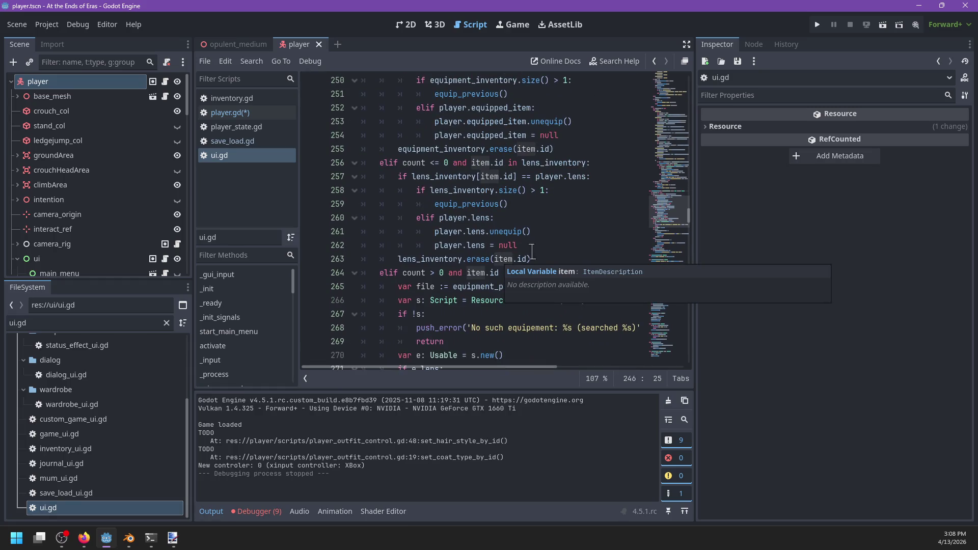
{"action": "left_click", "coordinate": [555, 260]}
{"action": "left_click", "coordinate": [398, 177], "text": "shift"}
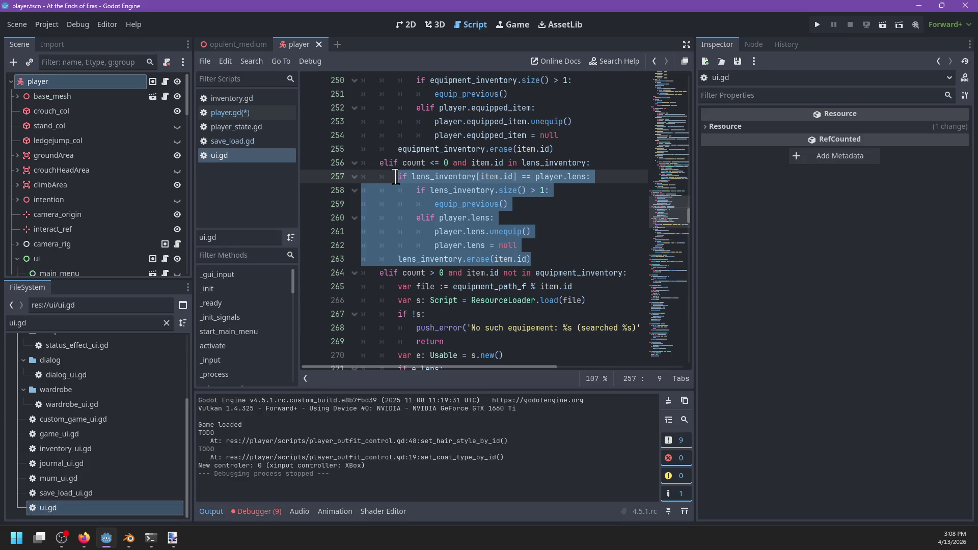
{"action": "scroll", "coordinate": [396, 177], "scroll_direction": "down", "scroll_amount": 6}
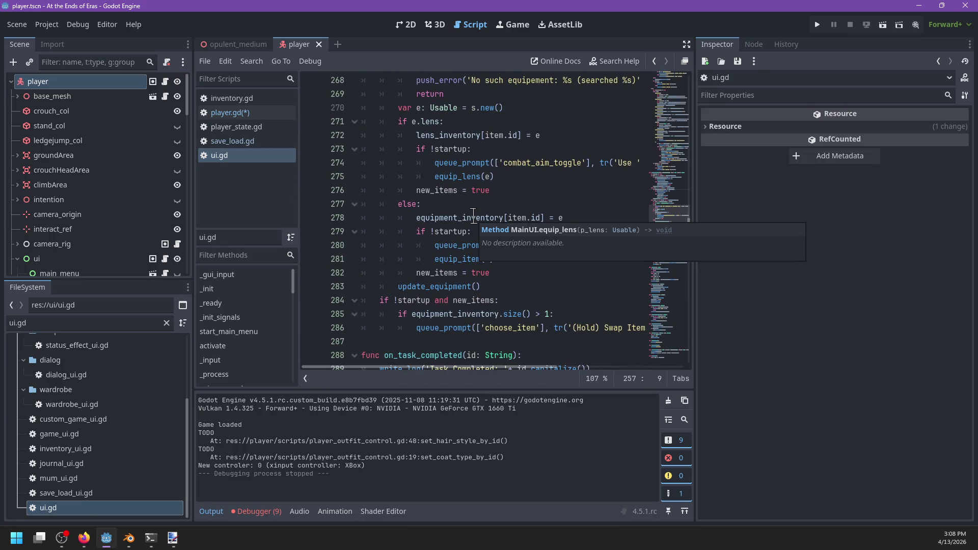
{"action": "scroll", "coordinate": [473, 216], "scroll_direction": "up", "scroll_amount": 7}
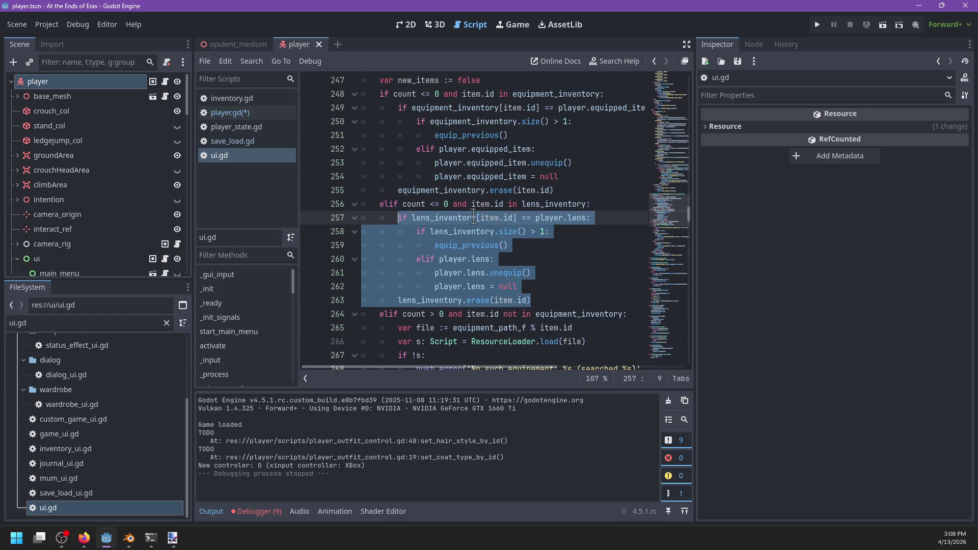
{"action": "scroll", "coordinate": [474, 217], "scroll_direction": "down", "scroll_amount": 3}
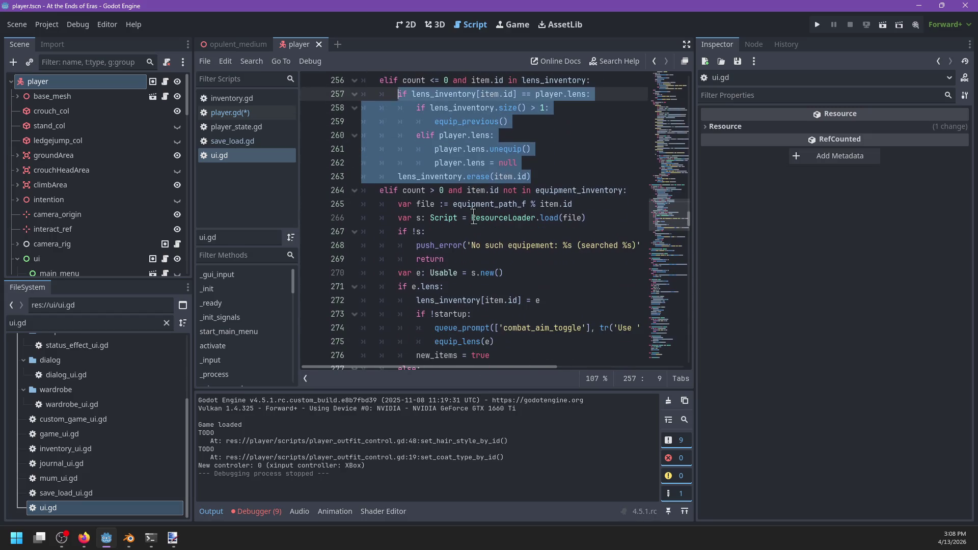
{"action": "left_click", "coordinate": [444, 204]}
{"action": "left_click", "coordinate": [356, 191]}
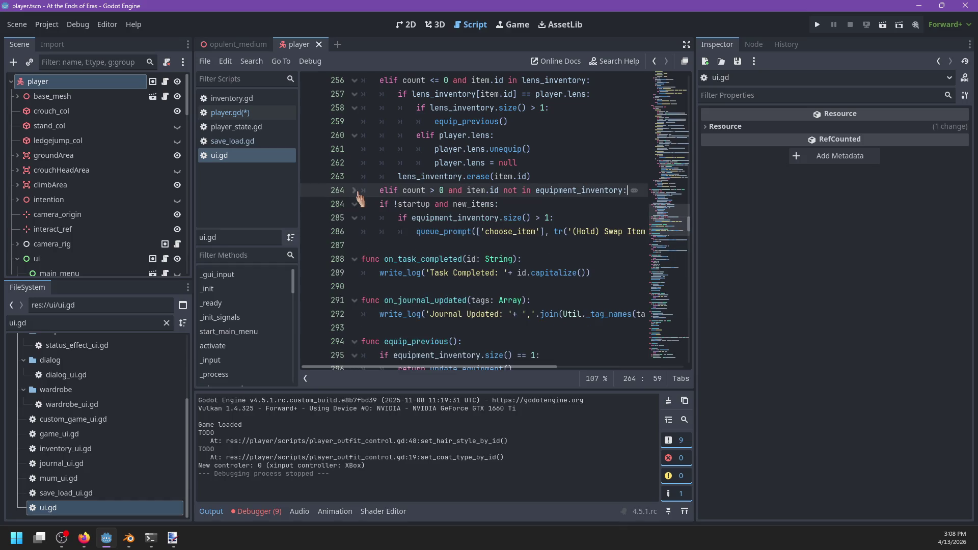
{"action": "left_click", "coordinate": [358, 193]}
{"action": "scroll", "coordinate": [402, 205], "scroll_direction": "up", "scroll_amount": 7}
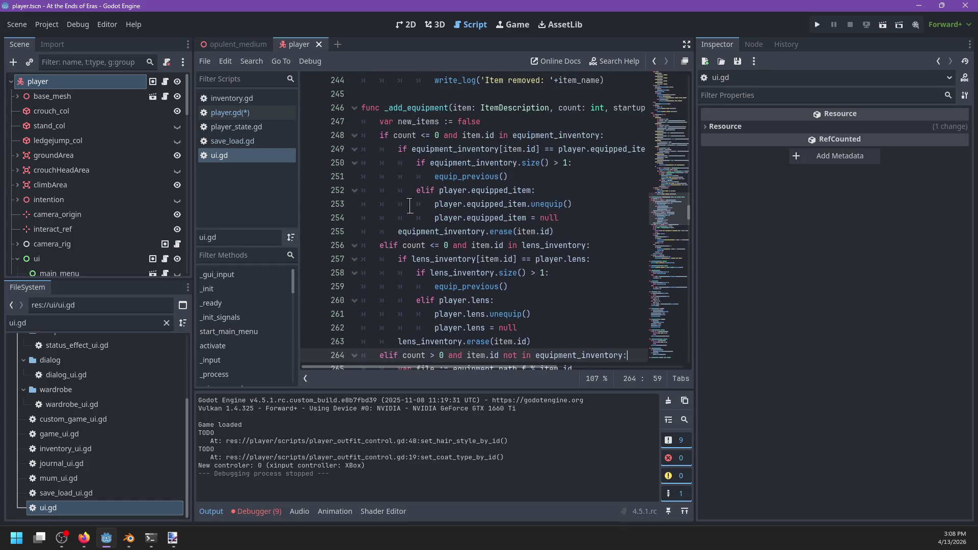
{"action": "scroll", "coordinate": [410, 207], "scroll_direction": "up", "scroll_amount": 8}
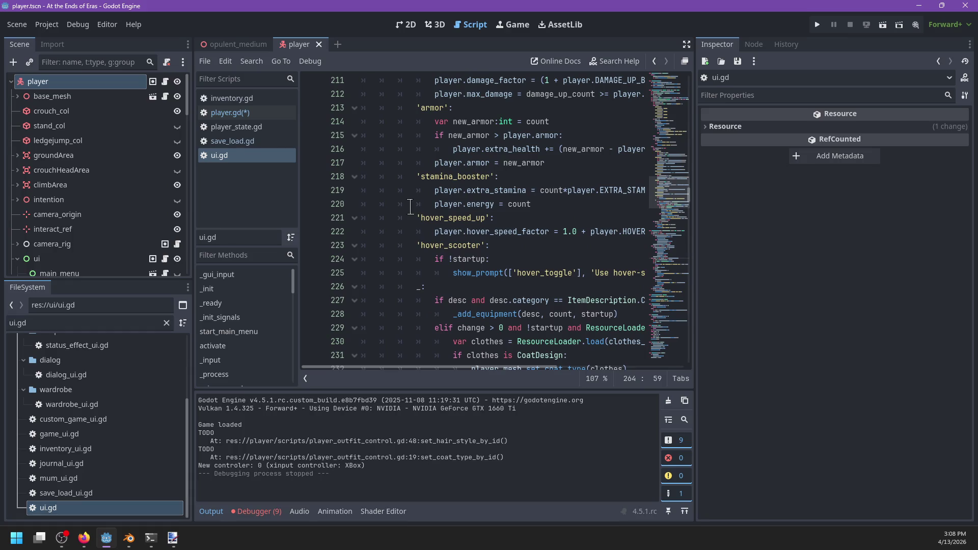
{"action": "scroll", "coordinate": [411, 207], "scroll_direction": "down", "scroll_amount": 2}
{"action": "scroll", "coordinate": [410, 207], "scroll_direction": "right", "scroll_amount": 5}
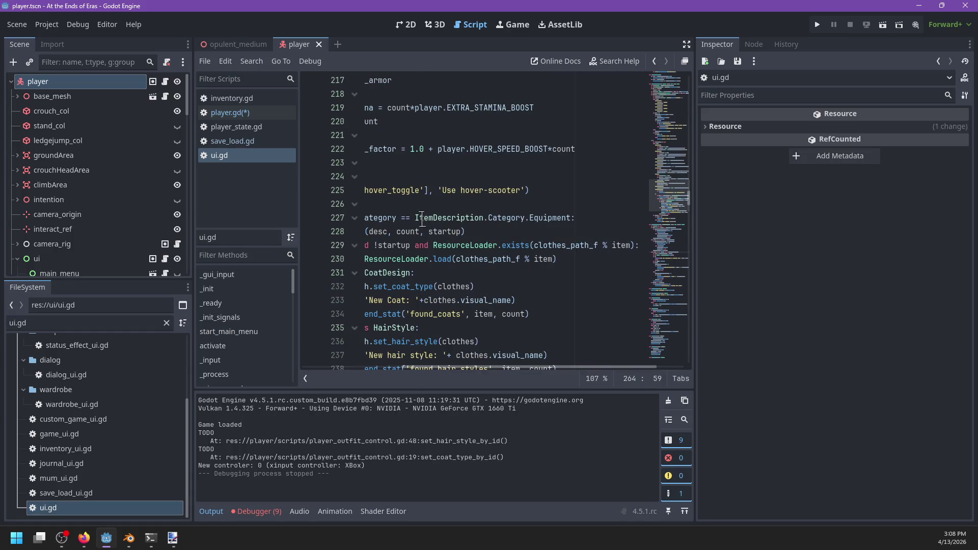
{"action": "scroll", "coordinate": [455, 238], "scroll_direction": "left", "scroll_amount": 5}
{"action": "left_click", "coordinate": [482, 234], "text": "ctrl"}
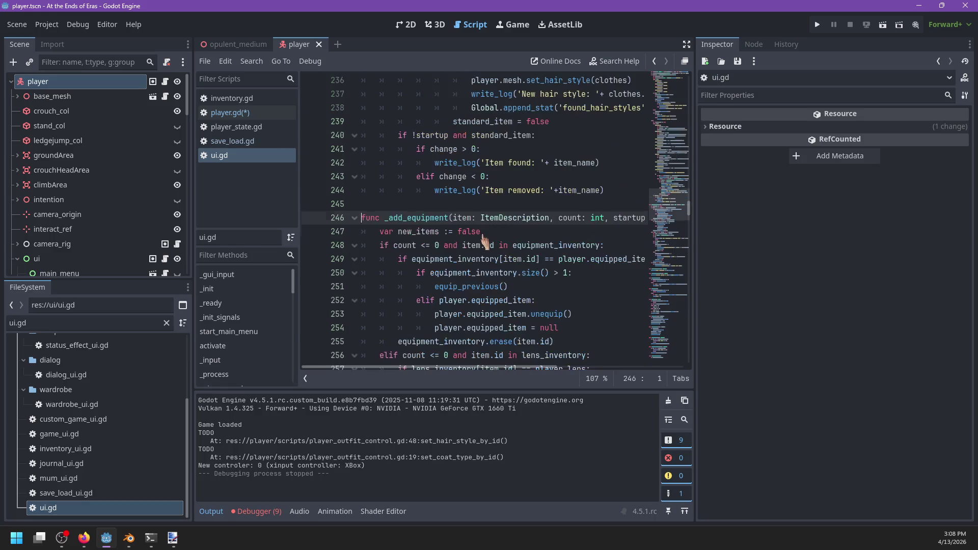
{"action": "scroll", "coordinate": [486, 236], "scroll_direction": "down", "scroll_amount": 1}
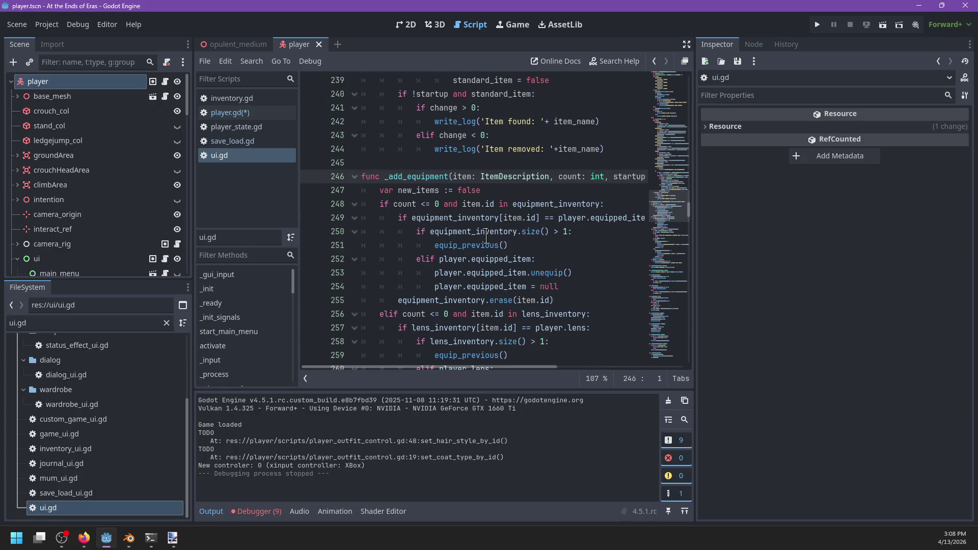
{"action": "left_click", "coordinate": [508, 190]}
{"action": "scroll", "coordinate": [508, 190], "scroll_direction": "right", "scroll_amount": 2}
{"action": "scroll", "coordinate": [508, 190], "scroll_direction": "left", "scroll_amount": 2}
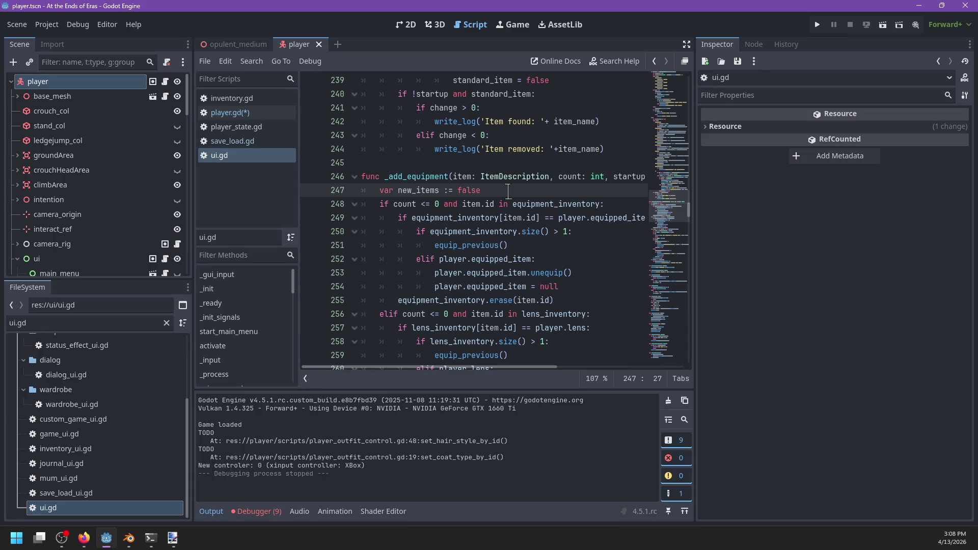
{"action": "scroll", "coordinate": [508, 191], "scroll_direction": "down", "scroll_amount": 1}
{"action": "scroll", "coordinate": [508, 191], "scroll_direction": "right", "scroll_amount": 2}
{"action": "scroll", "coordinate": [508, 191], "scroll_direction": "left", "scroll_amount": 2}
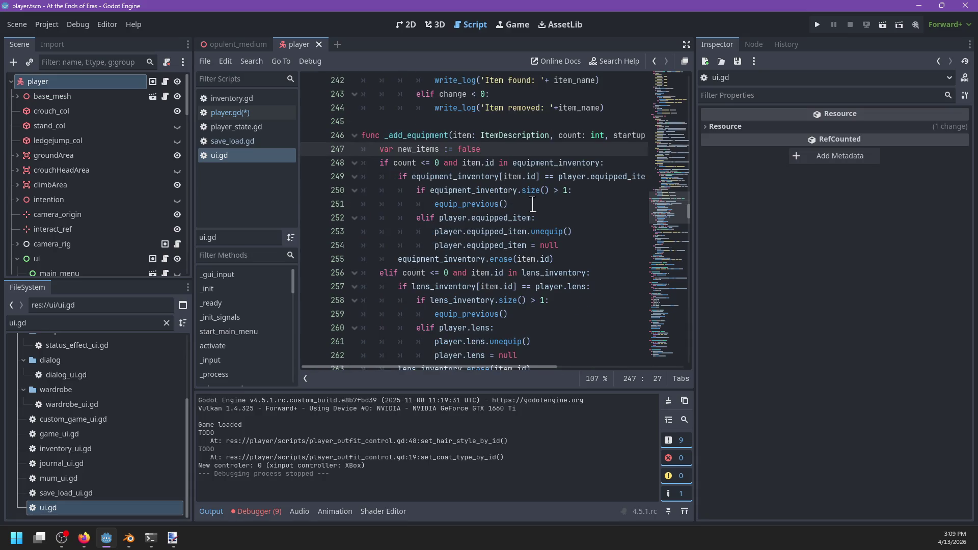
{"action": "scroll", "coordinate": [532, 203], "scroll_direction": "down", "scroll_amount": 1}
{"action": "double_click", "coordinate": [402, 122]}
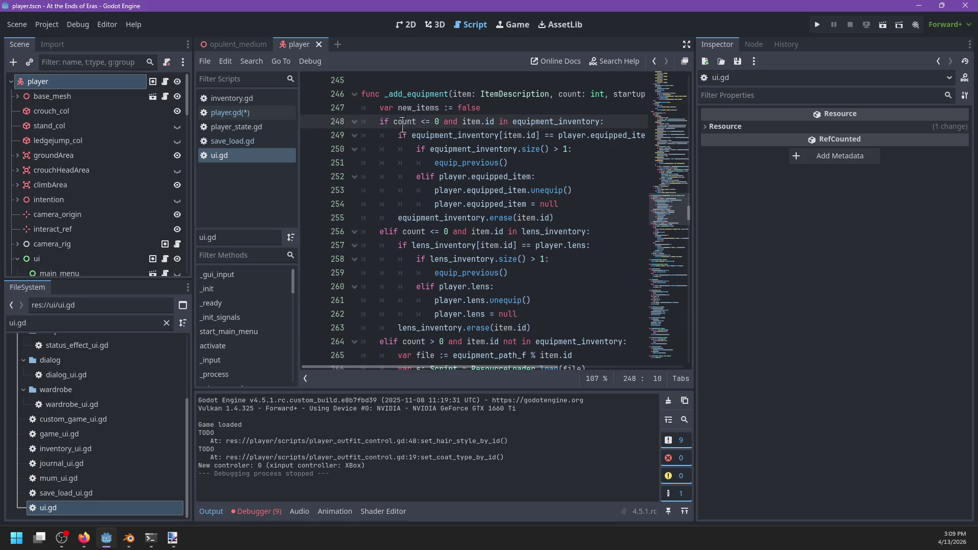
{"action": "double_click", "coordinate": [546, 121]}
{"action": "left_click", "coordinate": [354, 122]}
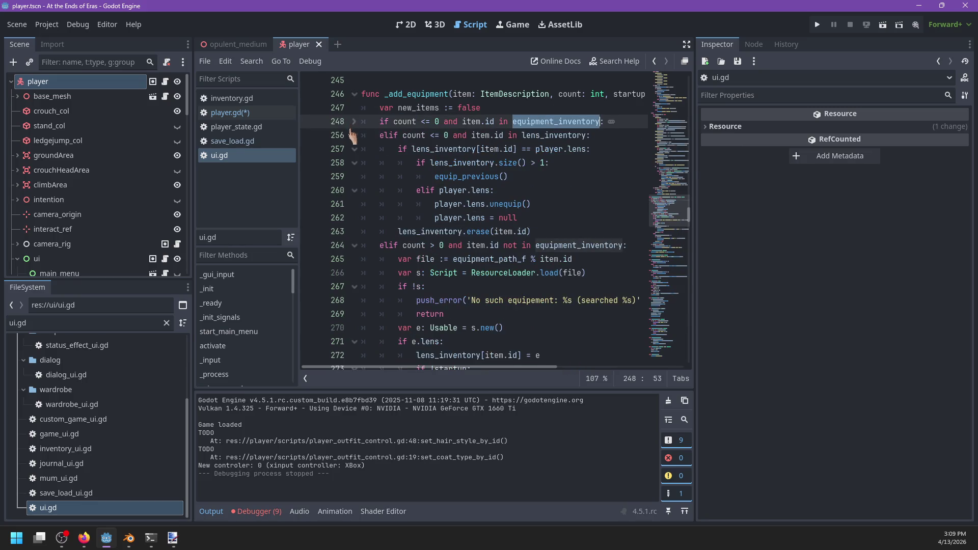
- Collapse the lens-removal branch and append 'and item.id not in lens_inventory' to line 264, saving
{"action": "left_click", "coordinate": [354, 135]}
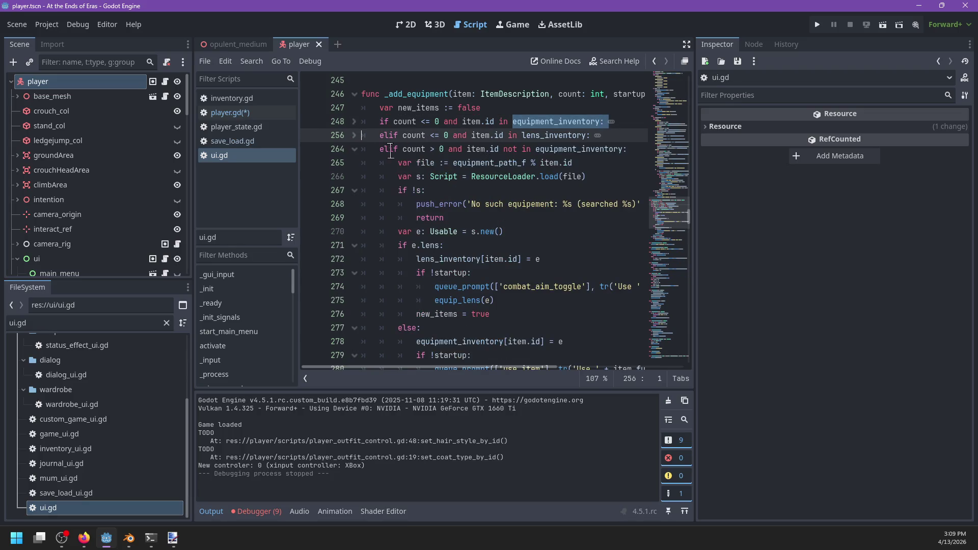
{"action": "scroll", "coordinate": [464, 190], "scroll_direction": "down", "scroll_amount": 1}
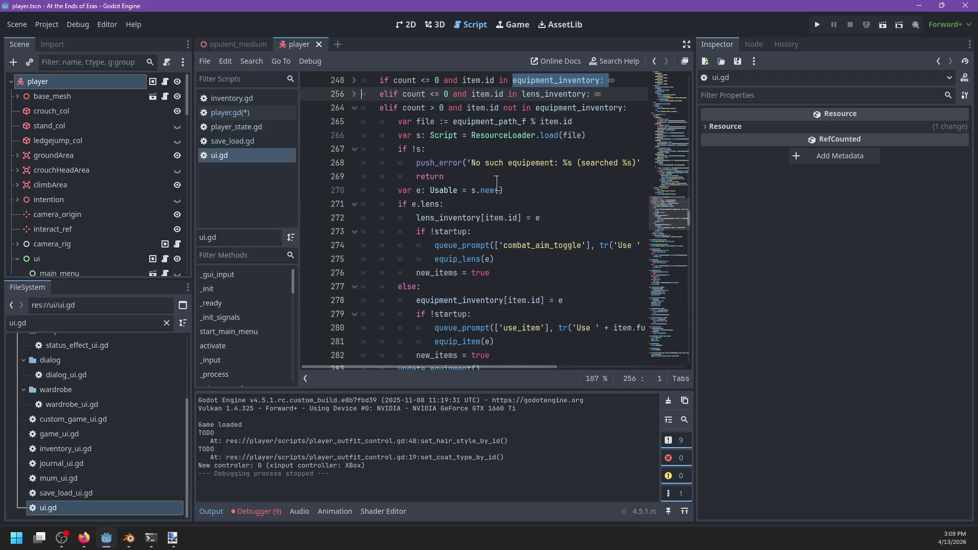
{"action": "scroll", "coordinate": [497, 181], "scroll_direction": "down", "scroll_amount": 1}
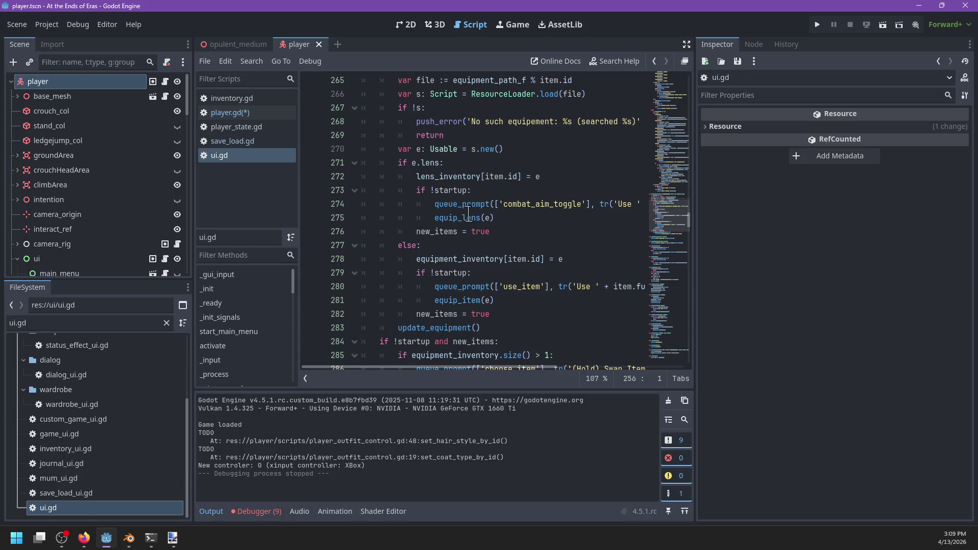
{"action": "scroll", "coordinate": [505, 186], "scroll_direction": "up", "scroll_amount": 1}
{"action": "double_click", "coordinate": [541, 108]}
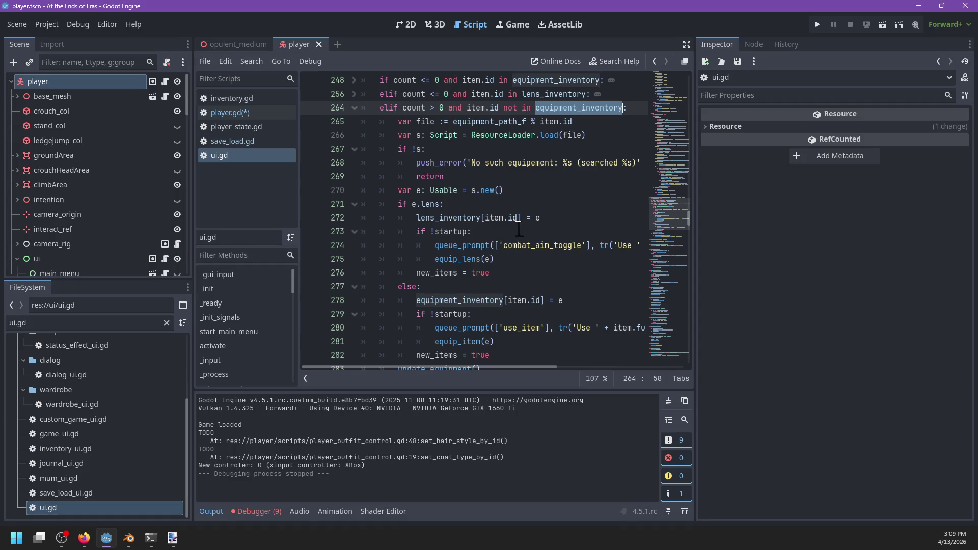
{"action": "mouse_move", "coordinate": [473, 109]}
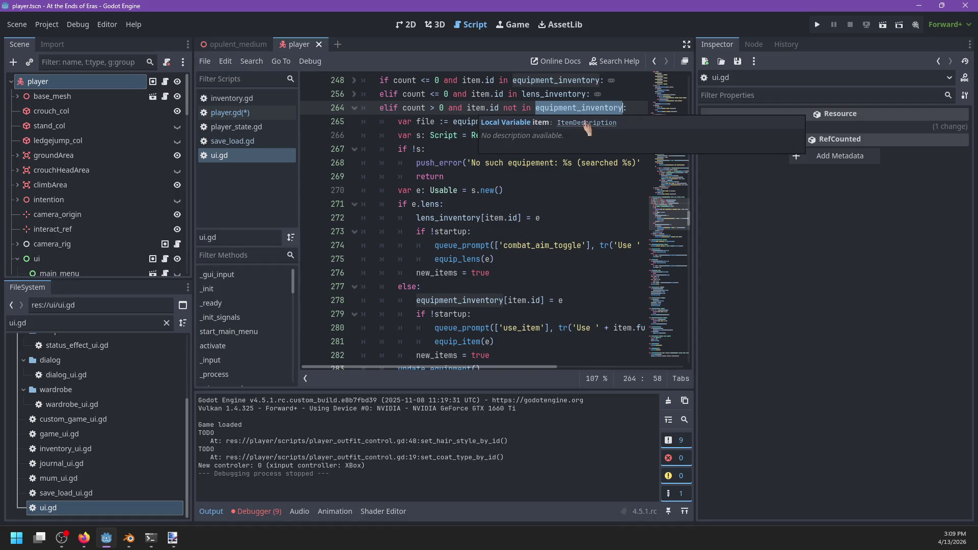
{"action": "left_click", "coordinate": [622, 108]}
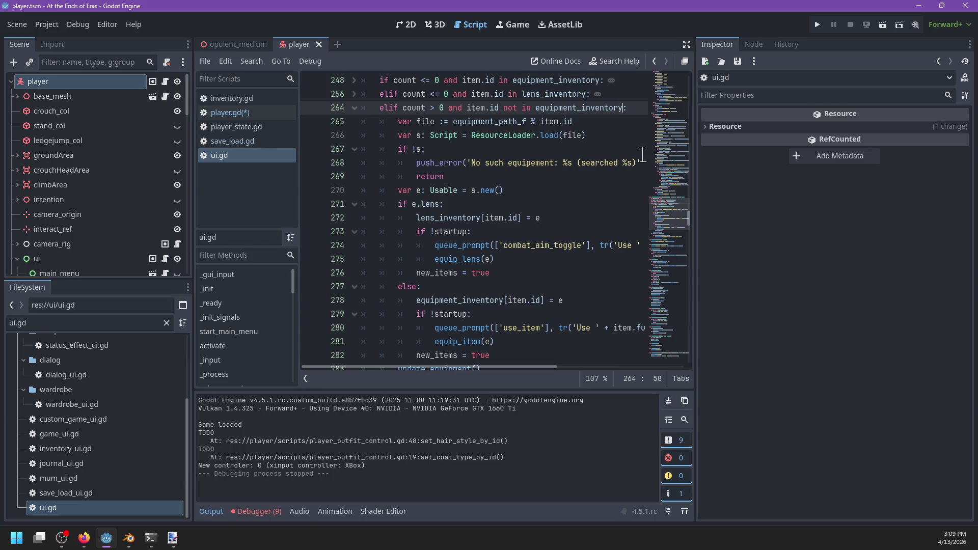
{"action": "type", "text": "nd item.id not "}
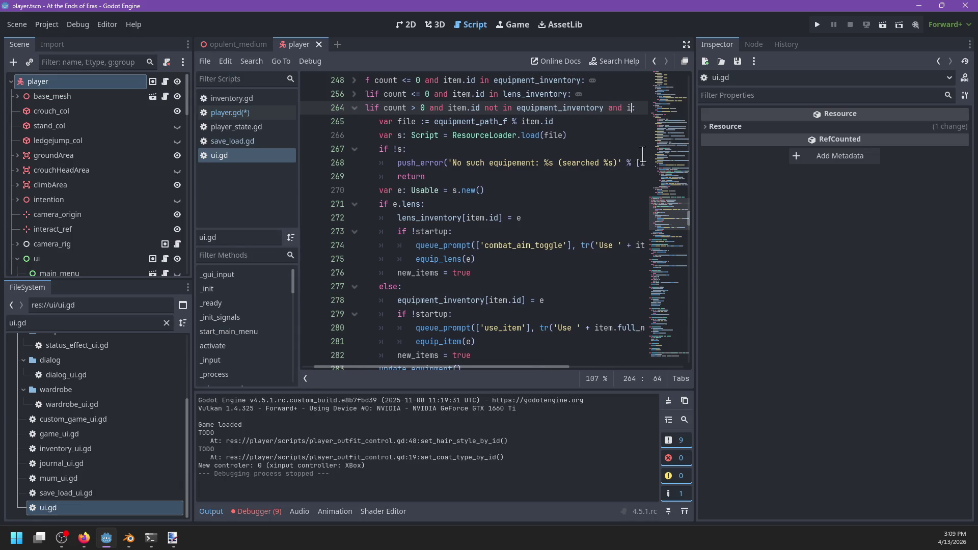
{"action": "type", "text": "in lens_"}
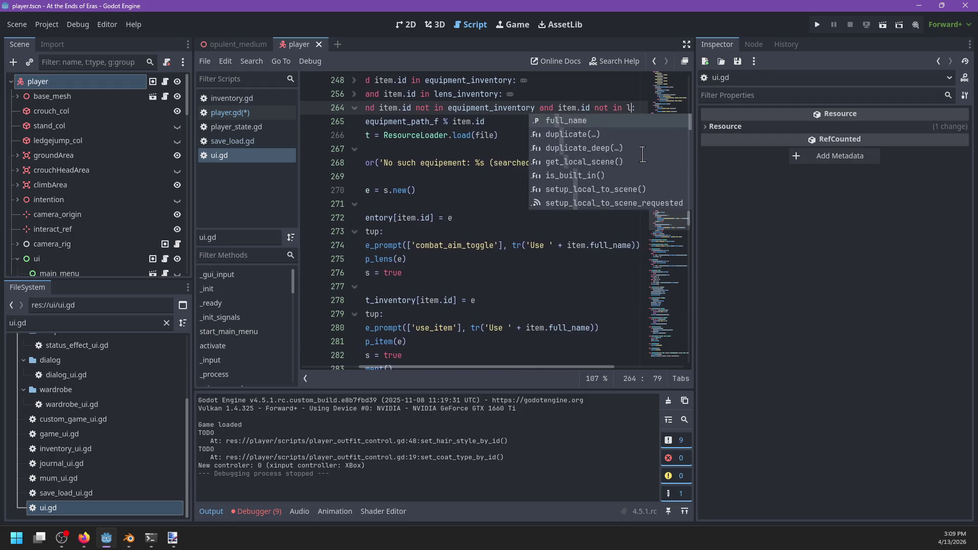
{"action": "type", "text": "inventory"}
{"action": "scroll", "coordinate": [526, 150], "scroll_direction": "left", "scroll_amount": 5}
{"action": "key", "text": "ctrl+s"}
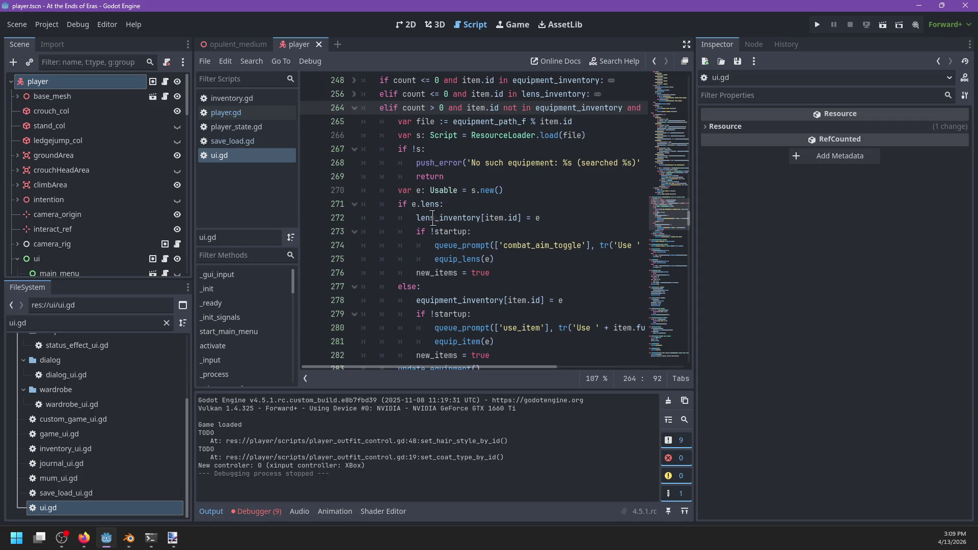
{"action": "mouse_move", "coordinate": [416, 217]}
{"action": "left_mouse_down"}
{"action": "mouse_move", "coordinate": [514, 262]}
{"action": "mouse_move", "coordinate": [551, 219]}
{"action": "left_mouse_up"}
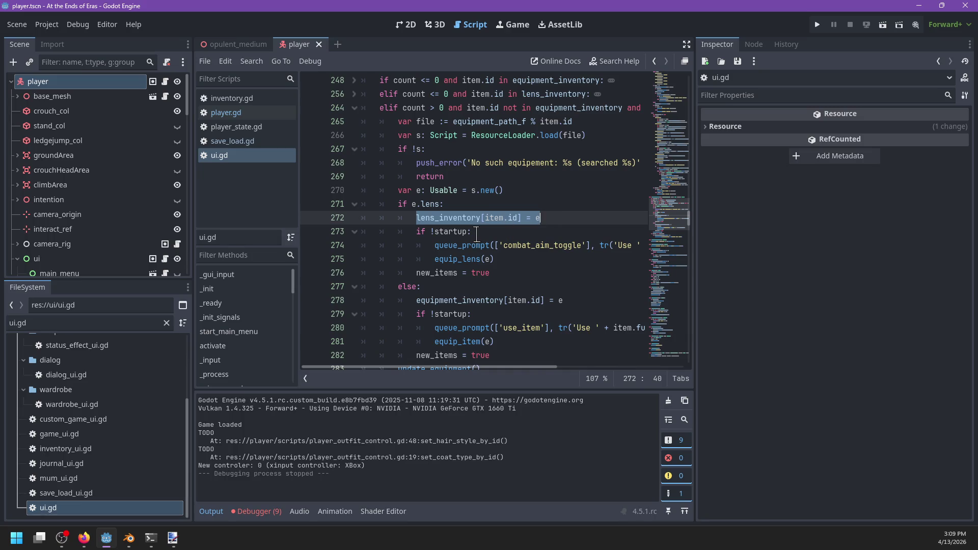
- Replace 'lens_inventory[item.id] = e' on line 272 with _add_lens(item.id, e)
{"action": "scroll", "coordinate": [477, 234], "scroll_direction": "down", "scroll_amount": 1}
{"action": "scroll", "coordinate": [528, 224], "scroll_direction": "down", "scroll_amount": 5}
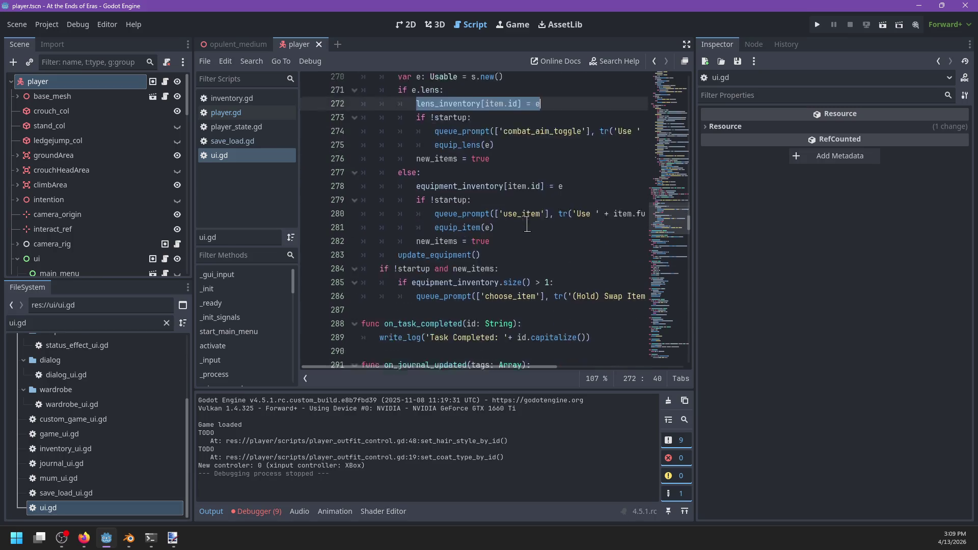
{"action": "left_click", "coordinate": [420, 174]}
{"action": "scroll", "coordinate": [467, 176], "scroll_direction": "up", "scroll_amount": 4}
{"action": "left_click_drag", "start_coordinate": [543, 135], "coordinate": [416, 135]}
{"action": "type", "text": "_"}
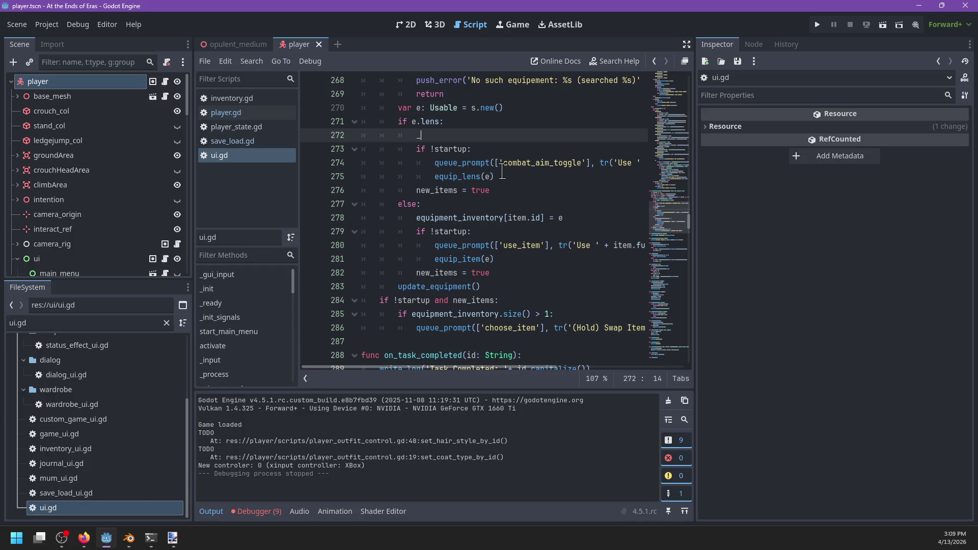
{"action": "type", "text": "d_len"}
{"action": "key", "text": "ctrl+BackSpace"}
{"action": "type", "text": "(item."}
{"action": "type", "text": "id, e)"}
- Add func _add_lens(id: String, e: Usable) with body lens_inventory[item.id] = e
{"action": "left_click", "coordinate": [419, 338]}
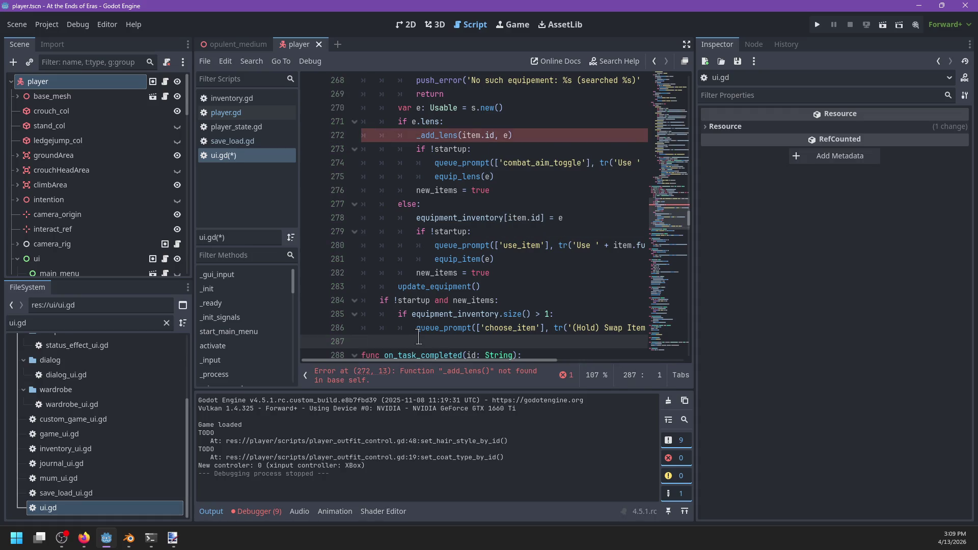
{"action": "key", "text": "Return"}
{"action": "key", "text": "Return"}
{"action": "key", "text": "Up"}
{"action": "type", "text": "func _add"}
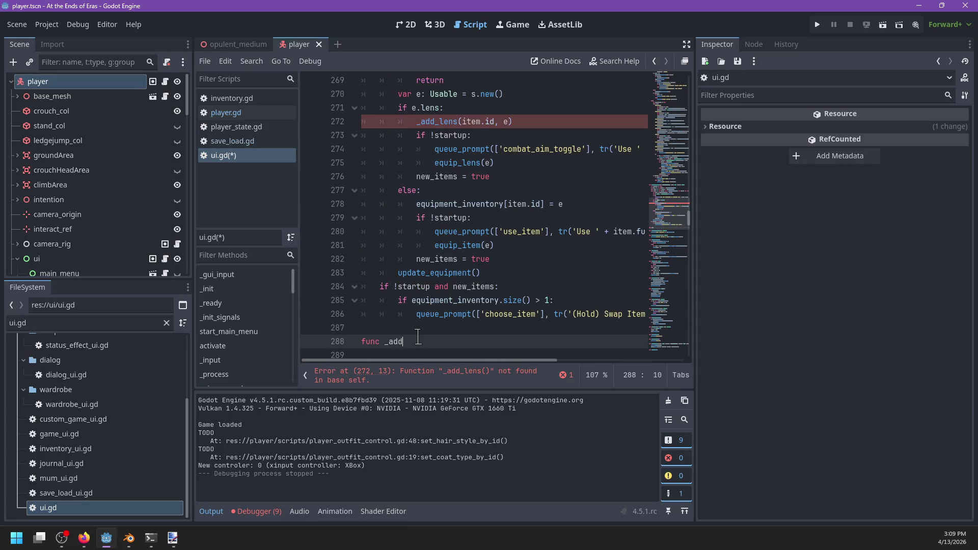
{"action": "type", "text": "id: String, e:"}
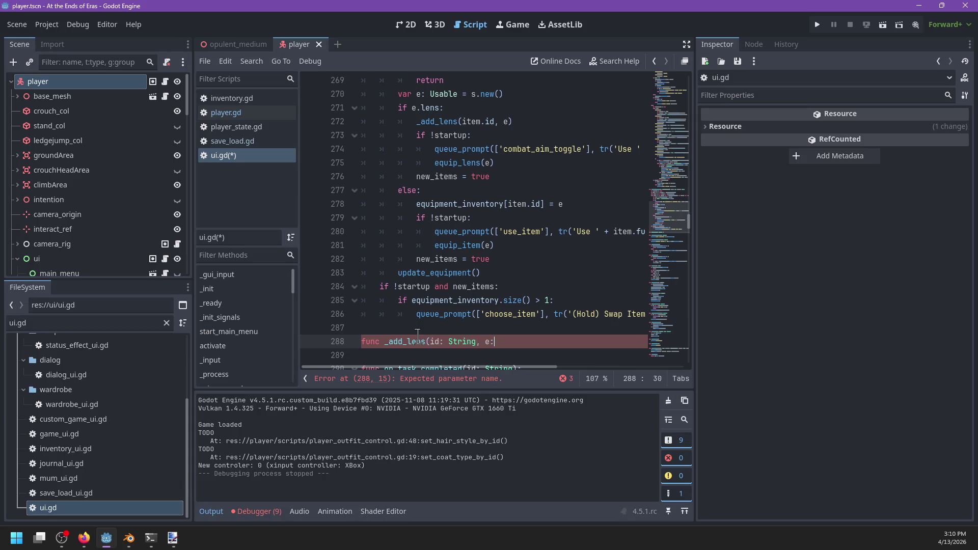
{"action": "type", "text": "qu"}
{"action": "key", "text": "BackSpace"}
{"action": "key", "text": "BackSpace"}
{"action": "key", "text": "BackSpace"}
{"action": "type", "text": "Usa"}
{"action": "key", "text": "Return"}
{"action": "type", "text": "):"}
{"action": "key", "text": "Return"}
{"action": "type", "text": "lens_inventory[item.id] = e"}
- Change the body to lens_inventory[id] = e and save ui.gd
{"action": "scroll", "coordinate": [512, 318], "scroll_direction": "down", "scroll_amount": 1}
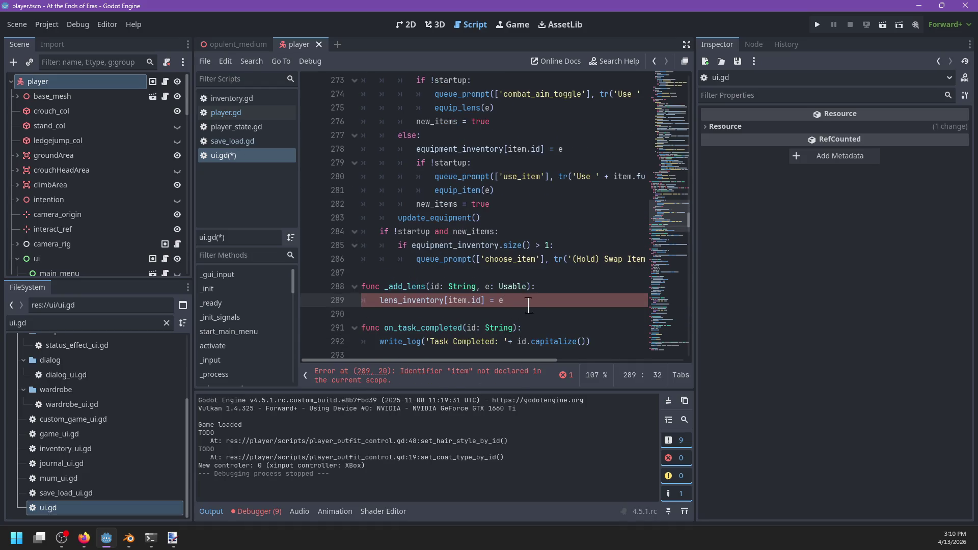
{"action": "left_click", "coordinate": [472, 301]}
{"action": "key", "text": "BackSpace"}
{"action": "key", "text": "BackSpace"}
{"action": "key", "text": "BackSpace"}
{"action": "left_click", "coordinate": [512, 287]}
{"action": "key", "text": "ctrl+s"}
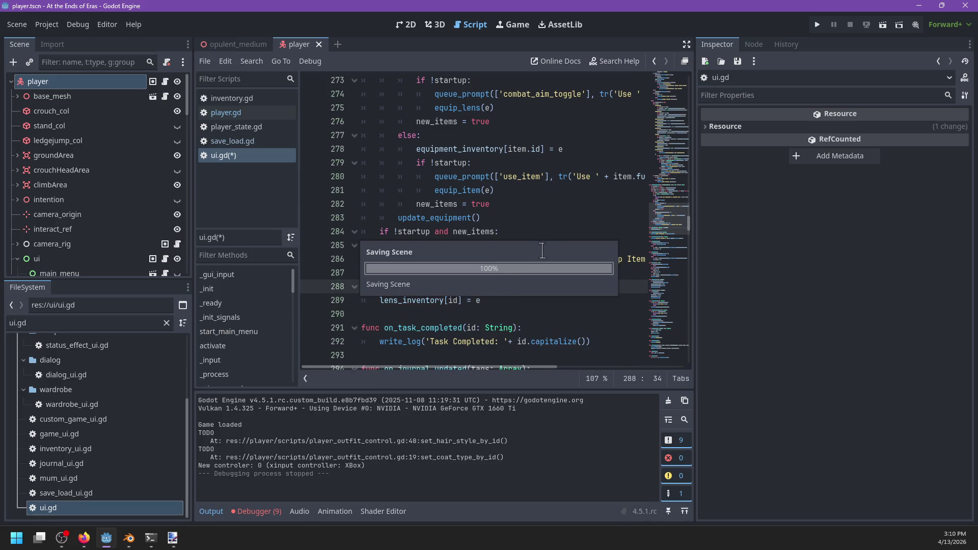
- Cut the inline equipment-loading code on lines 265–270 of _add_equipment
{"action": "scroll", "coordinate": [555, 270], "scroll_direction": "up", "scroll_amount": 10}
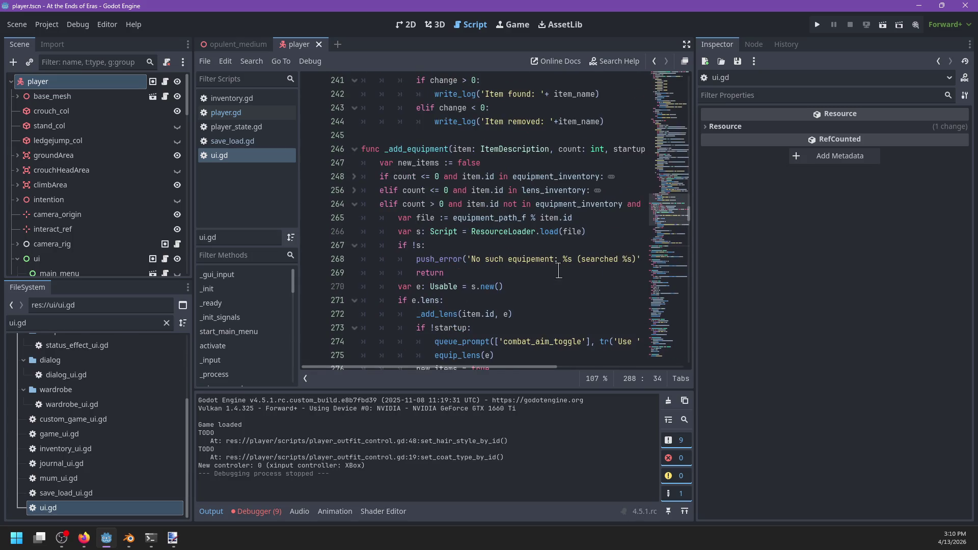
{"action": "scroll", "coordinate": [529, 277], "scroll_direction": "right", "scroll_amount": 2}
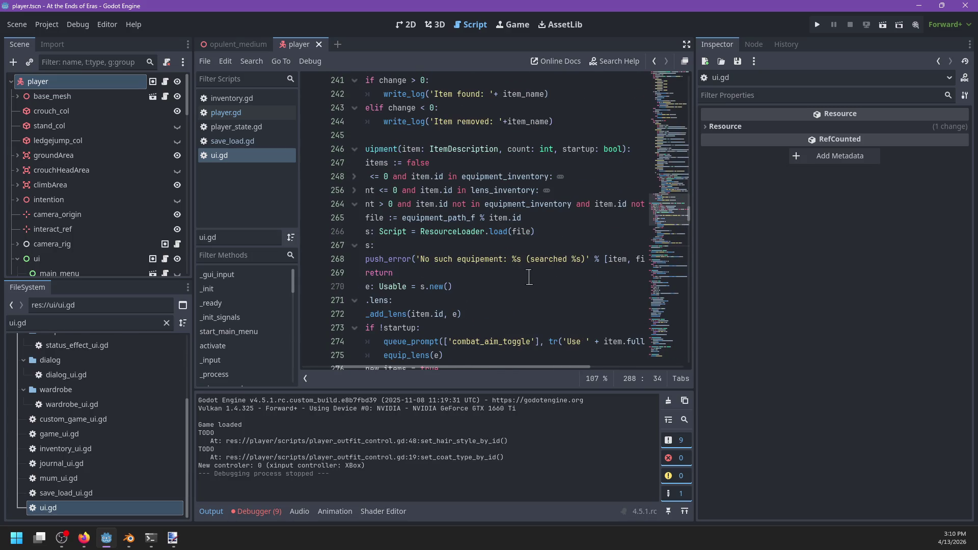
{"action": "scroll", "coordinate": [528, 277], "scroll_direction": "left", "scroll_amount": 2}
{"action": "mouse_move", "coordinate": [444, 273]}
{"action": "left_mouse_down"}
{"action": "mouse_move", "coordinate": [407, 259]}
{"action": "mouse_move", "coordinate": [398, 230]}
{"action": "mouse_move", "coordinate": [433, 219]}
{"action": "mouse_move", "coordinate": [398, 219]}
{"action": "left_mouse_up"}
{"action": "left_click", "coordinate": [511, 287]}
{"action": "left_click_drag", "start_coordinate": [511, 287], "coordinate": [399, 218]}
{"action": "key", "text": "ctrl+x"}
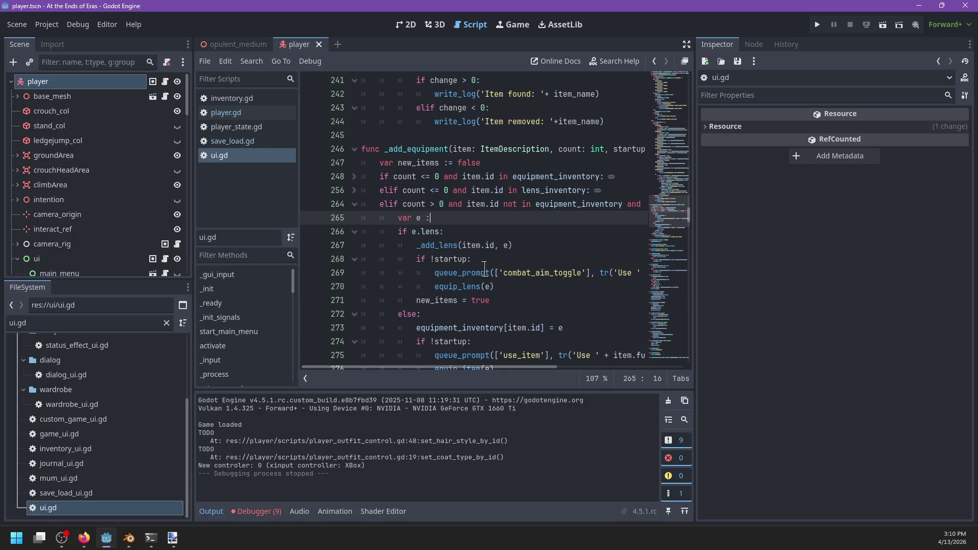
- Put 'var e := _load_equipment(item.id)' in place of the cut code
{"action": "type", "text": "load_equipemtn("}
{"action": "key", "text": "BackSpace"}
{"action": "key", "text": "BackSpace"}
{"action": "type", "text": "ment(item.id"}
{"action": "scroll", "coordinate": [485, 267], "scroll_direction": "down", "scroll_amount": 6}
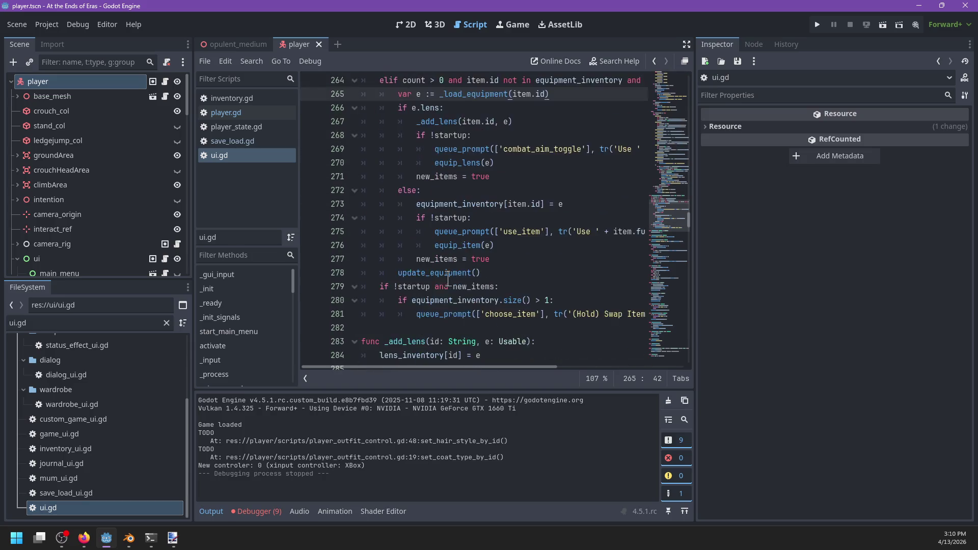
{"action": "left_click", "coordinate": [401, 206]}
- Add a func _load_equipment(id: String) -> Usable header with the cut code pasted as its body
{"action": "key", "text": "Return"}
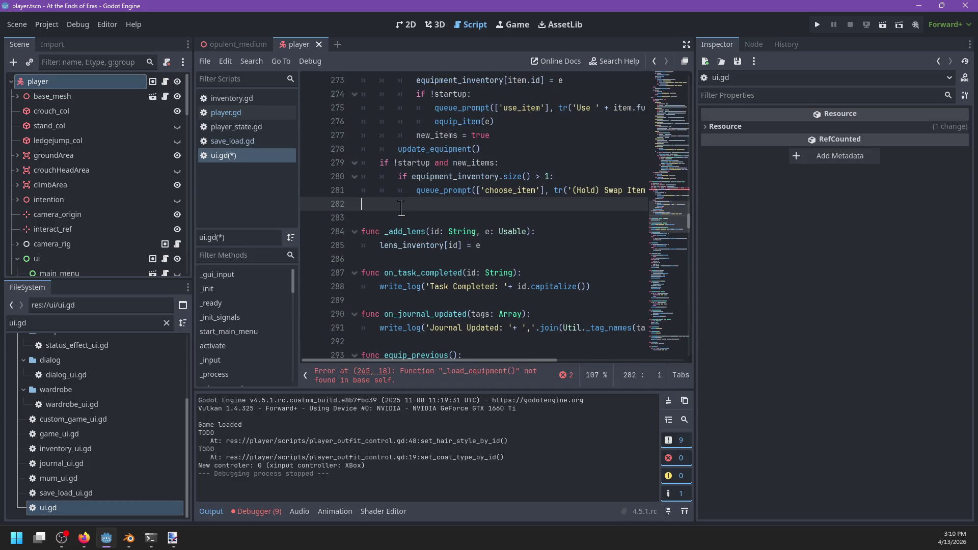
{"action": "key", "text": "Return"}
{"action": "type", "text": "func _load_equi"}
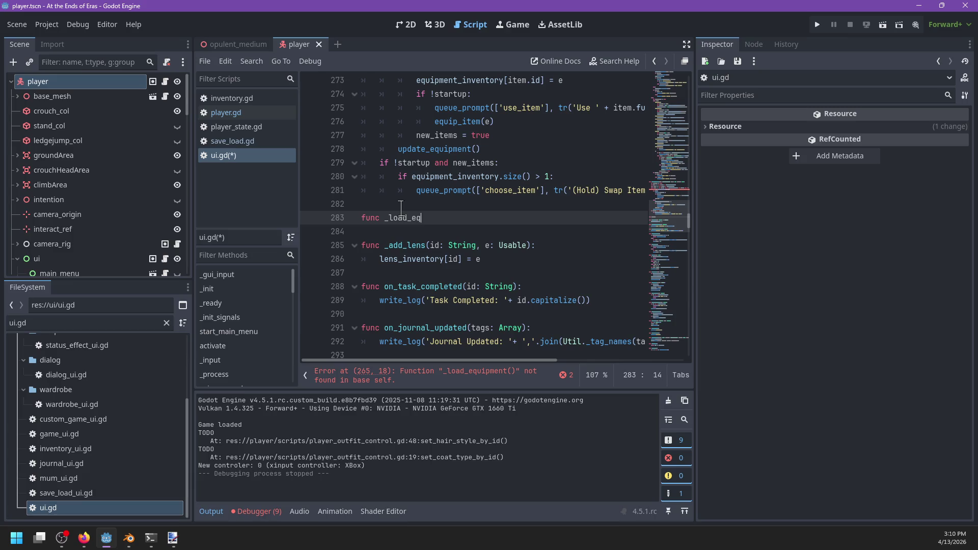
{"action": "type", "text": "pment"}
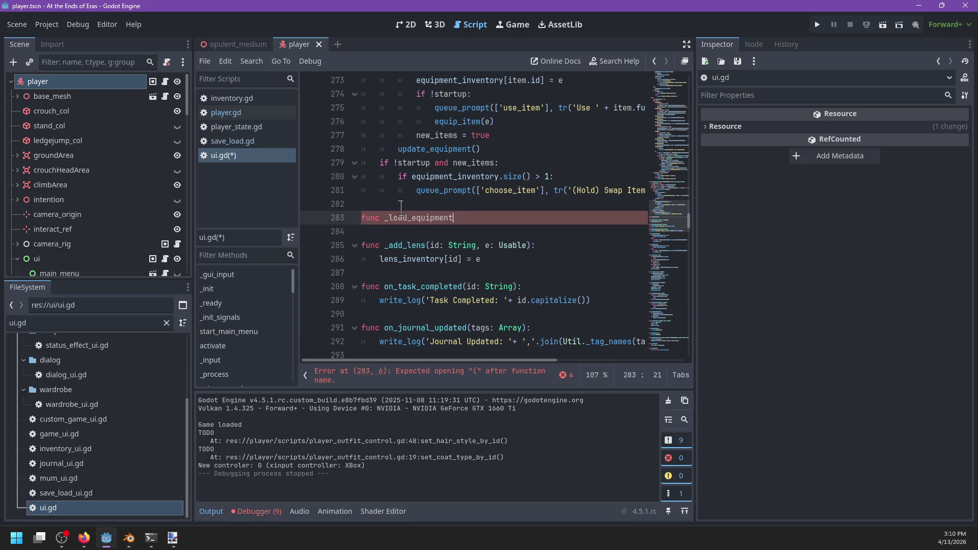
{"action": "key", "text": "BackSpace"}
{"action": "key", "text": "BackSpace"}
{"action": "key", "text": "BackSpace"}
{"action": "type", "text": "tring"}
{"action": "type", "text": ":"}
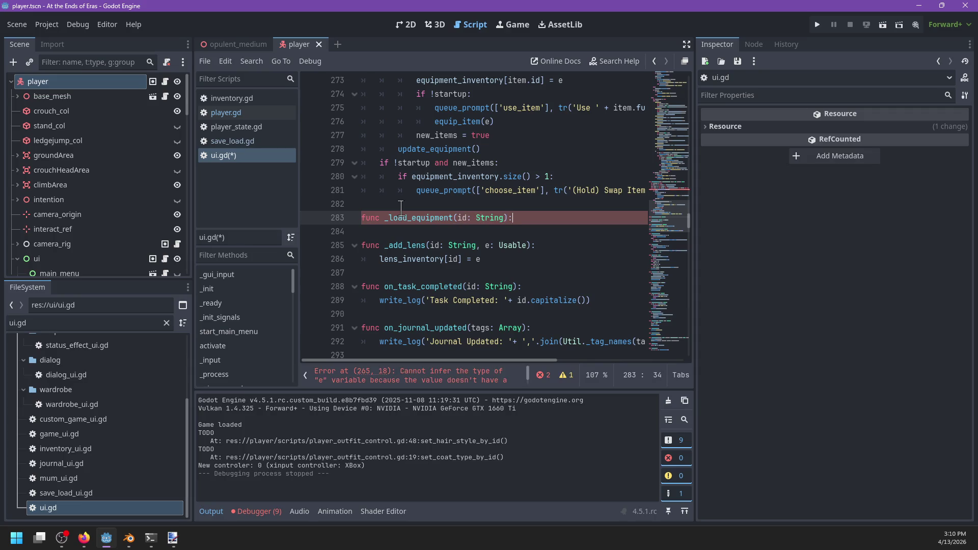
{"action": "type", "text": "> Usable"}
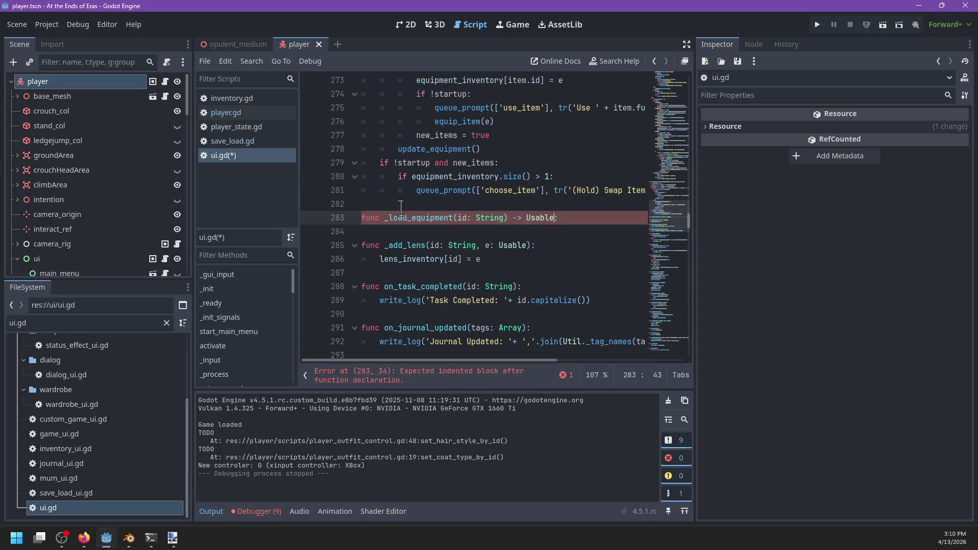
{"action": "key", "text": "End"}
{"action": "key", "text": "Return"}
{"action": "key", "text": "ctrl+v"}
- Unindent the pasted body and make its last line return s.new() as Usable
{"action": "left_click_drag", "start_coordinate": [419, 300], "coordinate": [396, 246]}
{"action": "key", "text": "shift+Tab"}
{"action": "left_click_drag", "start_coordinate": [451, 300], "coordinate": [375, 297]}
{"action": "type", "text": "return"}
{"action": "key", "text": "End"}
{"action": "type", "text": "as Us"}
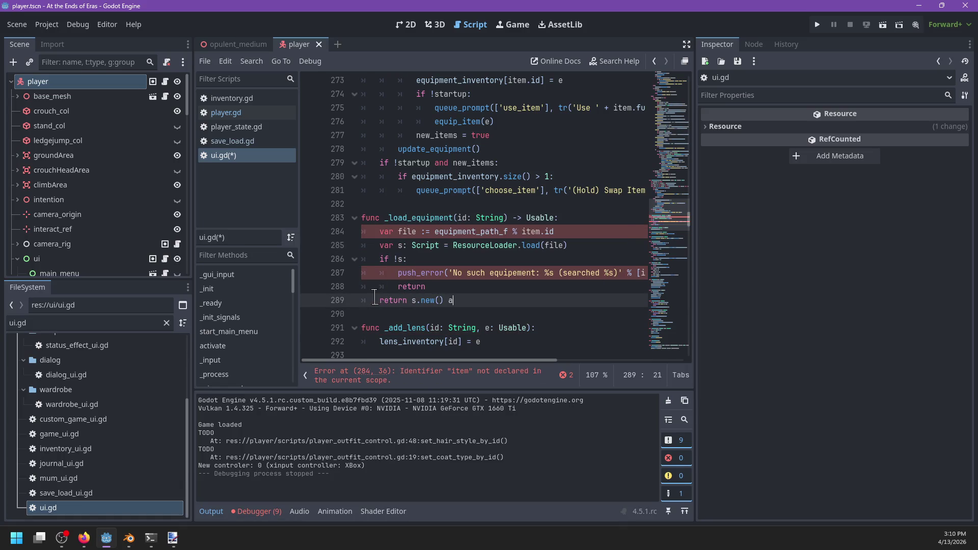
{"action": "type", "text": "able"}
- Use id instead of item in the load path and error message, then save ui.gd
{"action": "left_click", "coordinate": [546, 232]}
{"action": "key", "text": "BackSpace"}
{"action": "key", "text": "BackSpace"}
{"action": "key", "text": "BackSpace"}
{"action": "scroll", "coordinate": [547, 232], "scroll_direction": "right", "scroll_amount": 3}
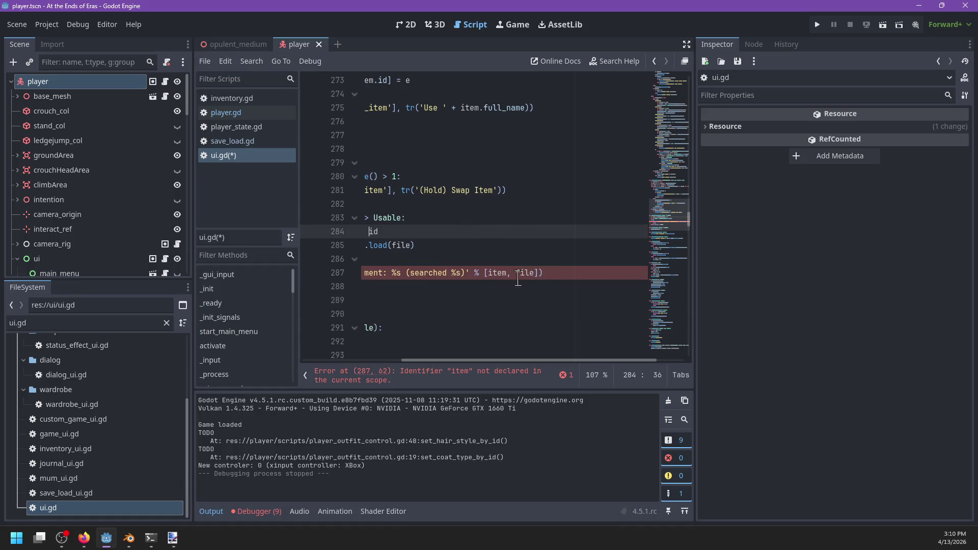
{"action": "left_click", "coordinate": [501, 273]}
{"action": "key", "text": "Right"}
{"action": "scroll", "coordinate": [535, 314], "scroll_direction": "left", "scroll_amount": 3}
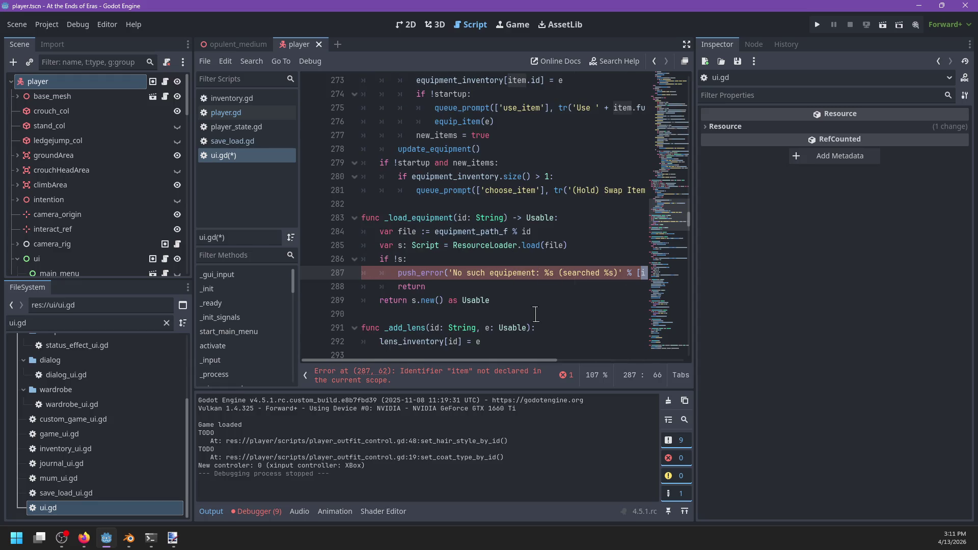
{"action": "key", "text": "BackSpace"}
{"action": "key", "text": "BackSpace"}
{"action": "key", "text": "BackSpace"}
{"action": "type", "text": "id, f"}
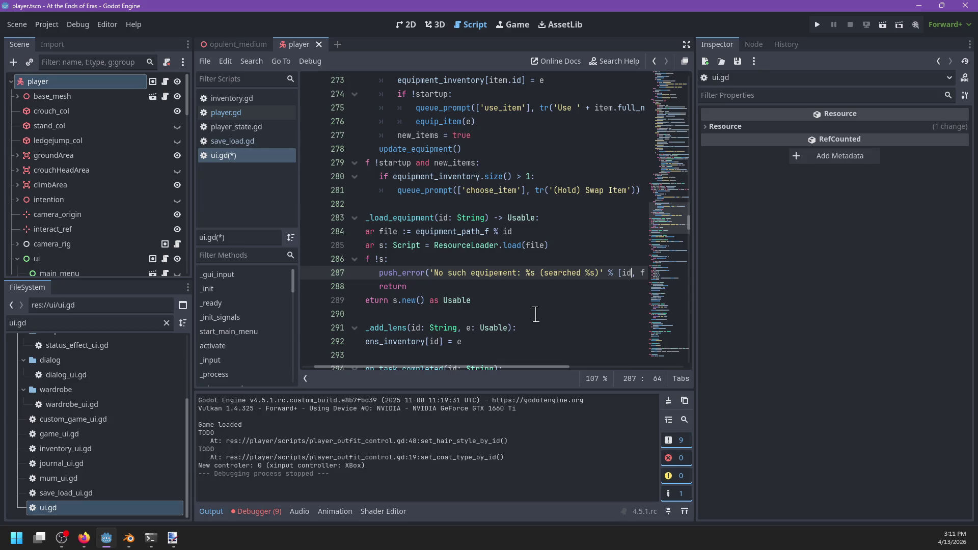
{"action": "scroll", "coordinate": [535, 314], "scroll_direction": "left", "scroll_amount": 1}
{"action": "key", "text": "ctrl+s"}
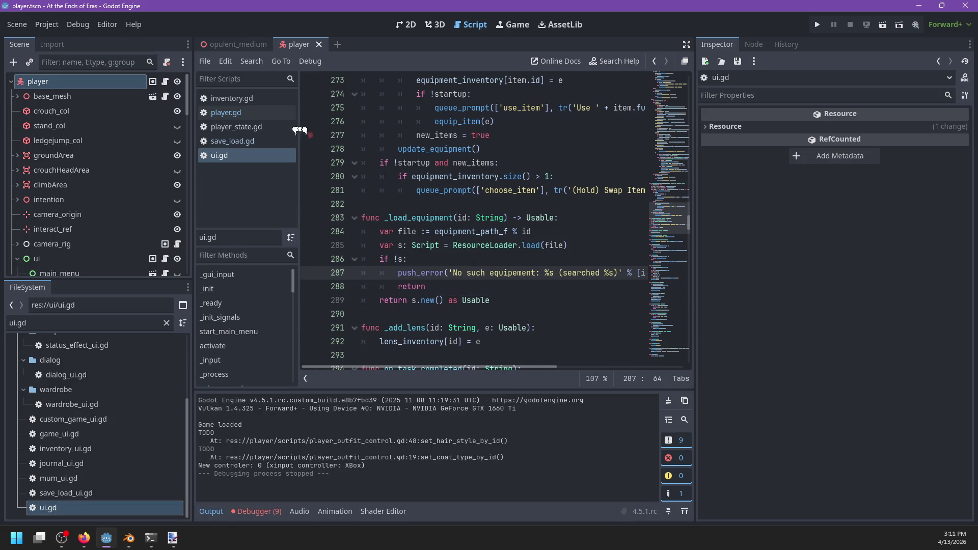
- In player.gd's _ready, add a ui._add_lens call after the set_item_count line
{"action": "left_click", "coordinate": [275, 115]}
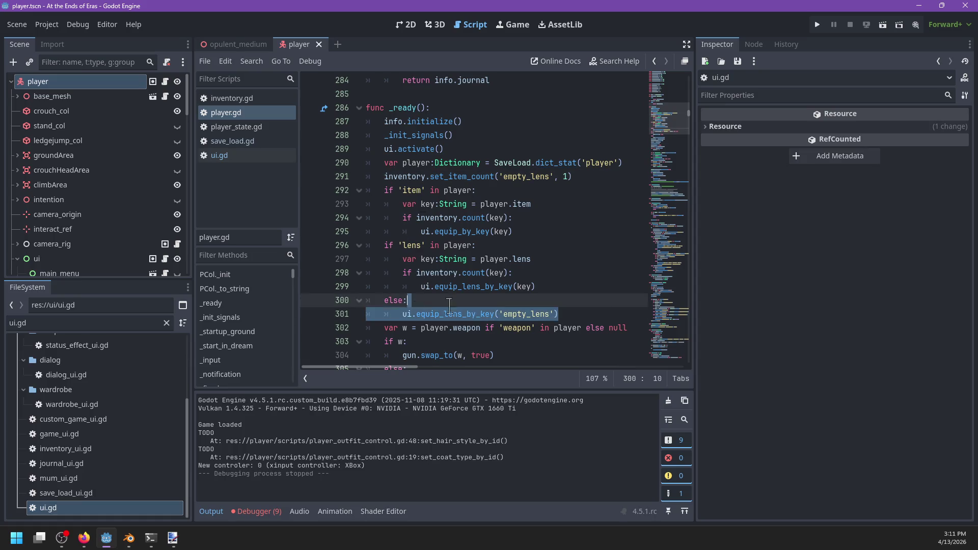
{"action": "left_click", "coordinate": [424, 300]}
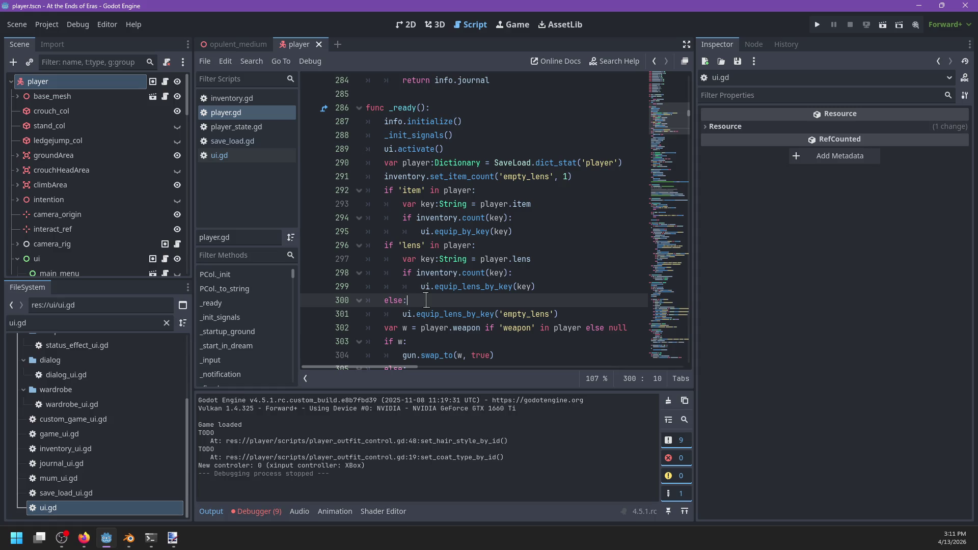
{"action": "left_click", "coordinate": [583, 176]}
{"action": "key", "text": "Return"}
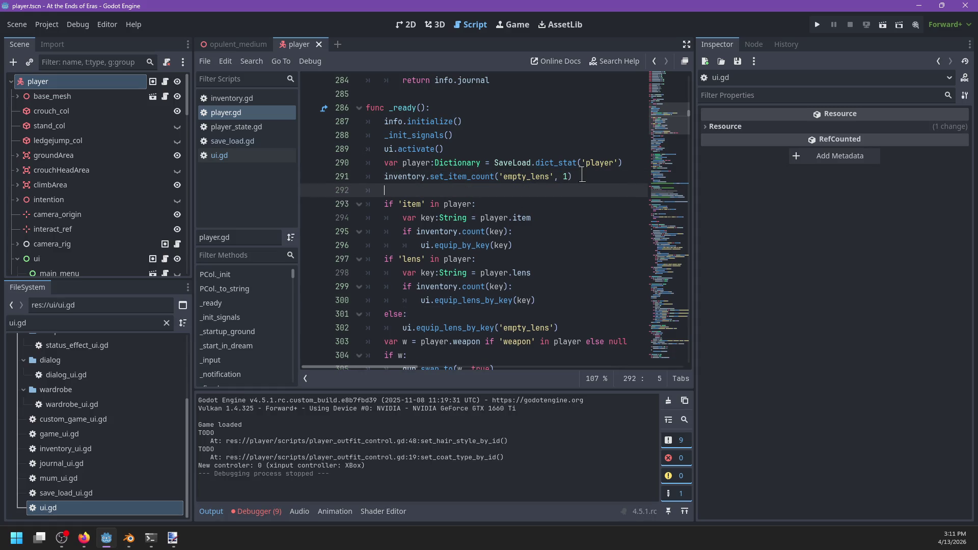
{"action": "type", "text": "ui."}
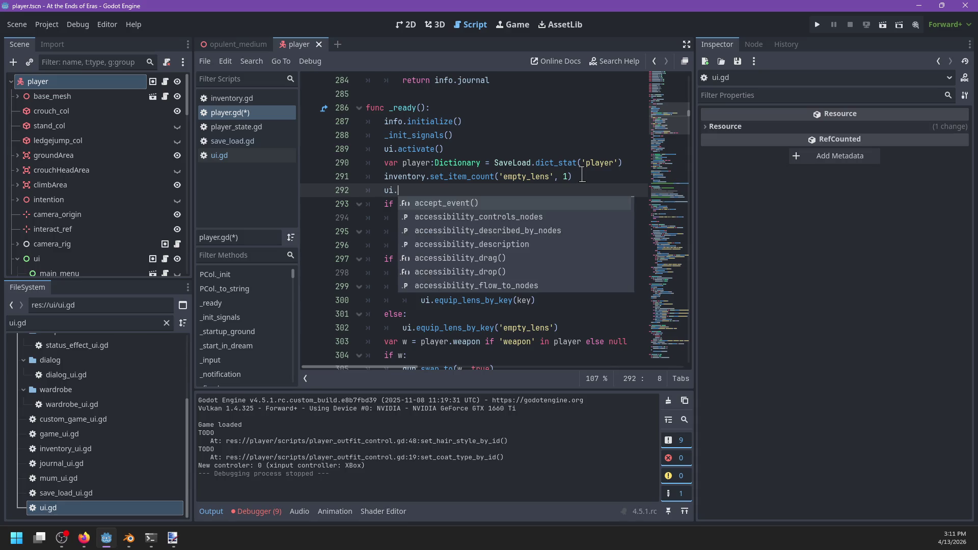
{"action": "type", "text": "_add"}
{"action": "key", "text": "Down"}
{"action": "key", "text": "Return"}
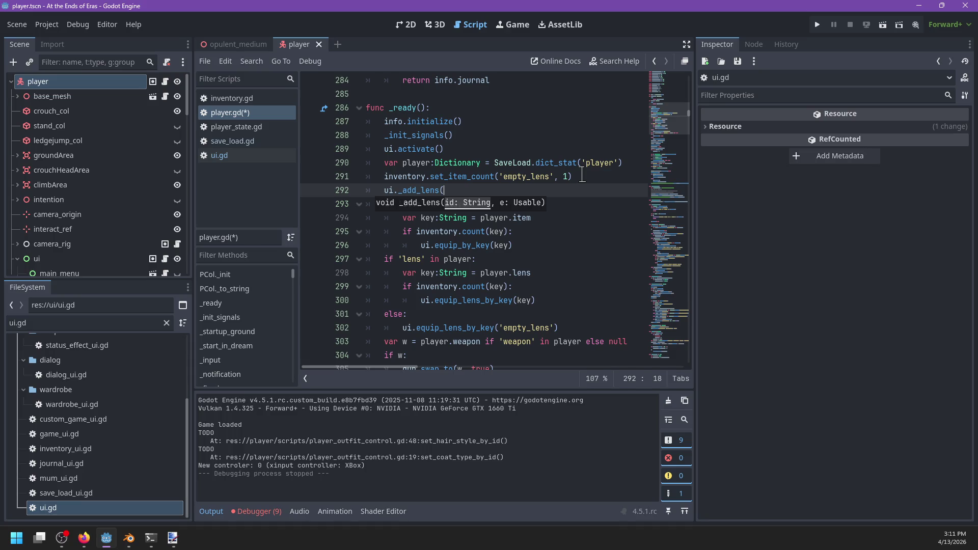
- Give the call the arguments 'empty_lens', ui._load_equipment('empty_lens')
{"action": "type", "text": "'empt"}
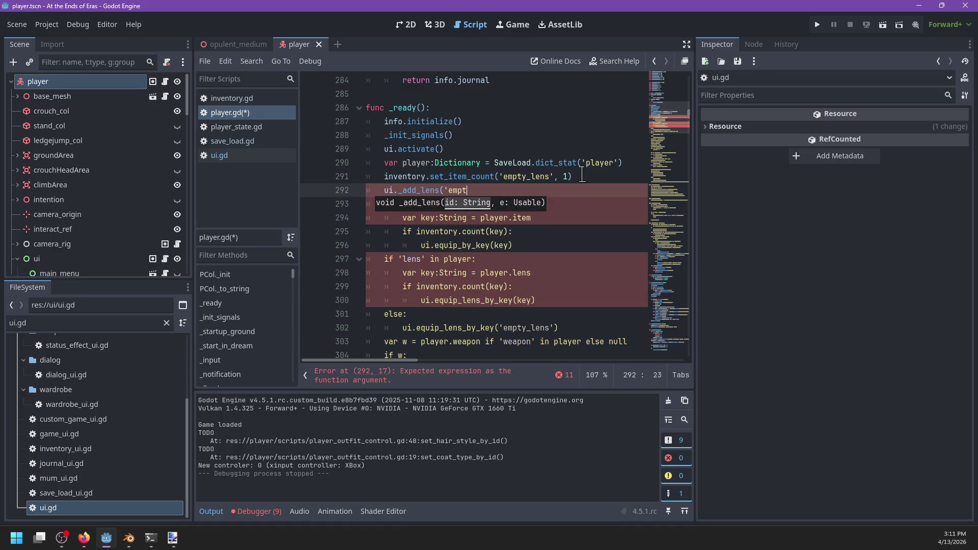
{"action": "type", "text": "enbs"}
{"action": "type", "text": "s'"}
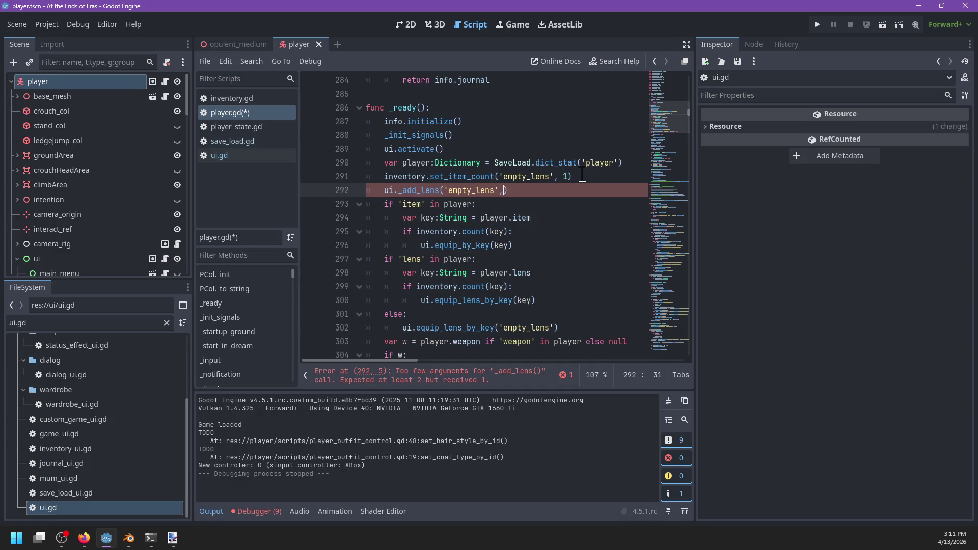
{"action": "type", "text": ", "}
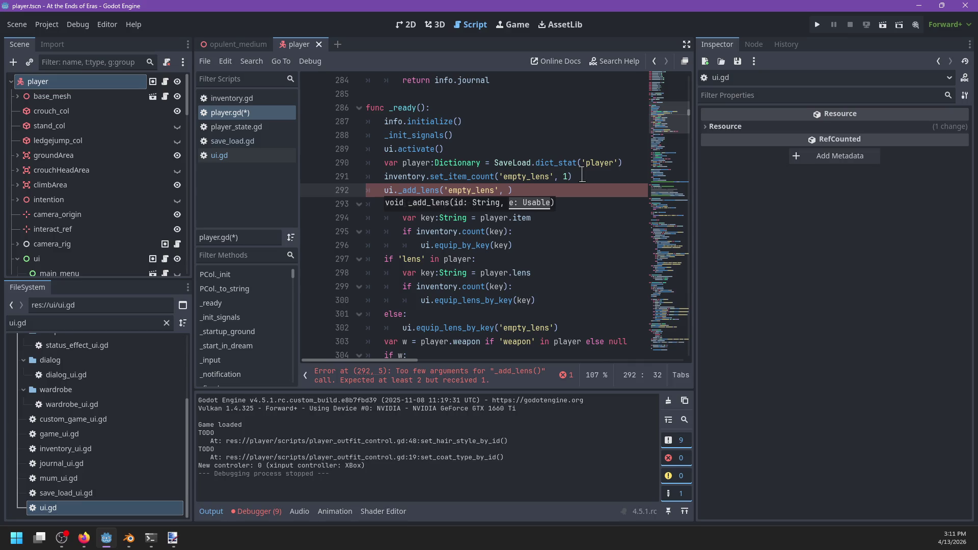
{"action": "type", "text": "_"}
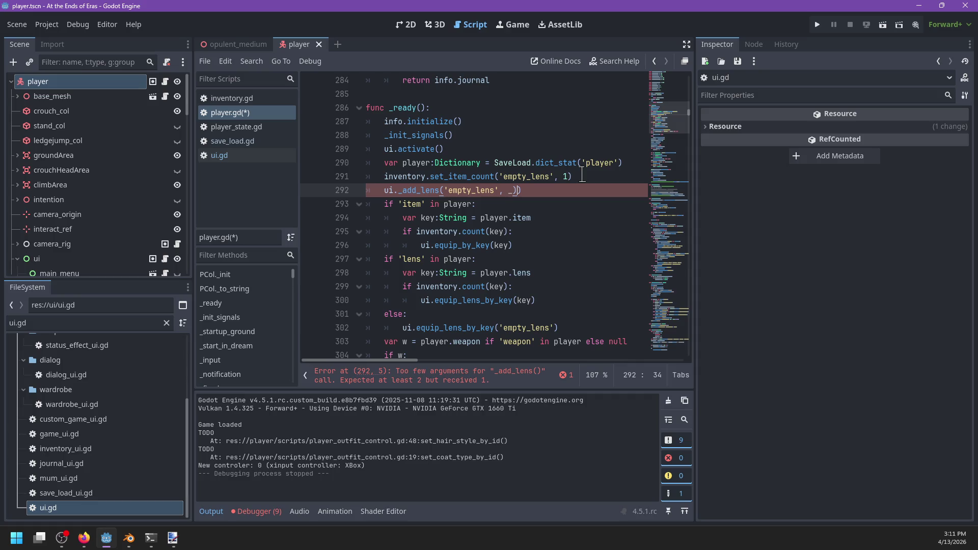
{"action": "type", "text": "ui._Lo"}
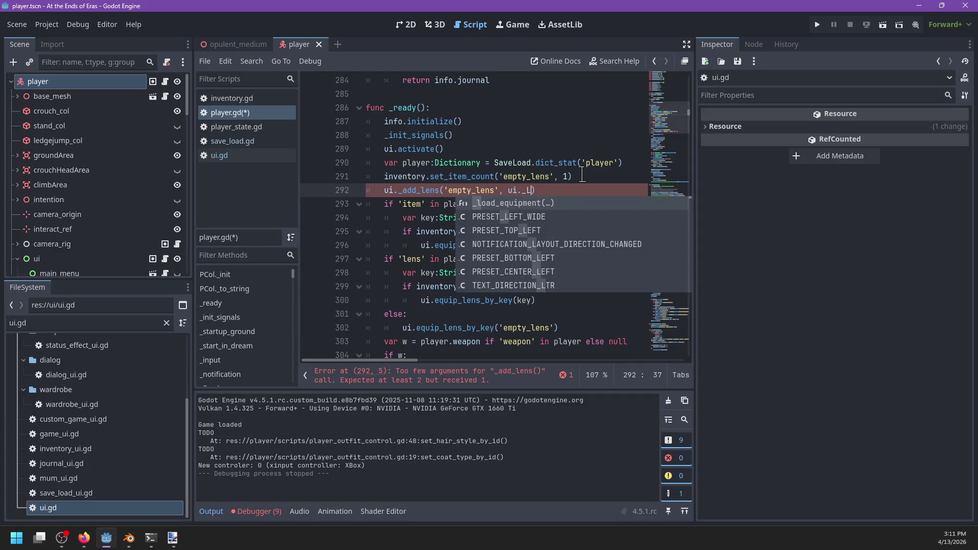
{"action": "key", "text": "BackSpace"}
{"action": "key", "text": "BackSpace"}
{"action": "type", "text": "load_equipm"}
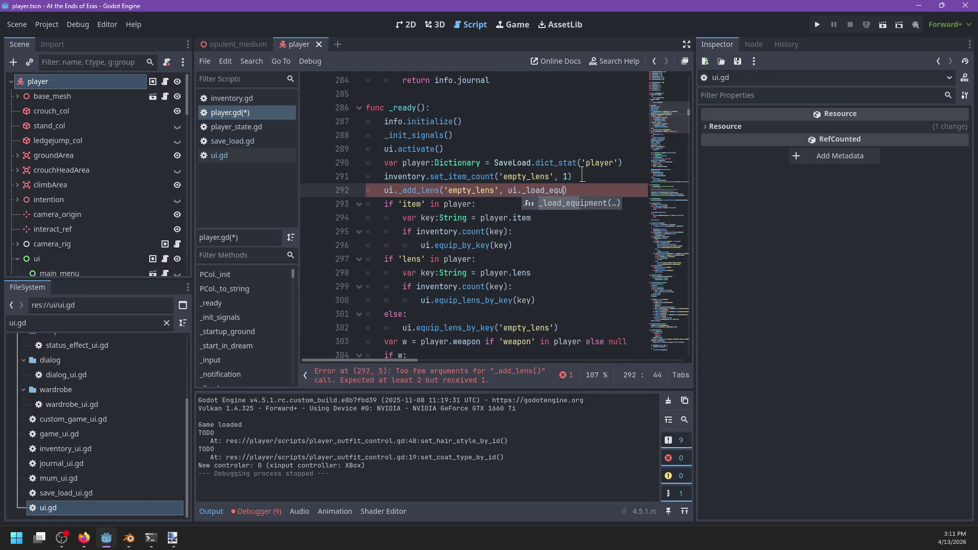
{"action": "key", "text": "Return"}
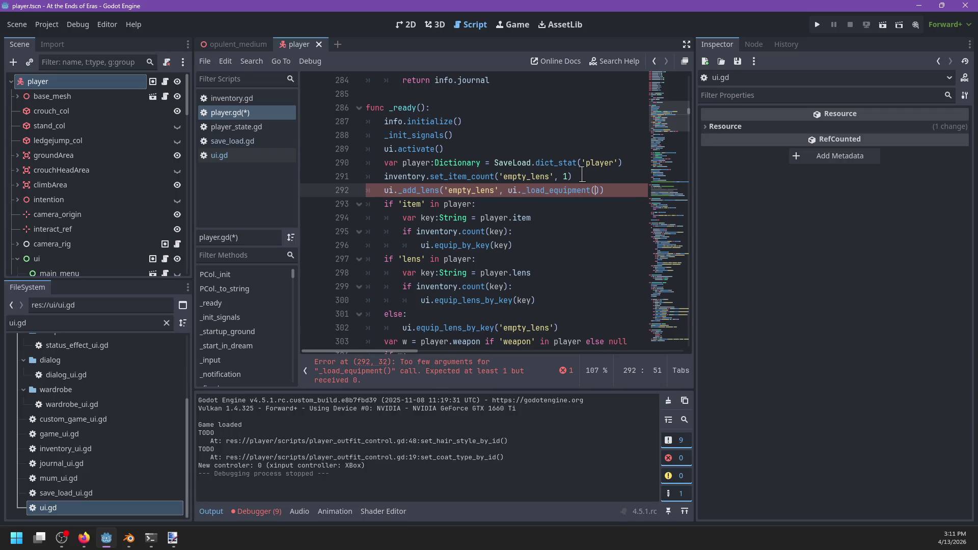
{"action": "type", "text": "'empty"}
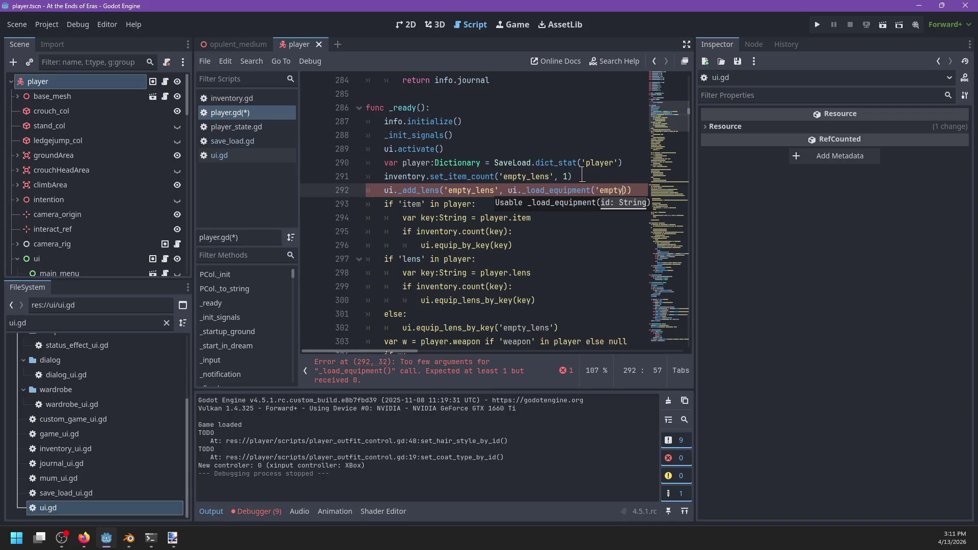
{"action": "key", "text": "Left"}
{"action": "type", "text": "_lens"}
{"action": "key", "text": "Right"}
{"action": "type", "text": ","}
{"action": "key", "text": "BackSpace"}
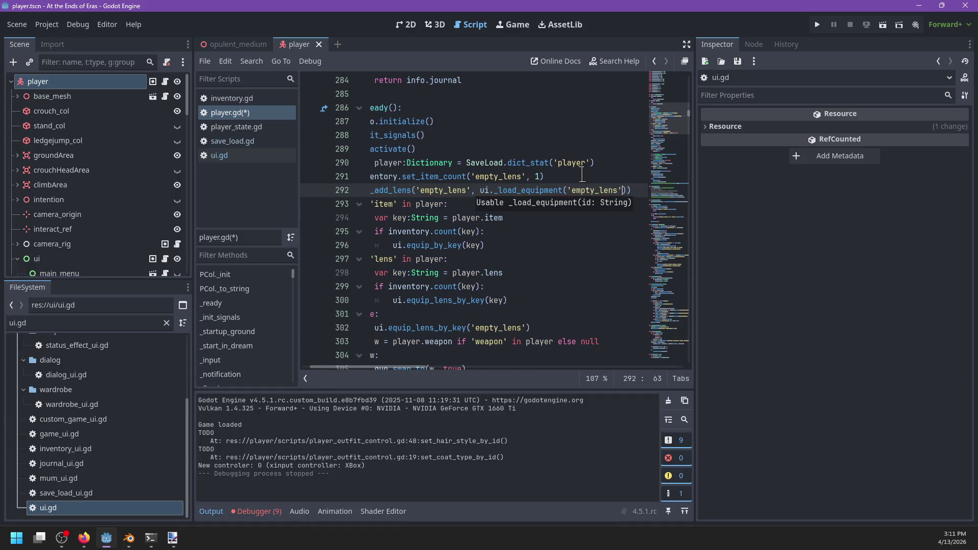
- Cut the set_item_count line and the new _add_lens line from _ready
{"action": "key", "text": "shift+Up"}
{"action": "key", "text": "shift+Home"}
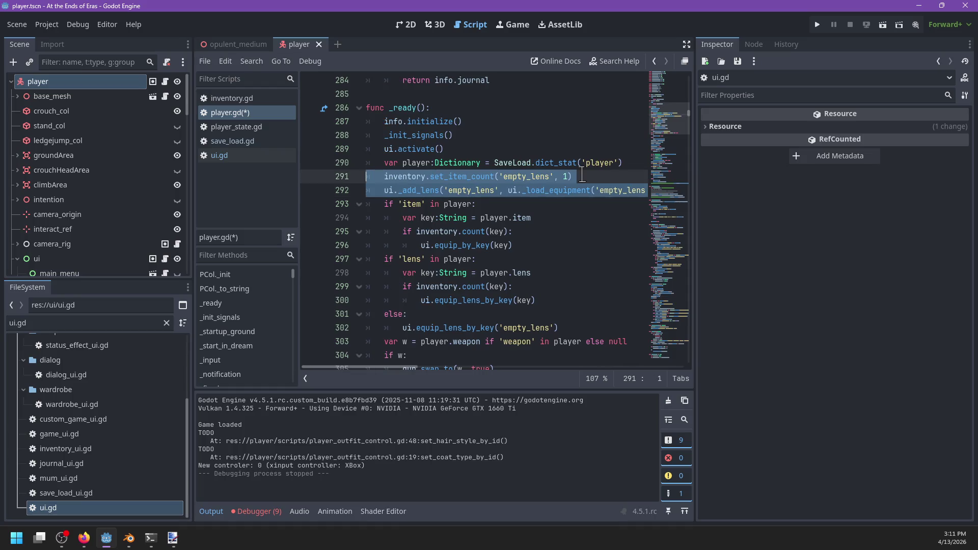
{"action": "key", "text": "ctrl+x"}
- Replace the cut lines in _ready with a bare _add_lens() call
{"action": "type", "text": "add_l"}
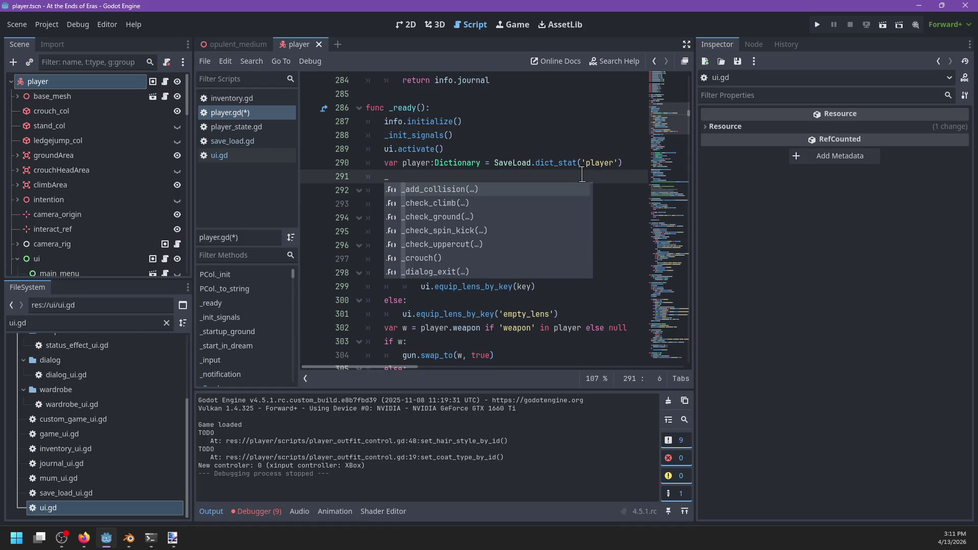
{"action": "key", "text": "Return"}
{"action": "scroll", "coordinate": [530, 199], "scroll_direction": "down", "scroll_amount": 9}
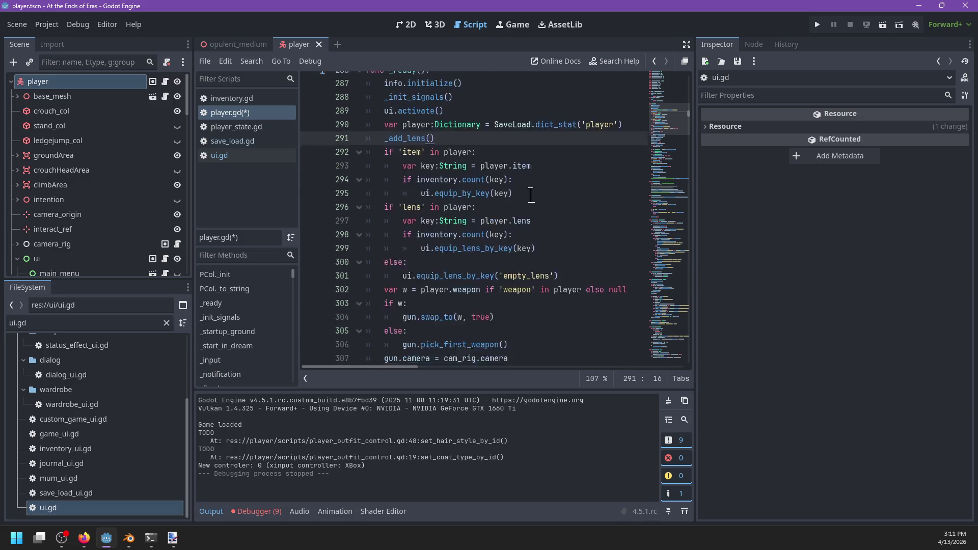
{"action": "scroll", "coordinate": [502, 222], "scroll_direction": "down", "scroll_amount": 7}
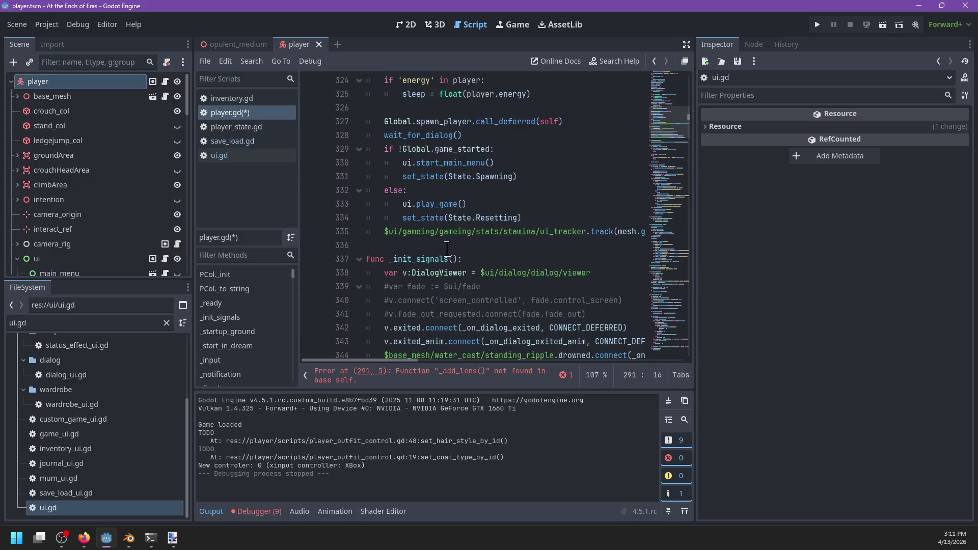
- Define func _add_lens() that sets the empty_lens item count to 1 and adds it to the UI
{"action": "left_click", "coordinate": [409, 122]}
{"action": "key", "text": "Return"}
{"action": "key", "text": "Return"}
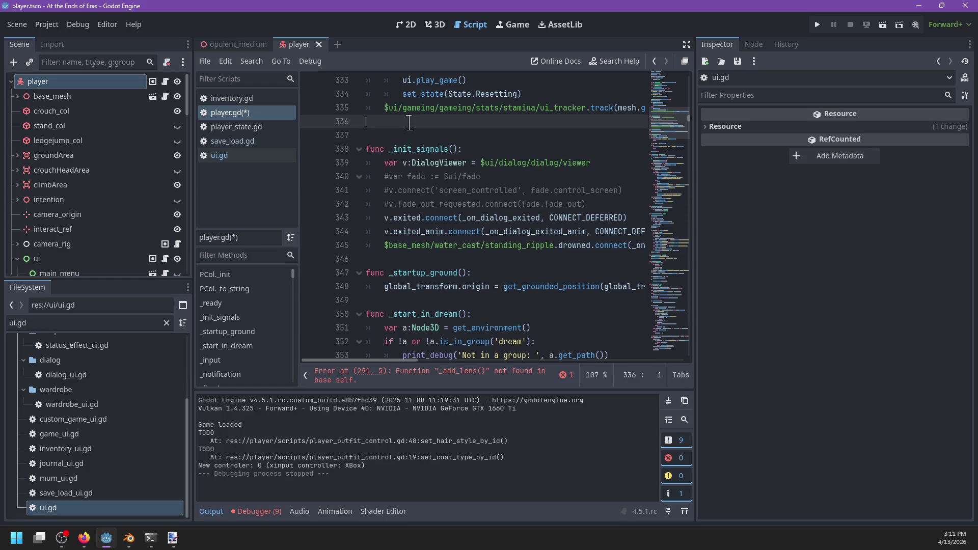
{"action": "key", "text": "Up"}
{"action": "type", "text": "func _add_"}
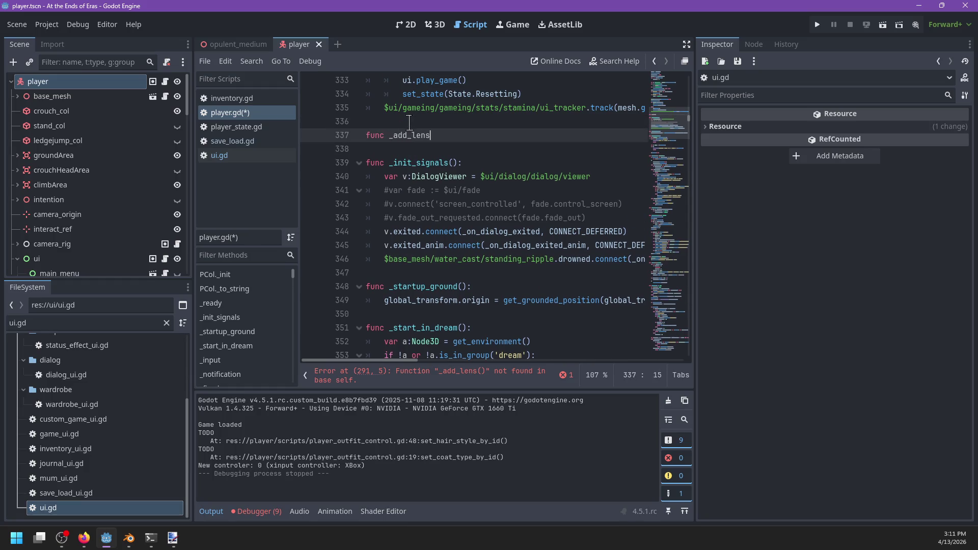
{"action": "type", "text": ":"}
{"action": "key", "text": "Return"}
{"action": "type", "text": "inventory.set_item_count('empty_lens', 1)"}
{"action": "key", "text": "Return"}
{"action": "type", "text": "ui._add_lens('empty_lens', ui._load_equipment('empty_lens'))"}
- Store 'empty_lens' in a variable el and use el in the function body
{"action": "left_click", "coordinate": [440, 135]}
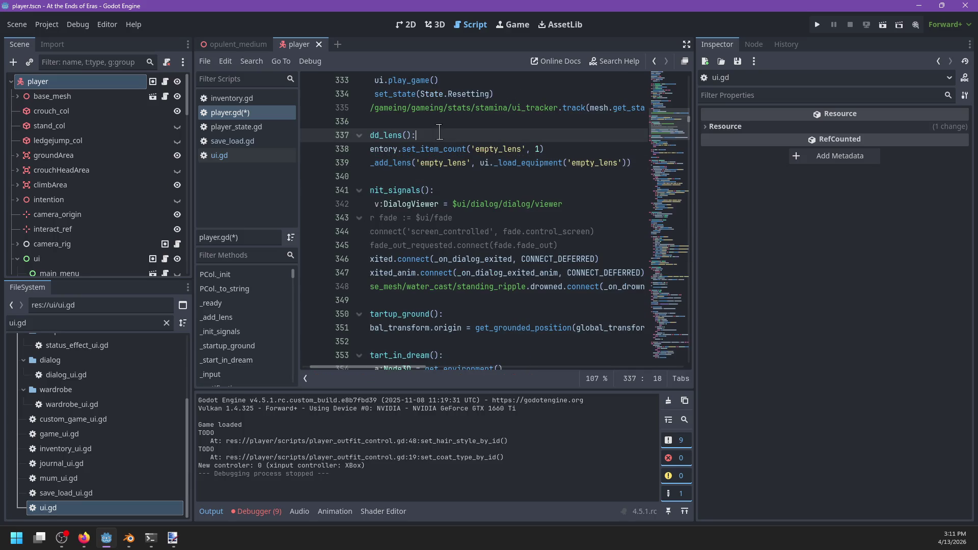
{"action": "key", "text": "Return"}
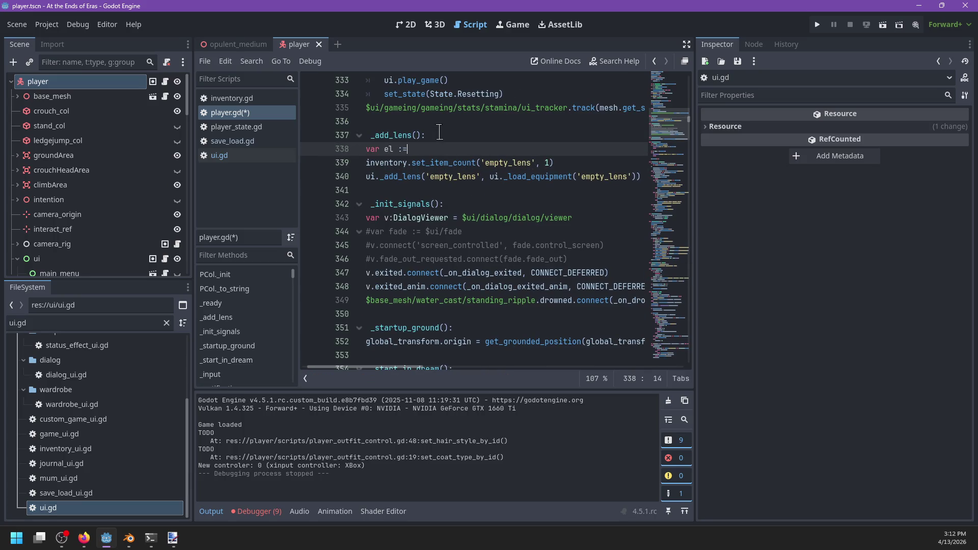
{"action": "type", "text": "'emp"}
{"action": "key", "text": "Return"}
{"action": "left_click_drag", "start_coordinate": [481, 163], "coordinate": [536, 163]}
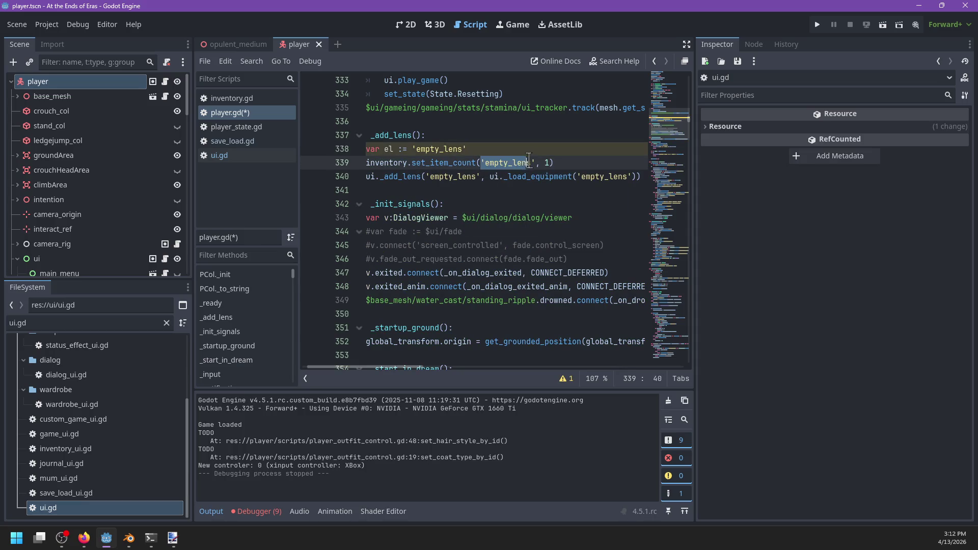
{"action": "type", "text": "el"}
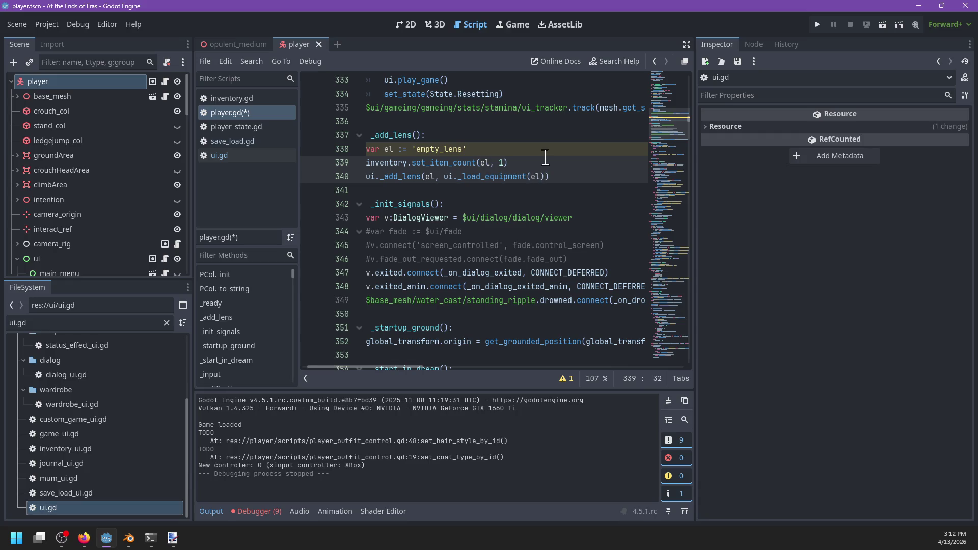
- Save player.gd and launch the game with F5
{"action": "key", "text": "ctrl+s"}
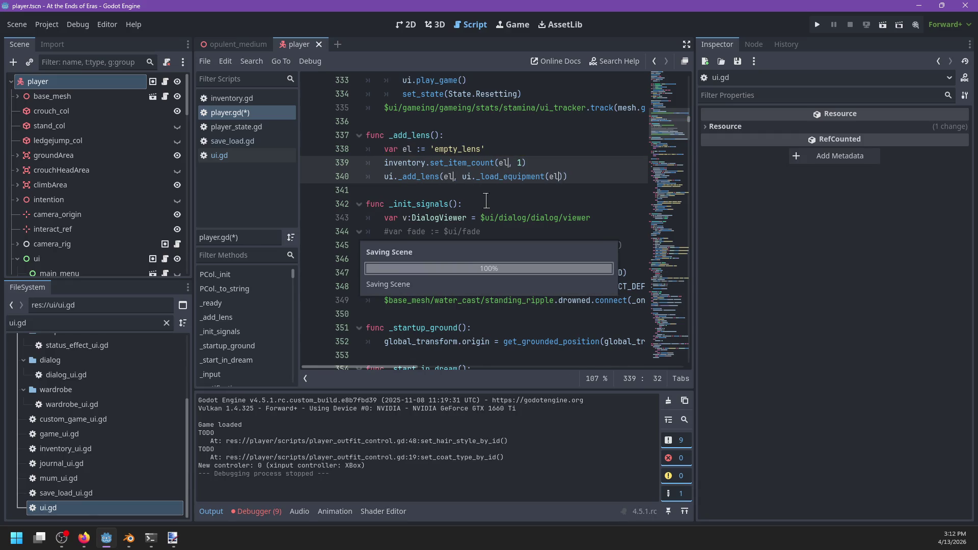
{"action": "scroll", "coordinate": [509, 194], "scroll_direction": "up", "scroll_amount": 12}
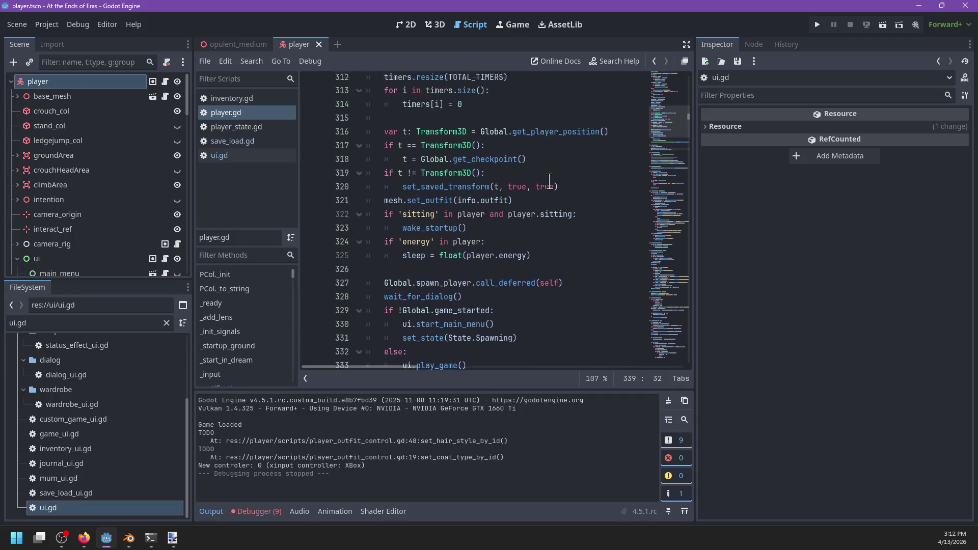
{"action": "scroll", "coordinate": [552, 206], "scroll_direction": "up", "scroll_amount": 6}
{"action": "scroll", "coordinate": [552, 206], "scroll_direction": "down", "scroll_amount": 4}
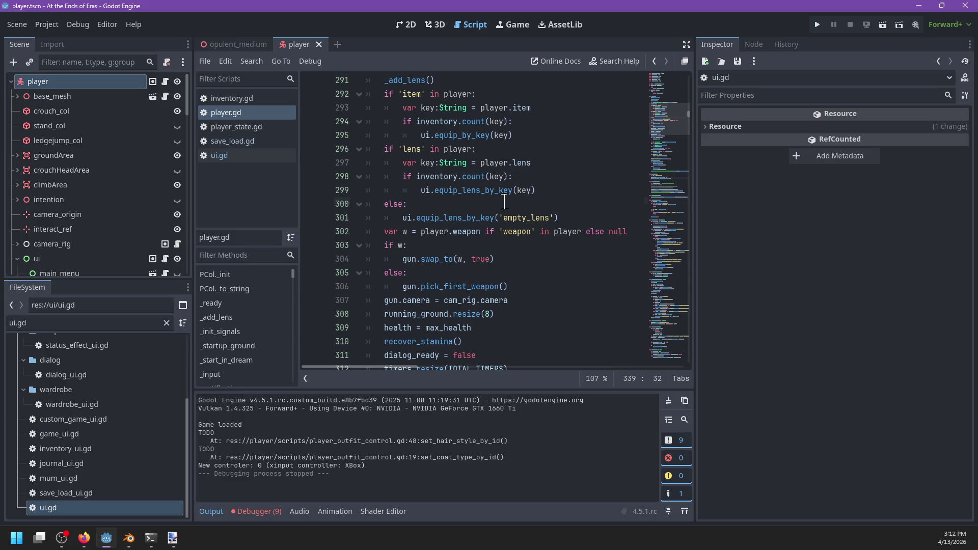
{"action": "left_click", "coordinate": [504, 203]}
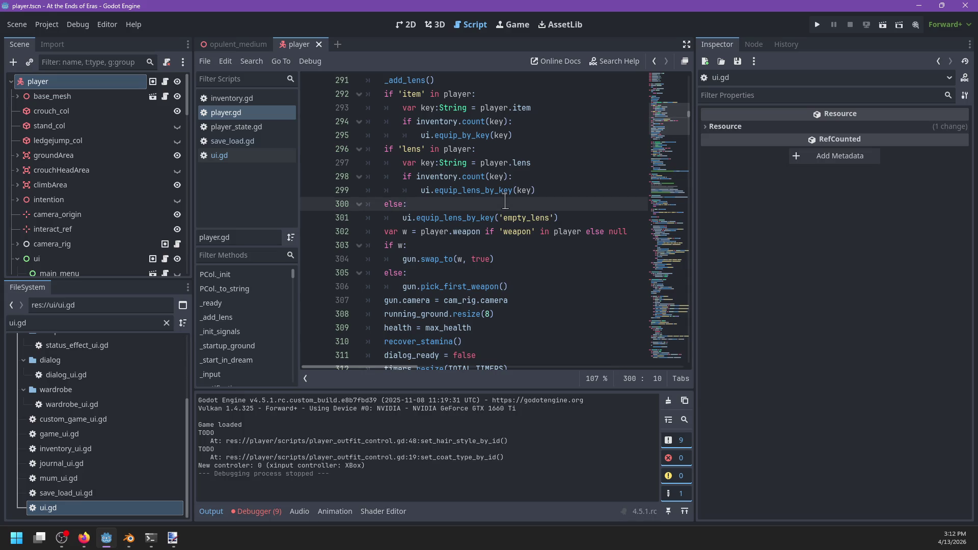
{"action": "key", "text": "F5"}
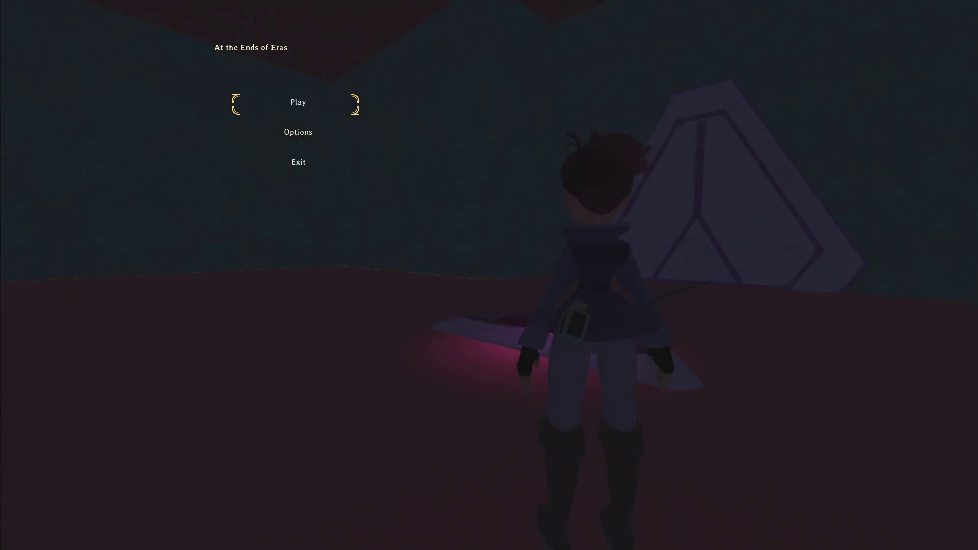
- Start playing from the title menu, run around, pause, and switch to item_eye.png in Paint.NET
{"action": "key", "text": "Return"}
{"action": "key", "text": "a"}
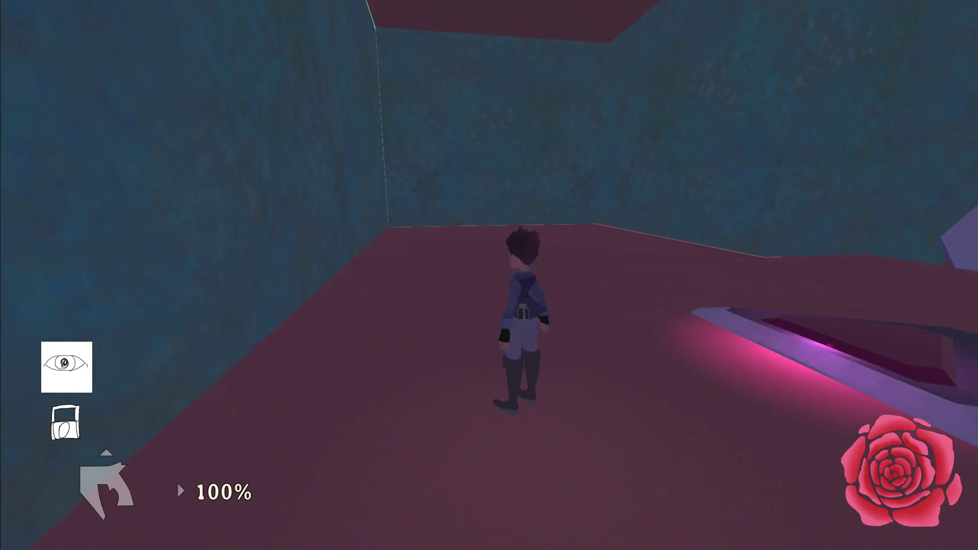
{"action": "key", "text": "a"}
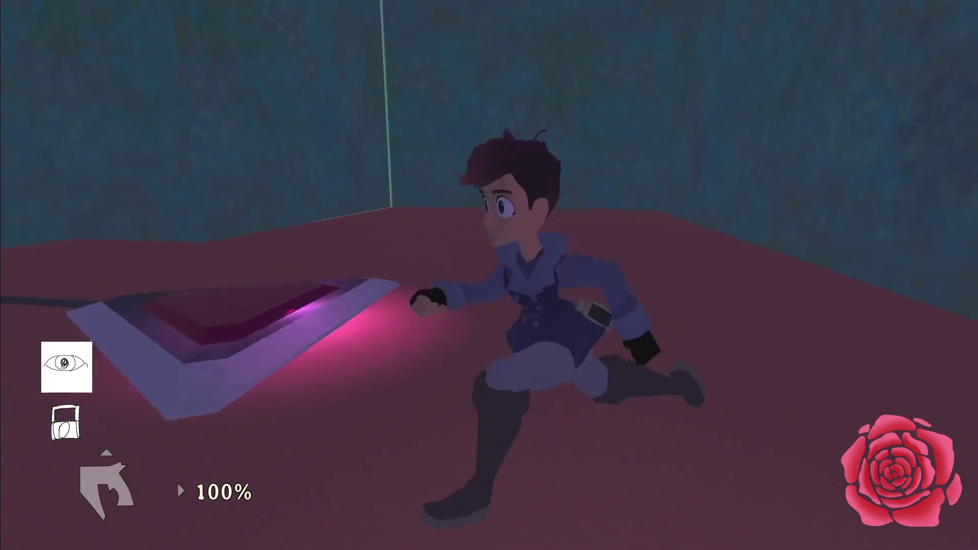
{"action": "key", "text": "w"}
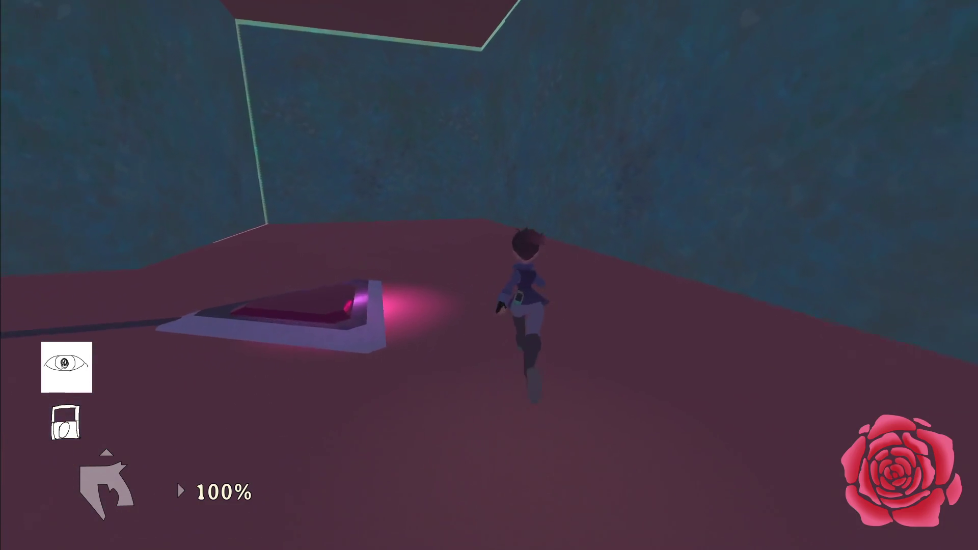
{"action": "key", "text": "Escape"}
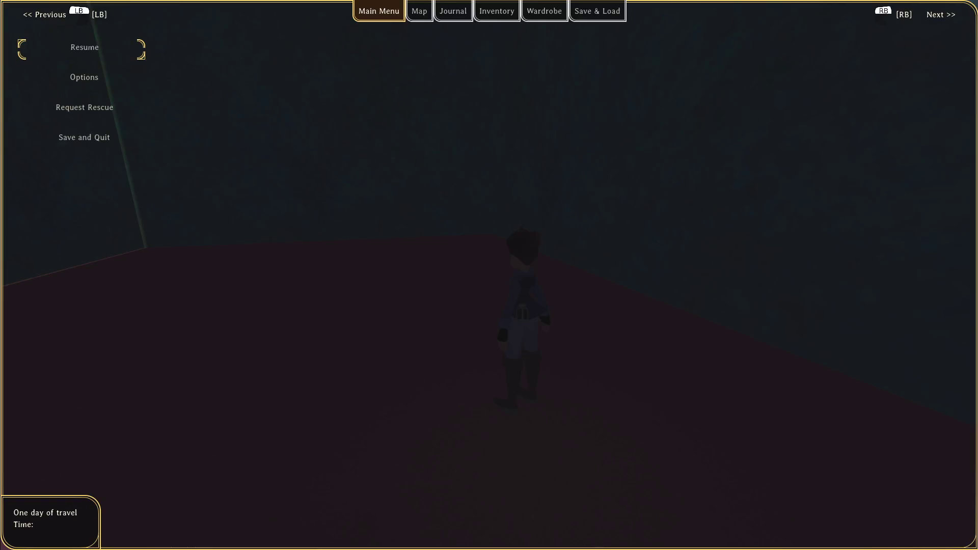
{"action": "key", "text": "alt+Tab"}
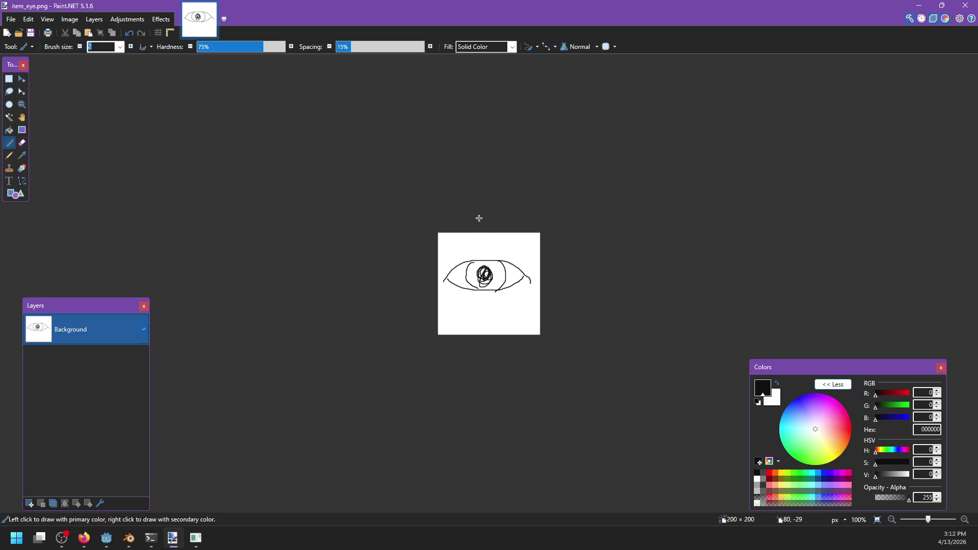
- Lasso-select and delete the white areas above and below the eye in item_eye.png
{"action": "scroll", "coordinate": [496, 289], "scroll_direction": "up", "scroll_amount": 3}
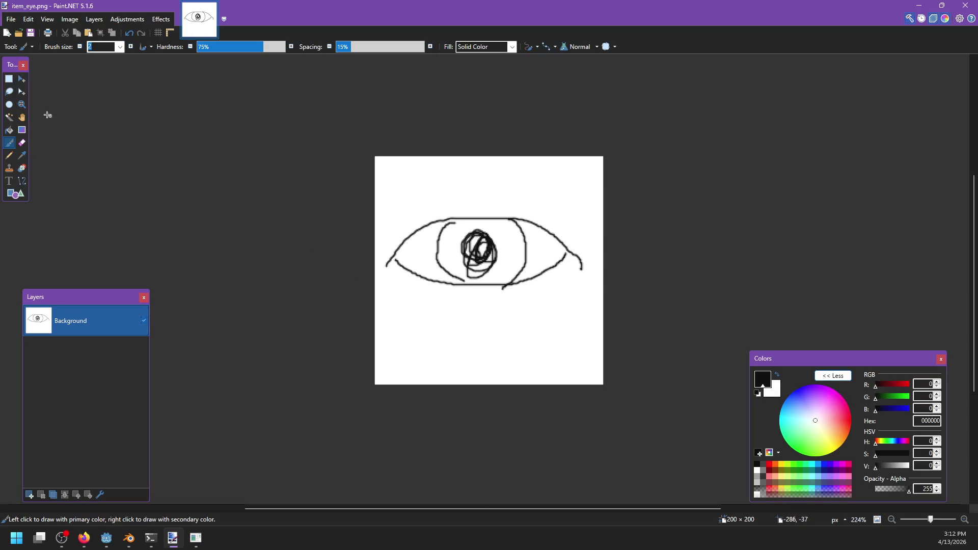
{"action": "left_click", "coordinate": [9, 91]}
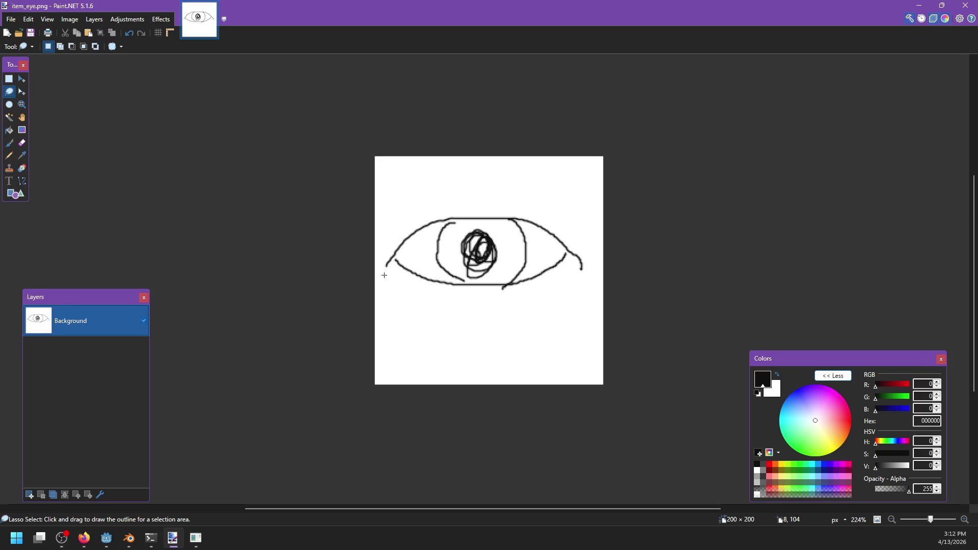
{"action": "mouse_move", "coordinate": [371, 273]}
{"action": "left_mouse_down"}
{"action": "mouse_move", "coordinate": [513, 312]}
{"action": "mouse_move", "coordinate": [559, 284]}
{"action": "left_mouse_up"}
{"action": "mouse_move", "coordinate": [383, 266]}
{"action": "left_mouse_down"}
{"action": "mouse_move", "coordinate": [439, 290]}
{"action": "mouse_move", "coordinate": [564, 278]}
{"action": "mouse_move", "coordinate": [614, 286]}
{"action": "mouse_move", "coordinate": [265, 489]}
{"action": "mouse_move", "coordinate": [225, 369]}
{"action": "left_mouse_up"}
{"action": "key", "text": "Delete"}
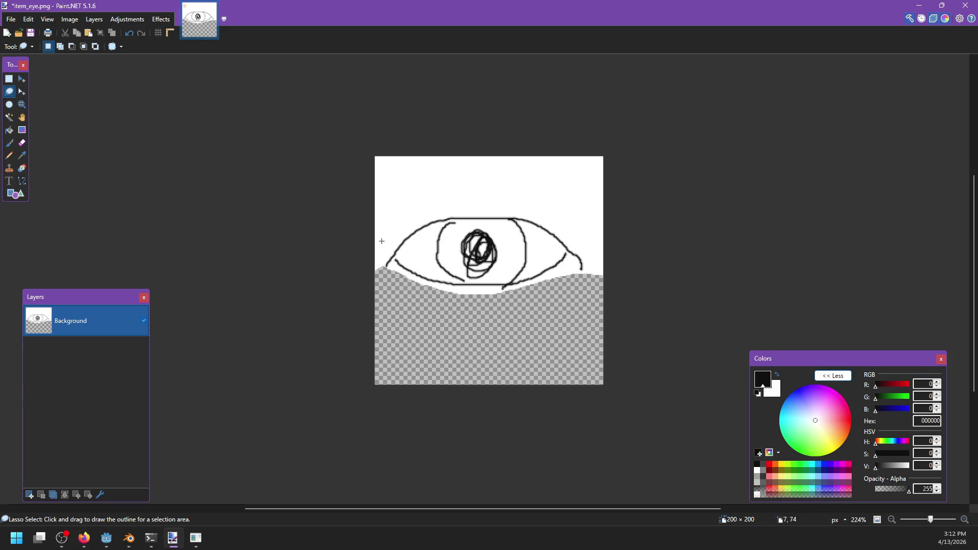
{"action": "mouse_move", "coordinate": [382, 267]}
{"action": "left_mouse_down"}
{"action": "mouse_move", "coordinate": [425, 211]}
{"action": "mouse_move", "coordinate": [463, 210]}
{"action": "mouse_move", "coordinate": [544, 224]}
{"action": "mouse_move", "coordinate": [593, 275]}
{"action": "mouse_move", "coordinate": [439, 77]}
{"action": "mouse_move", "coordinate": [213, 180]}
{"action": "left_mouse_up"}
{"action": "key", "text": "Delete"}
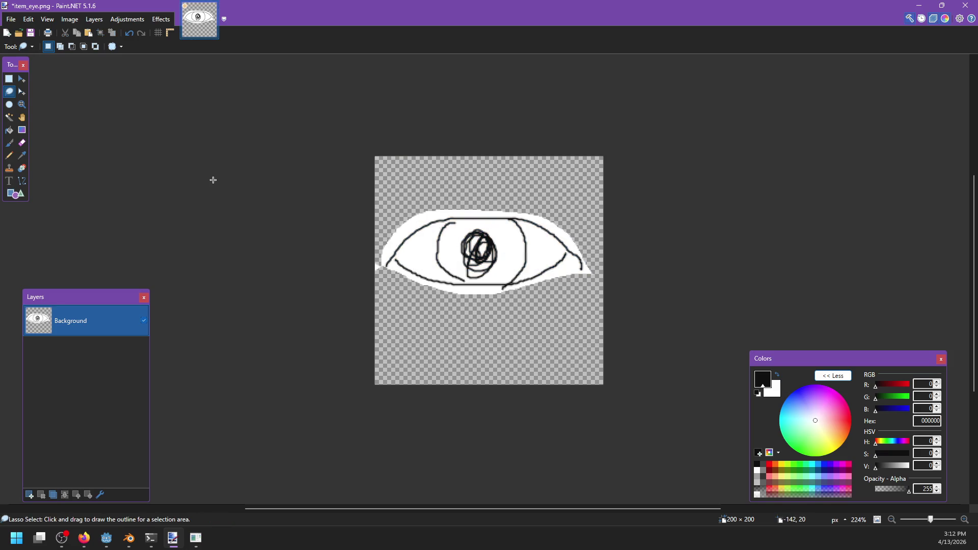
{"action": "left_click_drag", "start_coordinate": [376, 267], "coordinate": [302, 248]}
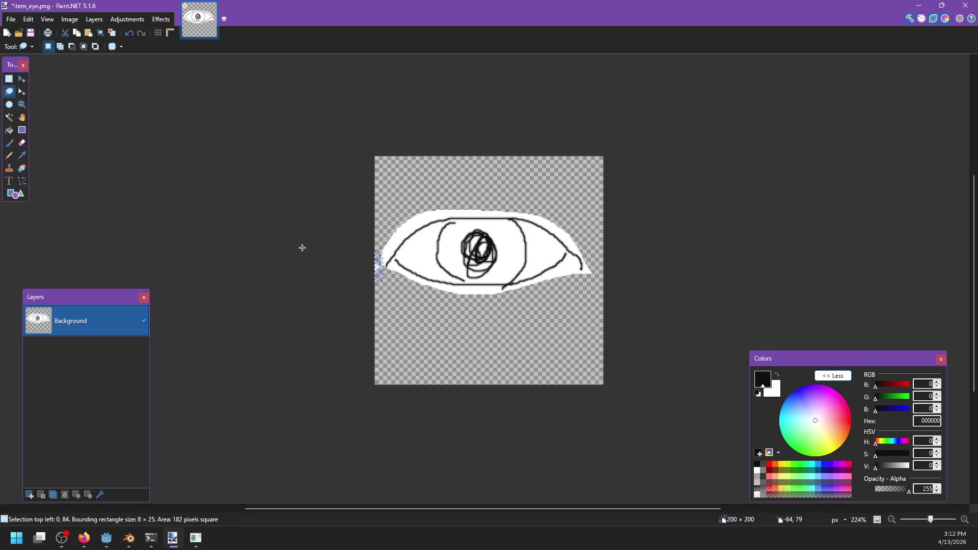
{"action": "key", "text": "Delete"}
- Shift the eye slightly down and right, then return to the paused game
{"action": "key", "text": "m"}
{"action": "left_click_drag", "start_coordinate": [478, 253], "coordinate": [494, 283]}
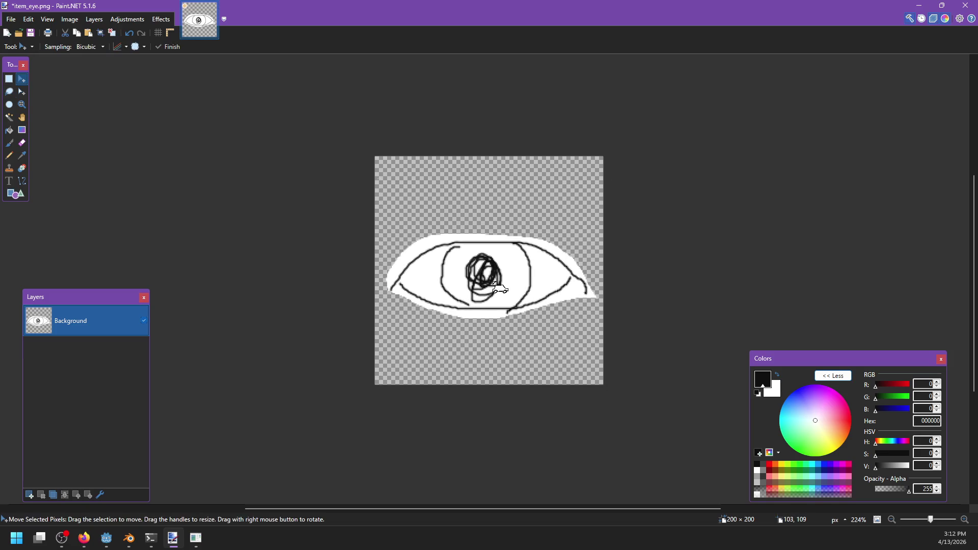
{"action": "key", "text": "alt+Tab"}
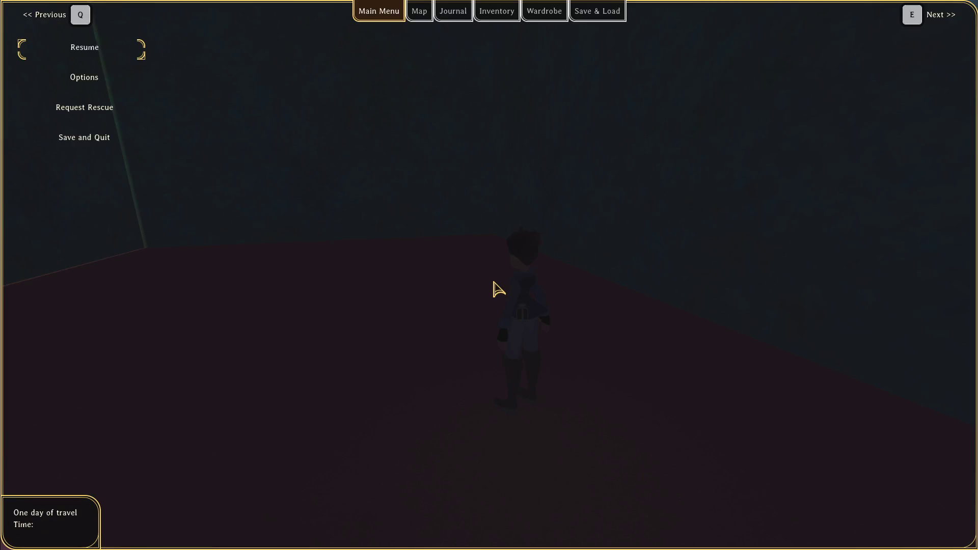
- Let Godot reimport the icon, then resume the game and run toward the purple door
{"action": "key", "text": "alt+Tab"}
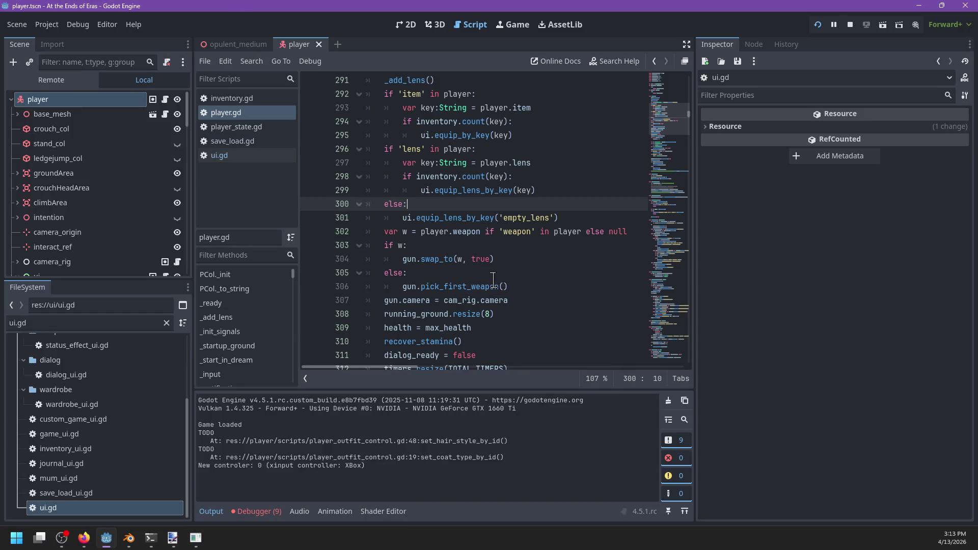
{"action": "key", "text": "alt+Tab"}
{"action": "key", "text": "Escape"}
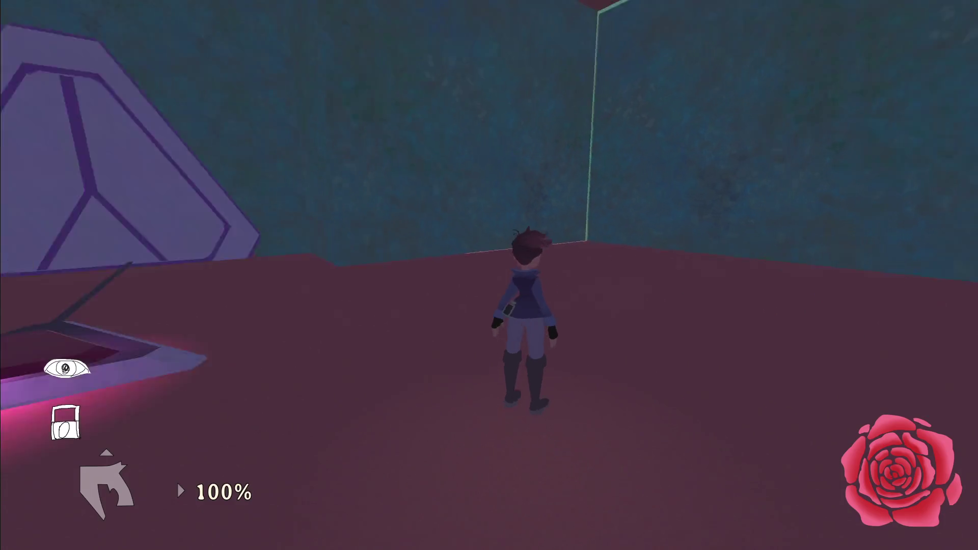
{"action": "key", "text": "w"}
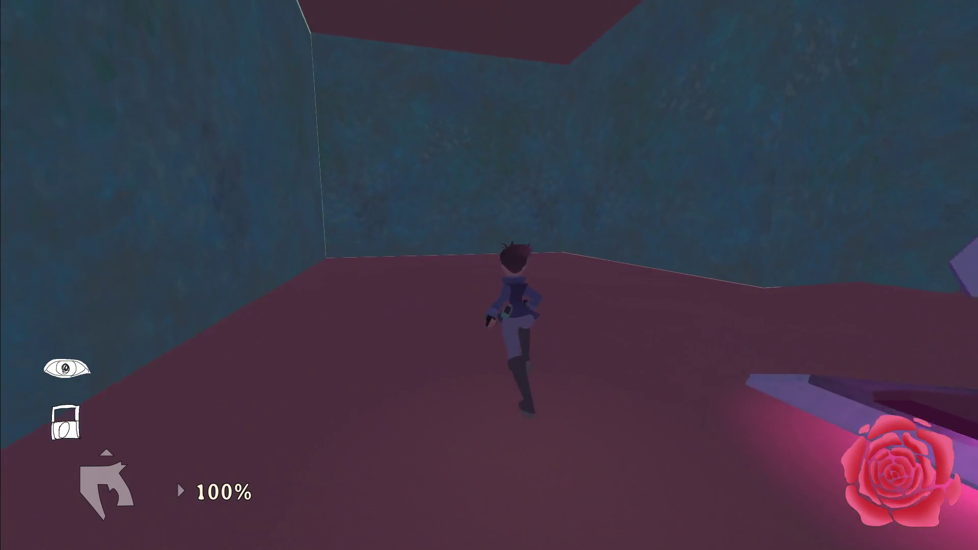
{"action": "key", "text": "d"}
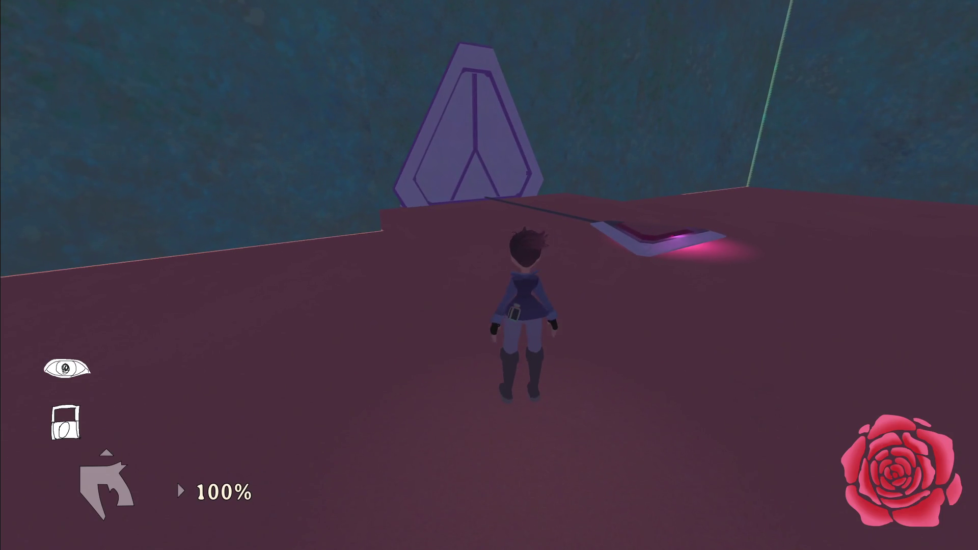
- Cycle weapons with the mouse wheel, pause, and return to Godot Engine
{"action": "scroll", "coordinate": [489, 275], "scroll_direction": "up", "scroll_amount": 1}
{"action": "scroll", "coordinate": [489, 275], "scroll_direction": "down", "scroll_amount": 1}
{"action": "scroll", "coordinate": [489, 275], "scroll_direction": "up", "scroll_amount": 1}
{"action": "scroll", "coordinate": [489, 275], "scroll_direction": "down", "scroll_amount": 1}
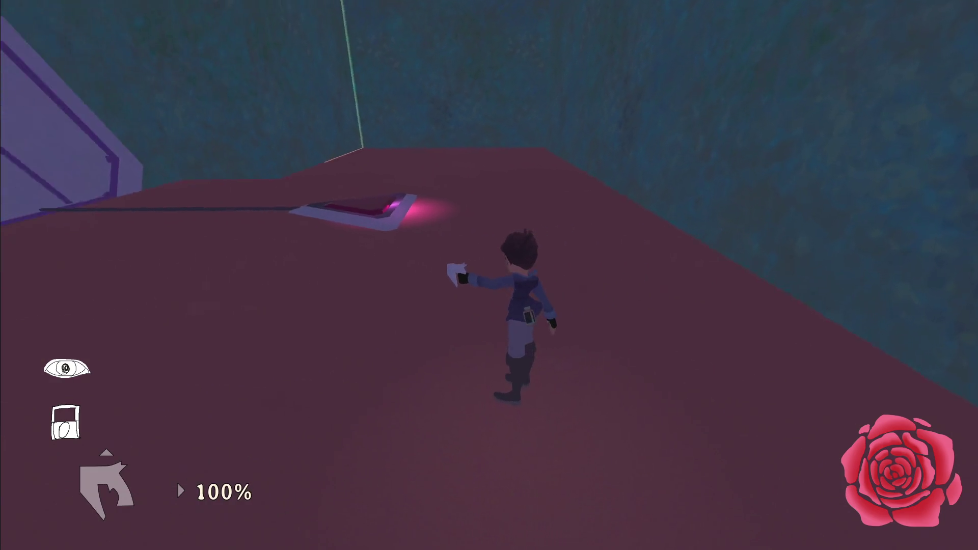
{"action": "scroll", "coordinate": [489, 275], "scroll_direction": "up", "scroll_amount": 1}
{"action": "scroll", "coordinate": [489, 275], "scroll_direction": "down", "scroll_amount": 1}
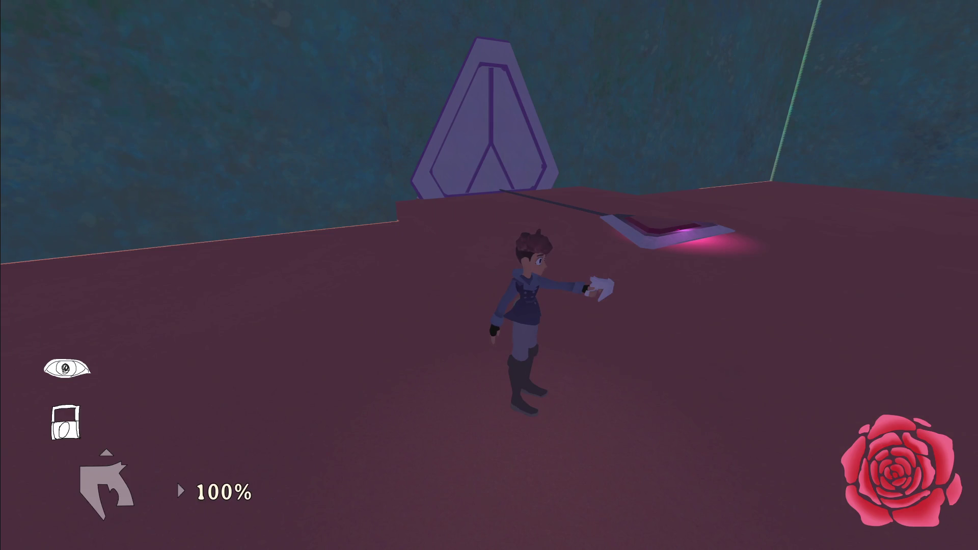
{"action": "key", "text": "Escape"}
{"action": "key", "text": "alt+Tab"}
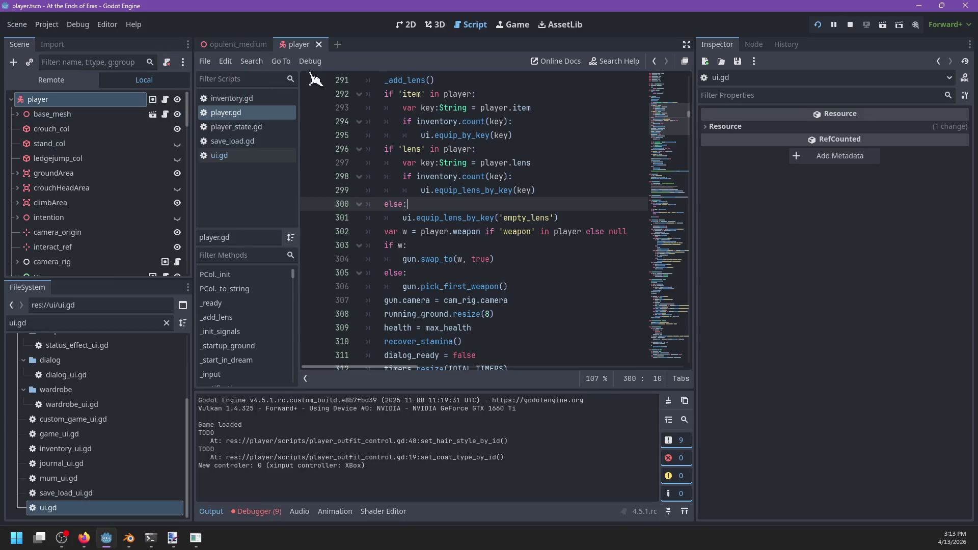
- Give the weapon icon node a Custom Minimum Size of 200 × 100 in the Inspector
{"action": "scroll", "coordinate": [76, 198], "scroll_direction": "down", "scroll_amount": 5}
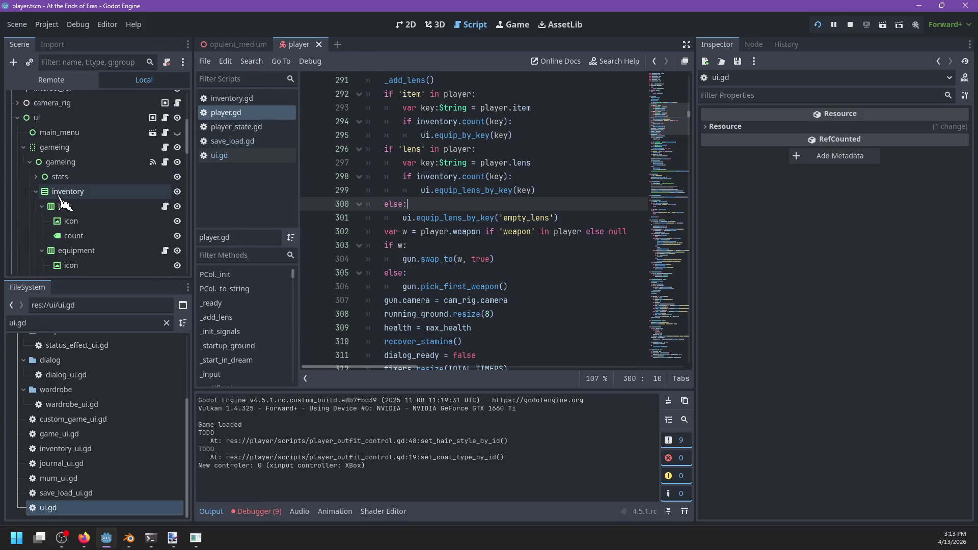
{"action": "left_click", "coordinate": [95, 177]}
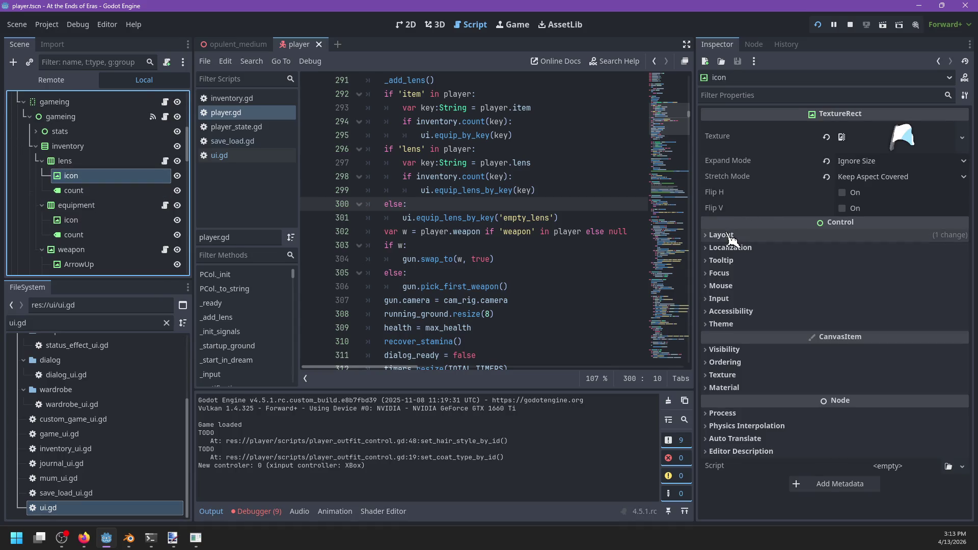
{"action": "left_click", "coordinate": [729, 236]}
{"action": "scroll", "coordinate": [96, 252], "scroll_direction": "down", "scroll_amount": 4}
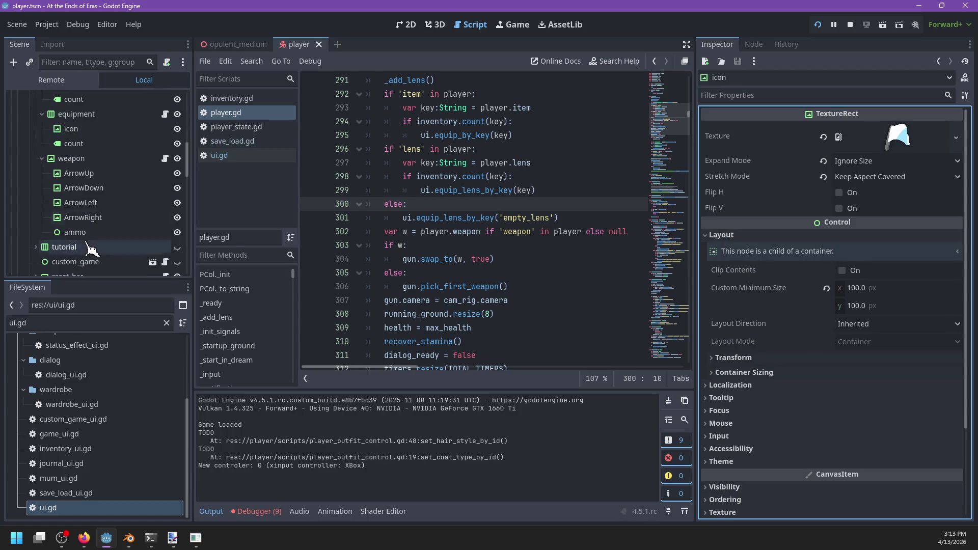
{"action": "scroll", "coordinate": [51, 158], "scroll_direction": "up", "scroll_amount": 2}
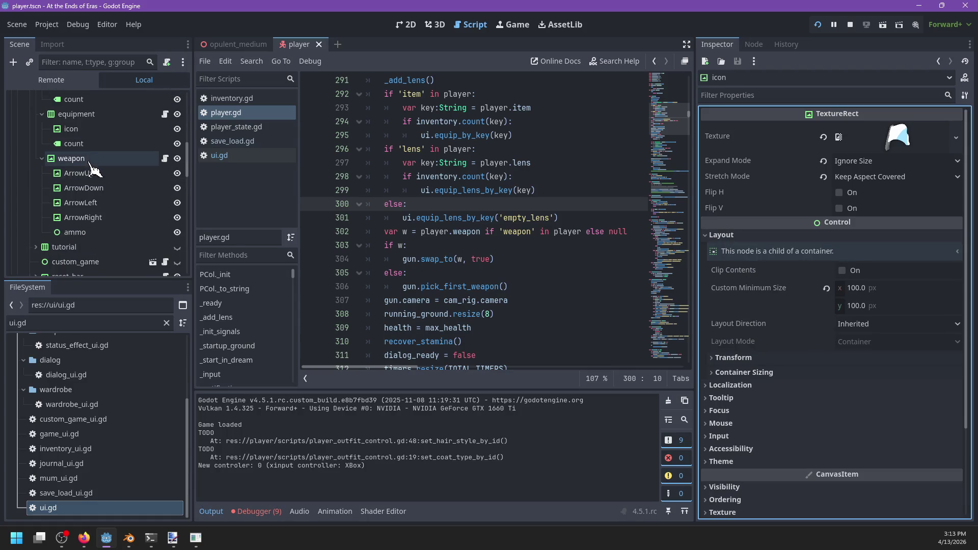
{"action": "left_click", "coordinate": [153, 158]}
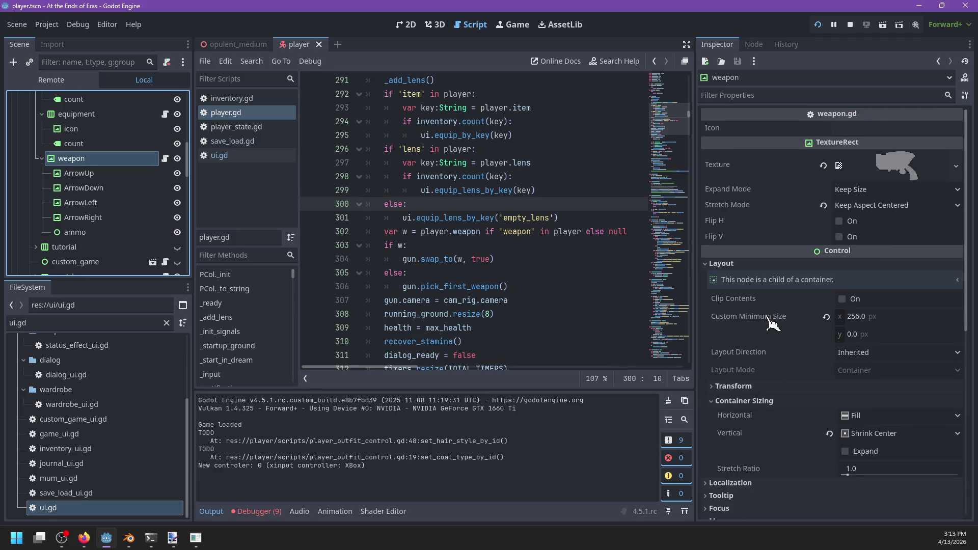
{"action": "left_click", "coordinate": [874, 332]}
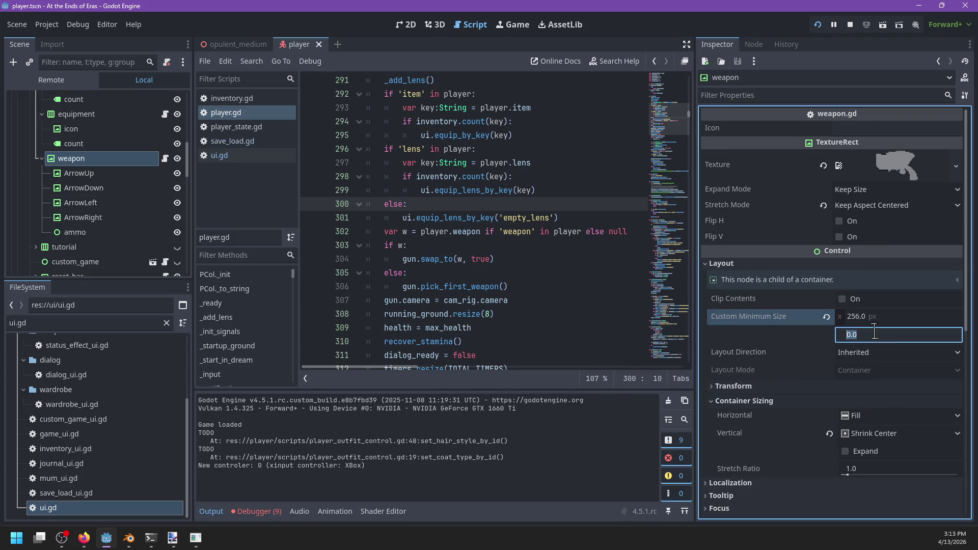
{"action": "type", "text": "100"}
{"action": "key", "text": "shift+Tab"}
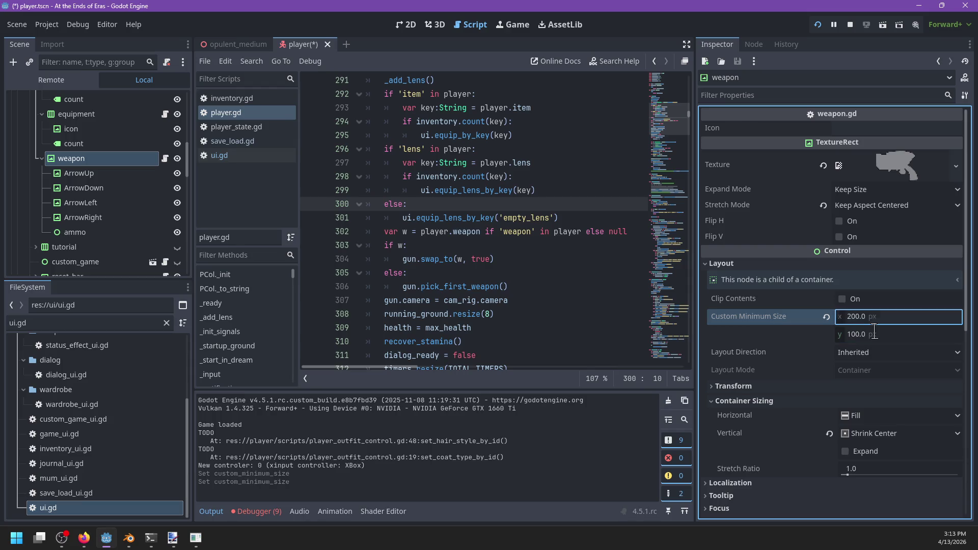
- Save the scene, run the game to check the HUD, then pause and stop it
{"action": "key", "text": "ctrl+s"}
{"action": "key", "text": "F5"}
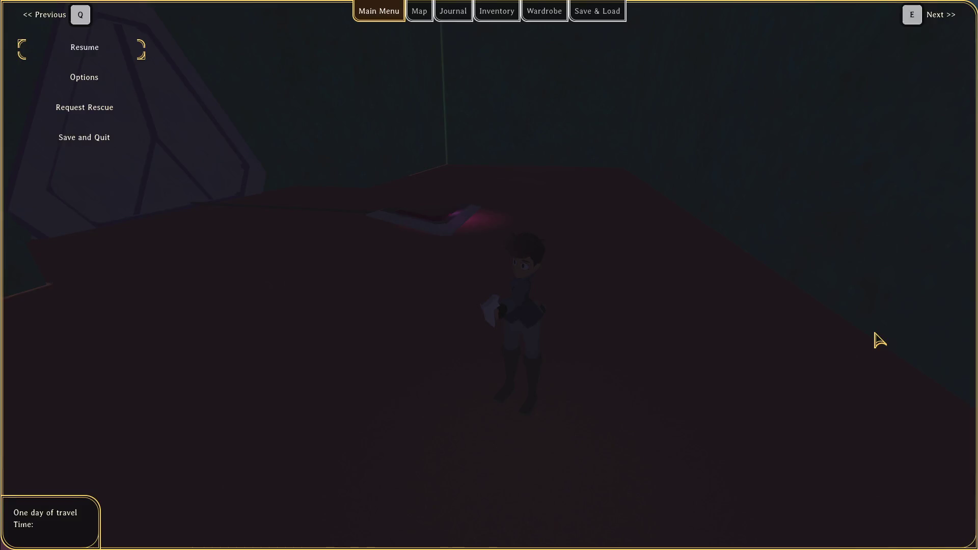
{"action": "key", "text": "w"}
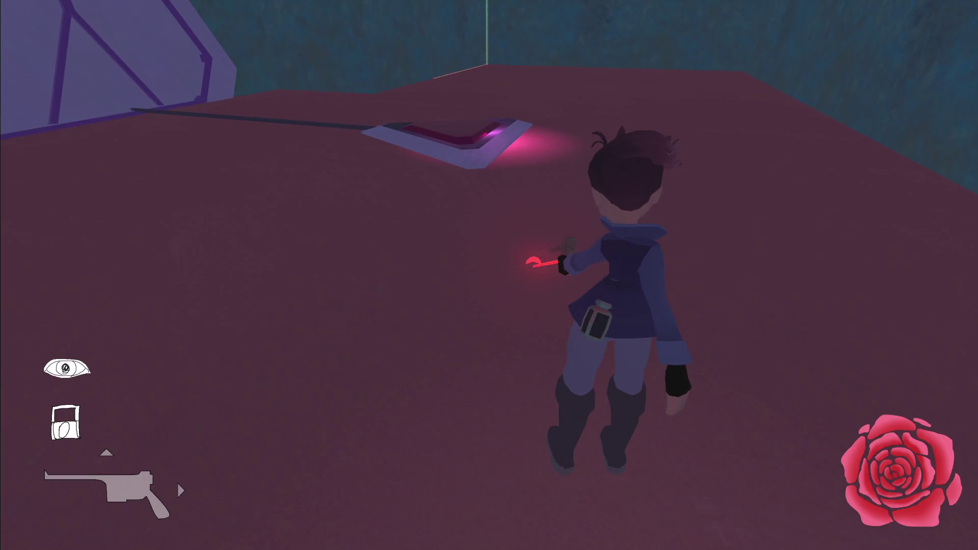
{"action": "key", "text": "Escape"}
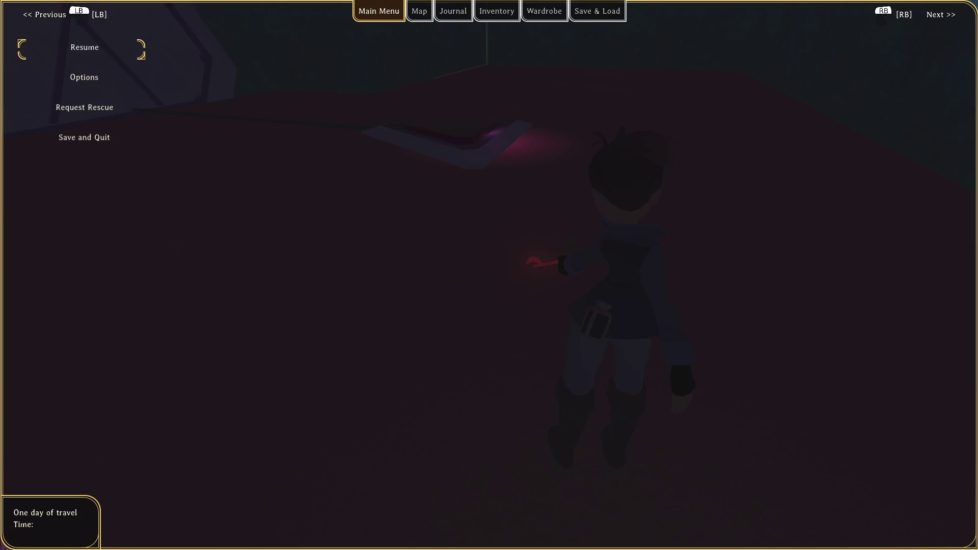
{"action": "key", "text": "F8"}
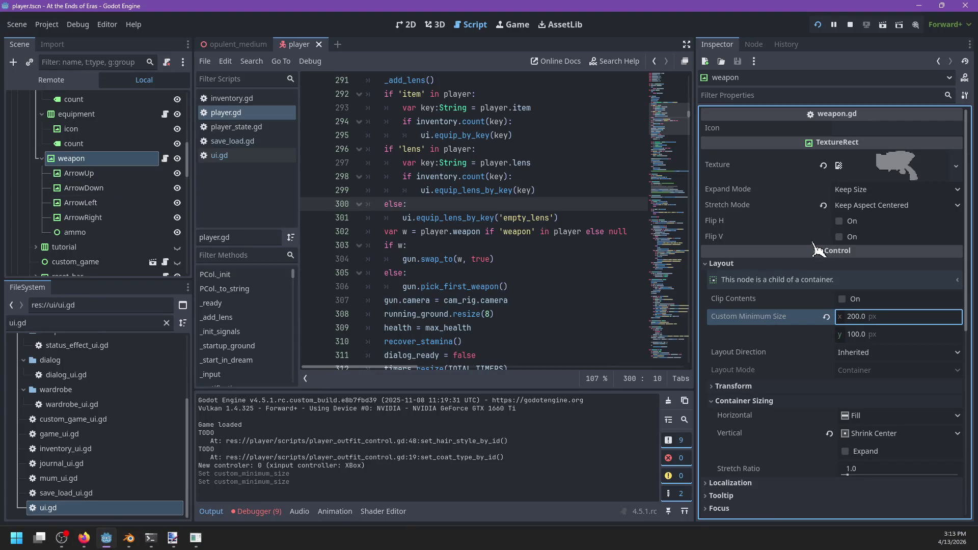
- Select the inventory container and look over its layout settings
{"action": "scroll", "coordinate": [834, 307], "scroll_direction": "down", "scroll_amount": 2}
{"action": "scroll", "coordinate": [68, 182], "scroll_direction": "up", "scroll_amount": 3}
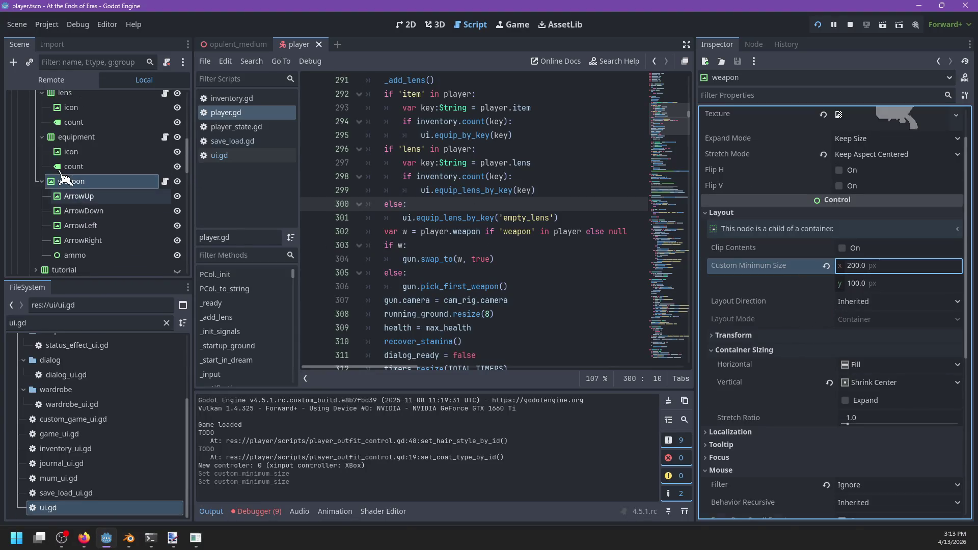
{"action": "left_click", "coordinate": [68, 123]}
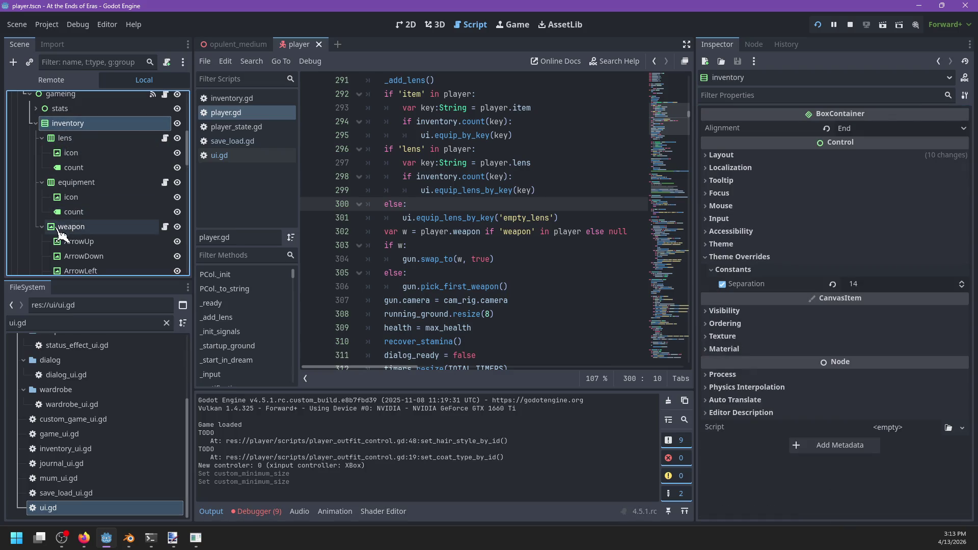
{"action": "left_click", "coordinate": [734, 156]}
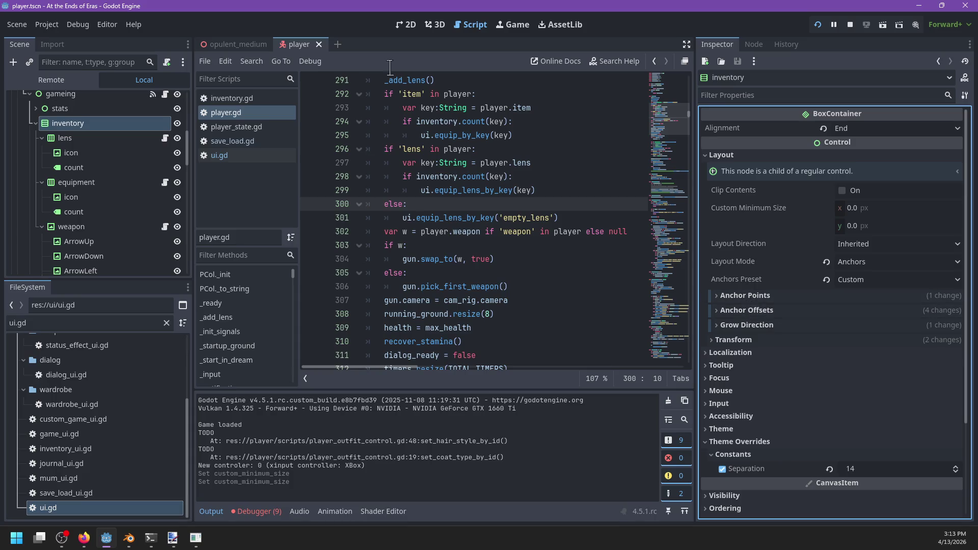
- Show the scene in the 2D editor and hide the fade overlay to reveal the HUD
{"action": "left_click", "coordinate": [435, 25]}
{"action": "left_click", "coordinate": [406, 25]}
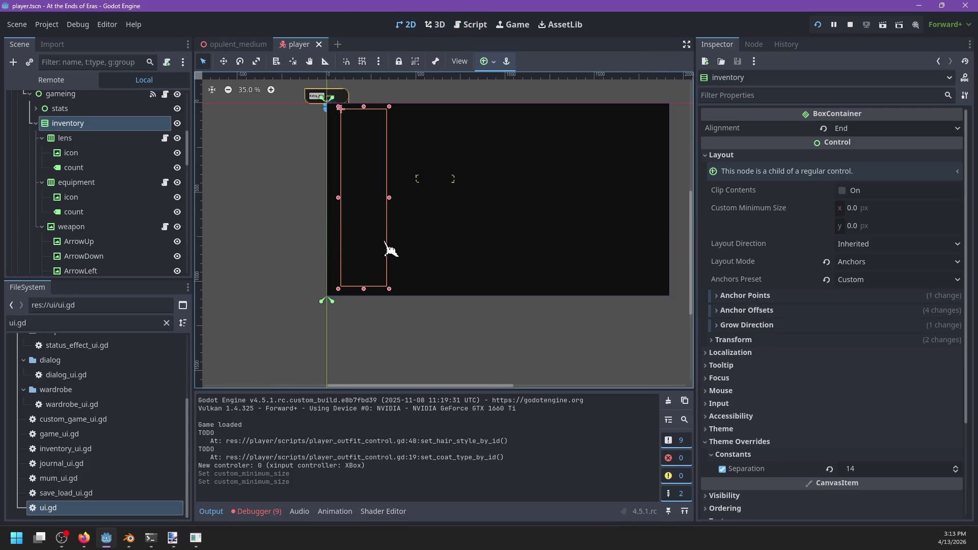
{"action": "scroll", "coordinate": [136, 160], "scroll_direction": "up", "scroll_amount": 3}
{"action": "left_click", "coordinate": [449, 179]}
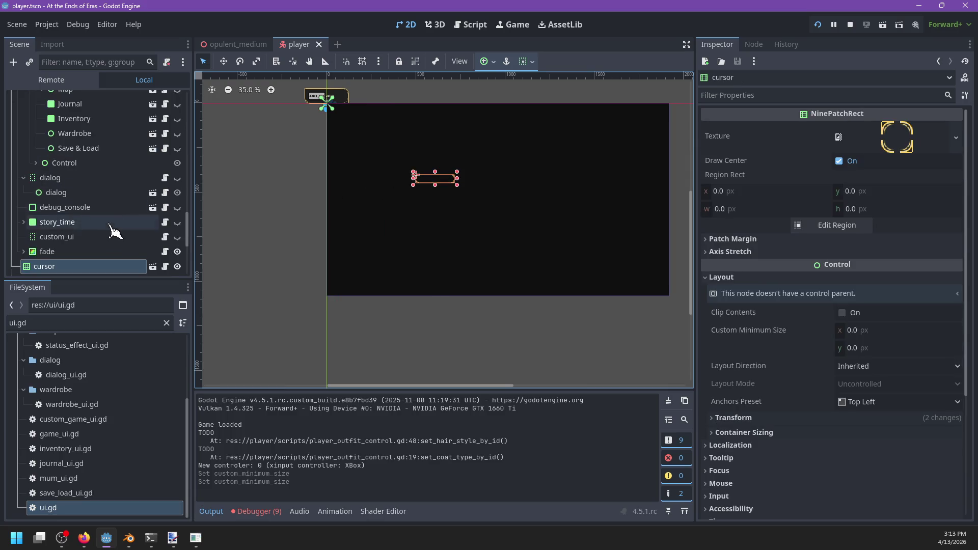
{"action": "left_click", "coordinate": [178, 251]}
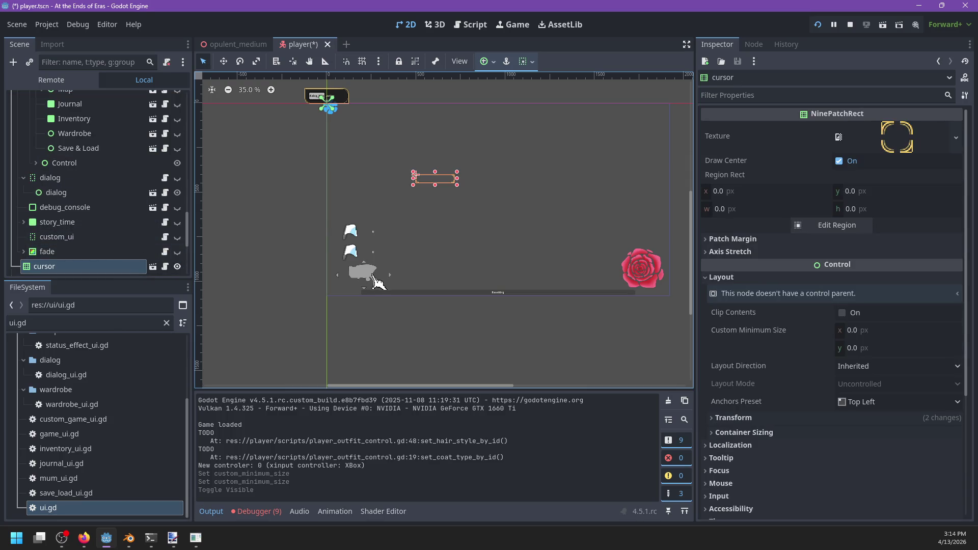
- Select the weapon icon and try vertical expanding, then switch it back off
{"action": "left_click", "coordinate": [370, 276]}
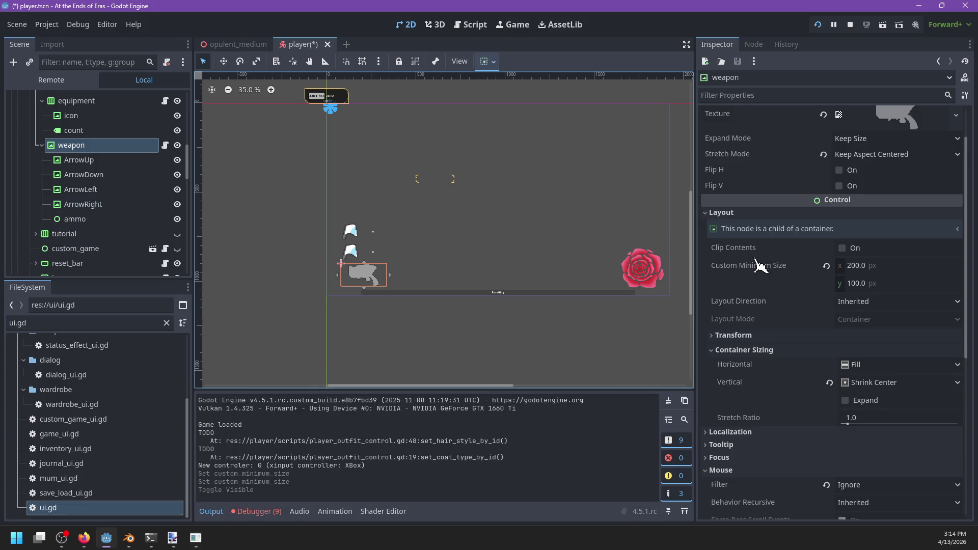
{"action": "left_click", "coordinate": [757, 336]}
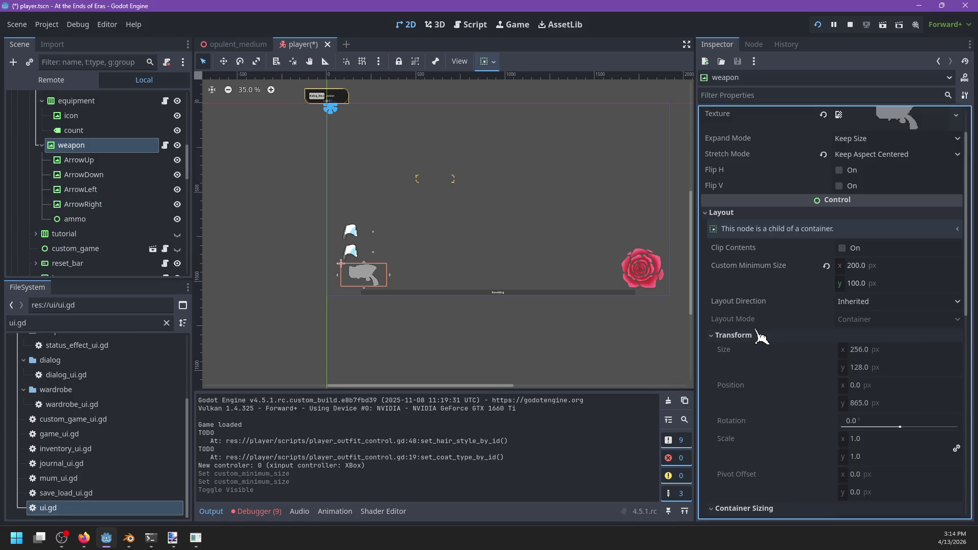
{"action": "scroll", "coordinate": [761, 337], "scroll_direction": "down", "scroll_amount": 2}
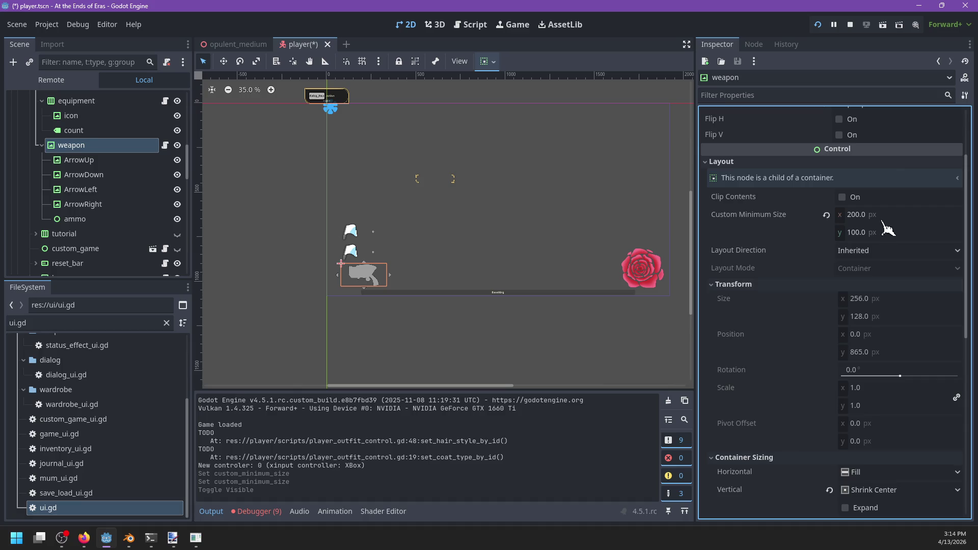
{"action": "scroll", "coordinate": [860, 260], "scroll_direction": "up", "scroll_amount": 2}
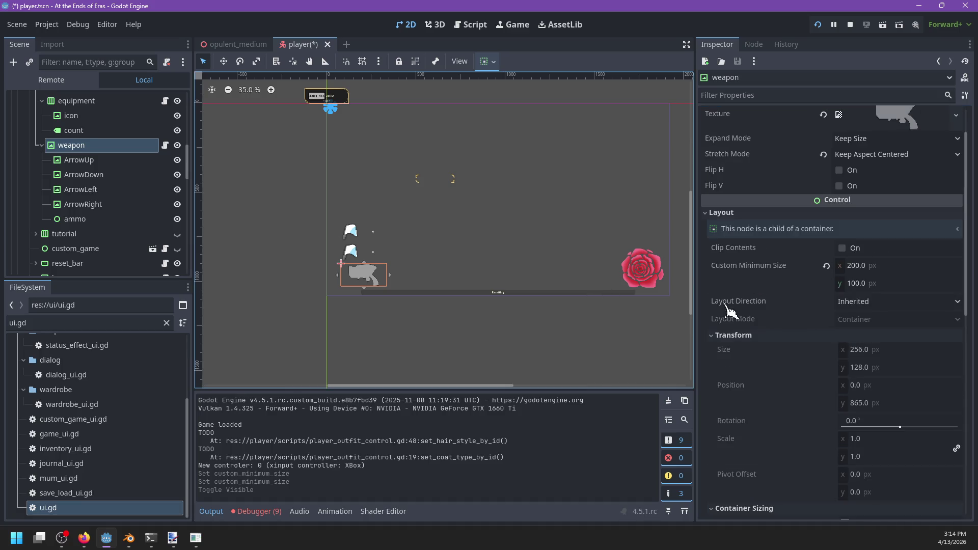
{"action": "scroll", "coordinate": [813, 306], "scroll_direction": "up", "scroll_amount": 2}
{"action": "scroll", "coordinate": [813, 306], "scroll_direction": "down", "scroll_amount": 8}
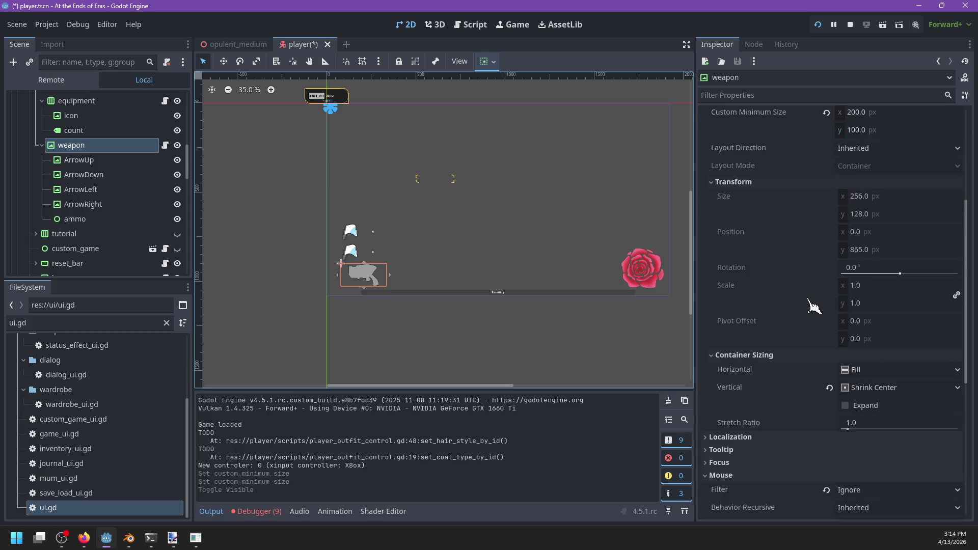
{"action": "scroll", "coordinate": [814, 306], "scroll_direction": "down", "scroll_amount": 5}
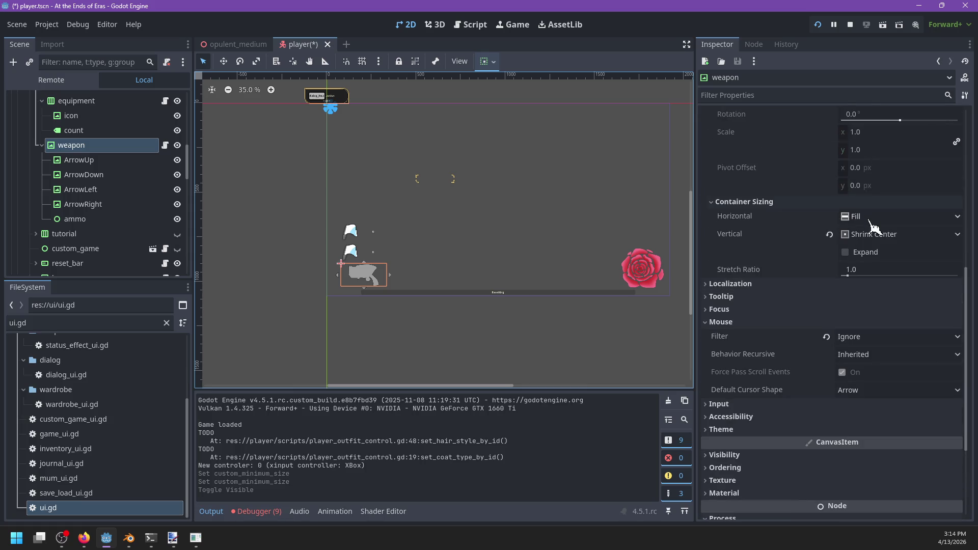
{"action": "left_click", "coordinate": [847, 253]}
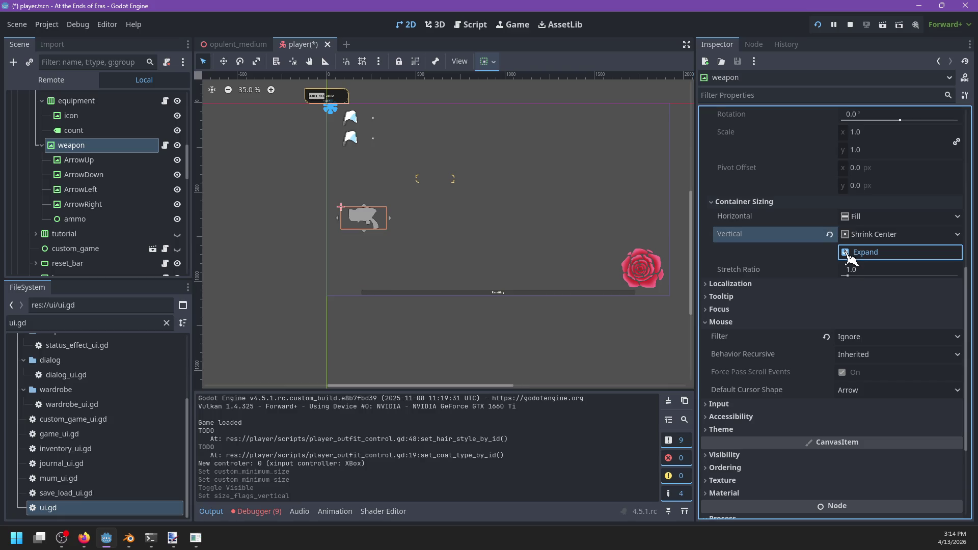
{"action": "left_click", "coordinate": [847, 253]}
{"action": "scroll", "coordinate": [823, 259], "scroll_direction": "up", "scroll_amount": 5}
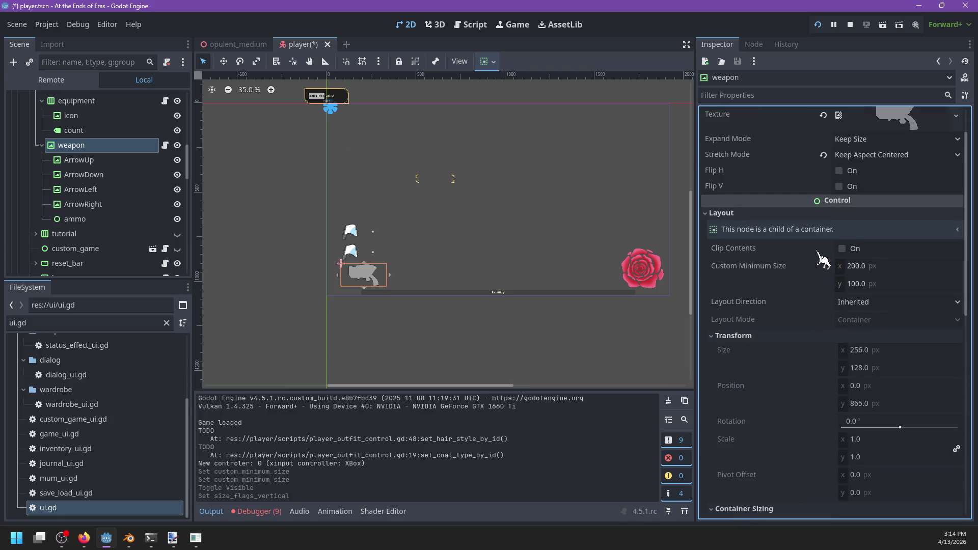
{"action": "scroll", "coordinate": [142, 196], "scroll_direction": "up", "scroll_amount": 3}
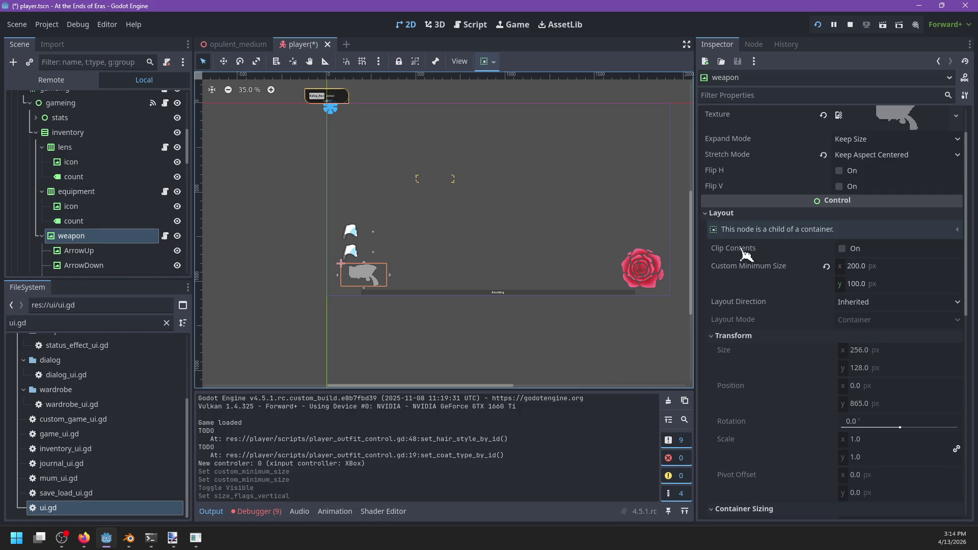
- Set the weapon icon's Expand Mode to Ignore Size so it shrinks
{"action": "left_click", "coordinate": [826, 266]}
{"action": "key", "text": "ctrl+z"}
{"action": "scroll", "coordinate": [810, 286], "scroll_direction": "up", "scroll_amount": 2}
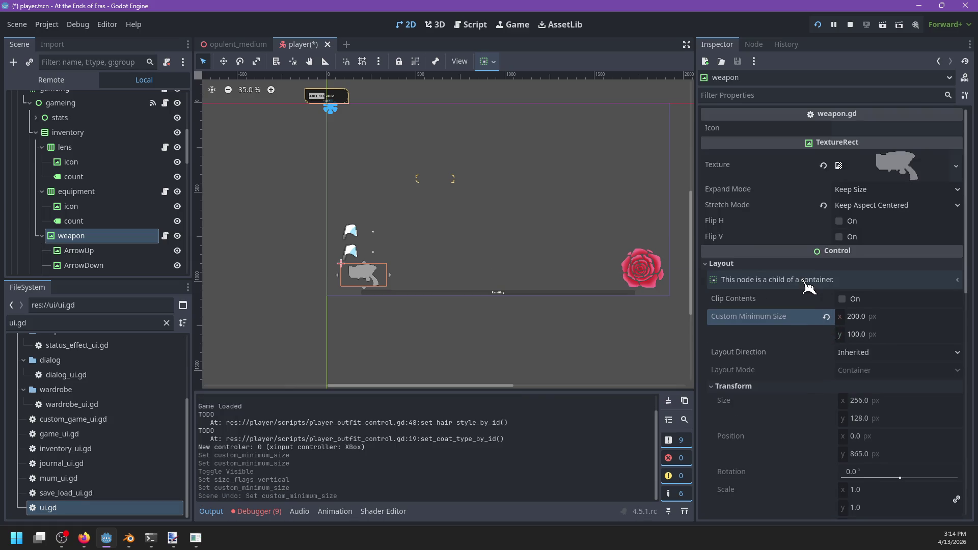
{"action": "left_click", "coordinate": [851, 205]}
{"action": "left_click", "coordinate": [854, 204]}
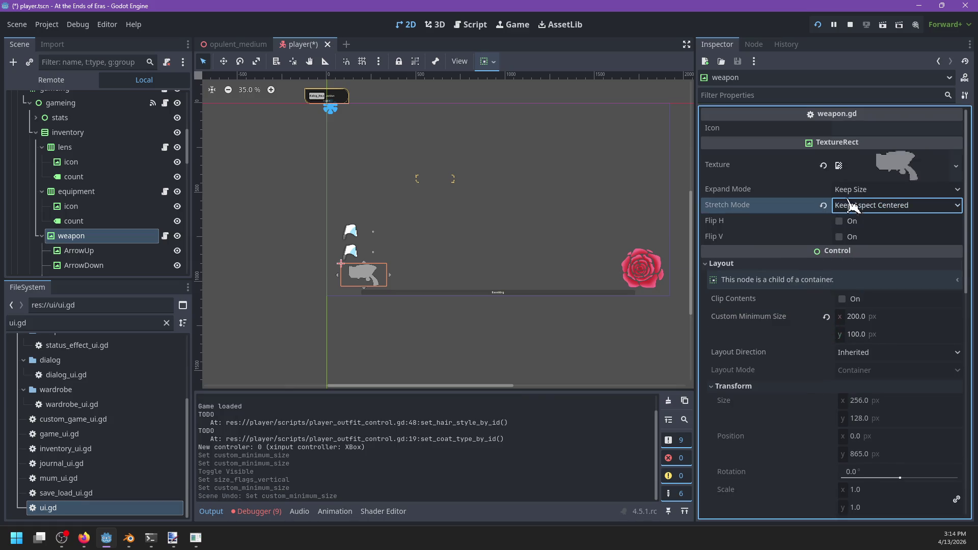
{"action": "left_click", "coordinate": [856, 190]}
{"action": "left_click", "coordinate": [865, 221]}
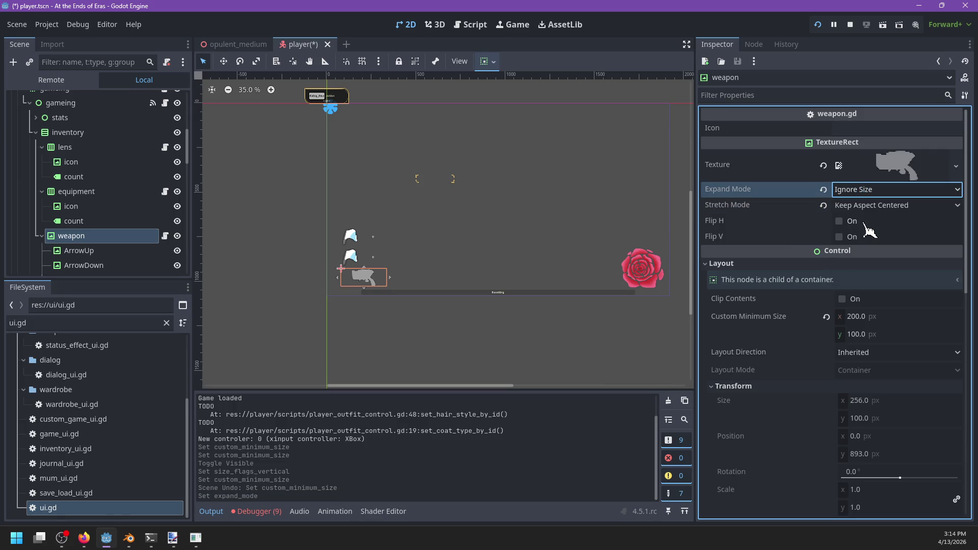
{"action": "scroll", "coordinate": [421, 306], "scroll_direction": "up", "scroll_amount": 3}
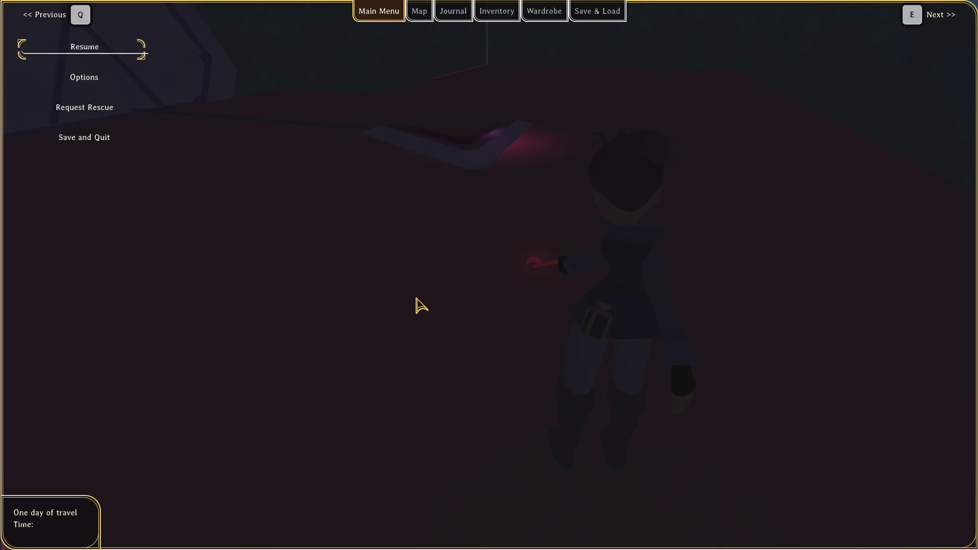
- Resume the game and run the character over the pressure plate and down the corridor
{"action": "key", "text": "Escape"}
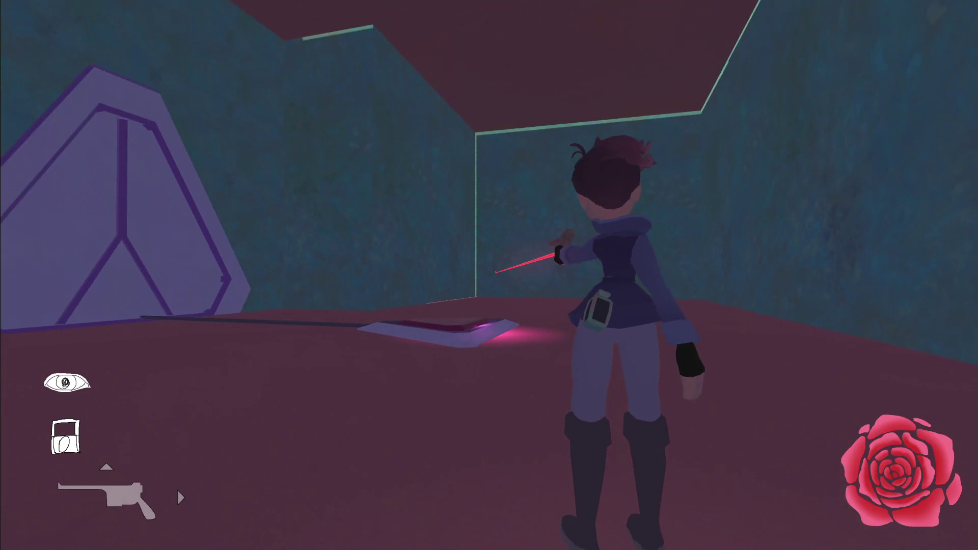
{"action": "key", "text": "w"}
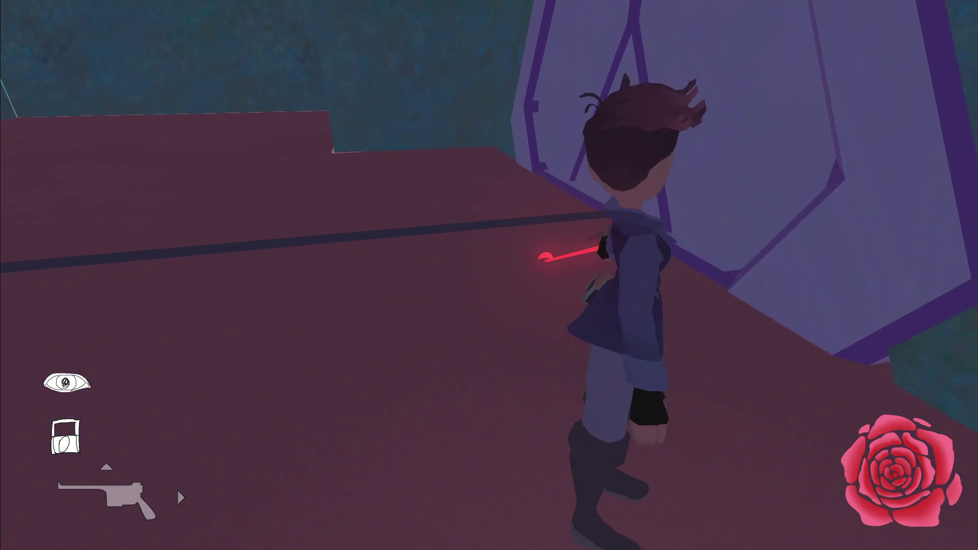
{"action": "key", "text": "w"}
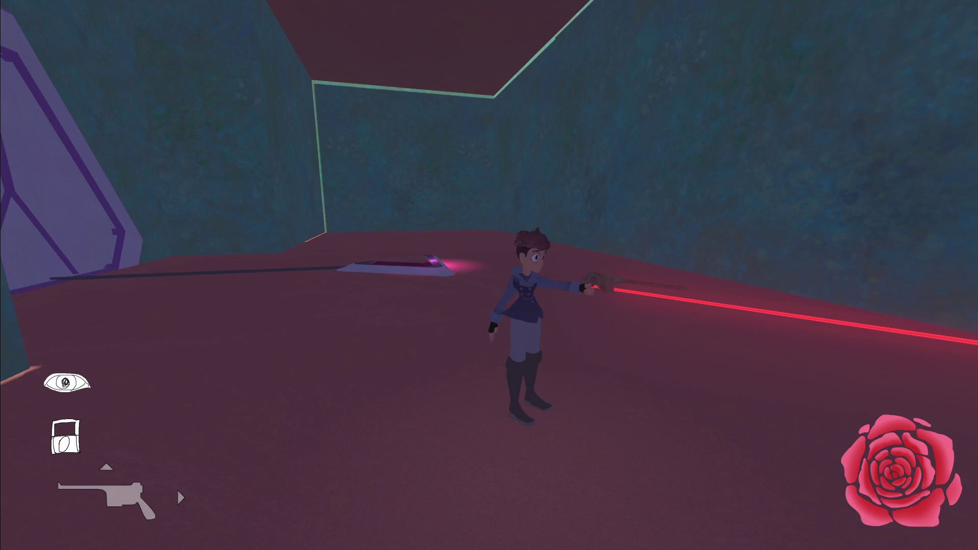
{"action": "key", "text": "w"}
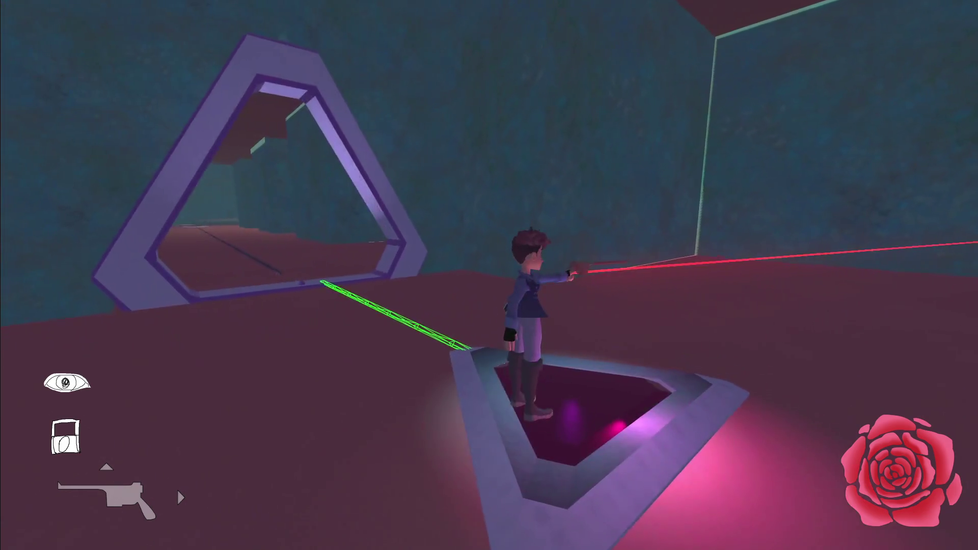
{"action": "key", "text": "w"}
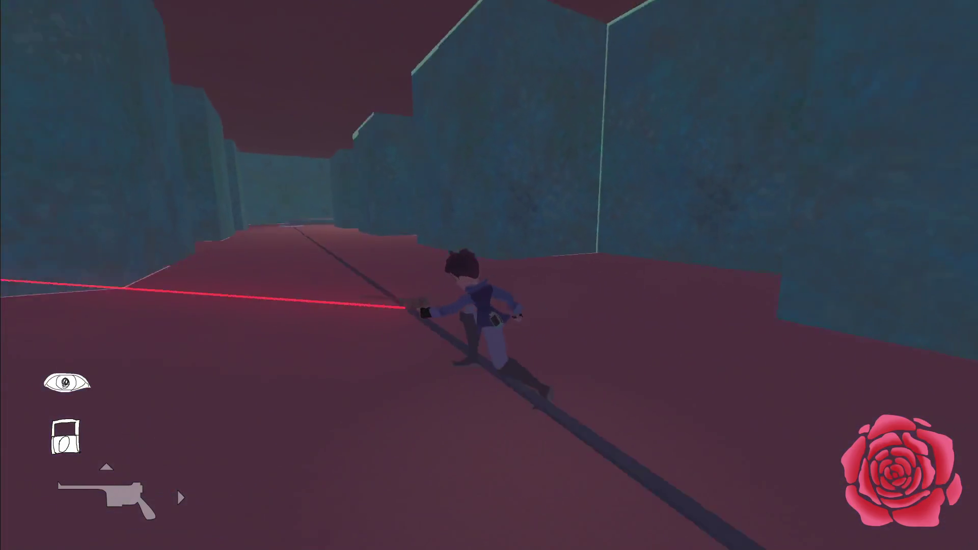
{"action": "key", "text": "w"}
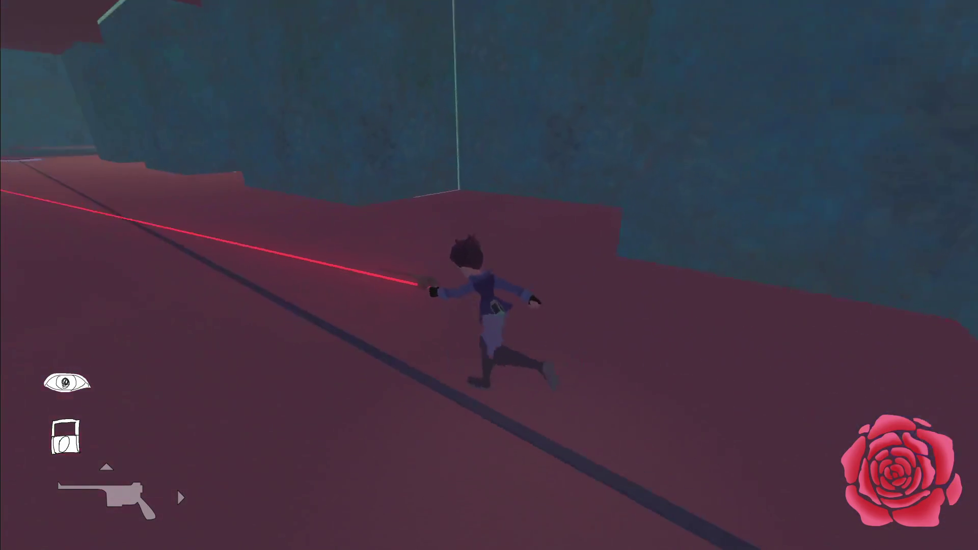
{"action": "key", "text": "w"}
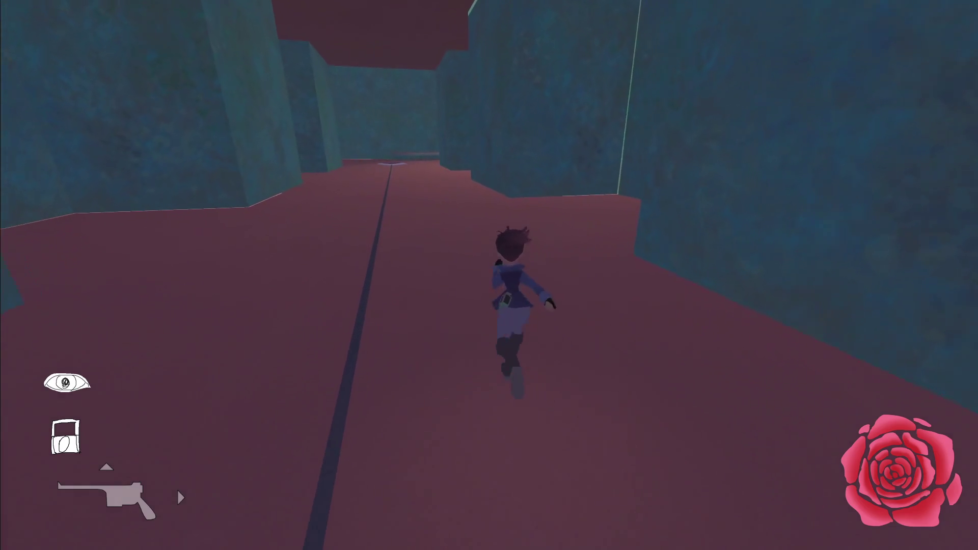
{"action": "key", "text": "w"}
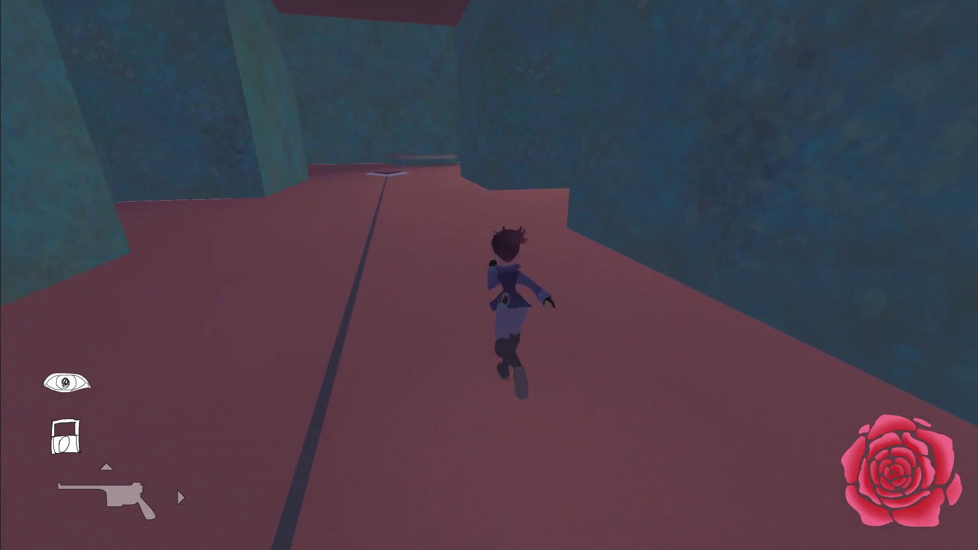
- Choose Save and Quit from the pause menu to return to the editor
{"action": "key", "text": "Escape"}
{"action": "key", "text": "Down"}
{"action": "key", "text": "Return"}
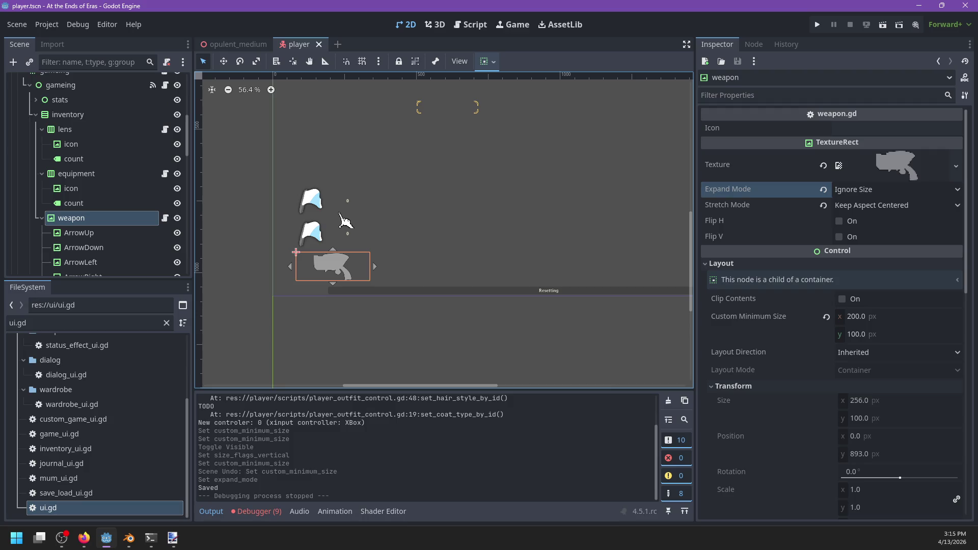
- Clear the errors listed in the Debugger's Errors tab
{"action": "left_click", "coordinate": [256, 512]}
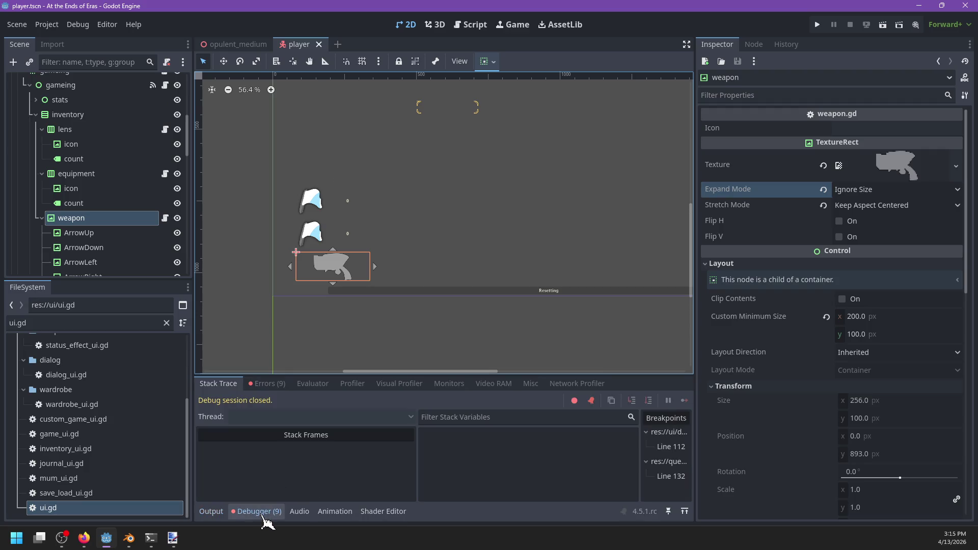
{"action": "left_click", "coordinate": [269, 386]}
{"action": "scroll", "coordinate": [326, 447], "scroll_direction": "down", "scroll_amount": 2}
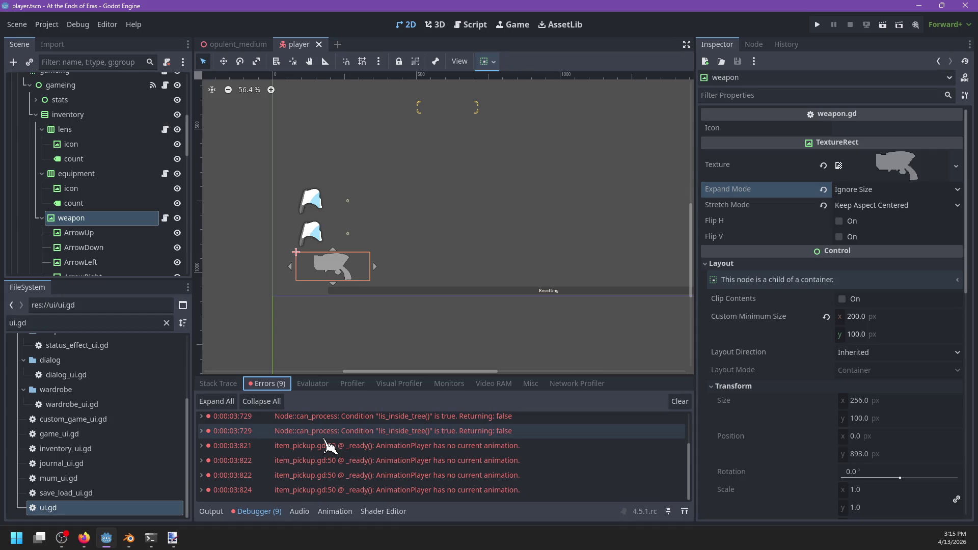
{"action": "scroll", "coordinate": [356, 459], "scroll_direction": "down", "scroll_amount": 3}
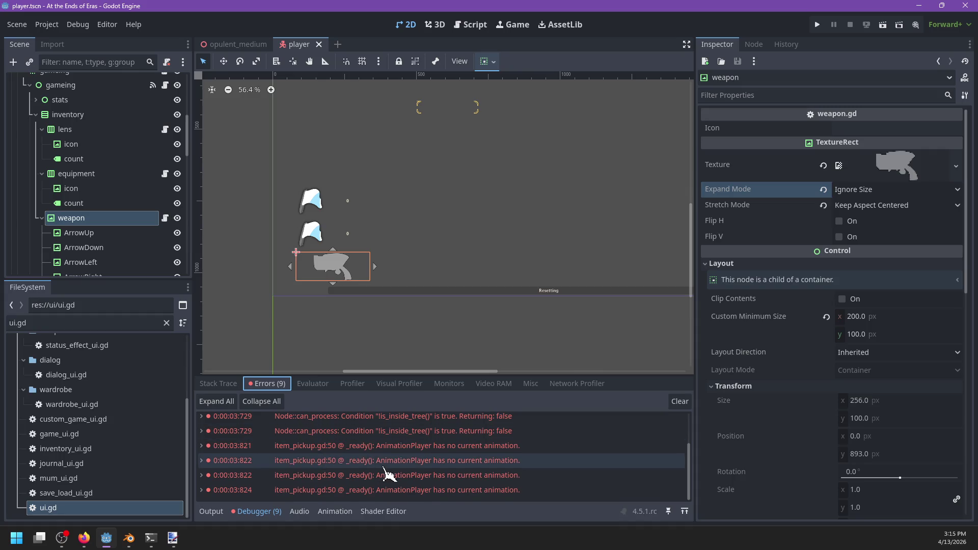
{"action": "left_click", "coordinate": [680, 401]}
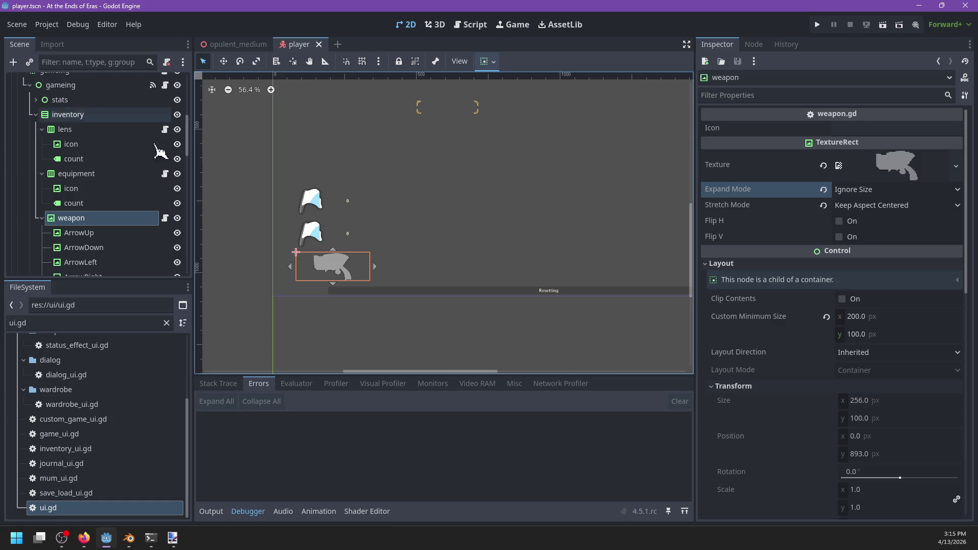
- Select lens and collapse the lens, equipment and weapon nodes in the Scene dock
{"action": "left_click", "coordinate": [72, 174]}
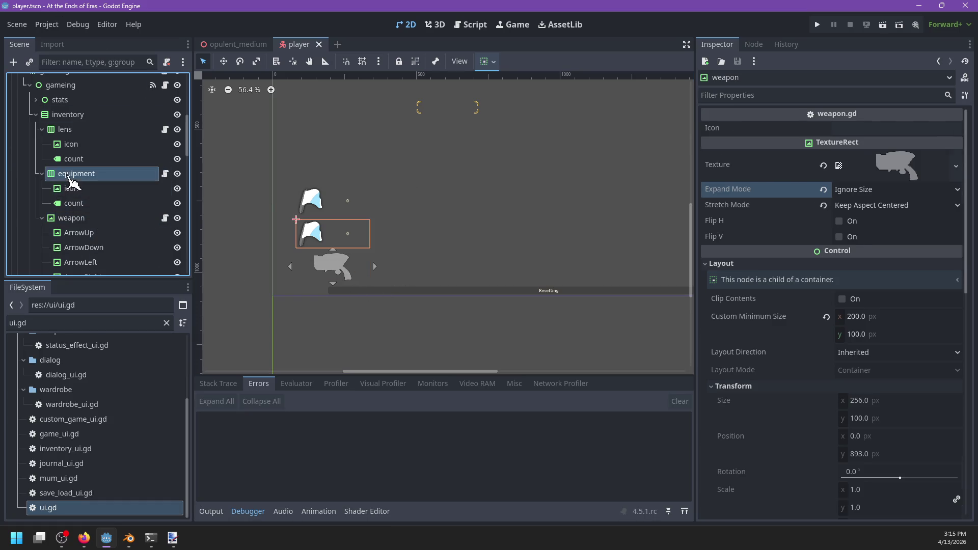
{"action": "left_click", "coordinate": [69, 129]}
{"action": "left_click", "coordinate": [42, 130]}
{"action": "left_click", "coordinate": [42, 144]}
{"action": "left_click", "coordinate": [42, 159]}
{"action": "scroll", "coordinate": [395, 282], "scroll_direction": "up", "scroll_amount": 3}
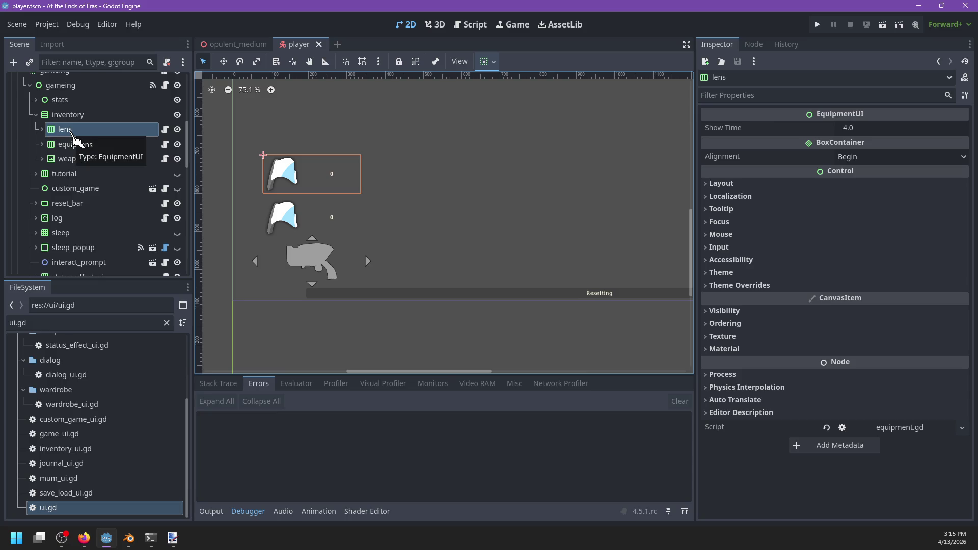
- Duplicate the lens container and rename the copy to lens_select
{"action": "left_click", "coordinate": [102, 115]}
{"action": "key", "text": "ctrl+a"}
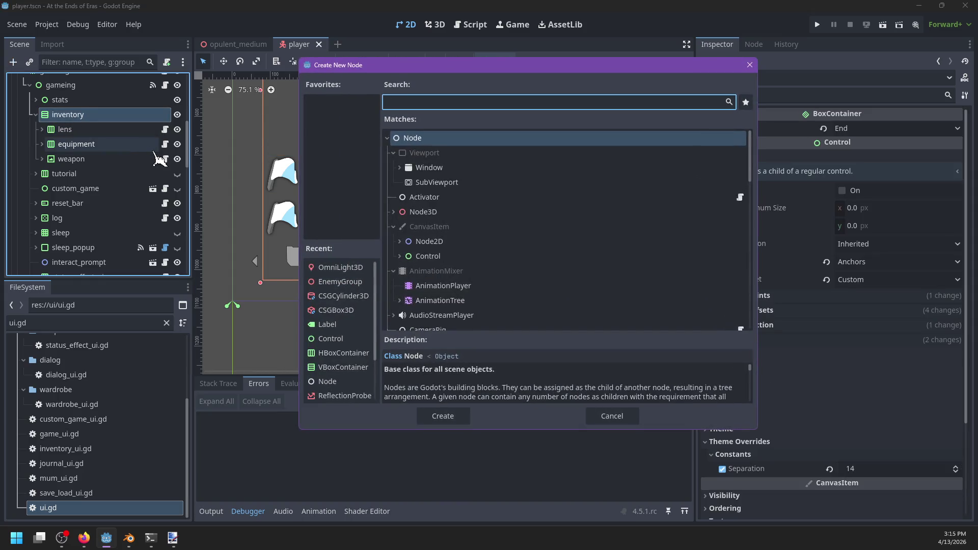
{"action": "type", "text": "h"}
{"action": "key", "text": "Escape"}
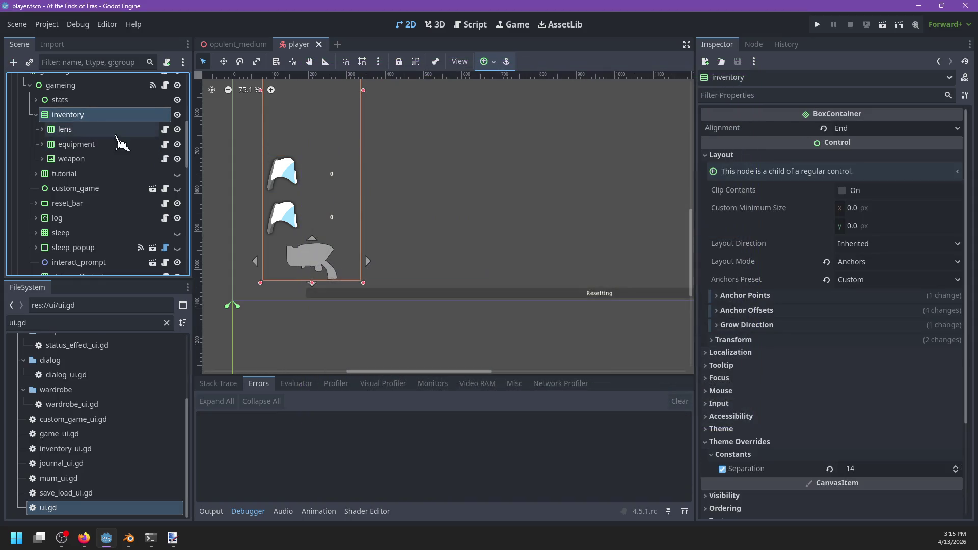
{"action": "left_click", "coordinate": [119, 131]}
{"action": "key", "text": "ctrl+d"}
{"action": "double_click", "coordinate": [140, 145]}
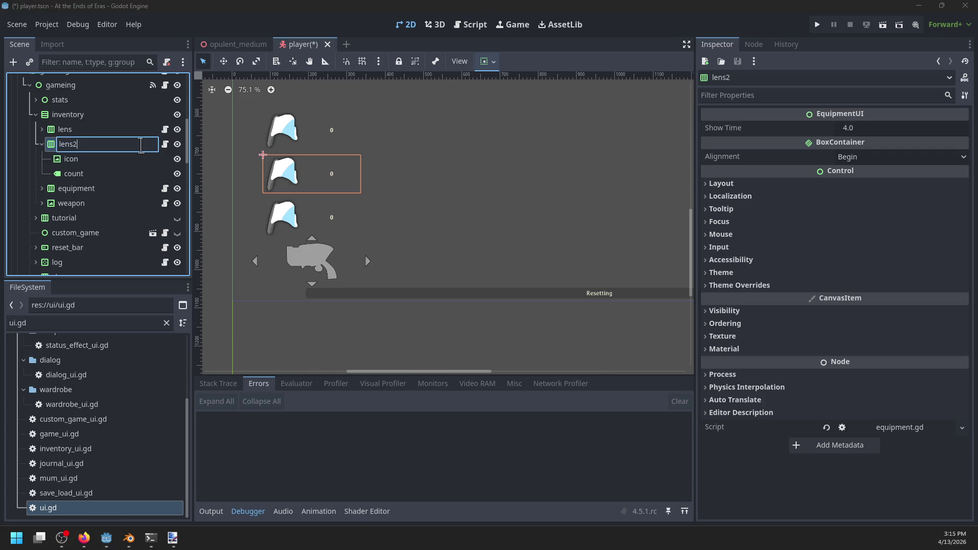
{"action": "key", "text": "BackSpace"}
{"action": "type", "text": "l"}
{"action": "key", "text": "Return"}
- Delete the copied icon and count children from lens_select
{"action": "left_click", "coordinate": [118, 159]}
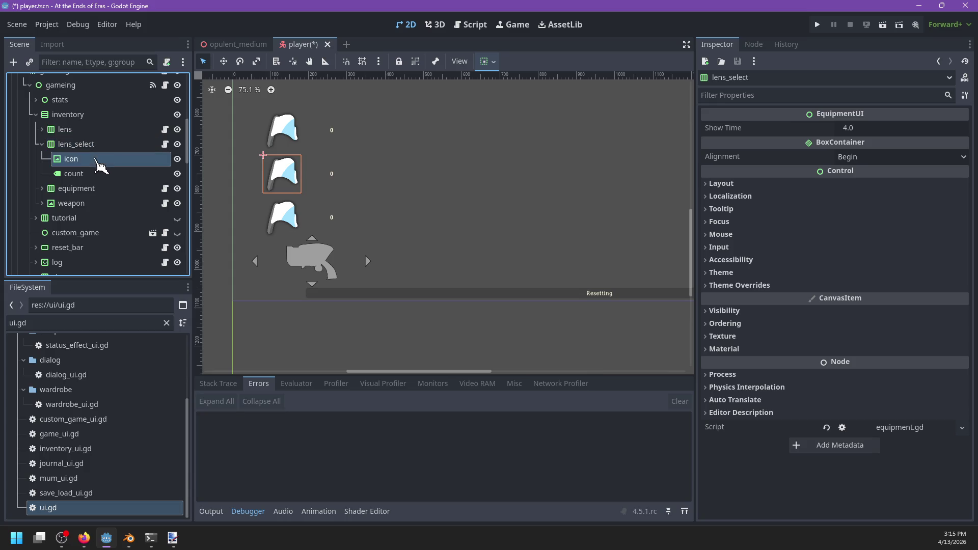
{"action": "left_click", "coordinate": [102, 175], "text": "shift"}
{"action": "key", "text": "Delete"}
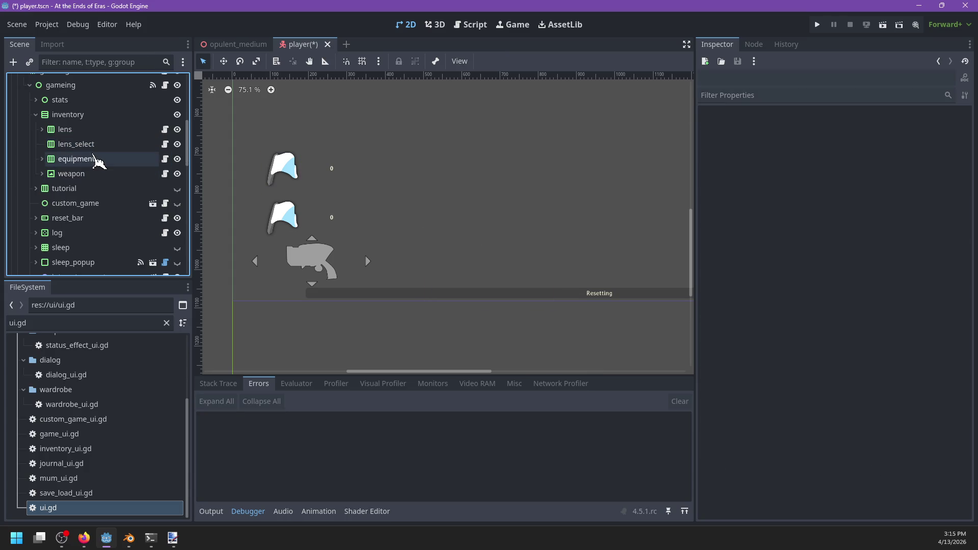
{"action": "left_click", "coordinate": [122, 146]}
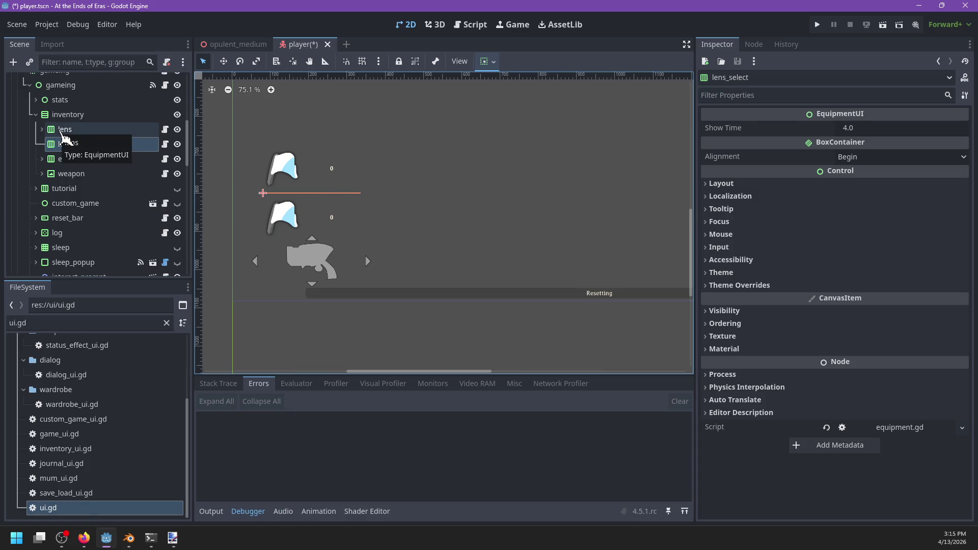
- Compare the layout settings of lens and lens_select, then inspect the lens icon
{"action": "left_click", "coordinate": [61, 131]}
{"action": "left_click", "coordinate": [84, 538]}
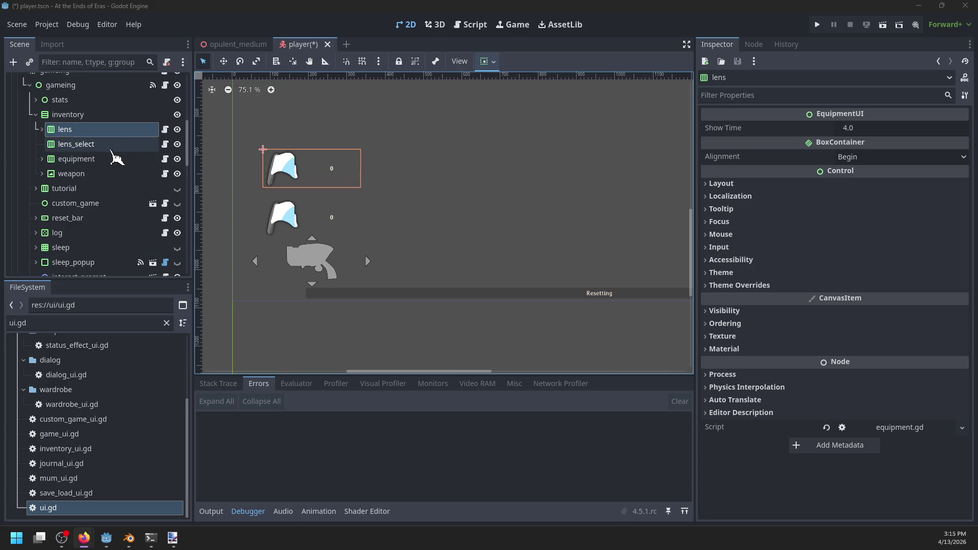
{"action": "left_click", "coordinate": [105, 149]}
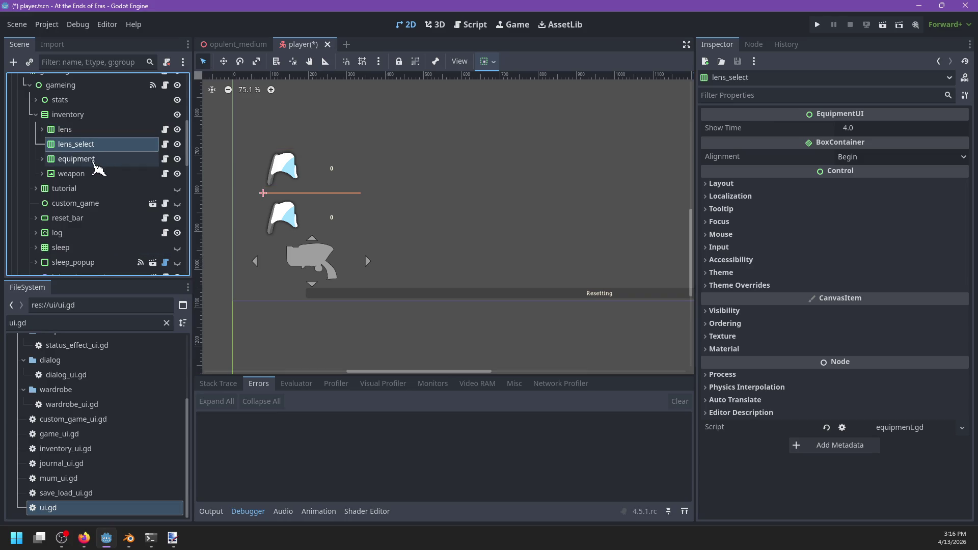
{"action": "left_click", "coordinate": [87, 130]}
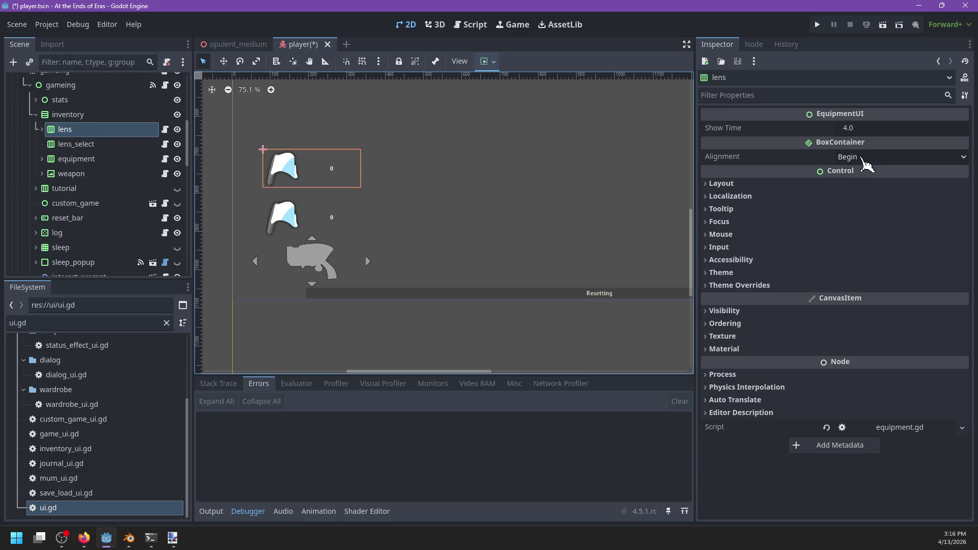
{"action": "left_click", "coordinate": [767, 186]}
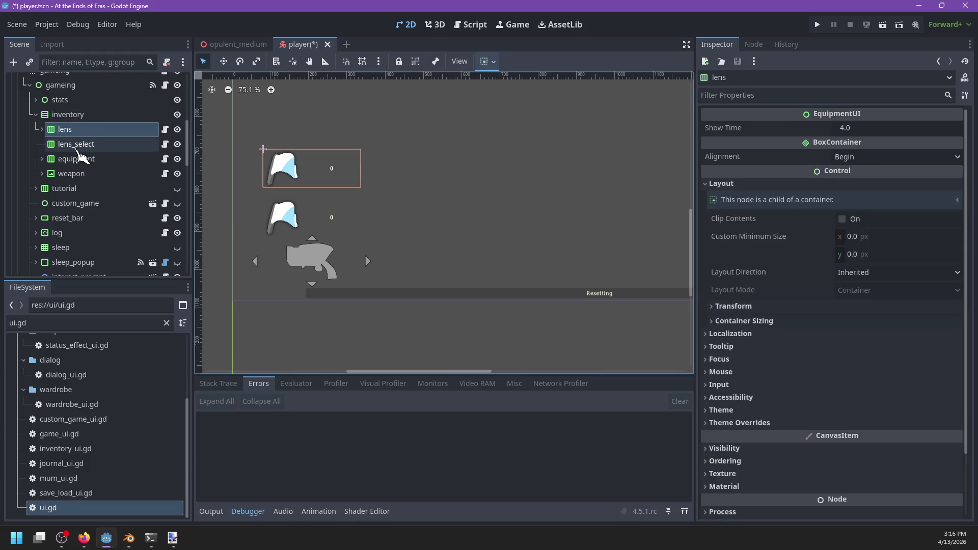
{"action": "left_click", "coordinate": [77, 145]}
{"action": "left_click", "coordinate": [42, 130]}
{"action": "left_click", "coordinate": [69, 144]}
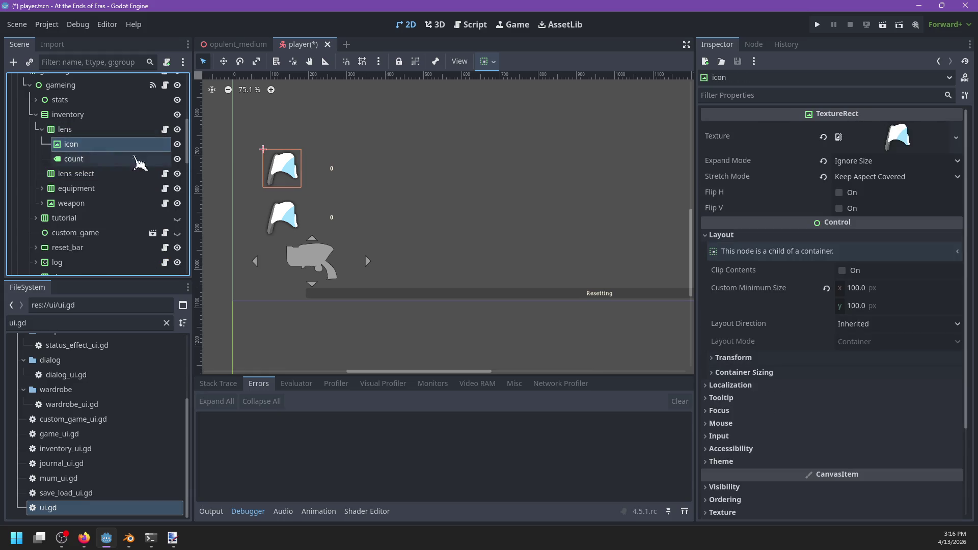
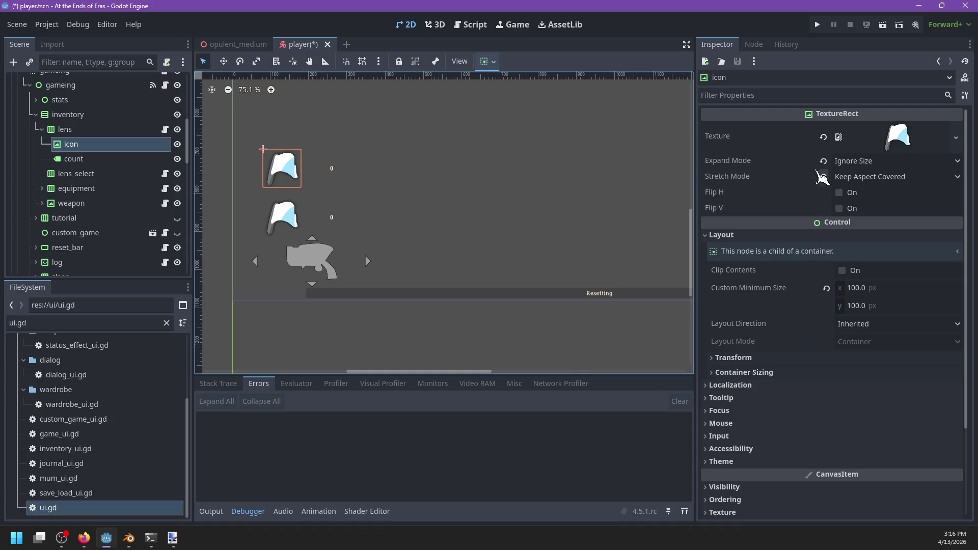
- Detach lens_select's equipment script and start a new item_select script under a ui/ path
{"action": "left_click", "coordinate": [130, 174]}
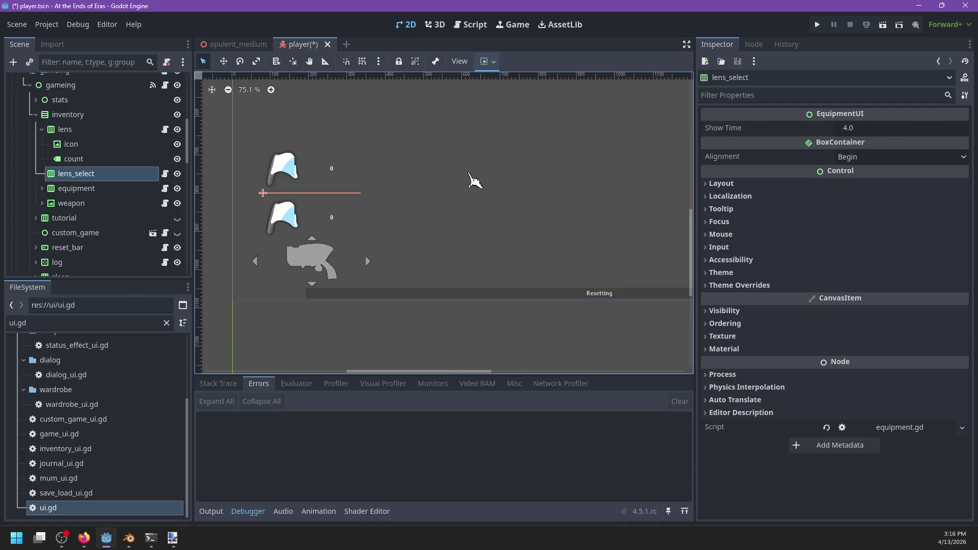
{"action": "left_click", "coordinate": [167, 62]}
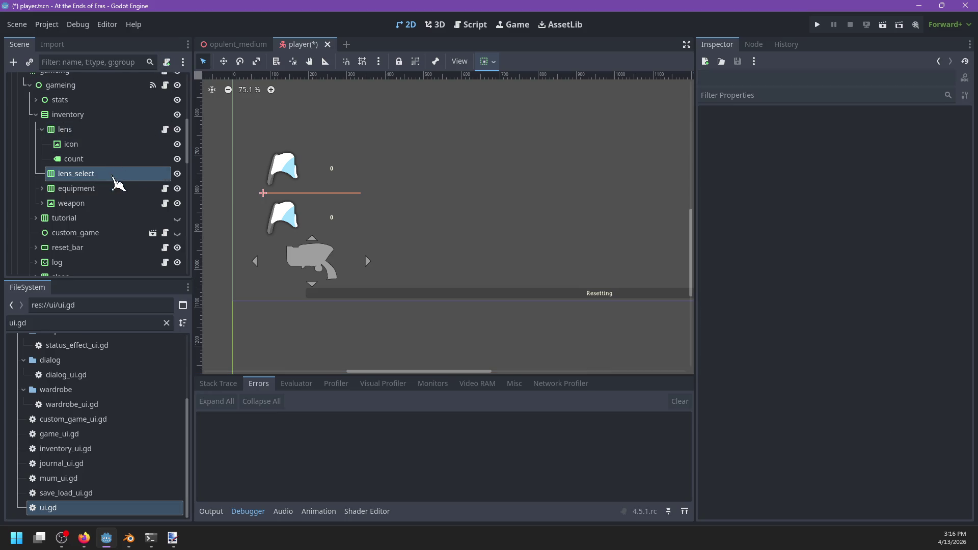
{"action": "left_click", "coordinate": [167, 62]}
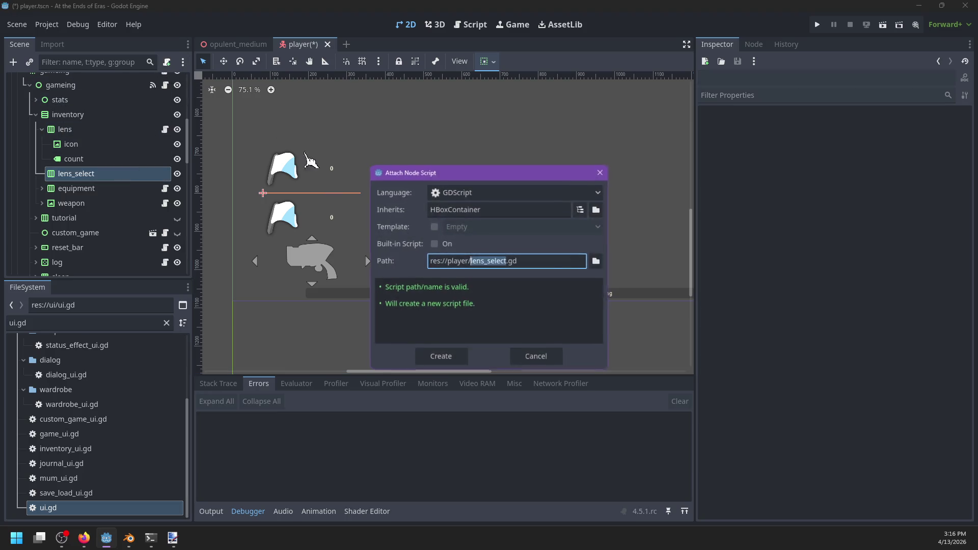
{"action": "type", "text": "item_"}
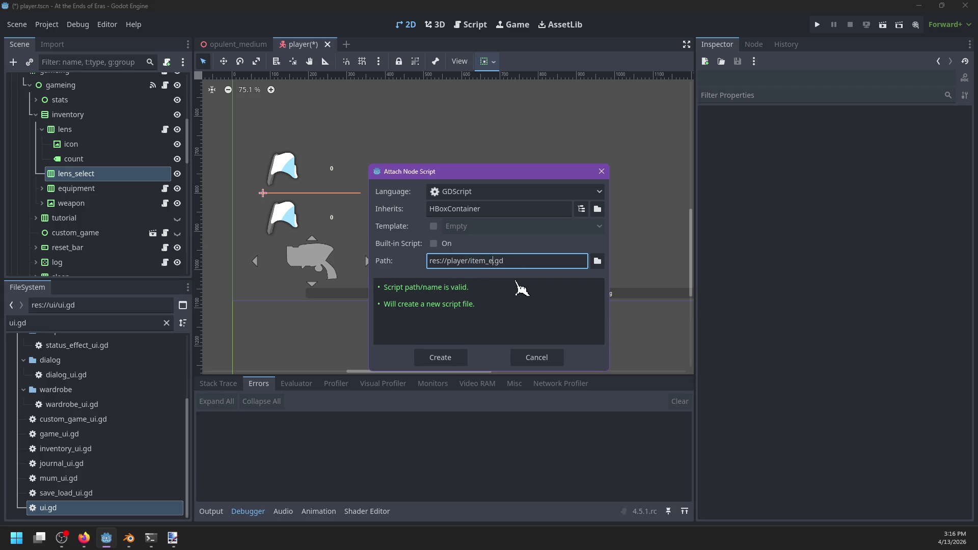
{"action": "type", "text": "select"}
{"action": "key", "text": "ctrl+Left"}
{"action": "key", "text": "BackSpace"}
{"action": "key", "text": "BackSpace"}
{"action": "key", "text": "BackSpace"}
{"action": "type", "text": "ui/"}
- Save the new script as inventory_select.gd in res://ui/components and create it
{"action": "left_click", "coordinate": [597, 261]}
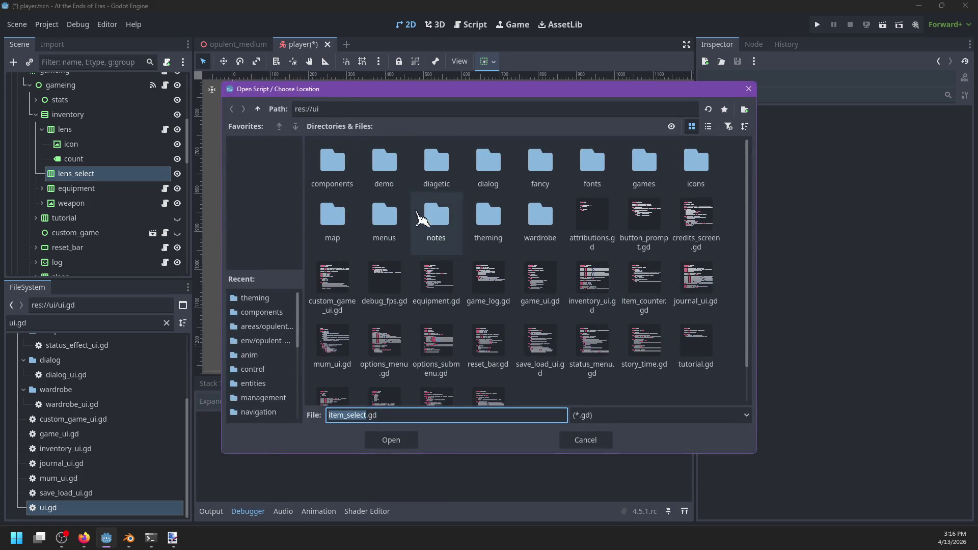
{"action": "double_click", "coordinate": [332, 168]}
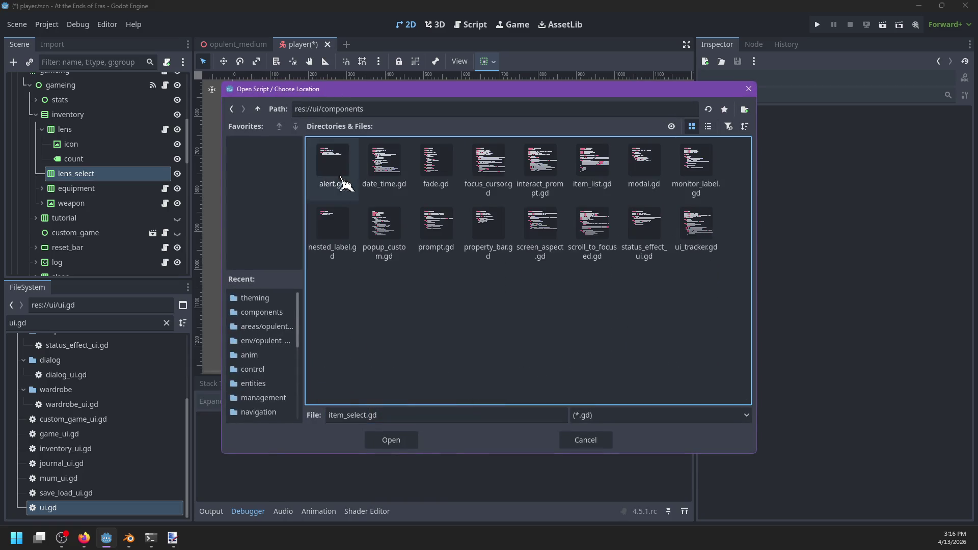
{"action": "left_click_drag", "start_coordinate": [345, 415], "coordinate": [303, 423]}
{"action": "type", "text": "inventory"}
{"action": "left_click", "coordinate": [410, 437]}
{"action": "left_click", "coordinate": [444, 359]}
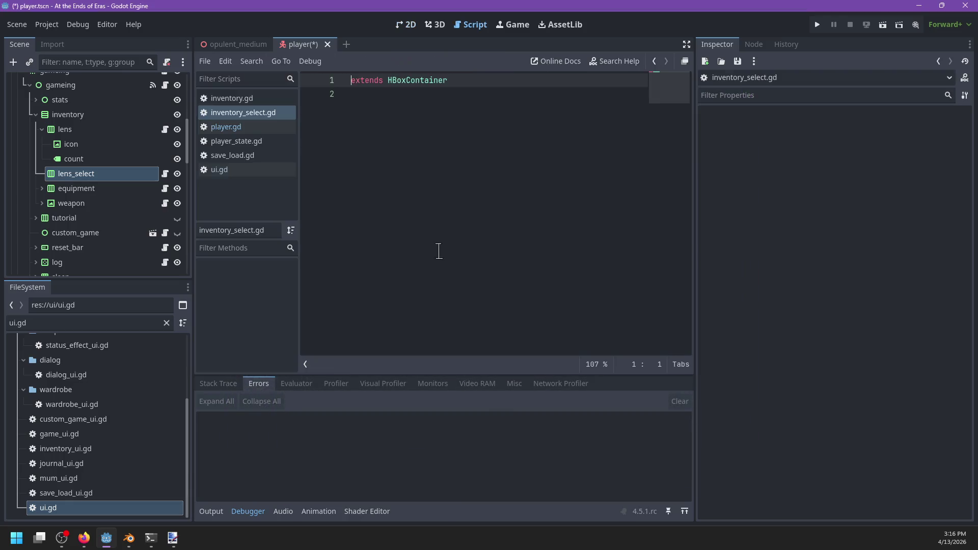
- Make the script extend Container with class_name InventorySelectUI
{"action": "left_click", "coordinate": [404, 186]}
{"action": "key", "text": "BackSpace"}
{"action": "key", "text": "ctrl+BackSpace"}
{"action": "type", "text": "Container"}
{"action": "key", "text": "Return"}
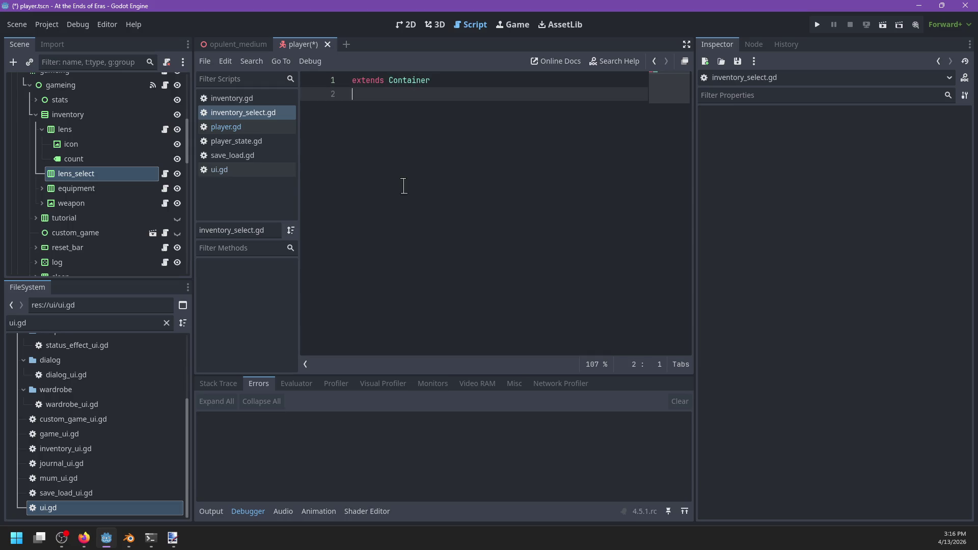
{"action": "key", "text": "Return"}
{"action": "key", "text": "Up"}
{"action": "key", "text": "Up"}
{"action": "key", "text": "Return"}
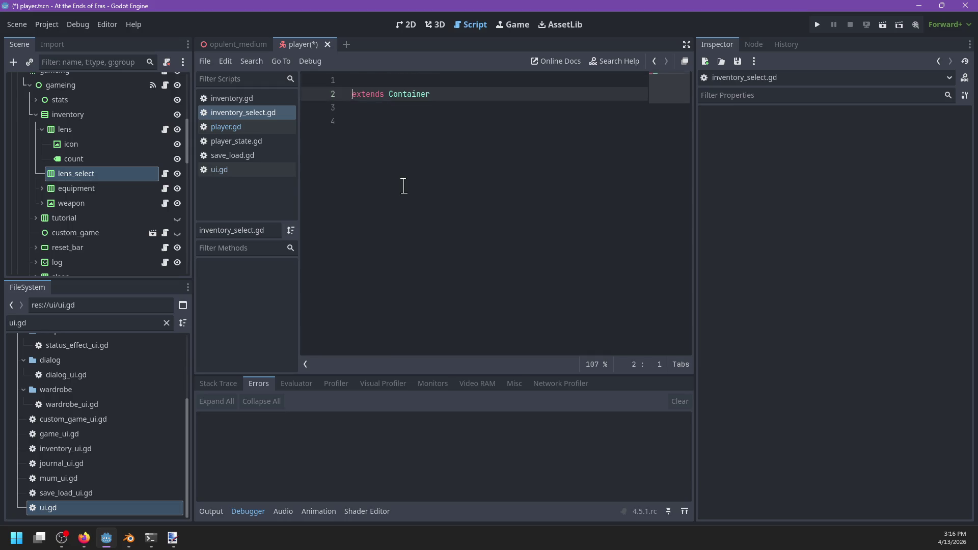
{"action": "key", "text": "Up"}
{"action": "type", "text": "class_name Invent"}
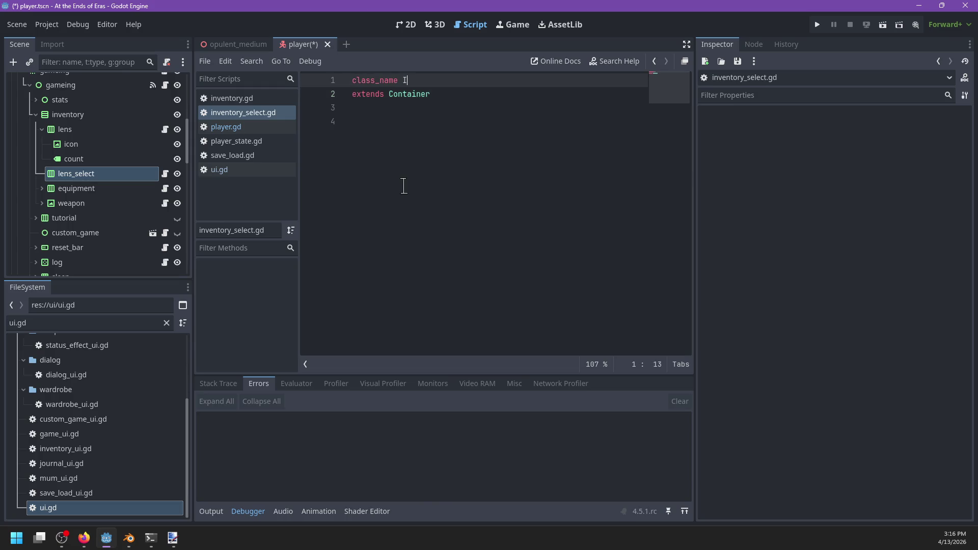
{"action": "type", "text": "orySelectUI"}
{"action": "key", "text": "Down"}
{"action": "key", "text": "Down"}
{"action": "key", "text": "Down"}
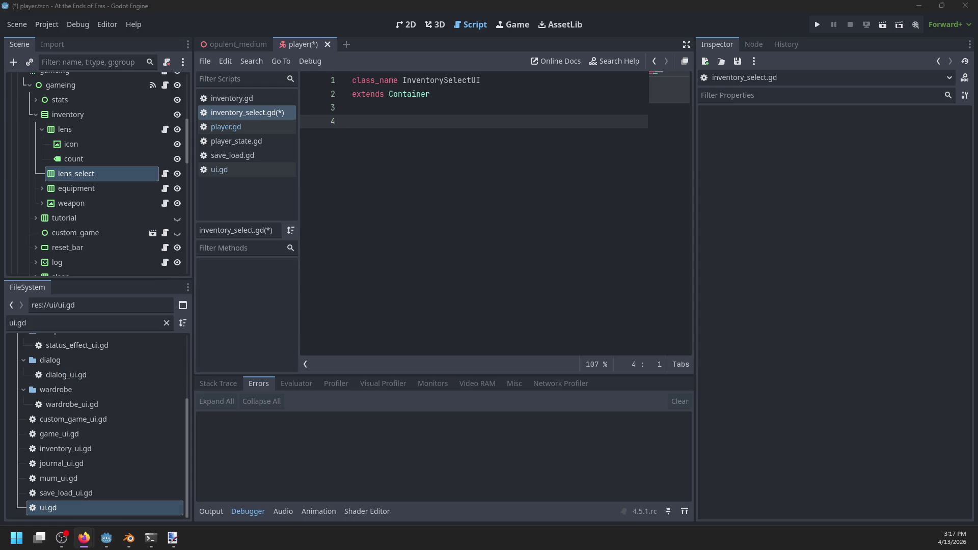
{"action": "left_click", "coordinate": [402, 115]}
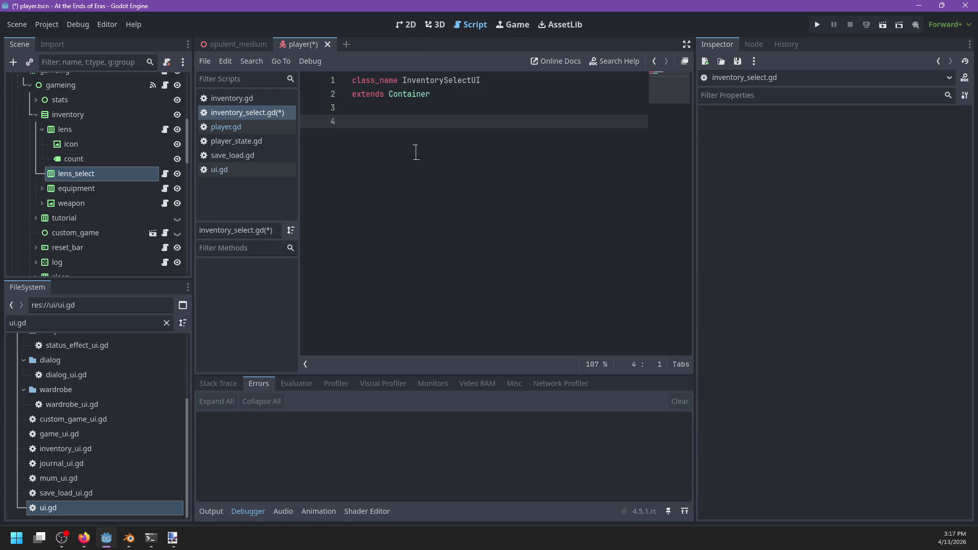
{"action": "type", "text": "nc _"}
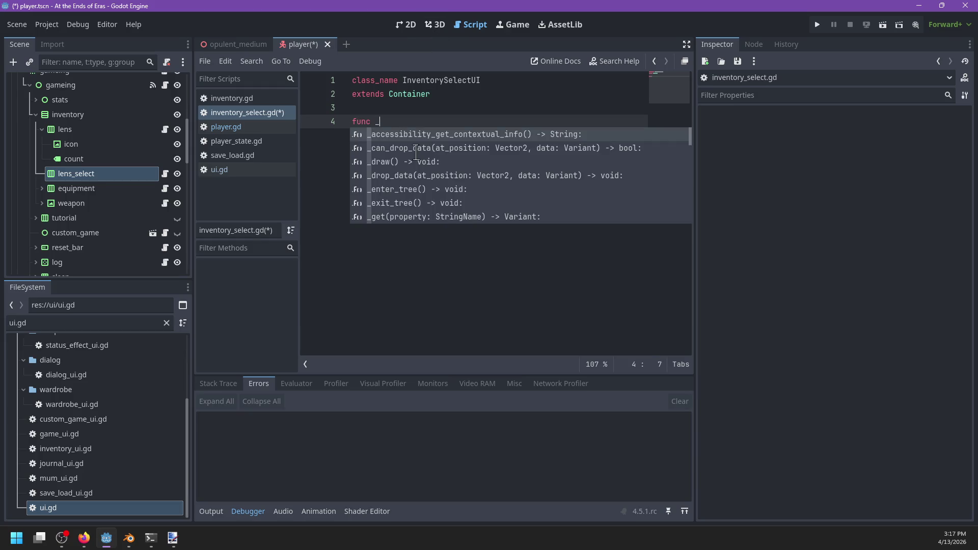
{"action": "key", "text": "Escape"}
{"action": "key", "text": "ctrl+z"}
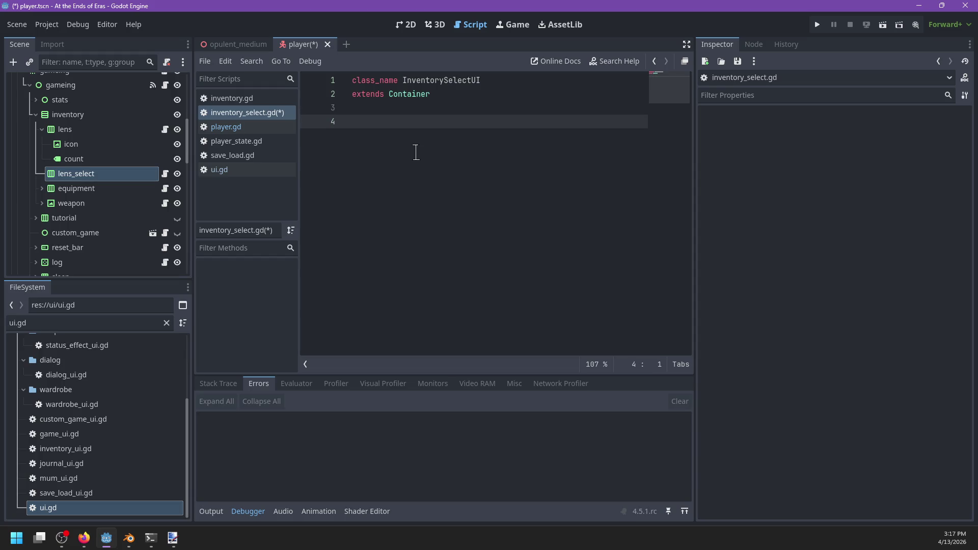
{"action": "type", "text": "items:"}
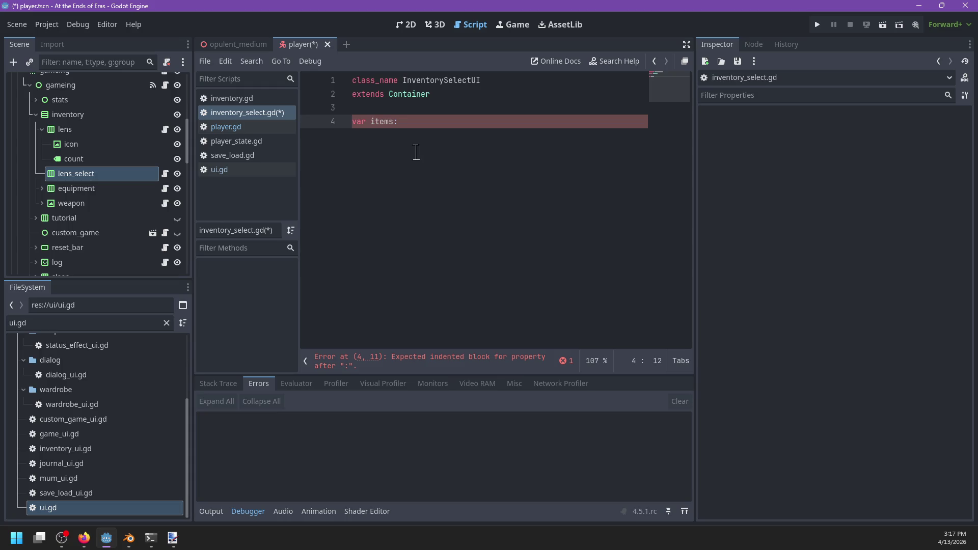
{"action": "key", "text": "Up"}
{"action": "key", "text": "Return"}
{"action": "type", "text": "@export var i"}
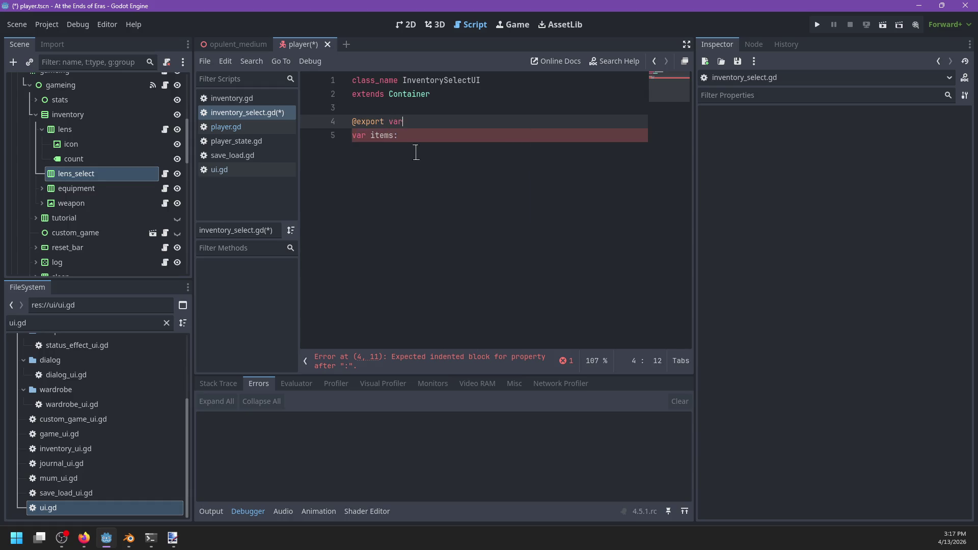
{"action": "type", "text": "mage_size: V"}
{"action": "type", "text": "ector23"}
{"action": "key", "text": "Down"}
{"action": "key", "text": "Home"}
{"action": "key", "text": "Return"}
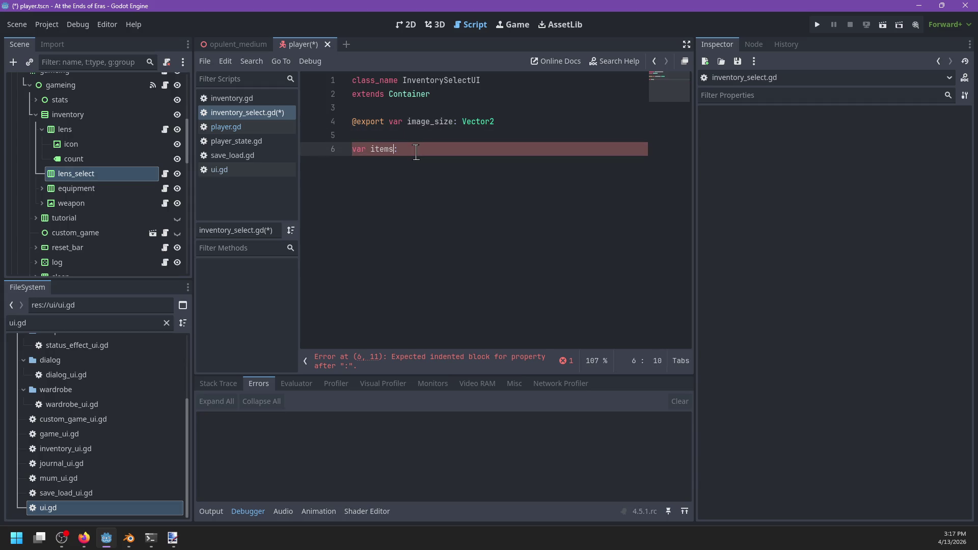
- Type items as Dictionary[String, TextureRect], add selected_item: String, and begin a func line
{"action": "type", "text": "Dictionary[String"}
{"action": "type", "text": "Control"}
{"action": "key", "text": "ctrl+BackSpace"}
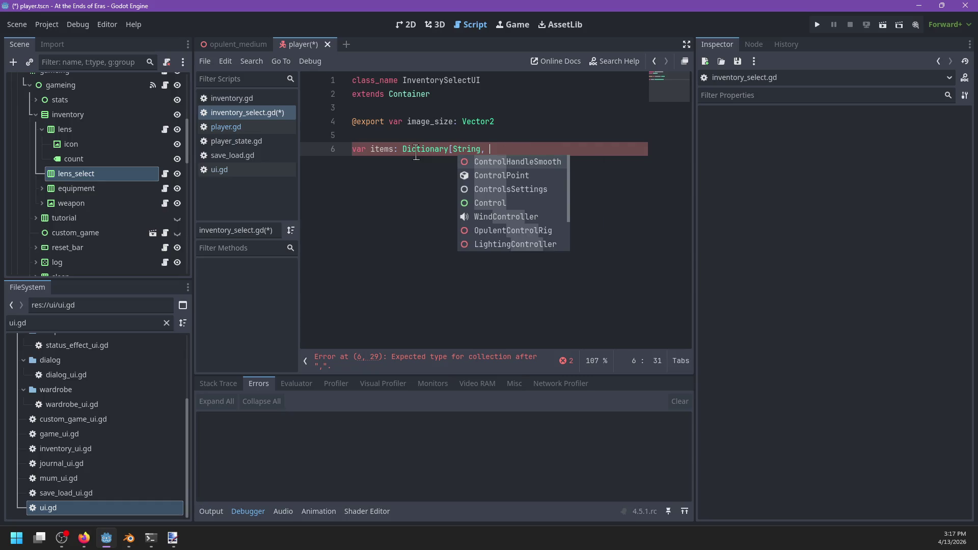
{"action": "type", "text": "TextureR"}
{"action": "key", "text": "Return"}
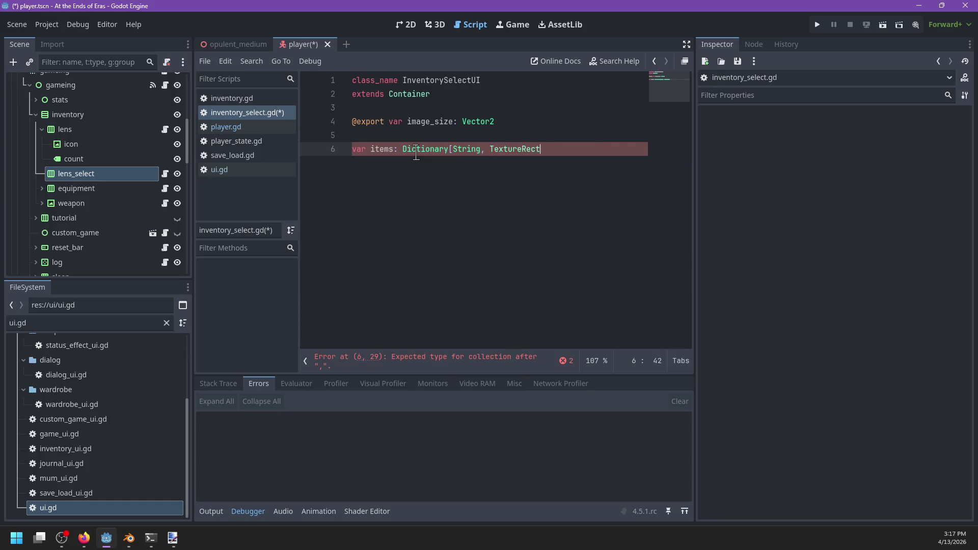
{"action": "key", "text": "BackSpace"}
{"action": "type", "text": "]"}
{"action": "key", "text": "Return"}
{"action": "type", "text": "selected_item: "}
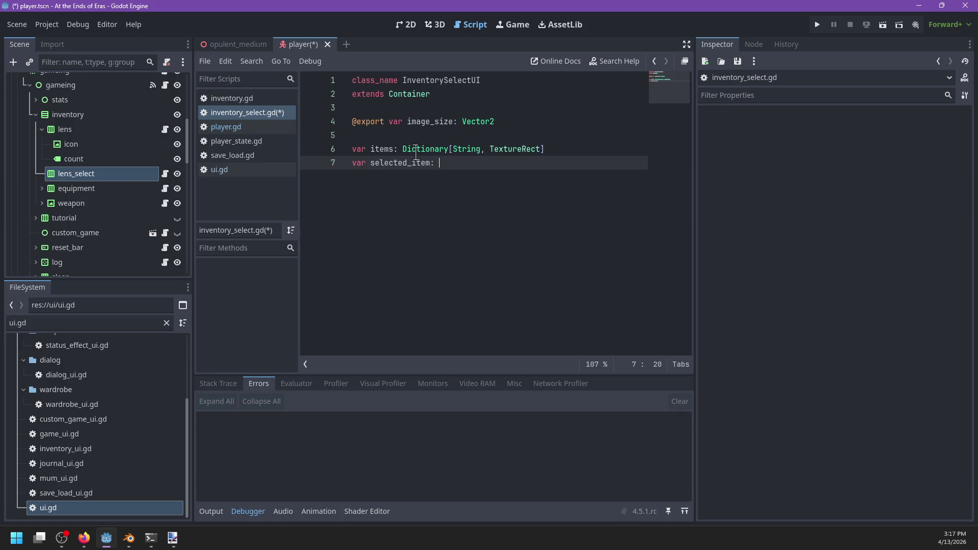
{"action": "type", "text": "String"}
{"action": "key", "text": "Return"}
{"action": "key", "text": "Return"}
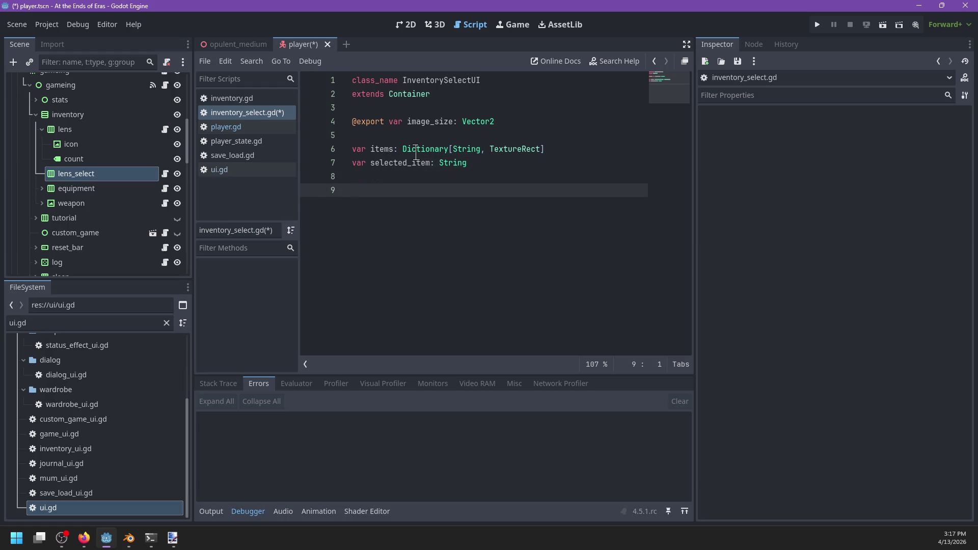
{"action": "type", "text": "nc _"}
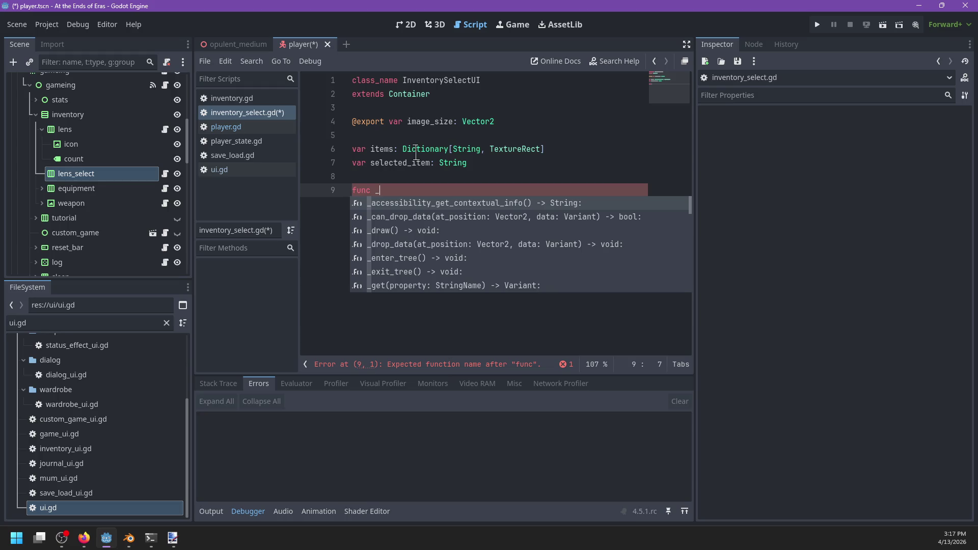
- Declare var selection_marker: Control above the items variable
{"action": "key", "text": "Escape"}
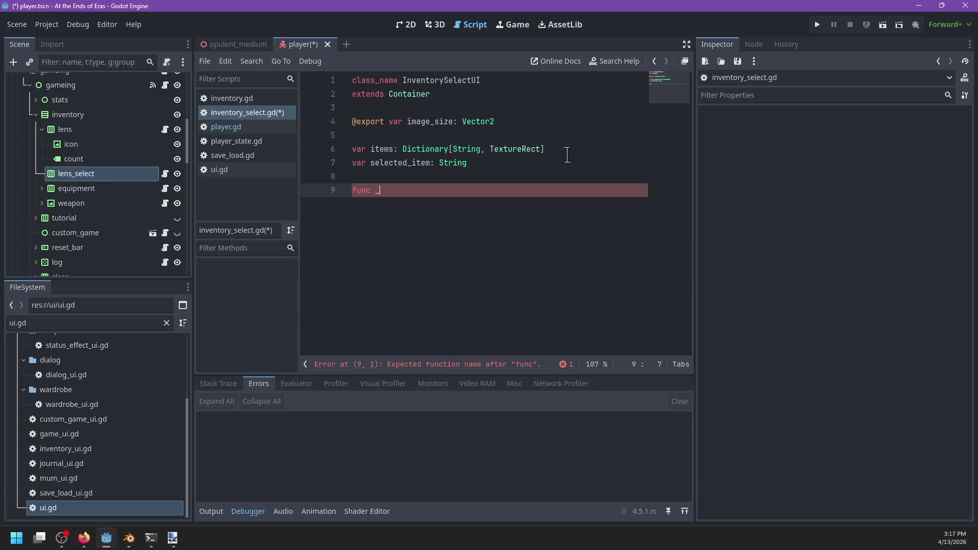
{"action": "left_click", "coordinate": [564, 154]}
{"action": "key", "text": "Home"}
{"action": "key", "text": "Return"}
{"action": "key", "text": "Up"}
{"action": "type", "text": "var selecti"}
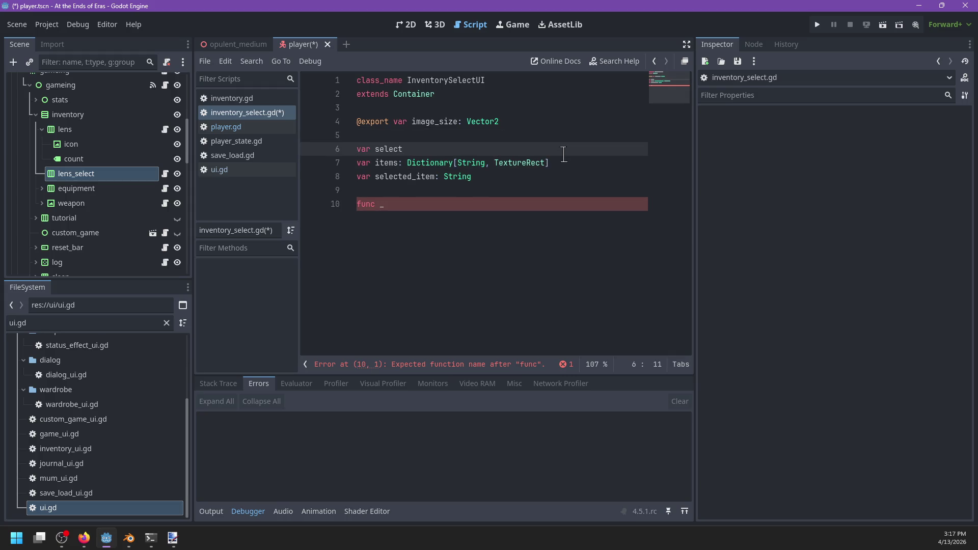
{"action": "type", "text": "on: C"}
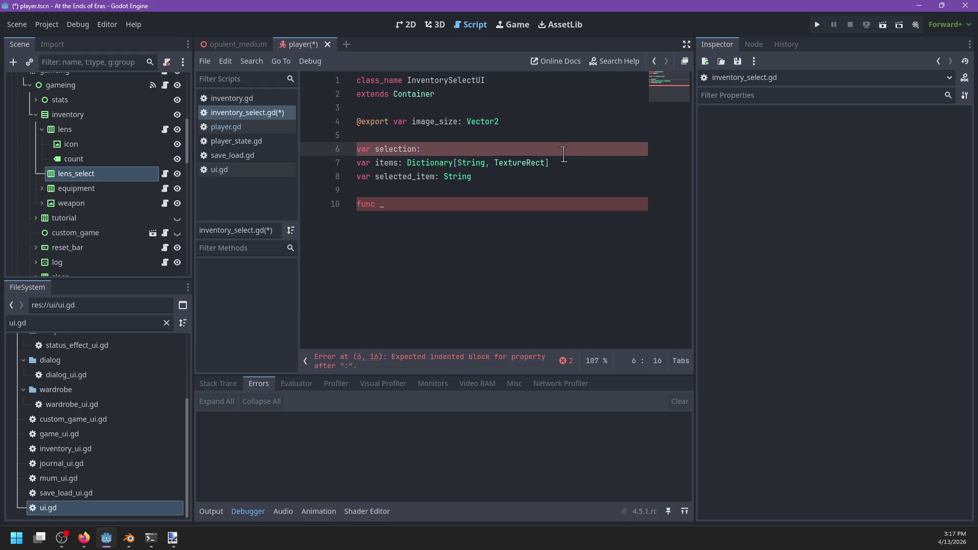
{"action": "type", "text": "ontrol"}
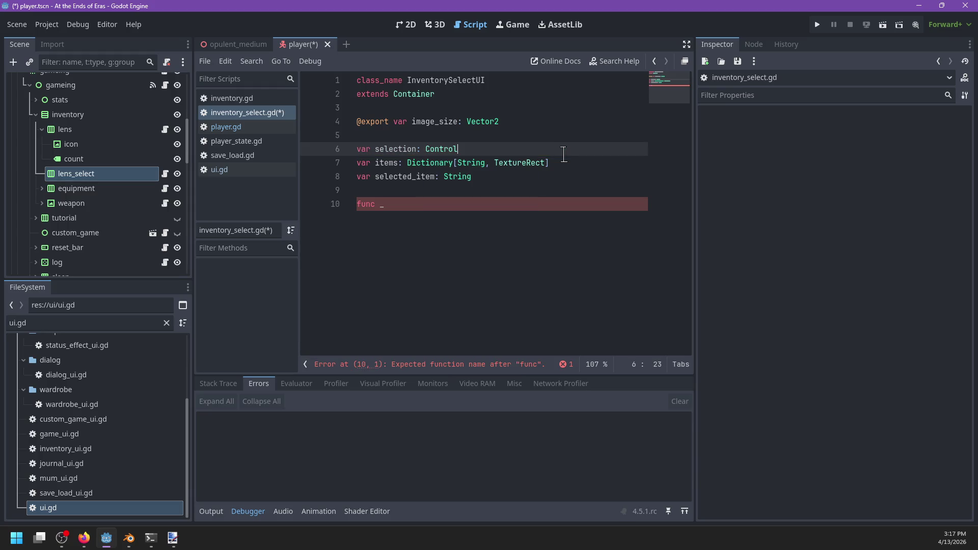
{"action": "key", "text": "ctrl+Left"}
{"action": "key", "text": "ctrl+Left"}
{"action": "type", "text": "_marker"}
- Write an empty func _activate(): and view lens_select's properties in the Inspector
{"action": "key", "text": "Down"}
{"action": "key", "text": "Down"}
{"action": "key", "text": "Down"}
{"action": "type", "text": "ctivate():"}
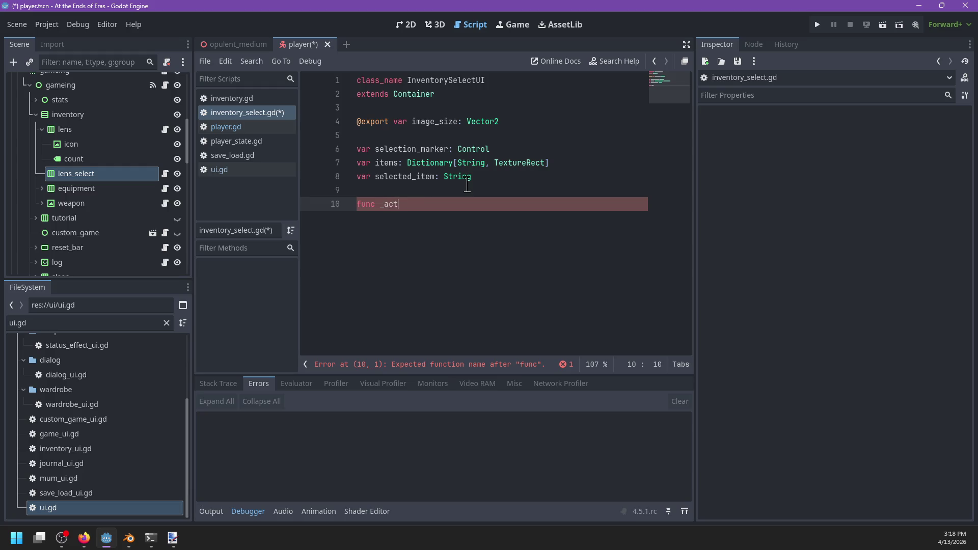
{"action": "key", "text": "Return"}
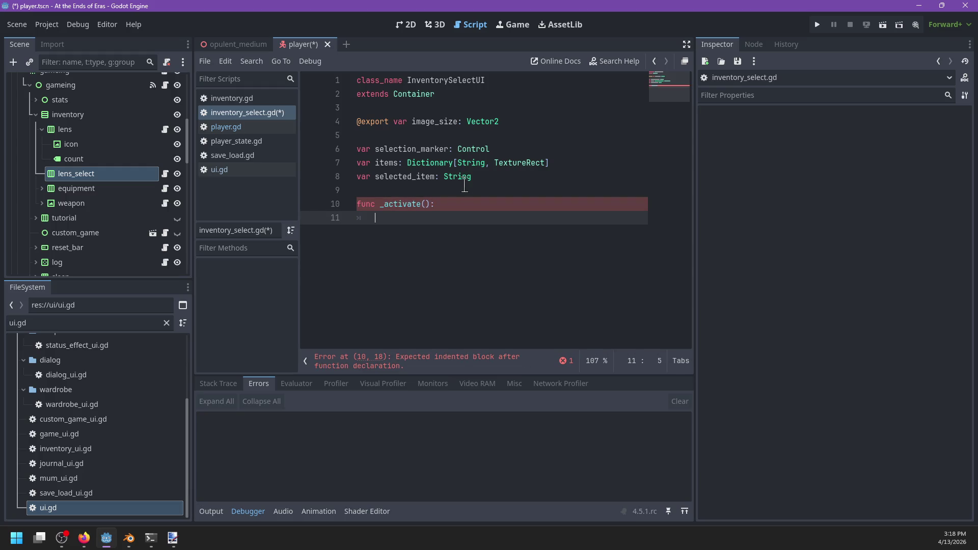
{"action": "left_click", "coordinate": [125, 175]}
{"action": "left_click", "coordinate": [435, 25]}
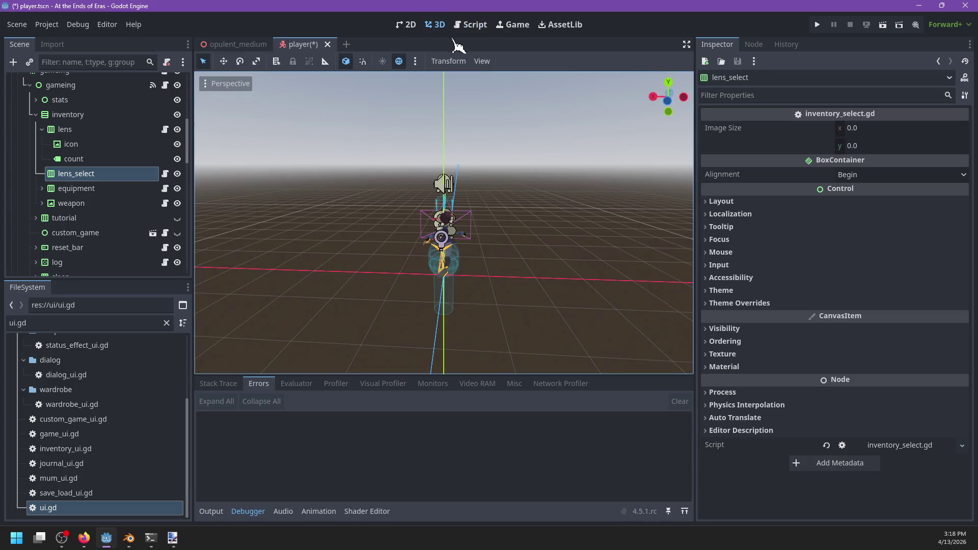
- Change the script's base class from Container to Control and save
{"action": "left_click", "coordinate": [470, 24]}
{"action": "double_click", "coordinate": [424, 94]}
{"action": "type", "text": "Control"}
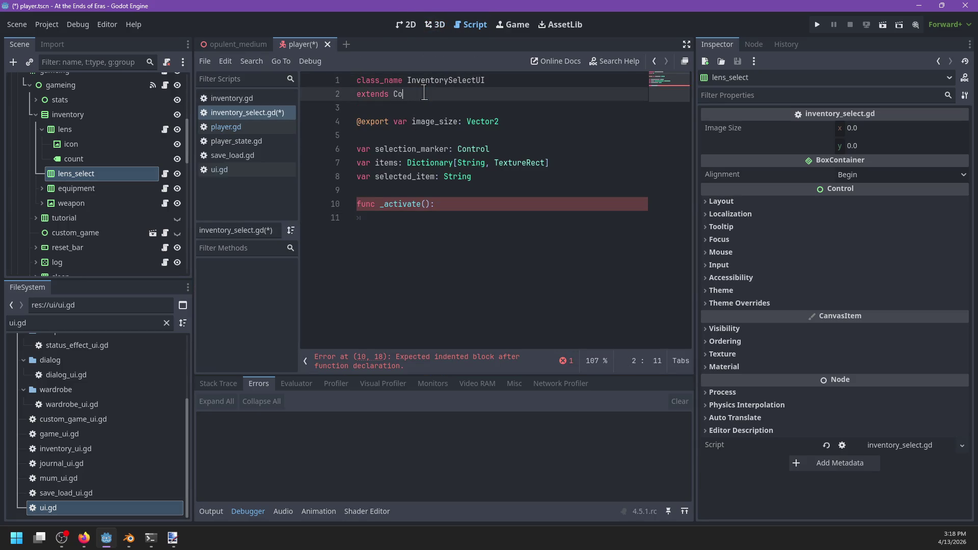
{"action": "key", "text": "ctrl+s"}
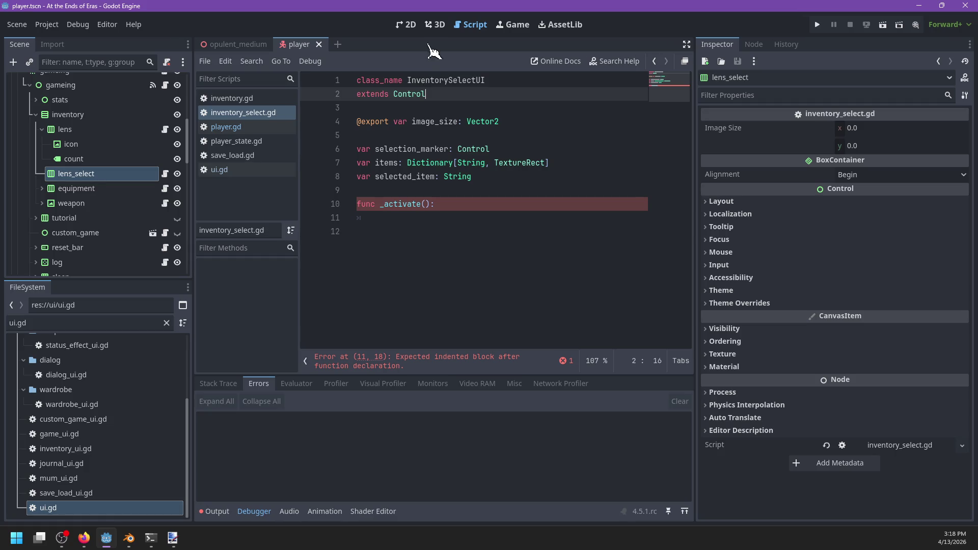
{"action": "left_click", "coordinate": [436, 25]}
{"action": "left_click", "coordinate": [483, 29]}
{"action": "left_click", "coordinate": [493, 177]}
{"action": "left_click", "coordinate": [522, 120]}
{"action": "key", "text": "Return"}
{"action": "type", "text": "@export var container: "}
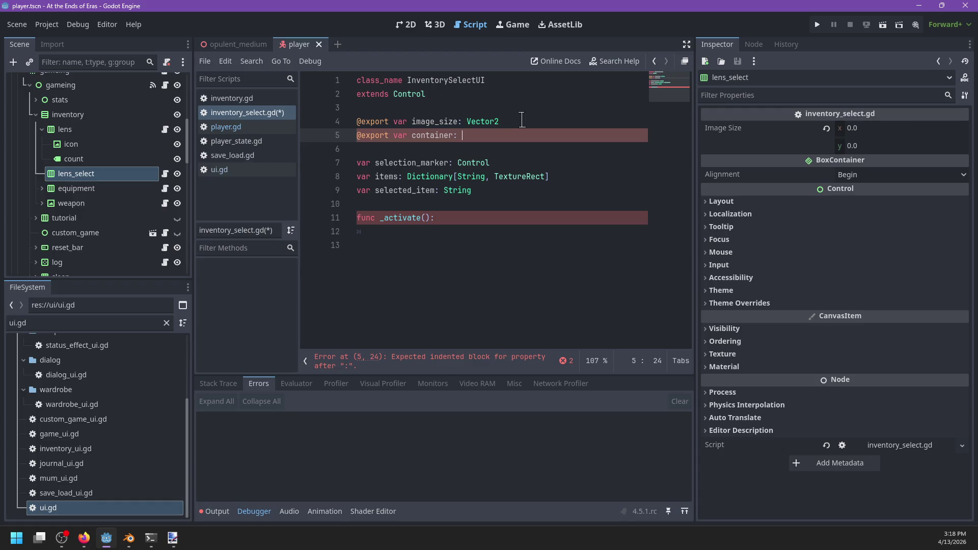
{"action": "type", "text": "Conta"}
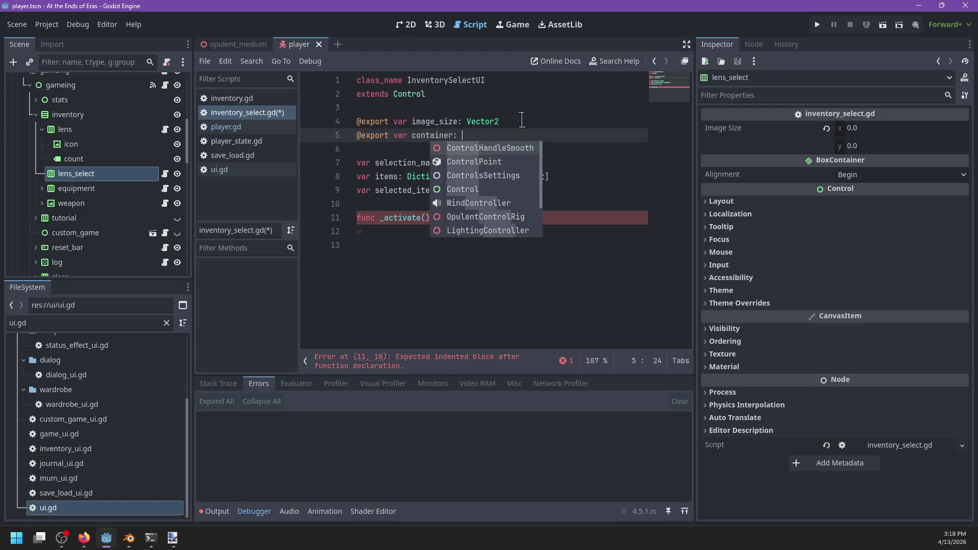
{"action": "key", "text": "Return"}
{"action": "key", "text": "Return"}
{"action": "type", "text": "xport var marker: Control"}
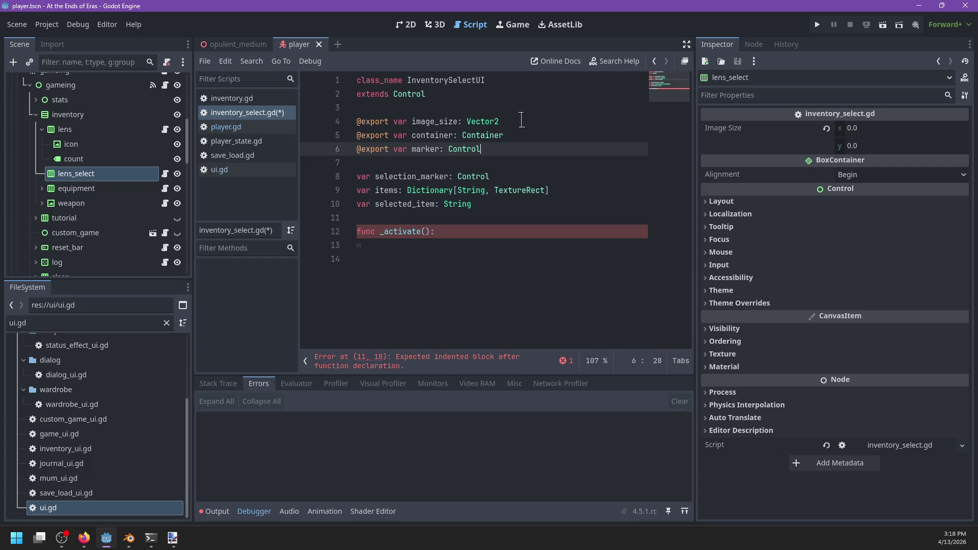
{"action": "left_click_drag", "start_coordinate": [502, 178], "coordinate": [500, 163]}
{"action": "key", "text": "BackSpace"}
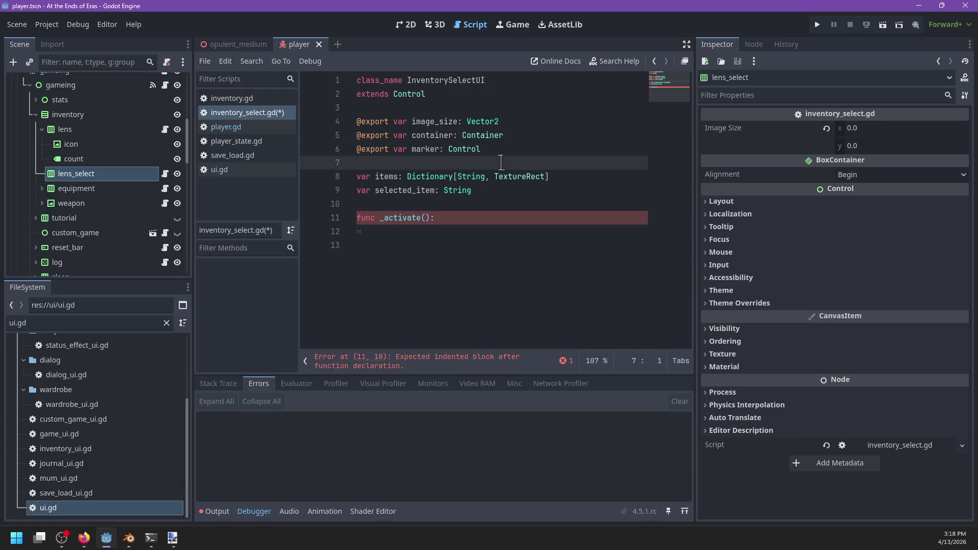
- Put show() in the function body, rename _activate to activate, and save
{"action": "left_click", "coordinate": [415, 232]}
{"action": "type", "text": "show()"}
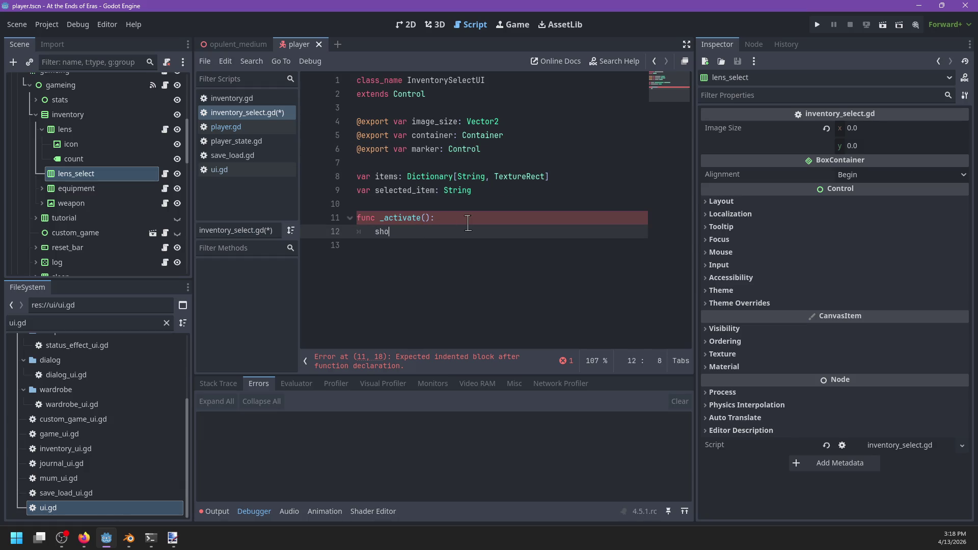
{"action": "key", "text": "ctrl+s"}
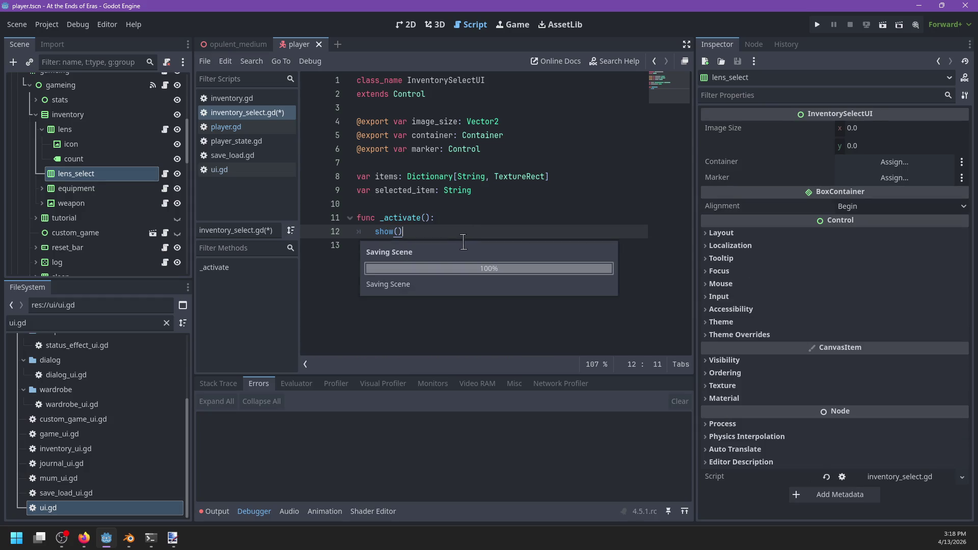
{"action": "left_click", "coordinate": [384, 218]}
{"action": "key", "text": "BackSpace"}
{"action": "key", "text": "ctrl+s"}
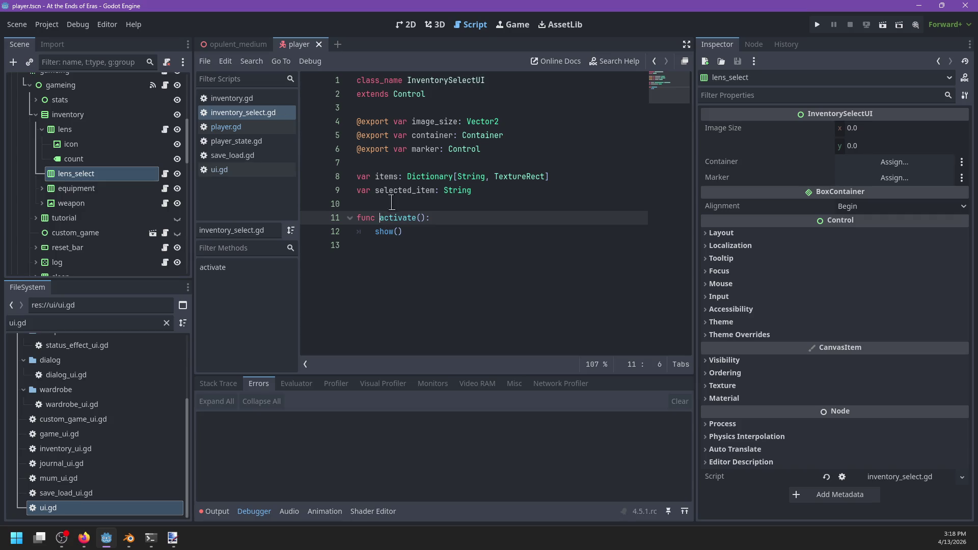
{"action": "left_click", "coordinate": [435, 24]}
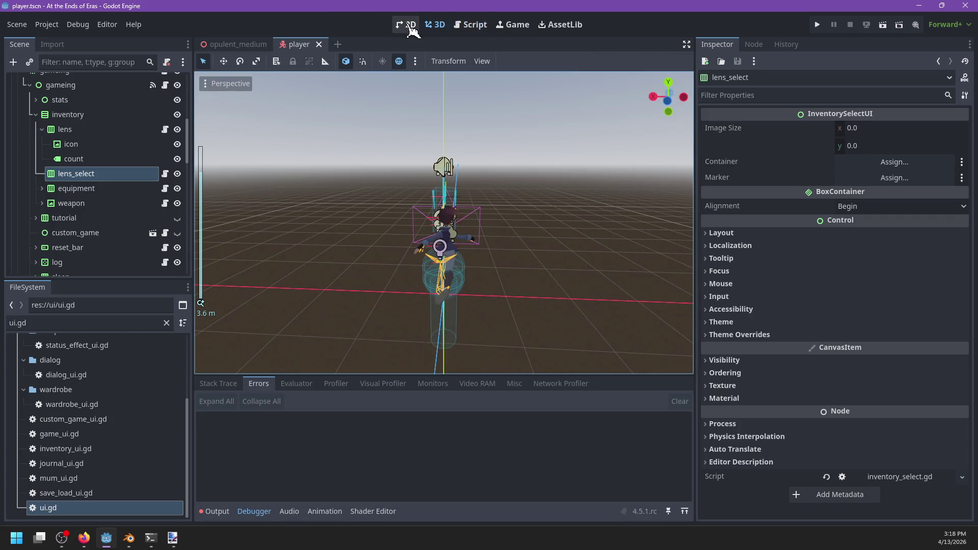
- In the 2D editor, filter the FileSystem by 'ey' and select item_eye.png
{"action": "left_click", "coordinate": [411, 25]}
{"action": "left_click", "coordinate": [67, 322]}
{"action": "key", "text": "BackSpace"}
{"action": "key", "text": "BackSpace"}
{"action": "key", "text": "BackSpace"}
{"action": "key", "text": "BackSpace"}
{"action": "key", "text": "BackSpace"}
{"action": "type", "text": "eye"}
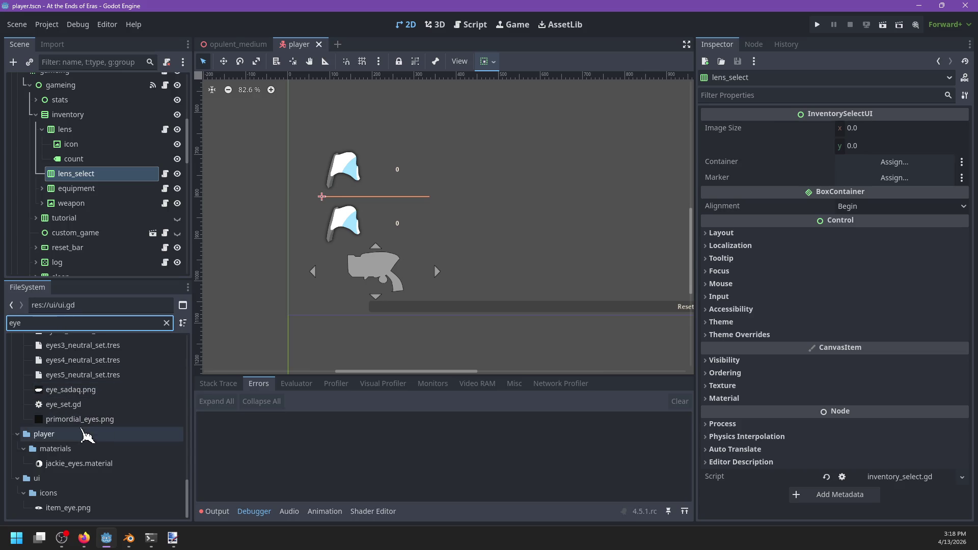
{"action": "left_click", "coordinate": [76, 507]}
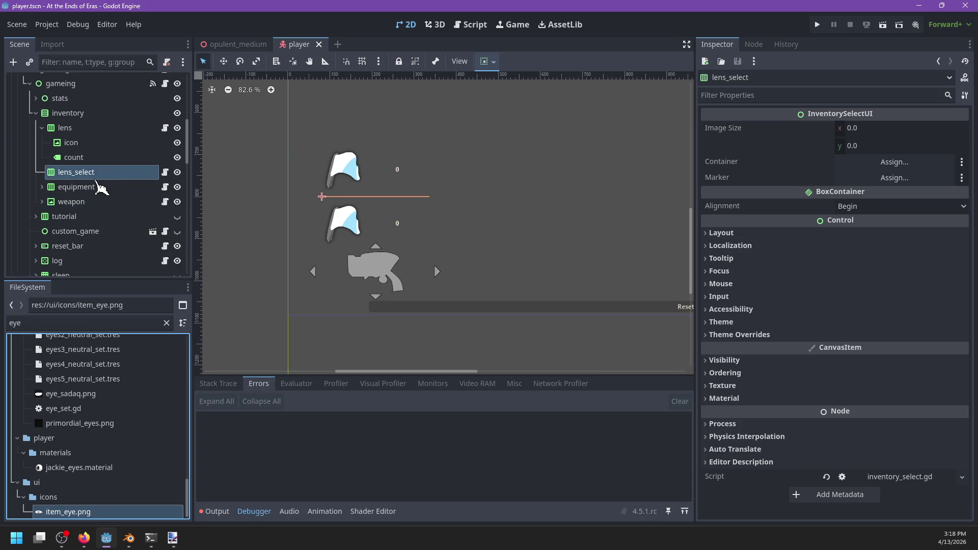
{"action": "key", "text": "ctrl+a"}
{"action": "type", "text": "h"}
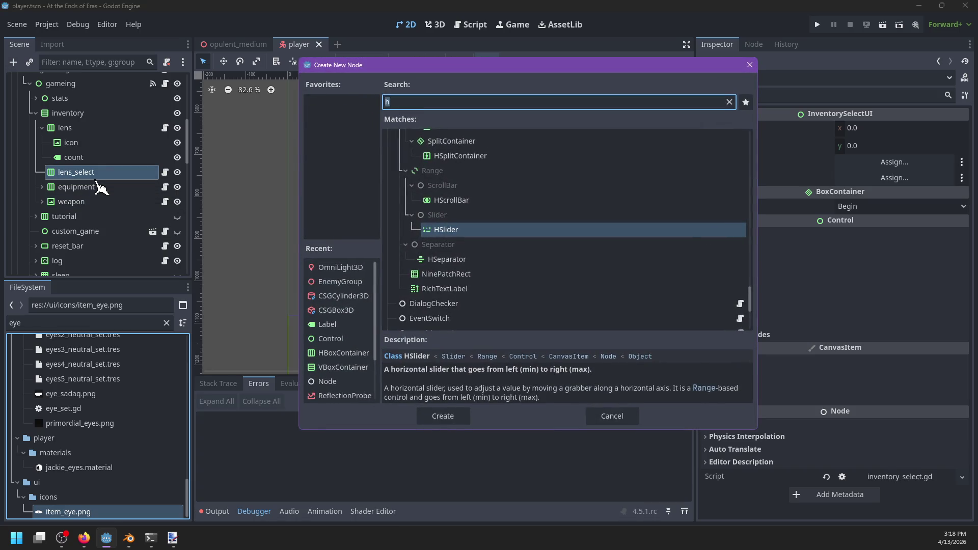
{"action": "key", "text": "Escape"}
- Change lens_select's node type to Control
{"action": "right_click", "coordinate": [97, 173]}
{"action": "left_click", "coordinate": [159, 338]}
{"action": "type", "text": "C"}
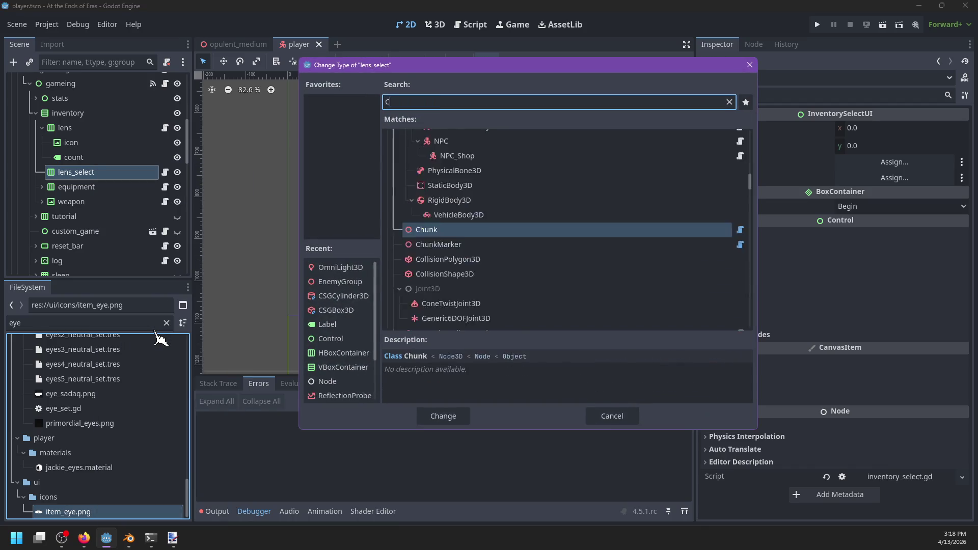
{"action": "type", "text": "ontrol"}
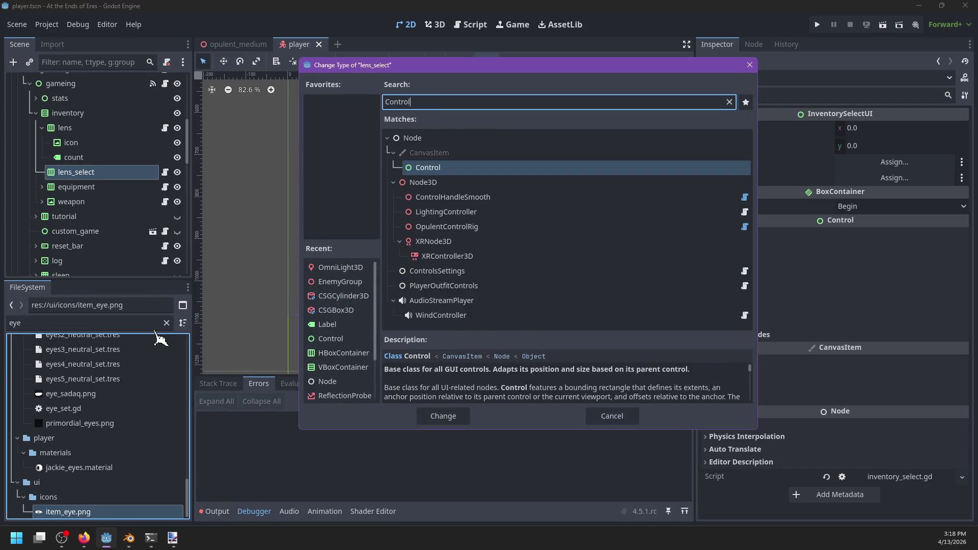
{"action": "key", "text": "Return"}
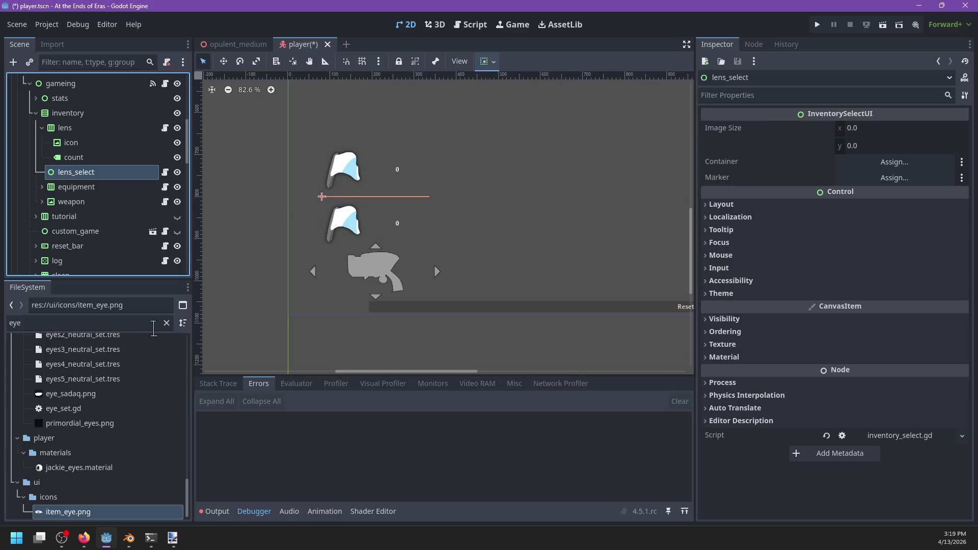
{"action": "key", "text": "ctrl+a"}
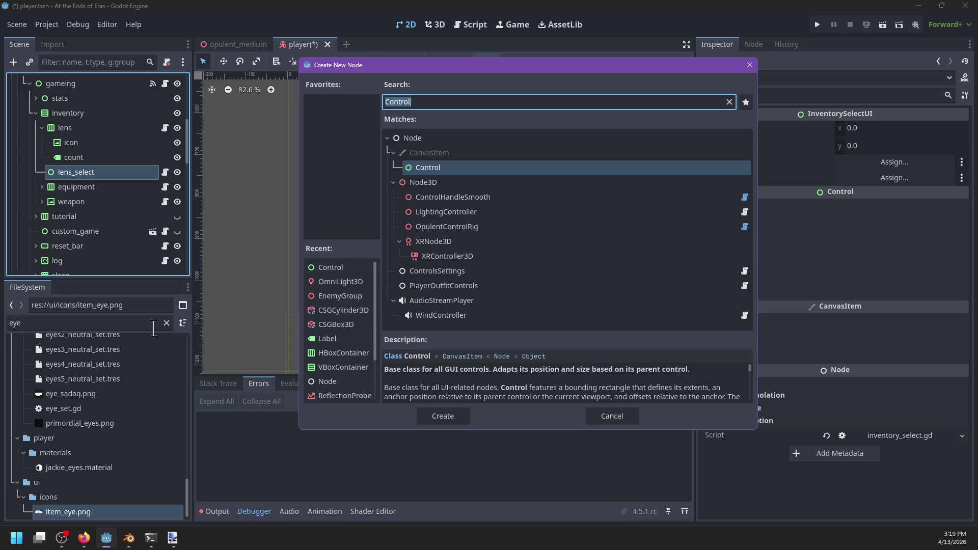
{"action": "type", "text": "Container"}
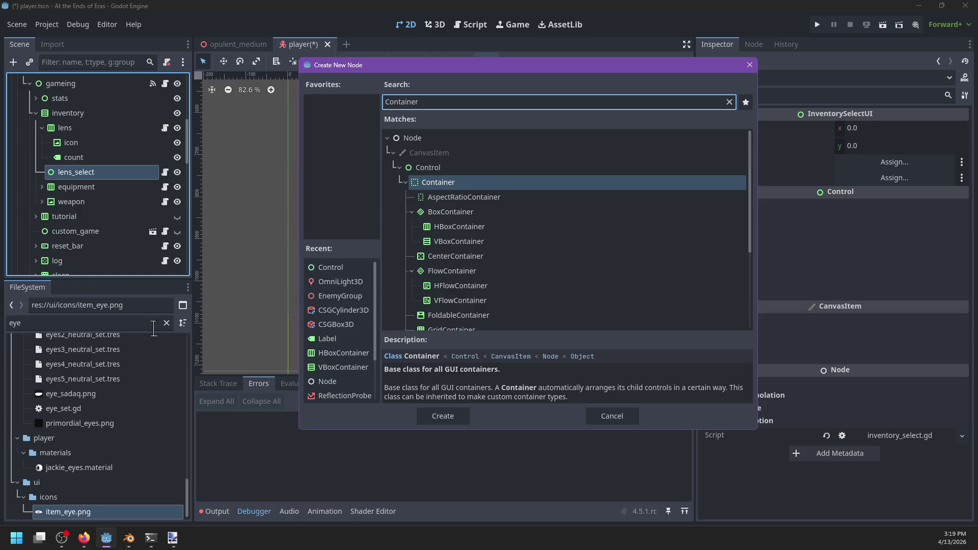
{"action": "key", "text": "ctrl+a"}
{"action": "key", "text": "BackSpace"}
{"action": "type", "text": "HBox"}
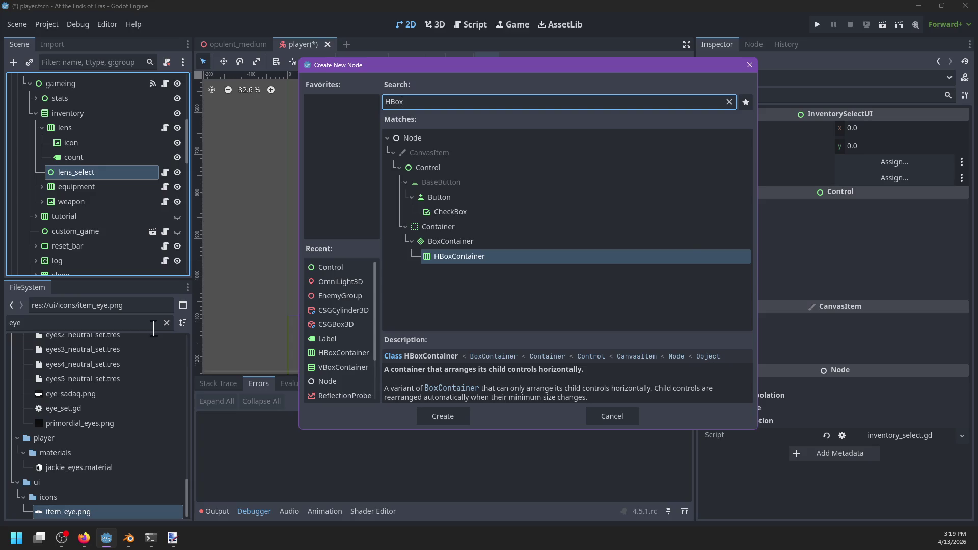
{"action": "key", "text": "Return"}
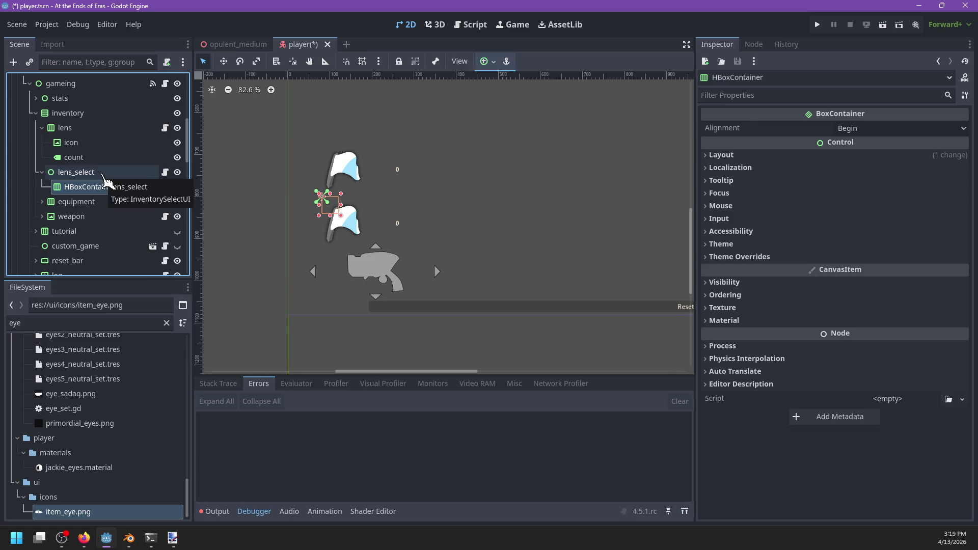
{"action": "left_click", "coordinate": [488, 61]}
{"action": "left_click", "coordinate": [546, 156]}
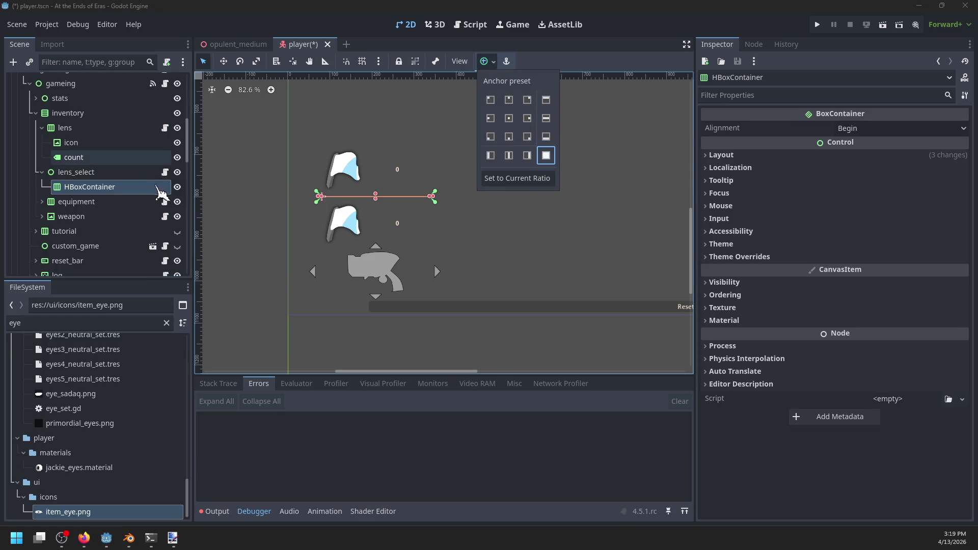
{"action": "left_click", "coordinate": [100, 187]}
{"action": "left_click", "coordinate": [100, 175]}
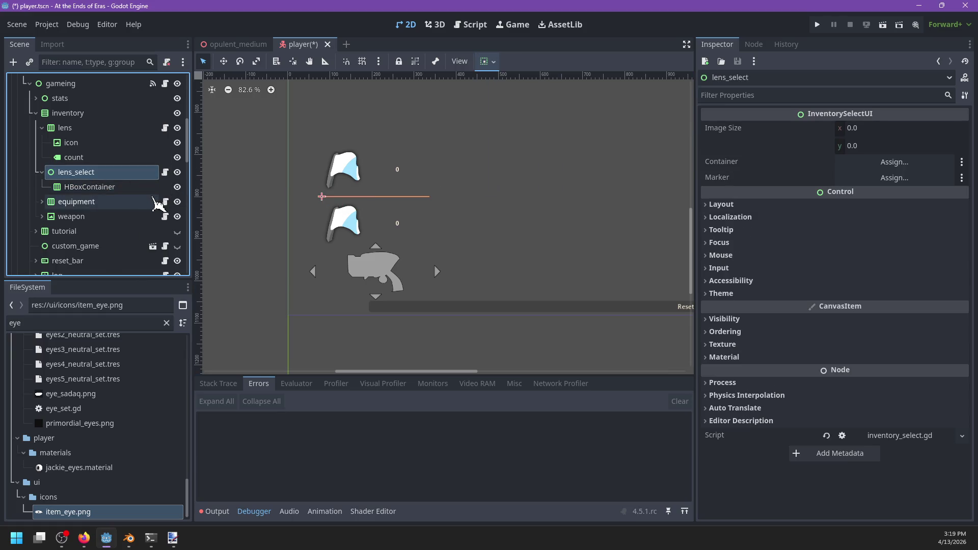
{"action": "left_click", "coordinate": [130, 188]}
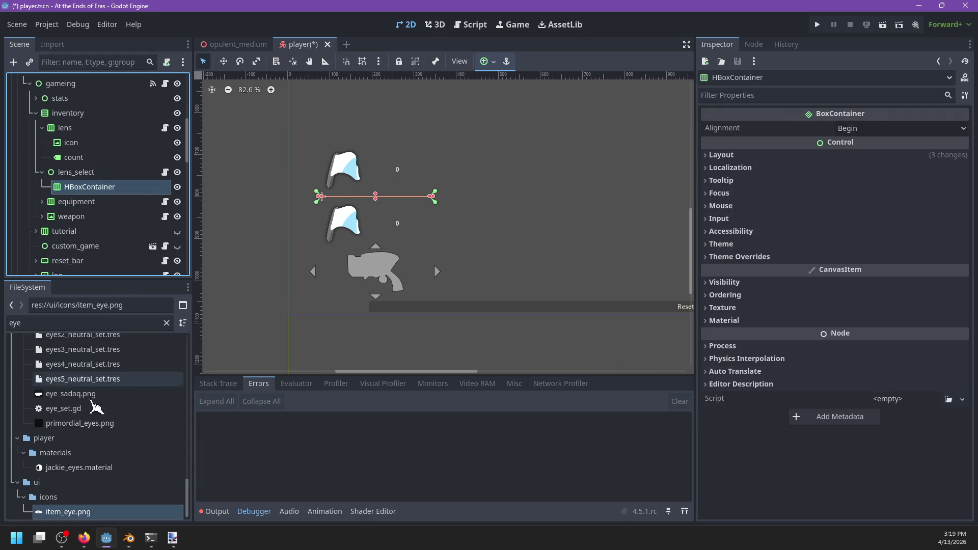
{"action": "left_click", "coordinate": [75, 145]}
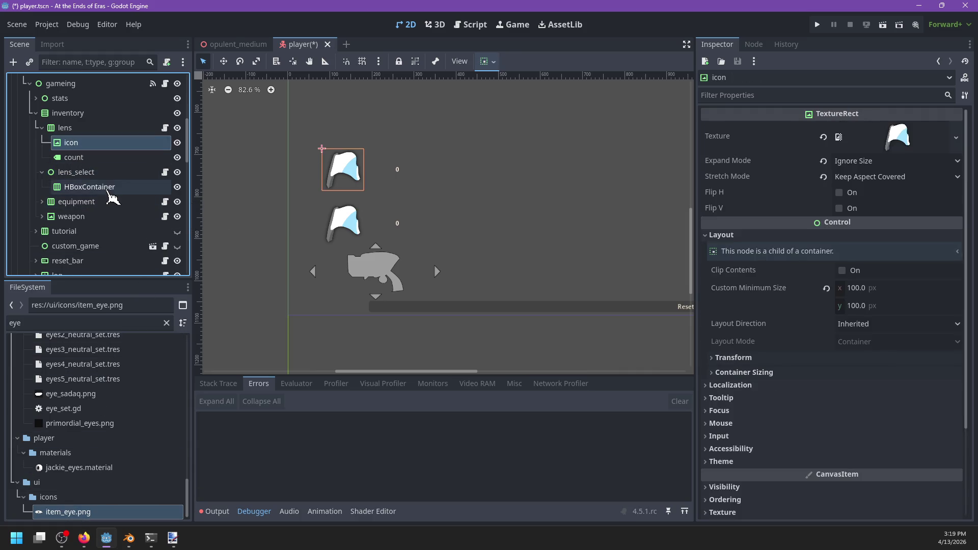
{"action": "left_click", "coordinate": [108, 188]}
{"action": "key", "text": "ctrl+v"}
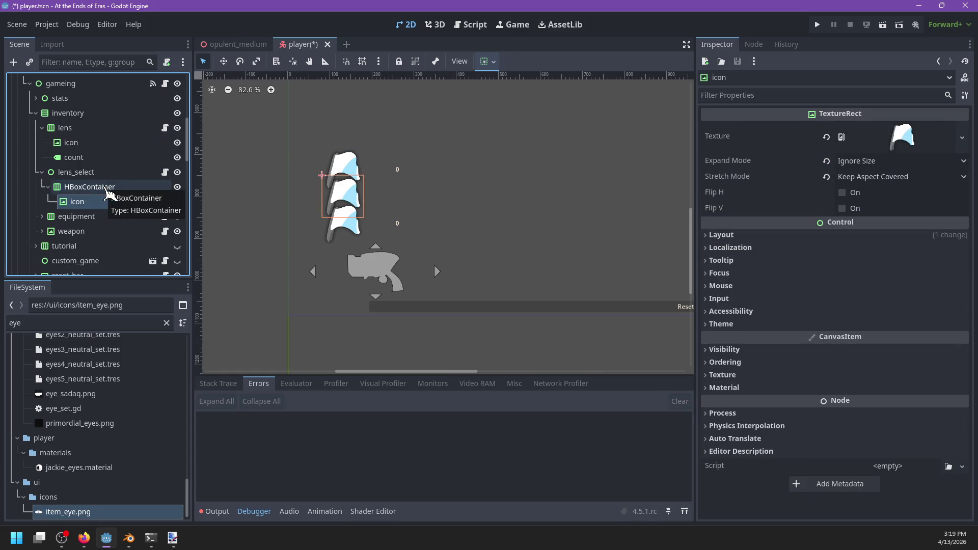
{"action": "left_click", "coordinate": [95, 187]}
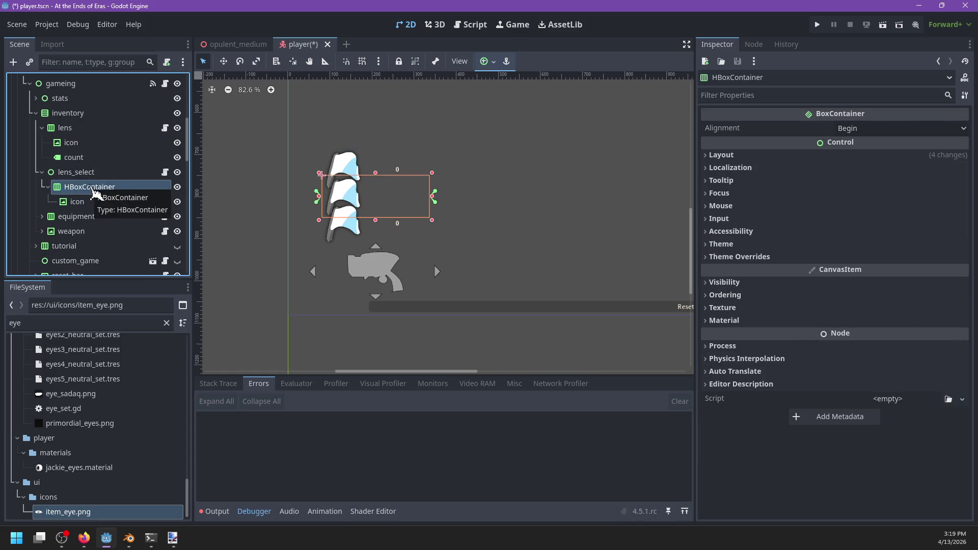
{"action": "left_click", "coordinate": [729, 156]}
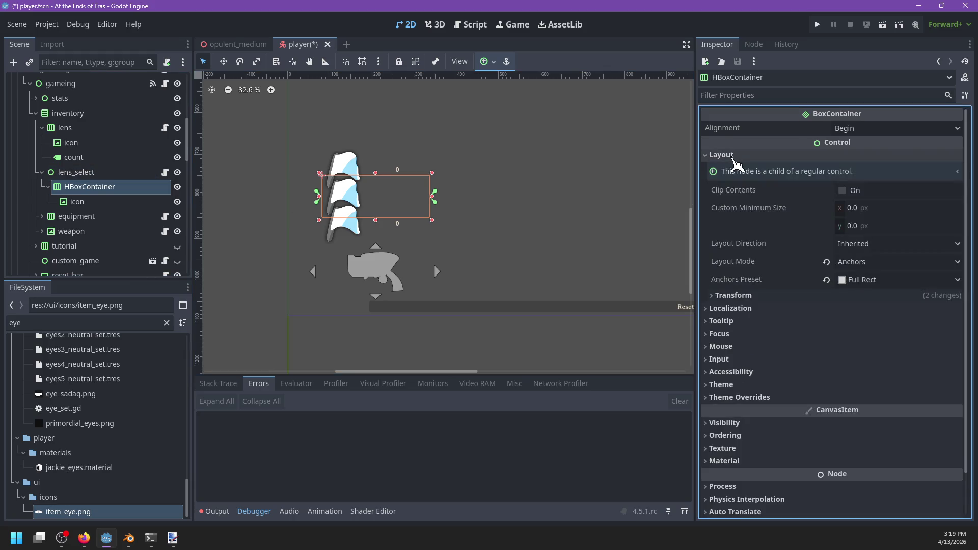
{"action": "left_click", "coordinate": [749, 311]}
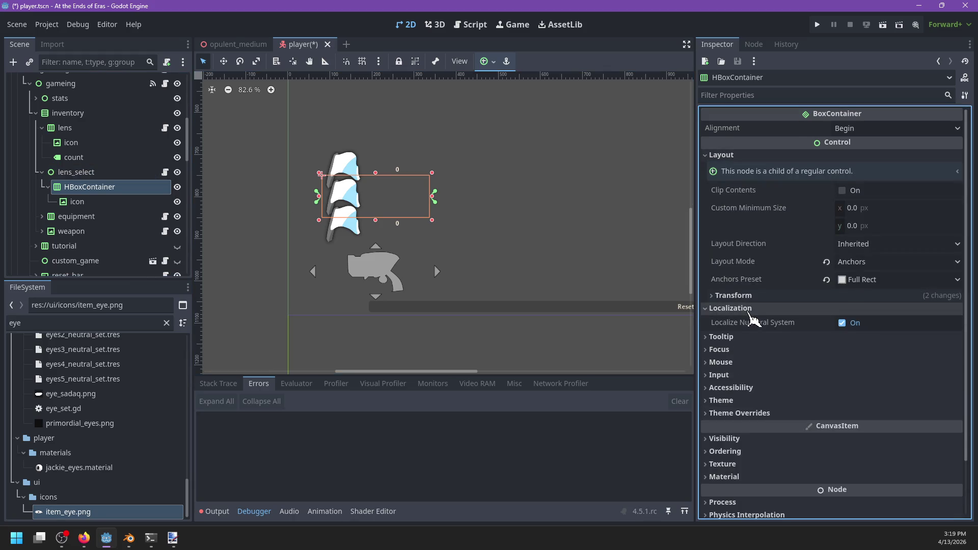
{"action": "left_click", "coordinate": [748, 310]}
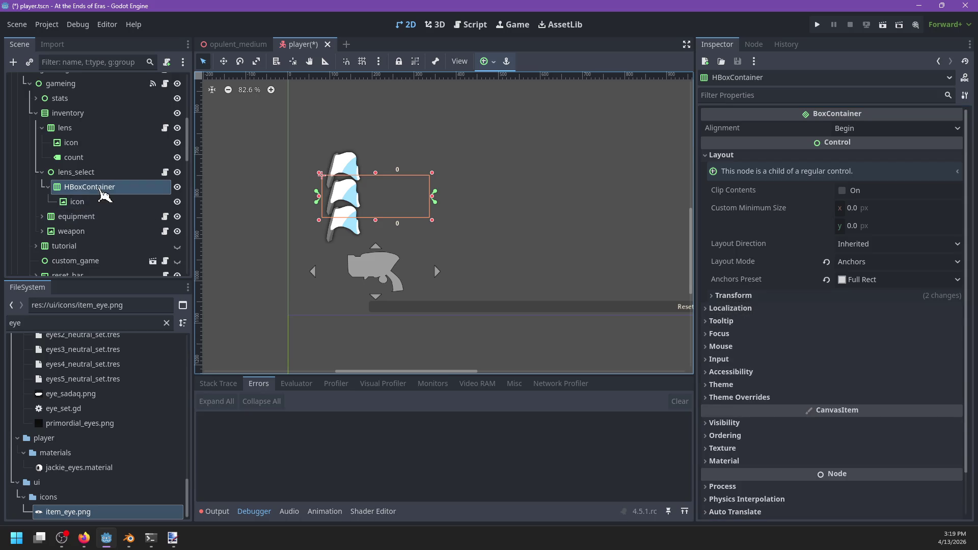
{"action": "key", "text": "Delete"}
{"action": "key", "text": "Return"}
{"action": "key", "text": "Up"}
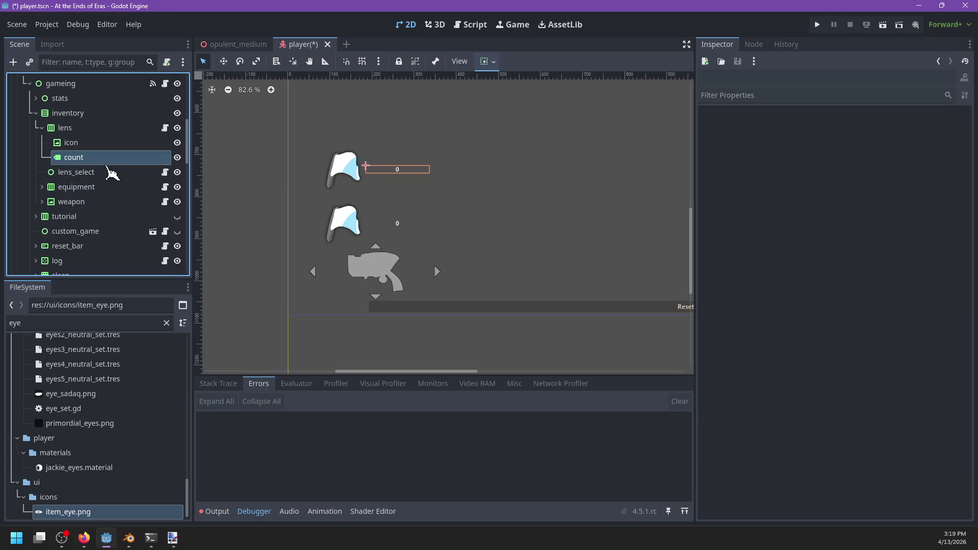
- Change lens_select's node type to HBoxContainer
{"action": "left_click", "coordinate": [109, 173]}
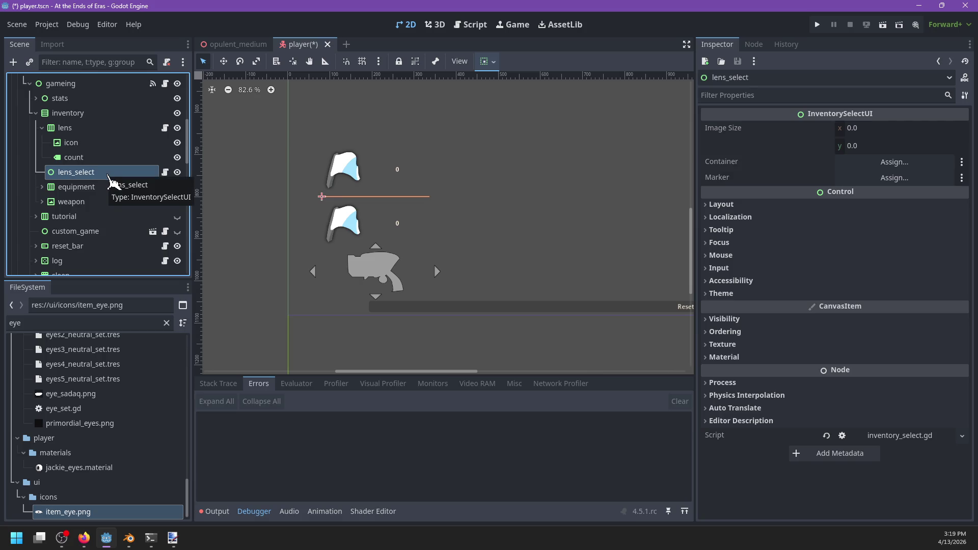
{"action": "key", "text": "ctrl+a"}
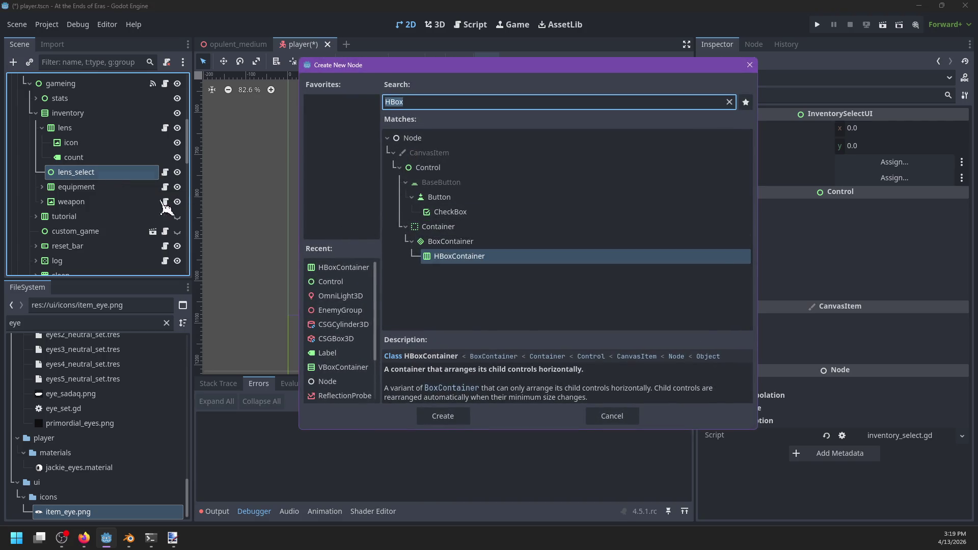
{"action": "key", "text": "Escape"}
{"action": "right_click", "coordinate": [92, 174]}
{"action": "left_click", "coordinate": [148, 333]}
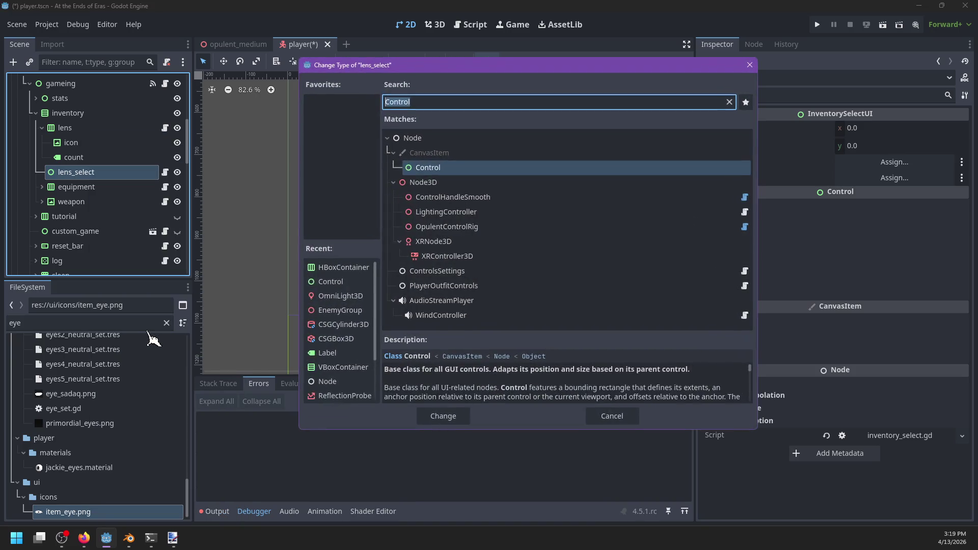
{"action": "type", "text": "HBox"}
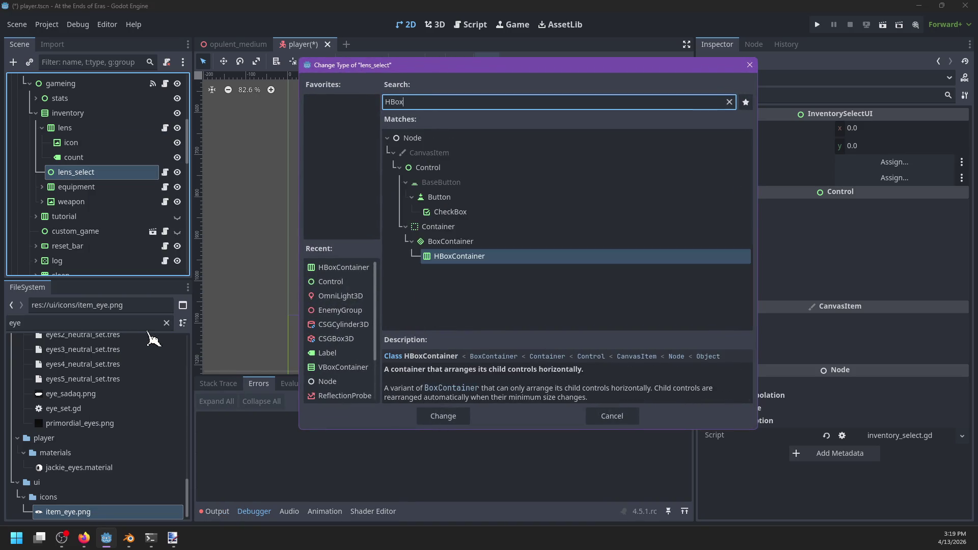
{"action": "key", "text": "Return"}
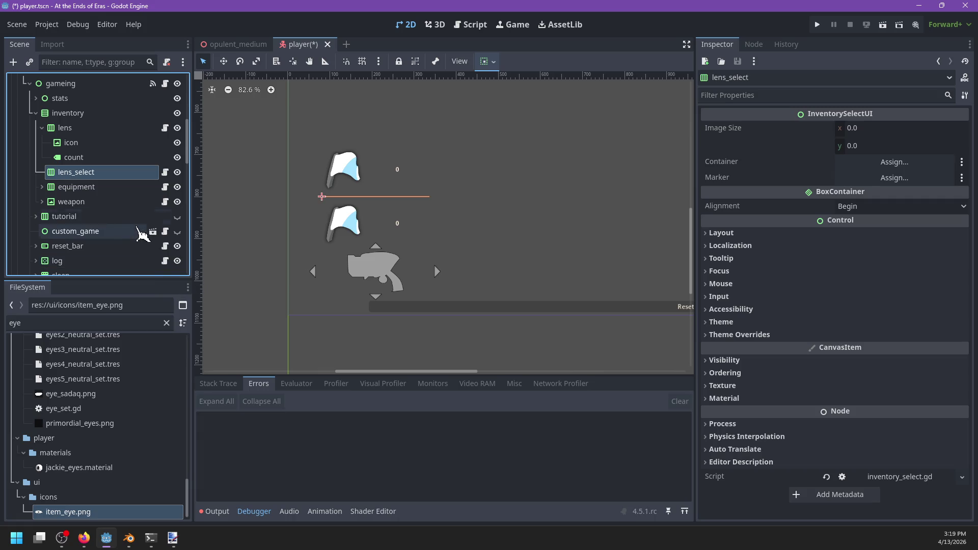
- Add a Control child under lens_select and name it breaker
{"action": "key", "text": "ctrl+a"}
{"action": "type", "text": "control"}
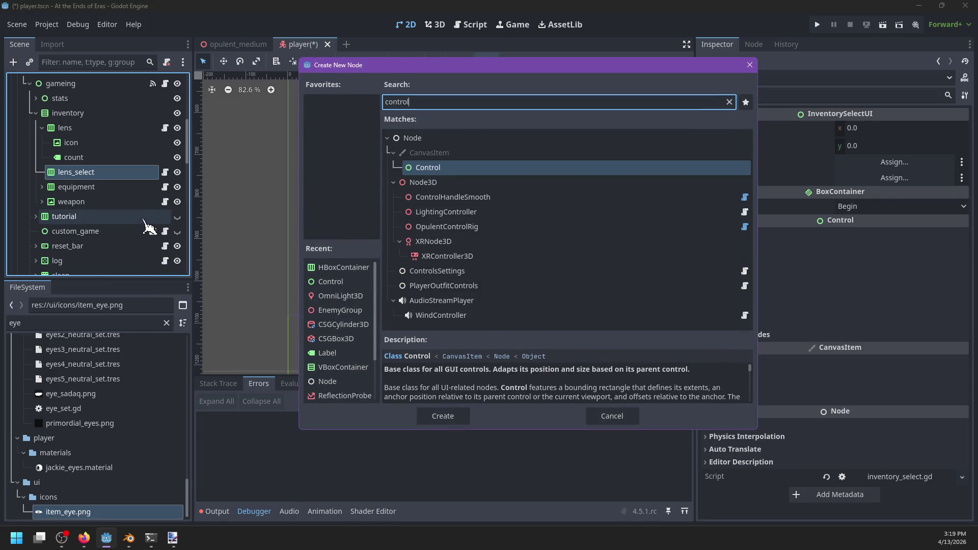
{"action": "key", "text": "Return"}
{"action": "double_click", "coordinate": [119, 183]}
{"action": "key", "text": "ctrl+a"}
{"action": "type", "text": "breaker"}
{"action": "key", "text": "Return"}
- Copy the lens icon node and reselect lens_select to receive the copies
{"action": "key", "text": "Up"}
{"action": "key", "text": "ctrl+a"}
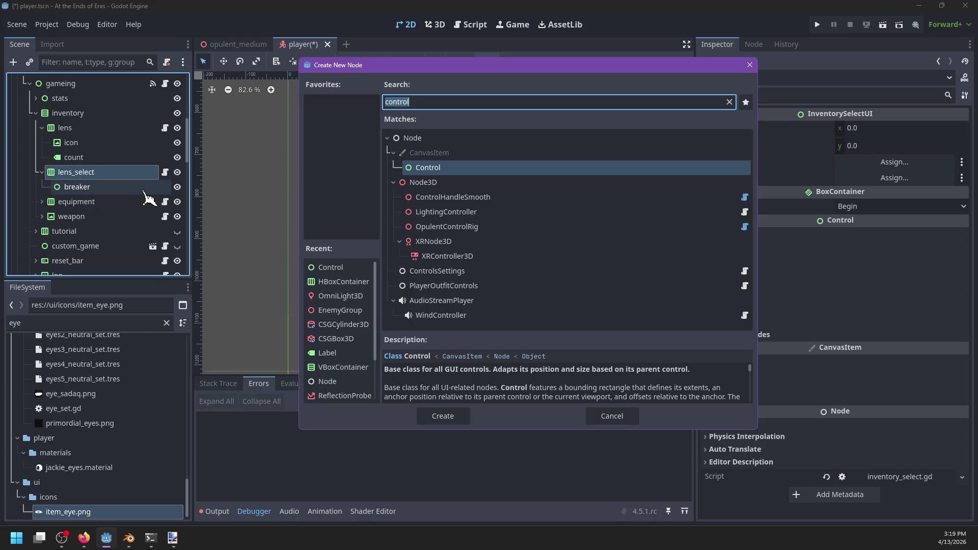
{"action": "key", "text": "Escape"}
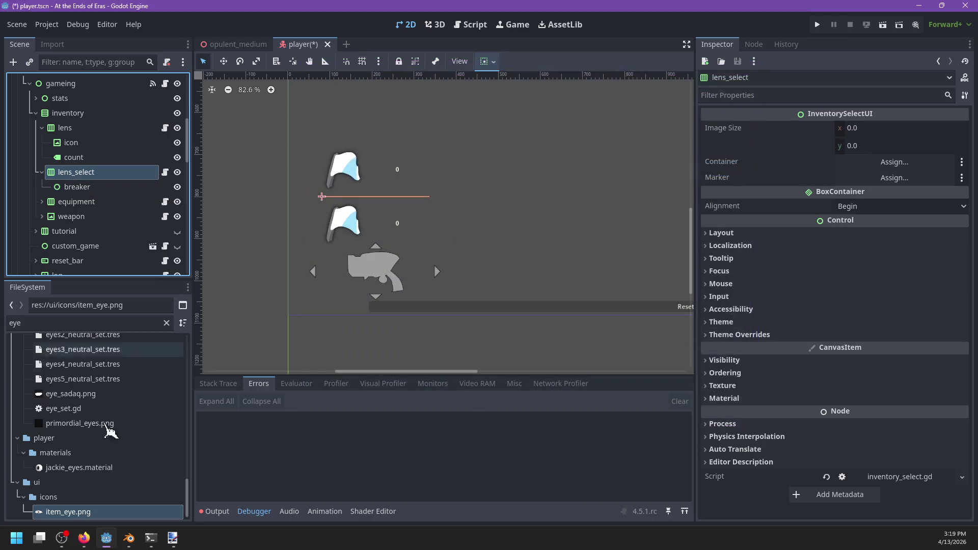
{"action": "left_click", "coordinate": [74, 145]}
{"action": "key", "text": "ctrl+c"}
{"action": "left_click", "coordinate": [94, 173]}
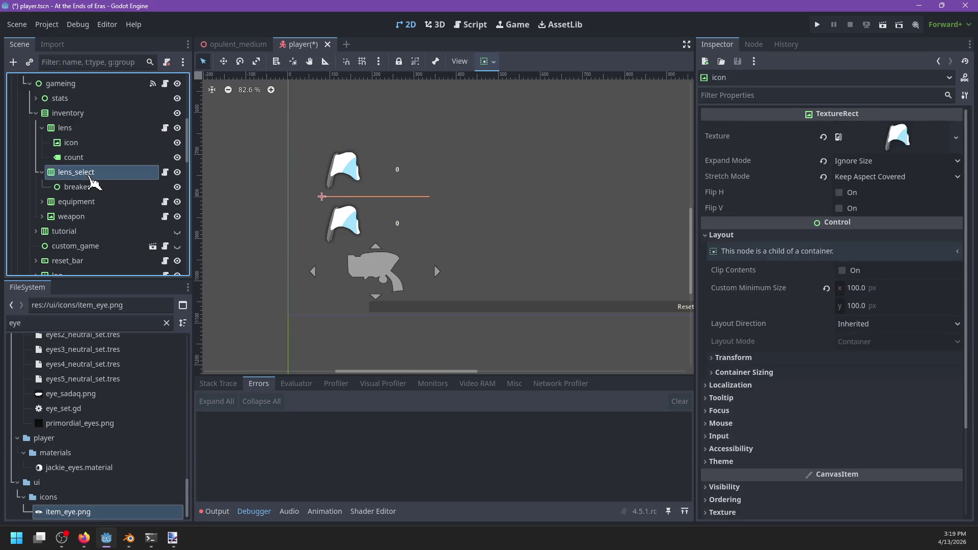
- Paste a second icon copy and move icon2 directly under lens_select beside breaker
{"action": "key", "text": "ctrl+v"}
{"action": "key", "text": "ctrl+v"}
{"action": "left_click_drag", "start_coordinate": [98, 219], "coordinate": [98, 205]}
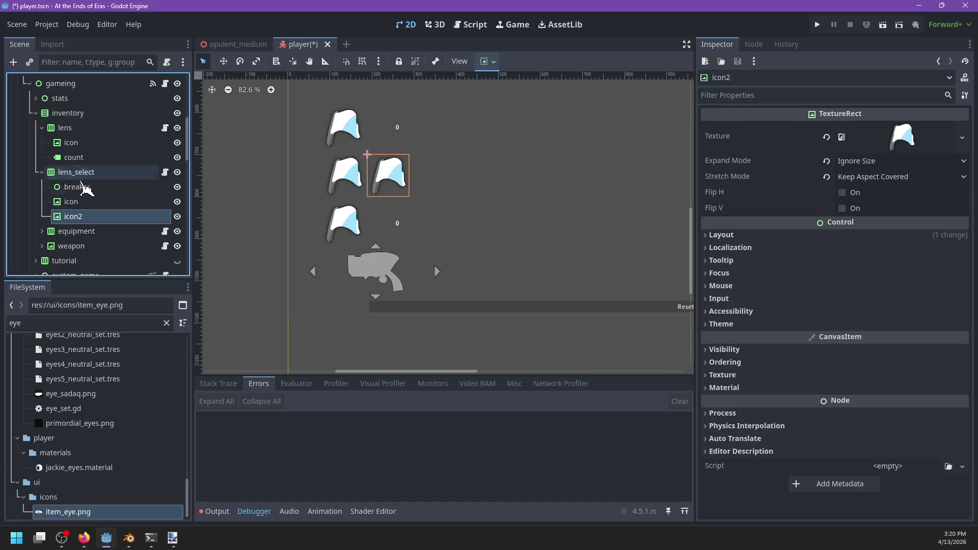
{"action": "left_click", "coordinate": [84, 187]}
{"action": "scroll", "coordinate": [319, 135], "scroll_direction": "up", "scroll_amount": 1}
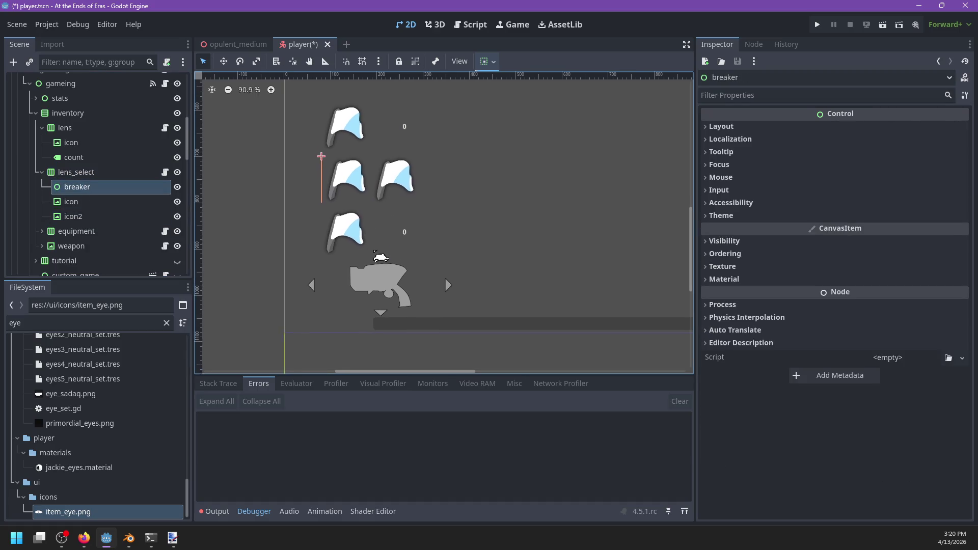
{"action": "scroll", "coordinate": [381, 257], "scroll_direction": "up", "scroll_amount": 2}
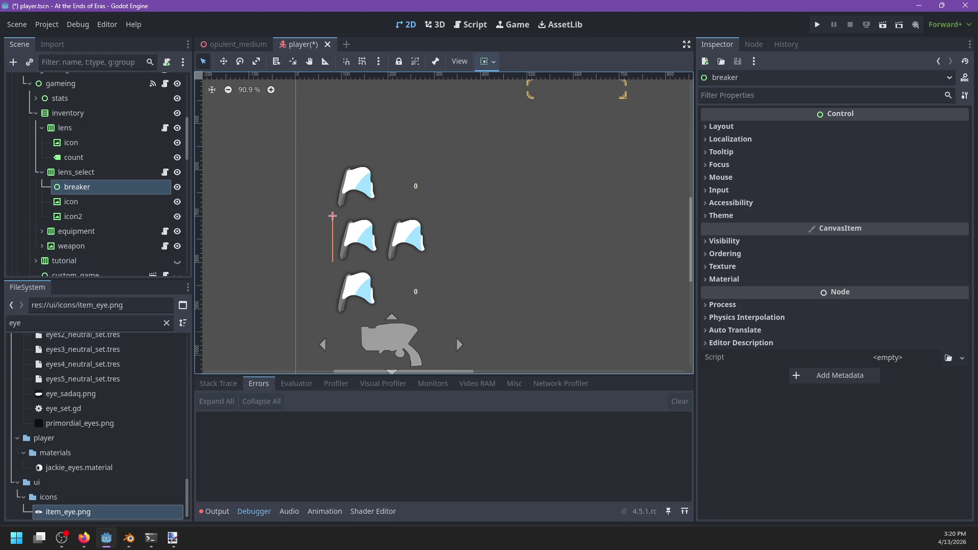
{"action": "key", "text": "alt+Tab"}
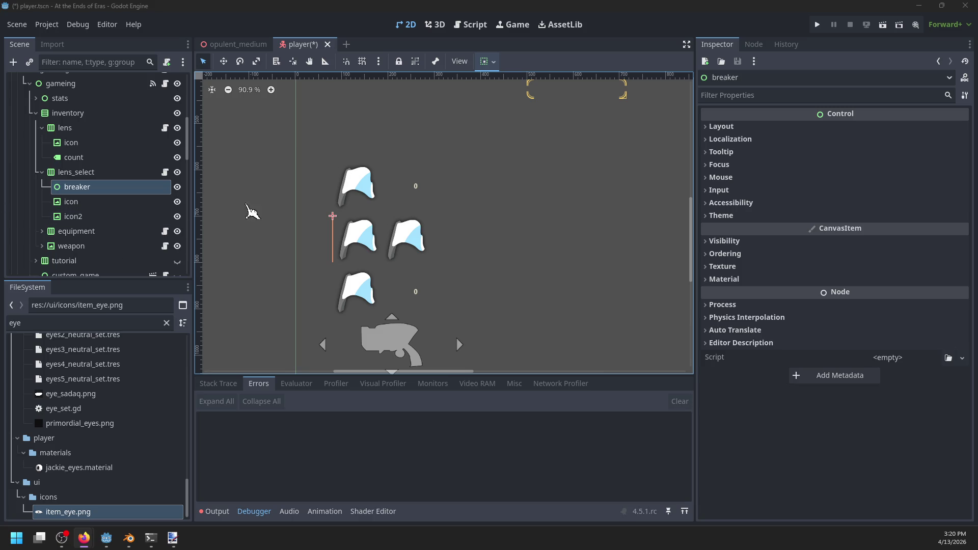
- Add a NinePatchRect under breaker and size it over the middle flag
{"action": "left_click", "coordinate": [97, 188]}
{"action": "key", "text": "ctrl+a"}
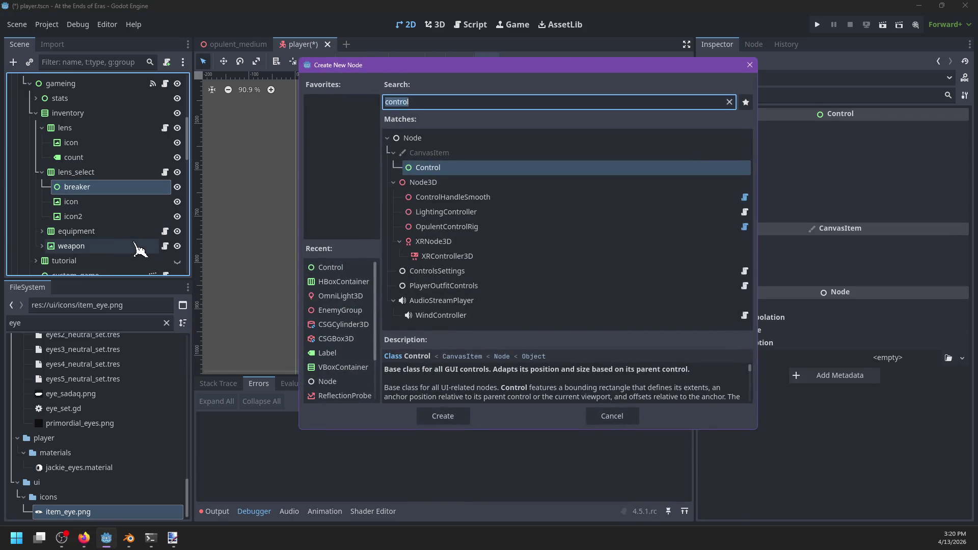
{"action": "type", "text": "9p"}
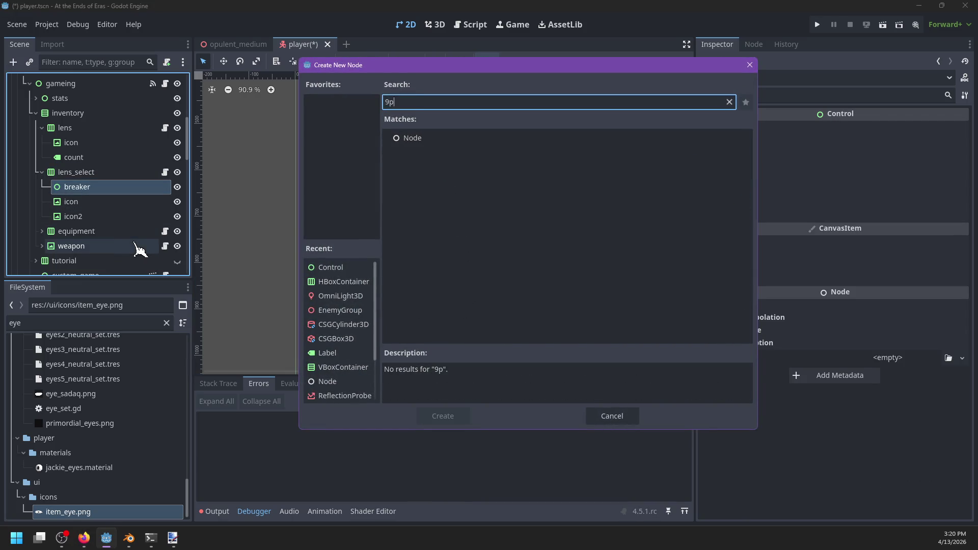
{"action": "key", "text": "BackSpace"}
{"action": "key", "text": "BackSpace"}
{"action": "key", "text": "BackSpace"}
{"action": "type", "text": "ninepa"}
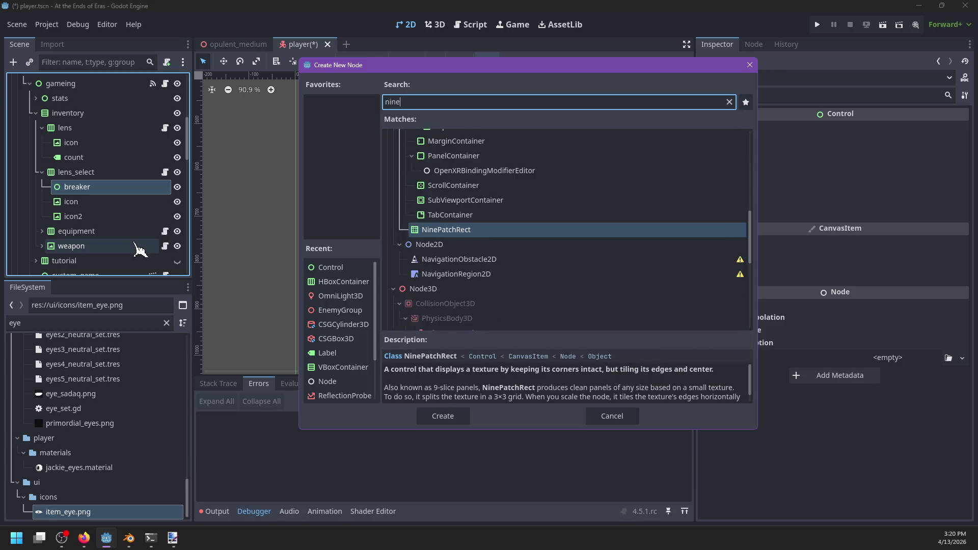
{"action": "key", "text": "Return"}
{"action": "scroll", "coordinate": [359, 249], "scroll_direction": "up", "scroll_amount": 2}
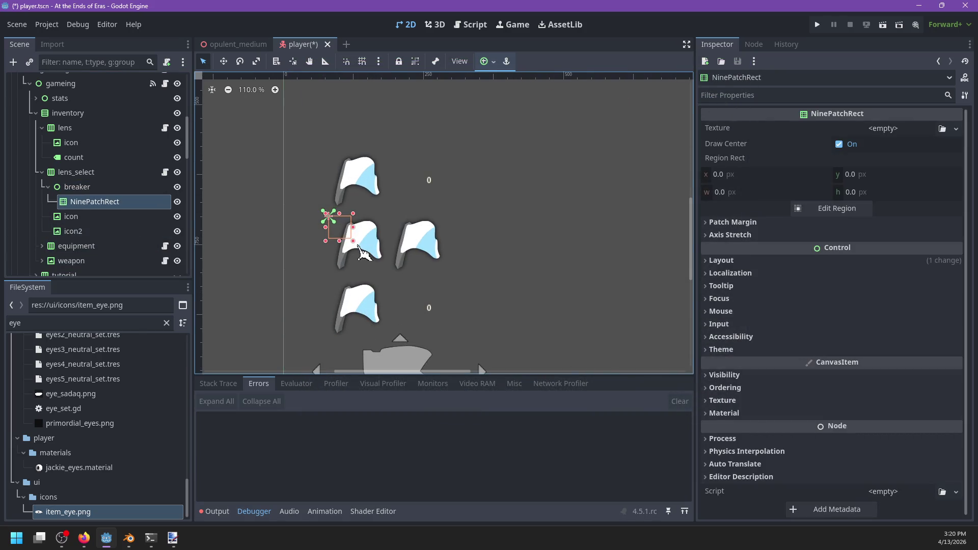
{"action": "mouse_move", "coordinate": [354, 241]}
{"action": "left_mouse_down"}
{"action": "mouse_move", "coordinate": [399, 280]}
{"action": "mouse_move", "coordinate": [391, 274]}
{"action": "left_mouse_up"}
{"action": "left_click_drag", "start_coordinate": [326, 214], "coordinate": [334, 216]}
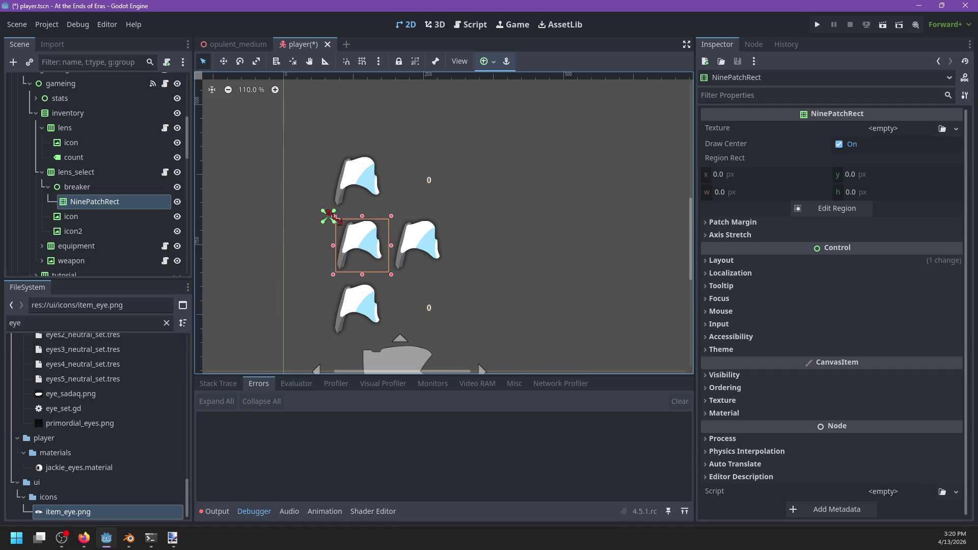
- Find cursor.tscn in the FileSystem, inspect the cursor scene, then close it
{"action": "double_click", "coordinate": [79, 324]}
{"action": "type", "text": "cursor"}
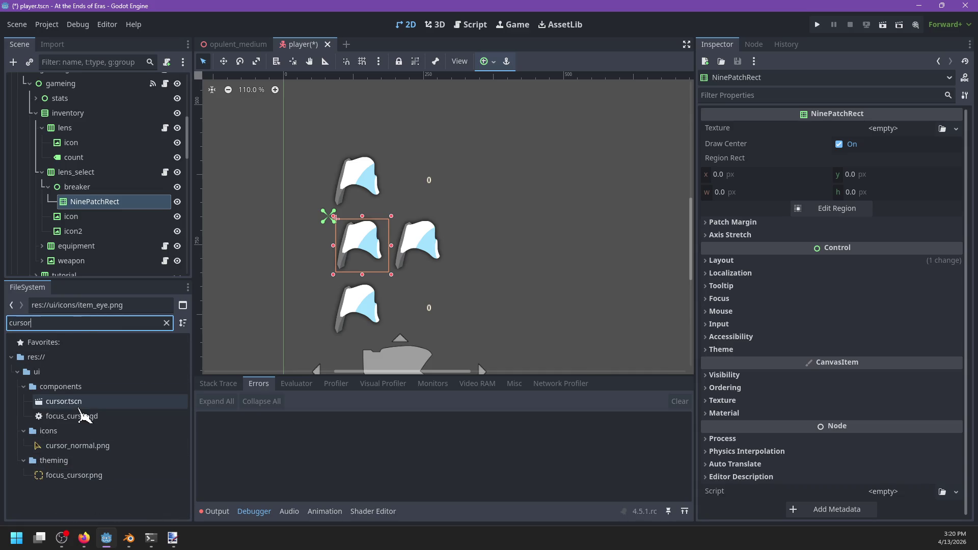
{"action": "double_click", "coordinate": [77, 403]}
{"action": "scroll", "coordinate": [466, 262], "scroll_direction": "up", "scroll_amount": 1}
{"action": "left_click_drag", "start_coordinate": [457, 271], "coordinate": [386, 152]}
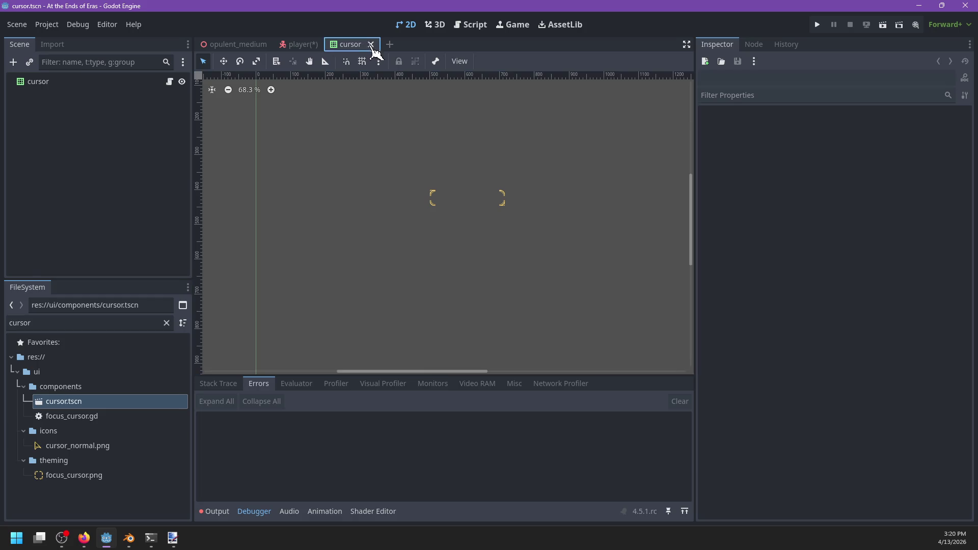
{"action": "left_click", "coordinate": [371, 45]}
- Instance cursor.tscn under breaker, delete the NinePatchRect, and open the cursor's script
{"action": "mouse_move", "coordinate": [53, 405]}
{"action": "left_mouse_down"}
{"action": "mouse_move", "coordinate": [128, 259]}
{"action": "mouse_move", "coordinate": [84, 201]}
{"action": "left_mouse_up"}
{"action": "left_click", "coordinate": [109, 217]}
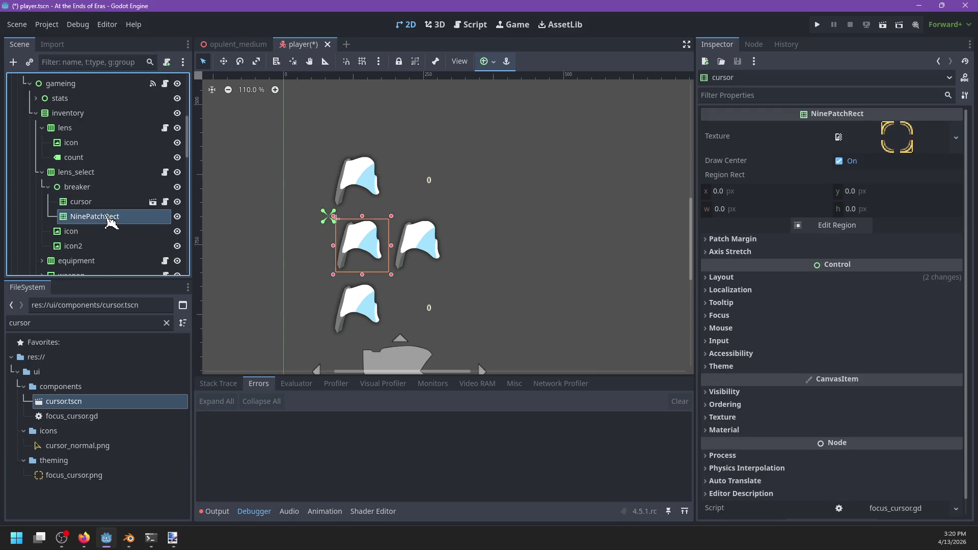
{"action": "key", "text": "Delete"}
{"action": "key", "text": "Return"}
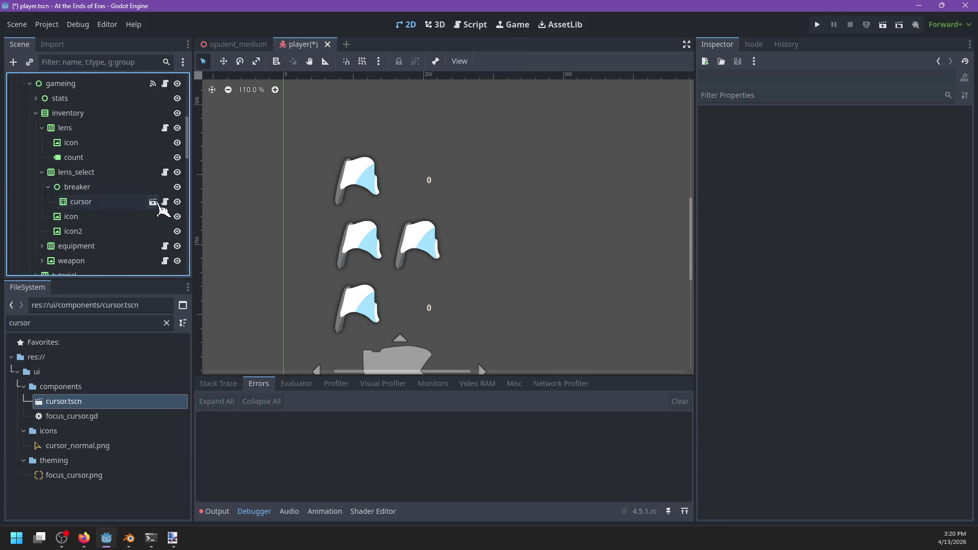
{"action": "left_click", "coordinate": [165, 201]}
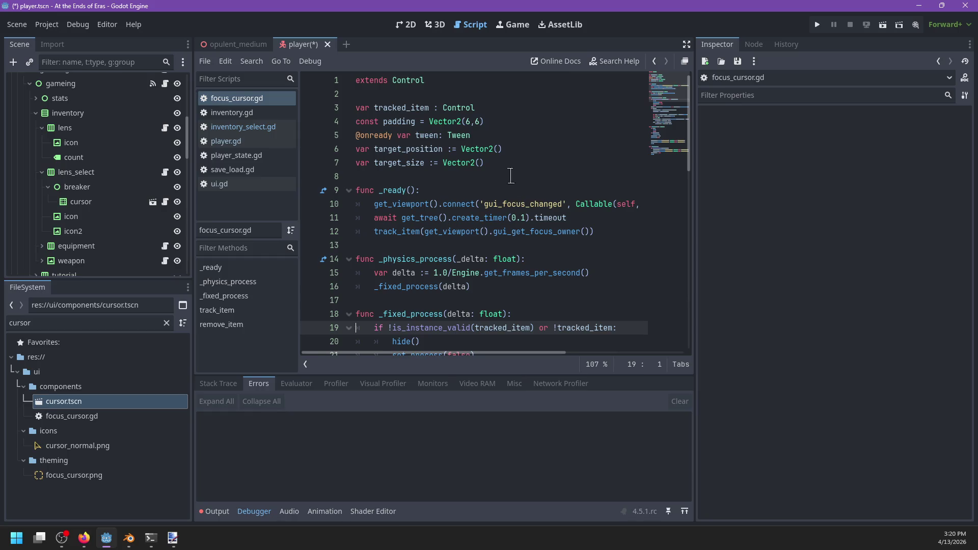
{"action": "left_click", "coordinate": [492, 98]}
{"action": "key", "text": "Return"}
{"action": "type", "text": "@"}
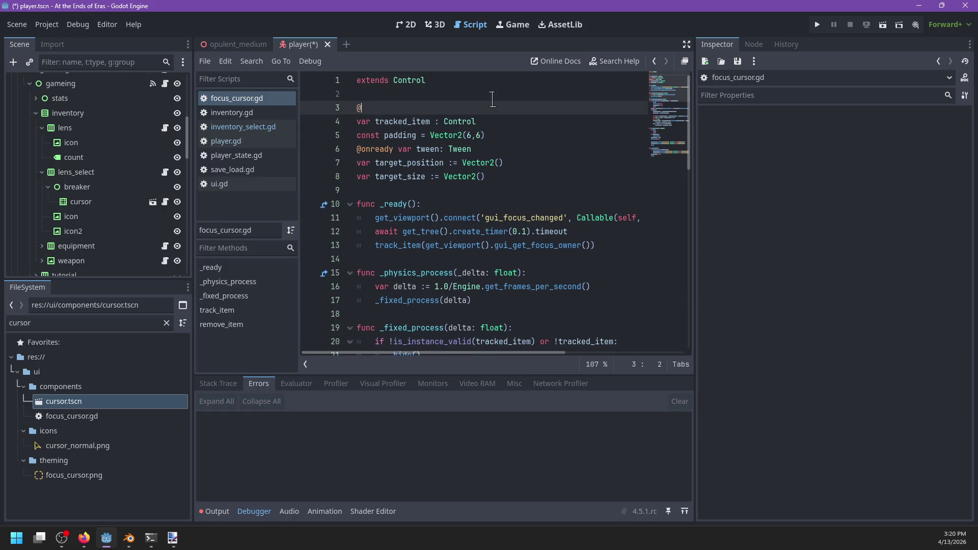
{"action": "type", "text": "var track_focus := true"}
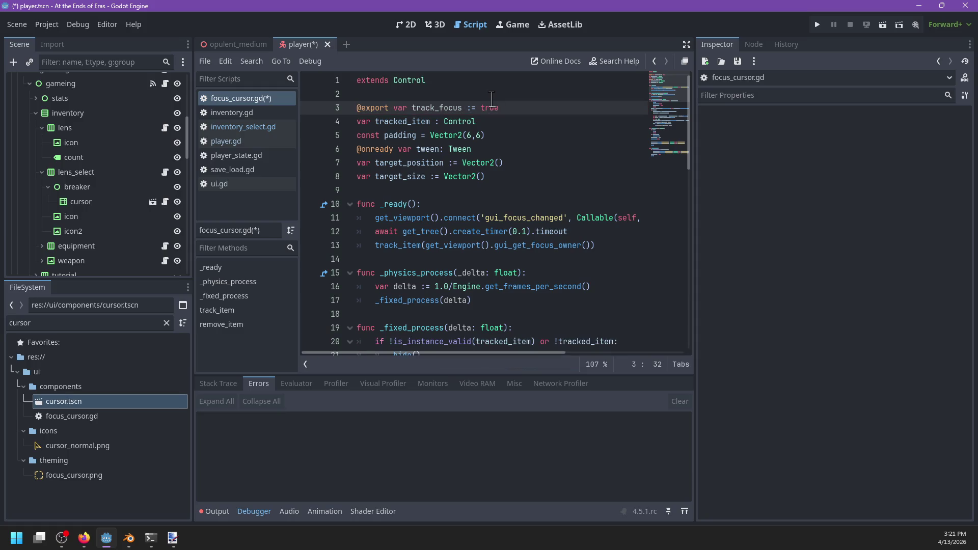
{"action": "left_click", "coordinate": [460, 203]}
{"action": "key", "text": "Return"}
{"action": "type", "text": "if tra"}
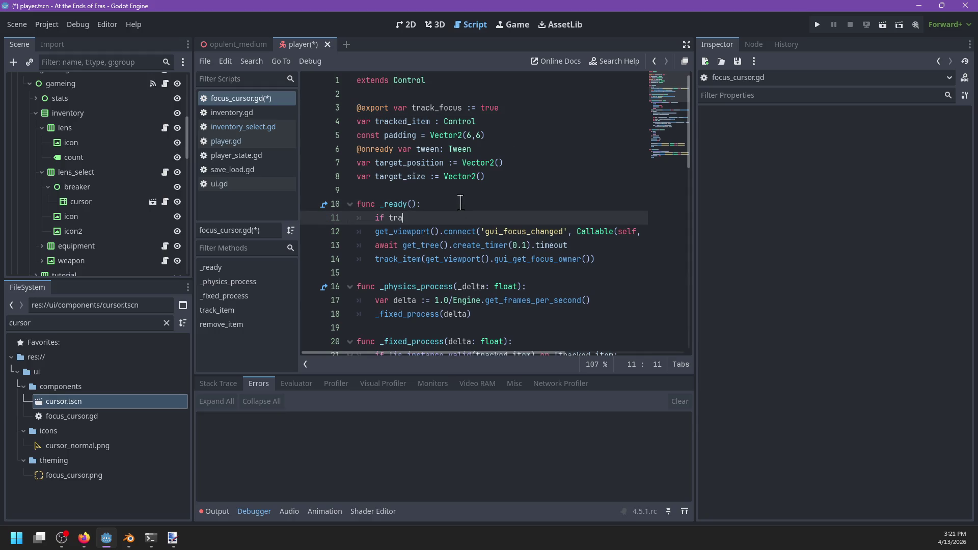
{"action": "type", "text": ":"}
{"action": "key", "text": "Return"}
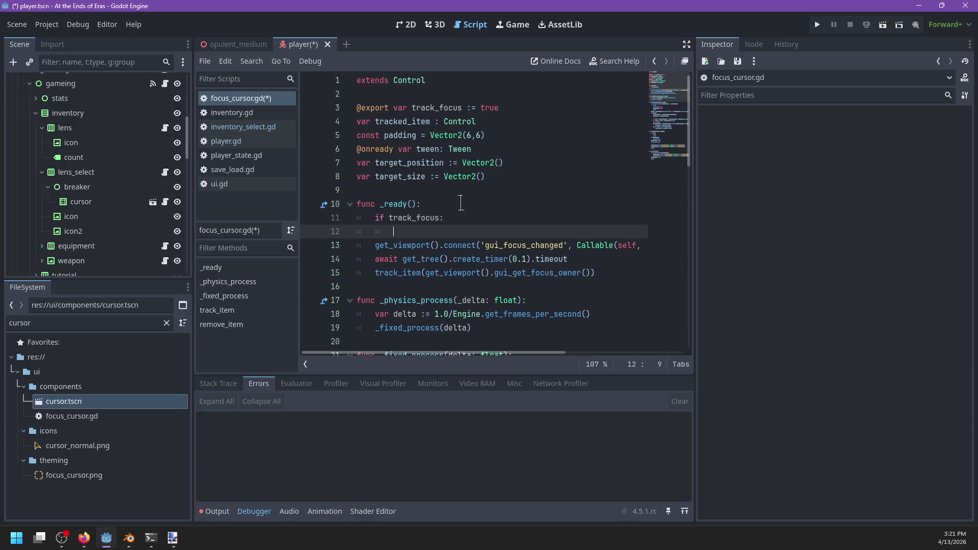
{"action": "key", "text": "Down"}
{"action": "key", "text": "Home"}
{"action": "key", "text": "BackSpace"}
{"action": "key", "text": "BackSpace"}
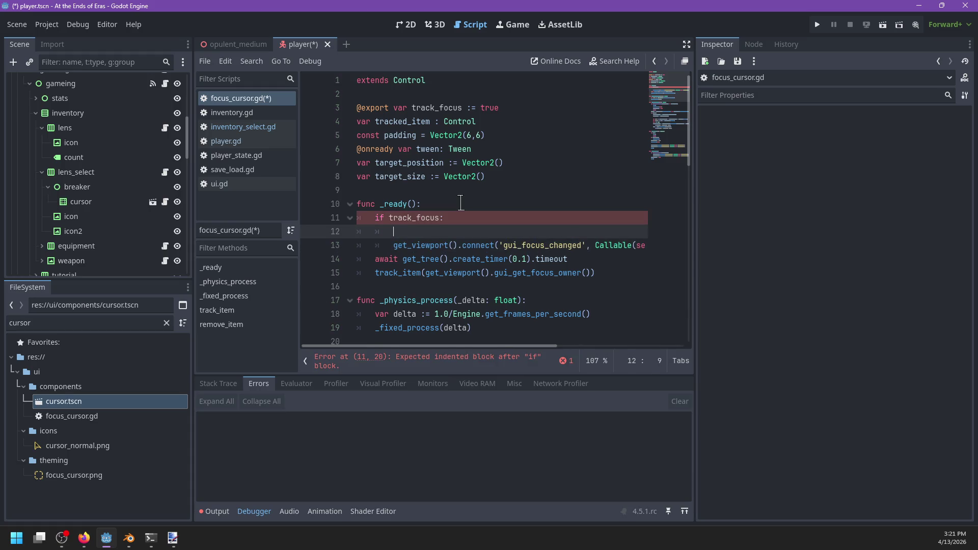
- Rewrite the connect call to start with gui_focus_changed. in place of the quoted signal name
{"action": "key", "text": "ctrl+BackSpace"}
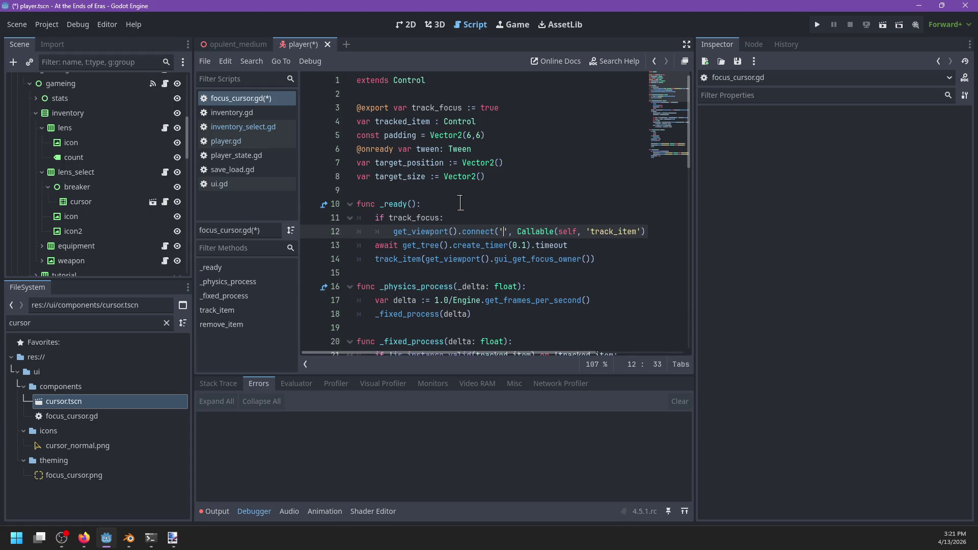
{"action": "key", "text": "ctrl+shift+Left"}
{"action": "key", "text": "ctrl+shift+Right"}
{"action": "key", "text": "BackSpace"}
{"action": "key", "text": "ctrl+Left"}
{"action": "key", "text": "ctrl+z"}
{"action": "key", "text": "ctrl+z"}
{"action": "key", "text": "BackSpace"}
{"action": "type", "text": "gui_focus_changed."}
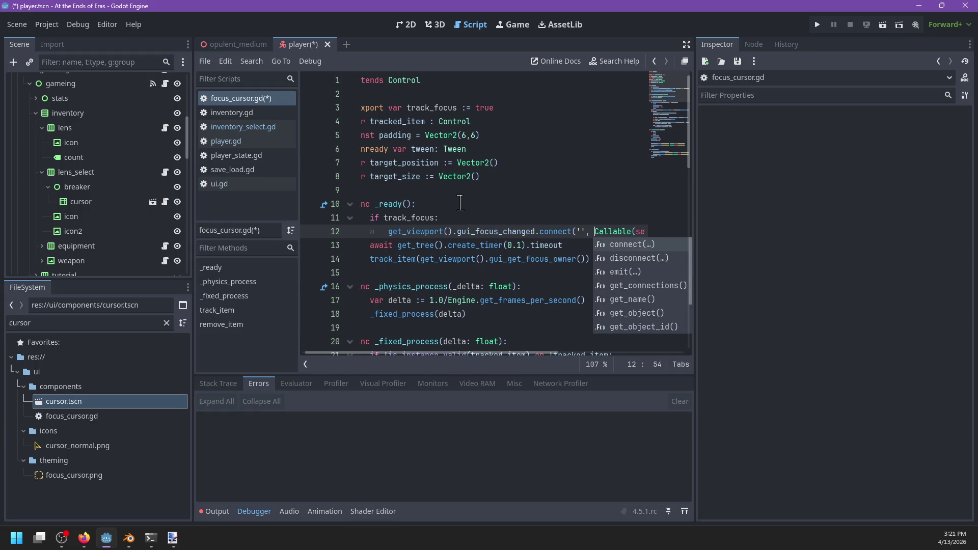
{"action": "key", "text": "BackSpace"}
{"action": "key", "text": "BackSpace"}
{"action": "key", "text": "BackSpace"}
- Replace the Callable argument with track_item in the focus-changed connection and save
{"action": "key", "text": "ctrl+Right"}
{"action": "key", "text": "ctrl+Right"}
{"action": "key", "text": "ctrl+Right"}
{"action": "key", "text": "ctrl+Right"}
{"action": "key", "text": "ctrl+Delete"}
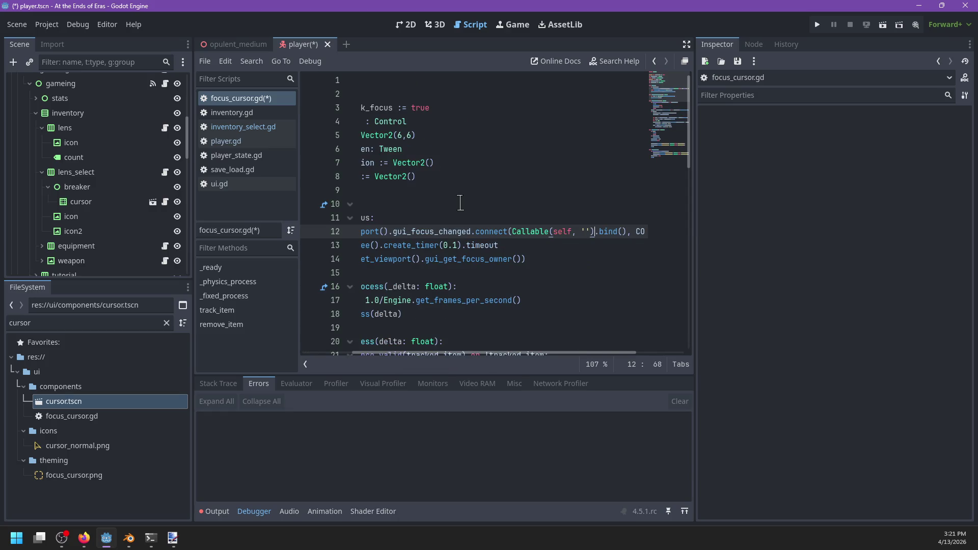
{"action": "key", "text": "ctrl+Right"}
{"action": "key", "text": "ctrl+Right"}
{"action": "key", "text": "ctrl+Right"}
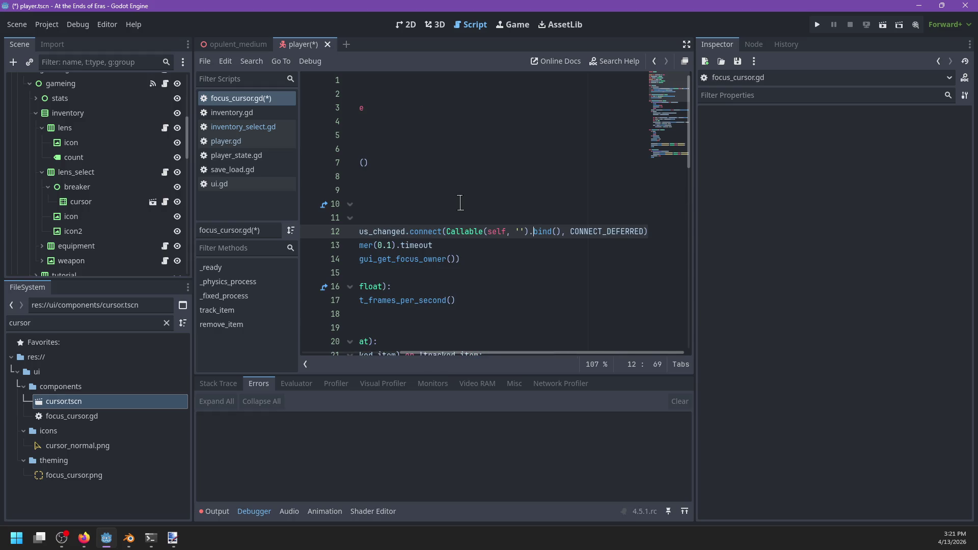
{"action": "key", "text": "ctrl+shift+Left"}
{"action": "key", "text": "Right"}
{"action": "key", "text": "Right"}
{"action": "key", "text": "ctrl+shift+Left"}
{"action": "key", "text": "ctrl+shift+Left"}
{"action": "key", "text": "ctrl+shift+Left"}
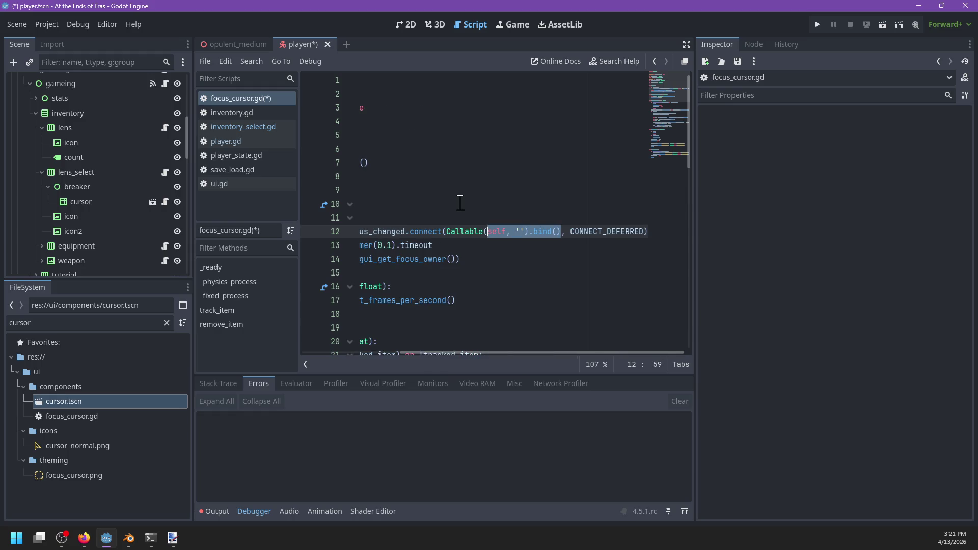
{"action": "key", "text": "ctrl+shift+Left"}
{"action": "key", "text": "ctrl+shift+Left"}
{"action": "type", "text": "track_item"}
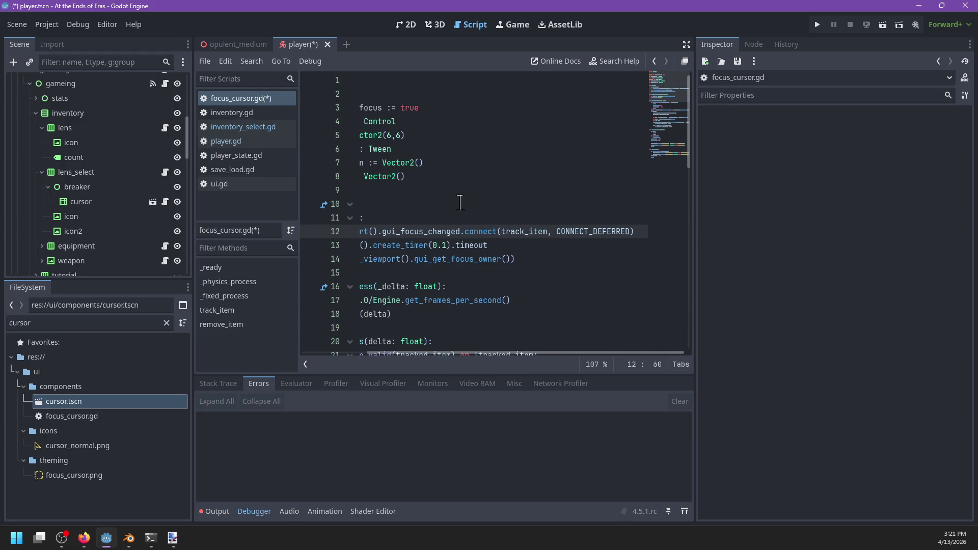
{"action": "key", "text": "ctrl+s"}
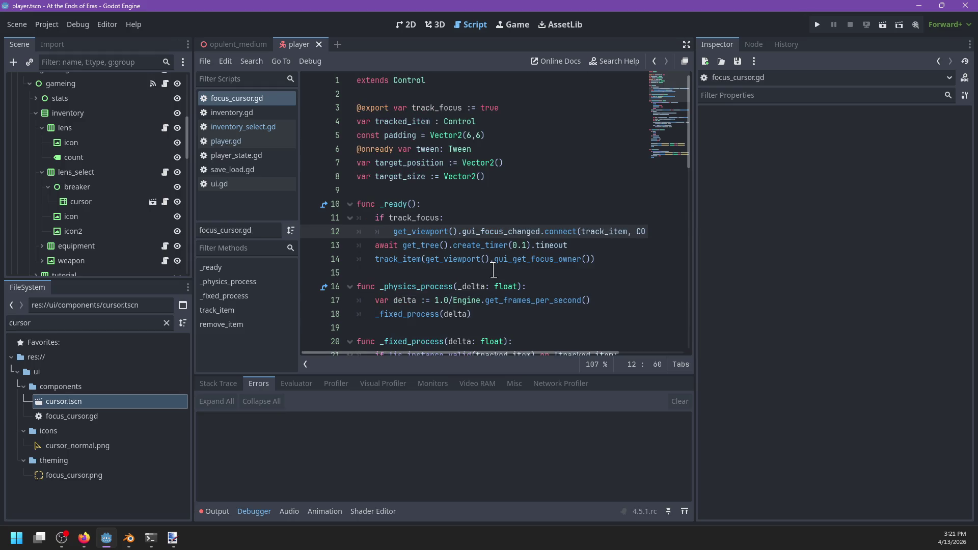
- Indent lines 13–14, the timer wait and track_item call, under the track_focus check and save
{"action": "left_click", "coordinate": [373, 245]}
{"action": "key", "text": "Tab"}
{"action": "left_click", "coordinate": [373, 259]}
{"action": "key", "text": "Tab"}
{"action": "left_click", "coordinate": [634, 259]}
{"action": "key", "text": "ctrl+s"}
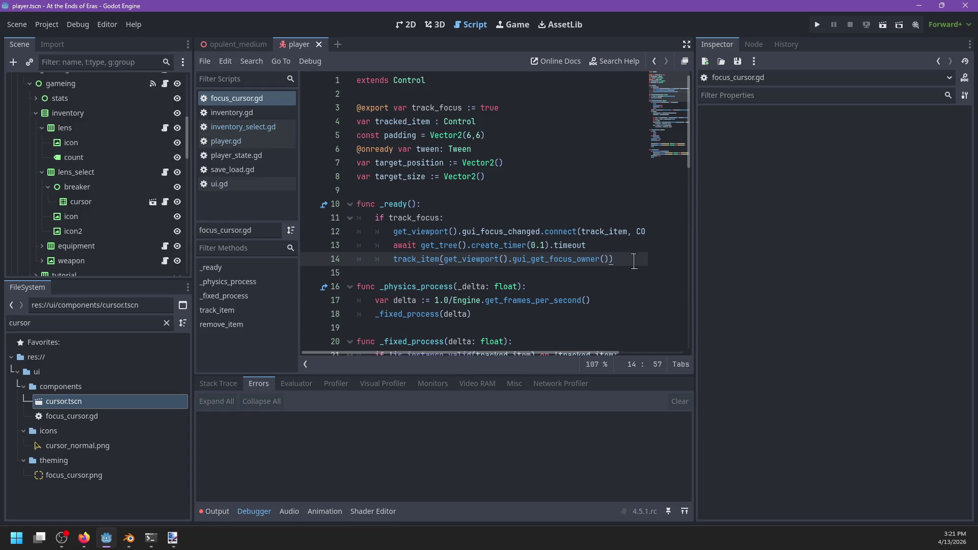
- Scroll to the track_item function and select the true value on line 46
{"action": "scroll", "coordinate": [429, 217], "scroll_direction": "down", "scroll_amount": 3}
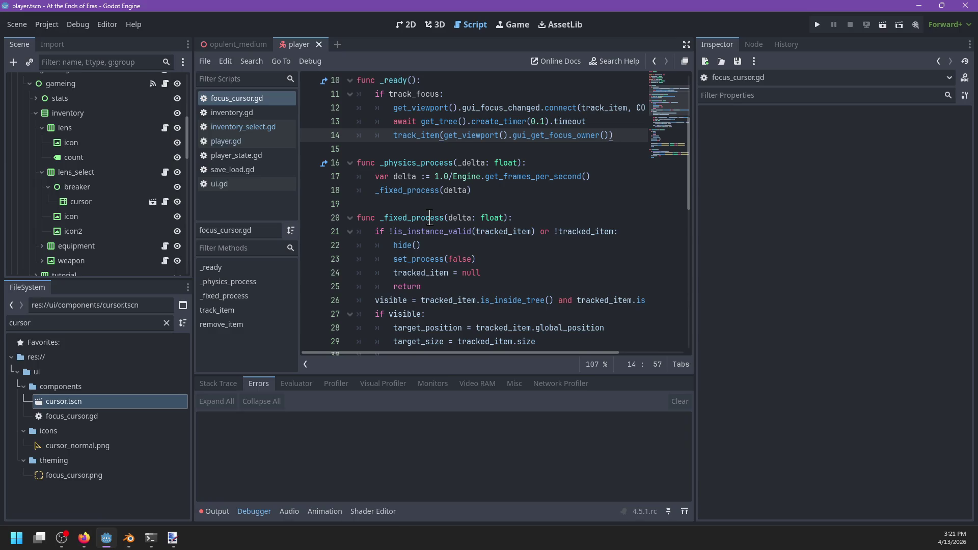
{"action": "left_click", "coordinate": [561, 163]}
{"action": "scroll", "coordinate": [565, 193], "scroll_direction": "up", "scroll_amount": 2}
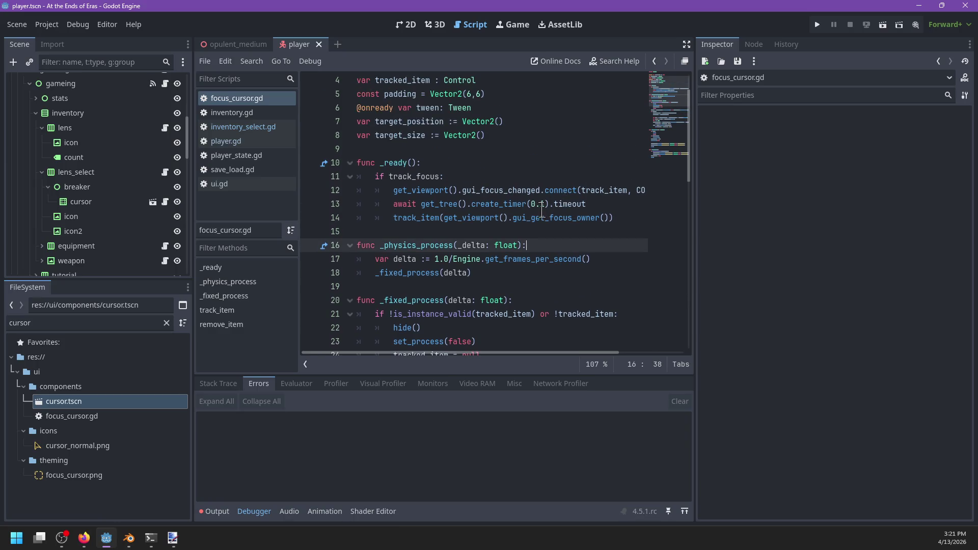
{"action": "scroll", "coordinate": [543, 210], "scroll_direction": "down", "scroll_amount": 1}
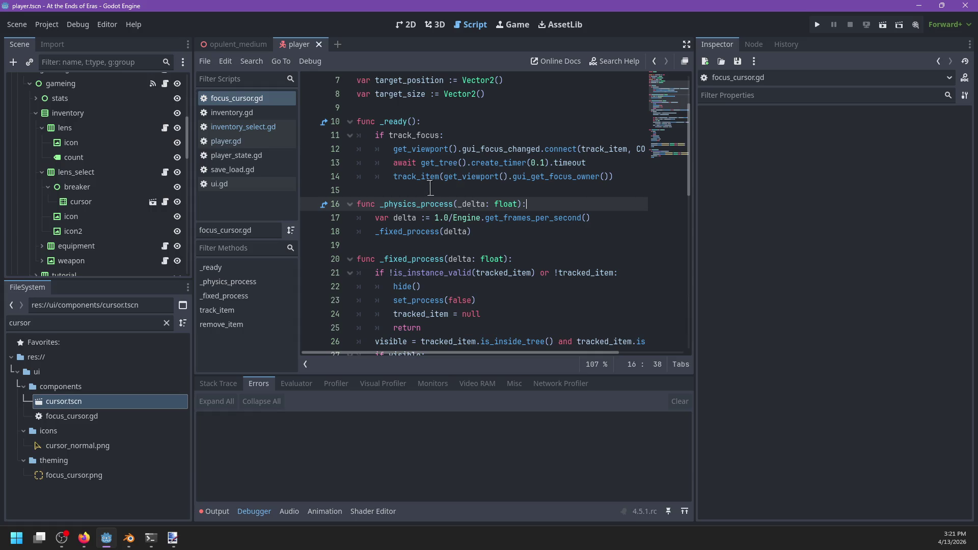
{"action": "left_click", "coordinate": [440, 176]}
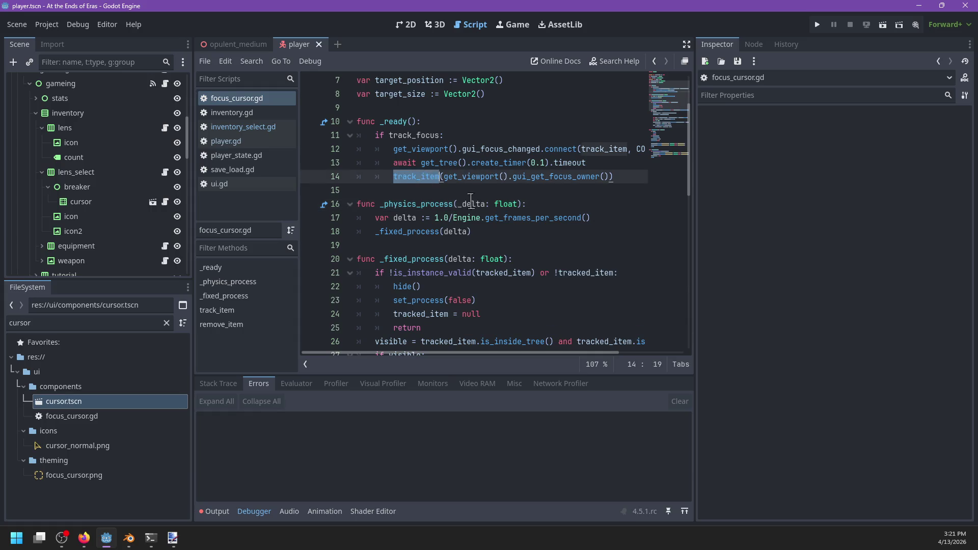
{"action": "scroll", "coordinate": [479, 206], "scroll_direction": "down", "scroll_amount": 5}
{"action": "scroll", "coordinate": [479, 207], "scroll_direction": "down", "scroll_amount": 4}
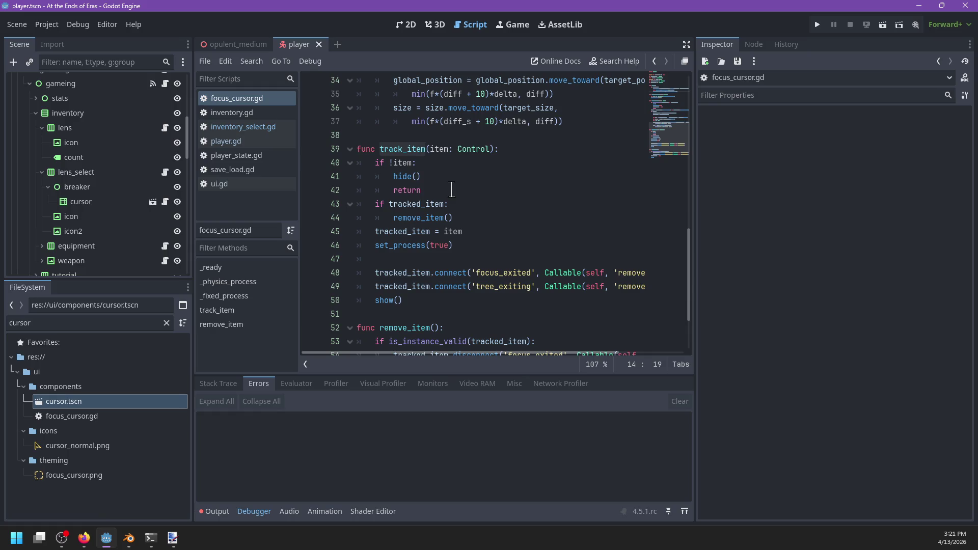
{"action": "double_click", "coordinate": [437, 245]}
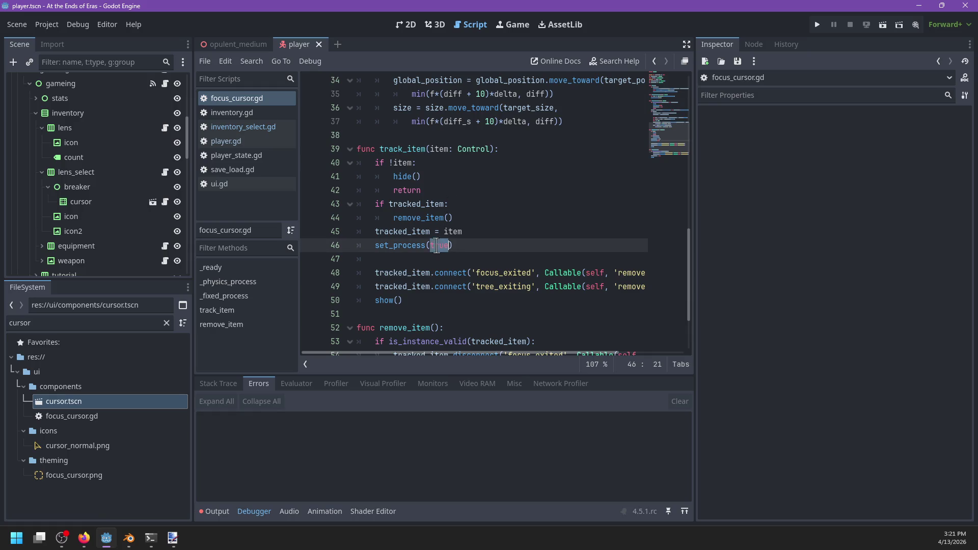
- Make line 46 set_process(tracked_item != null), add set_process(false) to remove_item, and save
{"action": "type", "text": "bool(tracked_item"}
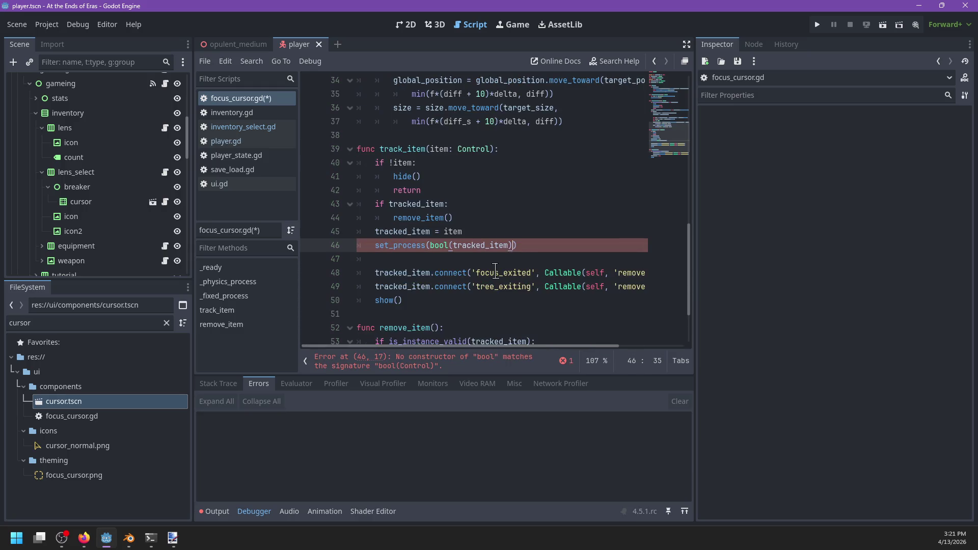
{"action": "scroll", "coordinate": [496, 271], "scroll_direction": "down", "scroll_amount": 2}
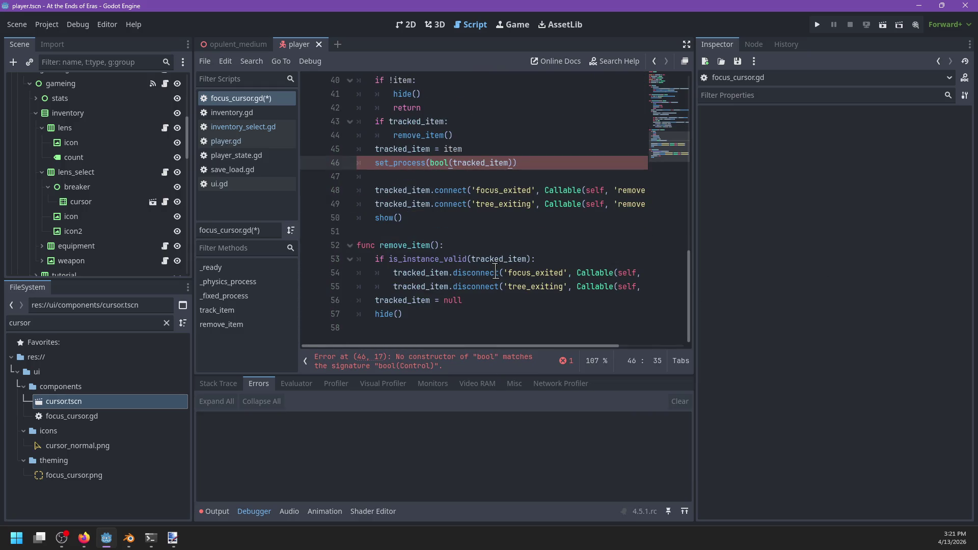
{"action": "left_click", "coordinate": [444, 312]}
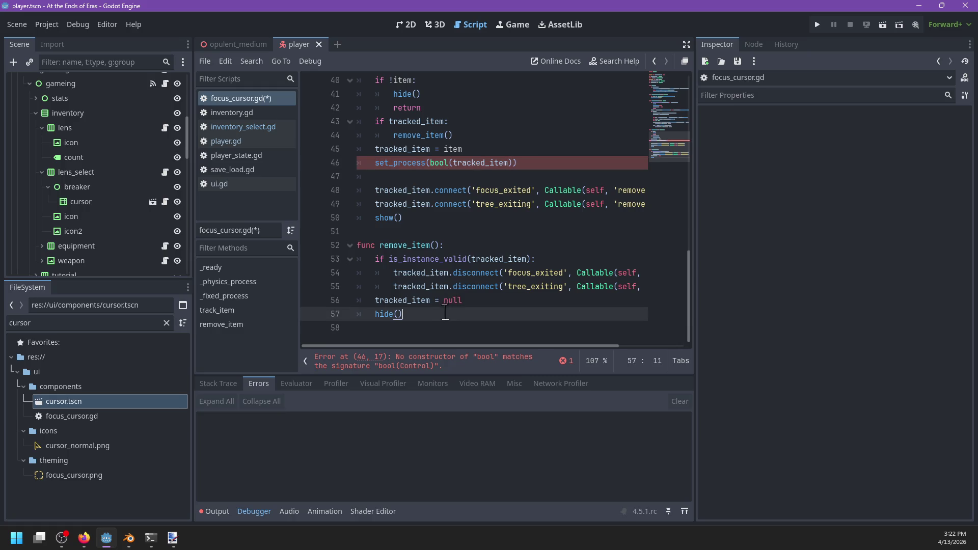
{"action": "key", "text": "Return"}
{"action": "type", "text": "set_proces"}
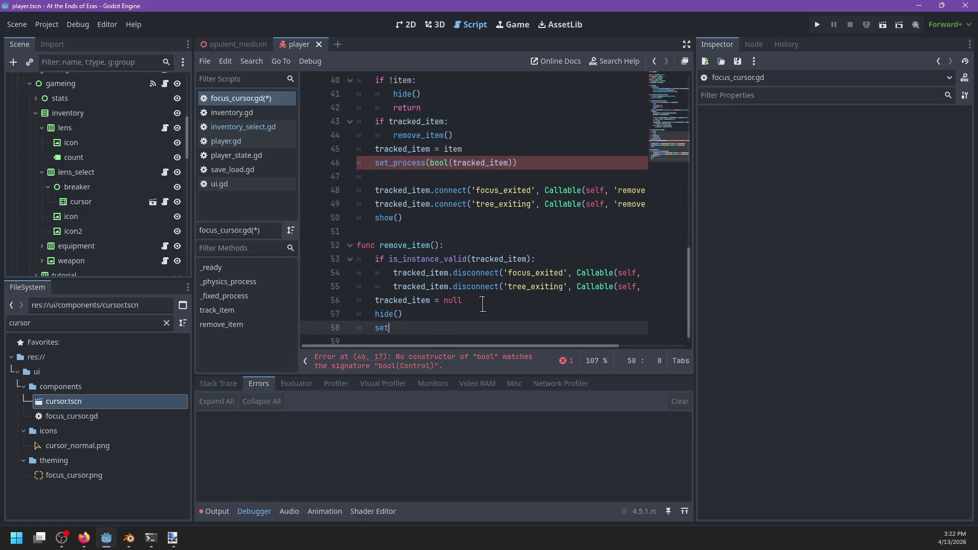
{"action": "type", "text": "s(false)"}
{"action": "left_click", "coordinate": [455, 164]}
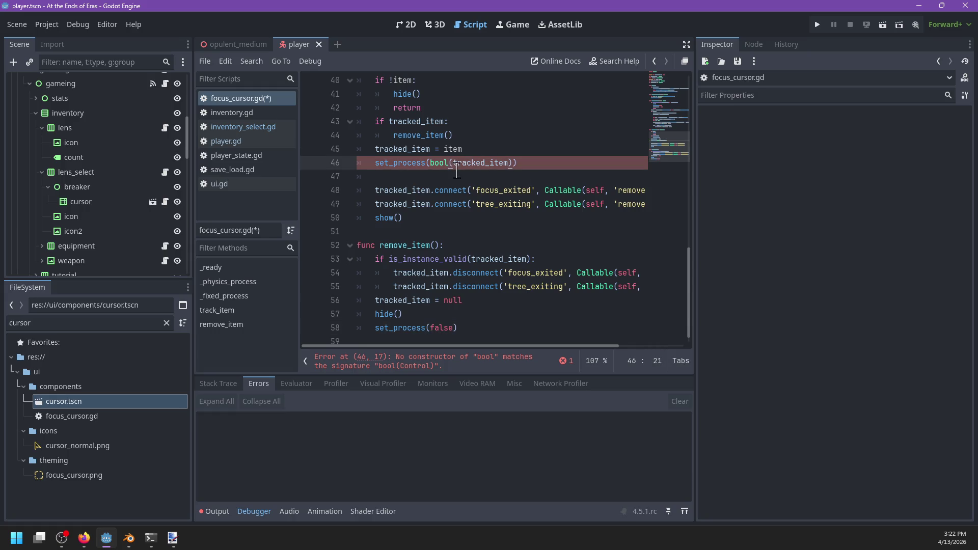
{"action": "key", "text": "BackSpace"}
{"action": "key", "text": "BackSpace"}
{"action": "key", "text": "BackSpace"}
{"action": "key", "text": "End"}
{"action": "key", "text": "Left"}
{"action": "type", "text": "!= null"}
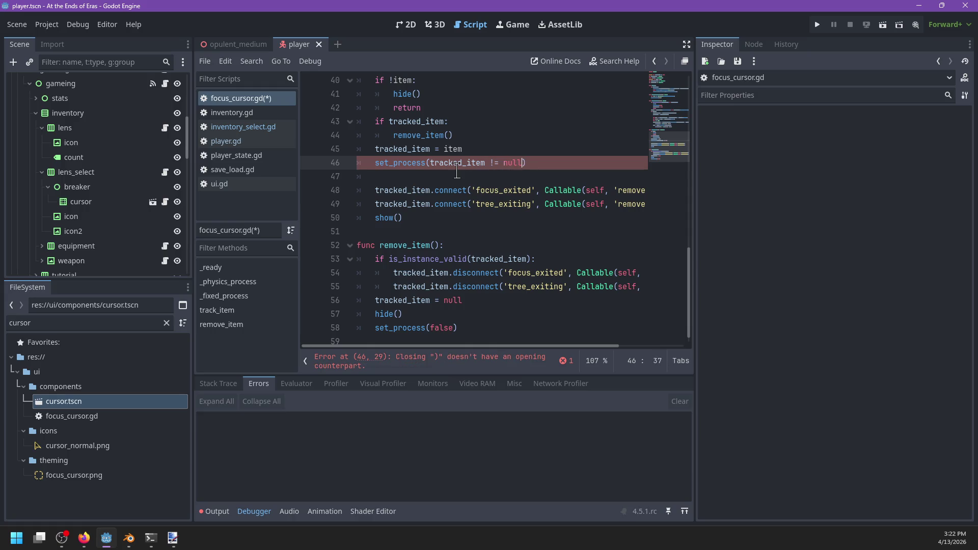
{"action": "key", "text": "ctrl+s"}
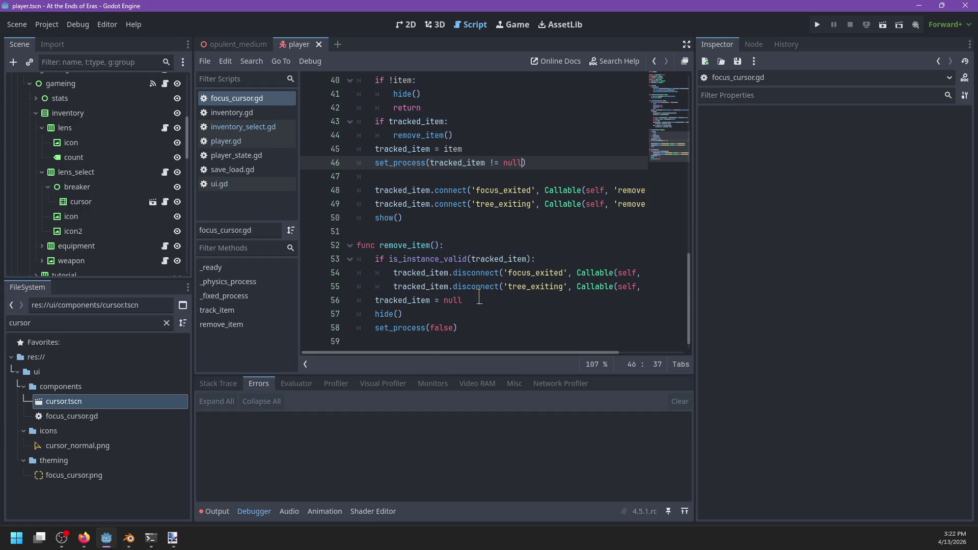
- Using multiple carets, move the signal names in front of the connect and disconnect calls
{"action": "scroll", "coordinate": [479, 297], "scroll_direction": "up", "scroll_amount": 10}
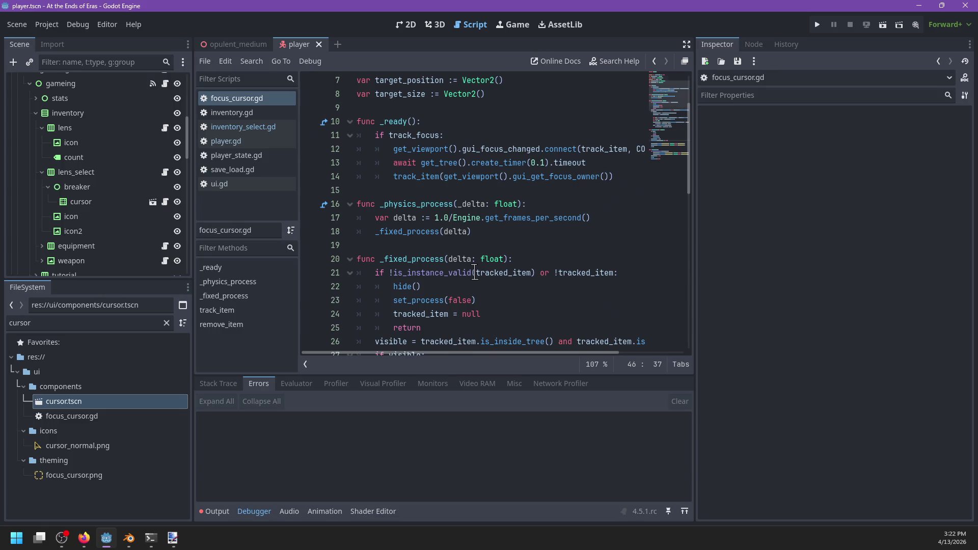
{"action": "scroll", "coordinate": [474, 274], "scroll_direction": "up", "scroll_amount": 1}
{"action": "scroll", "coordinate": [475, 274], "scroll_direction": "down", "scroll_amount": 12}
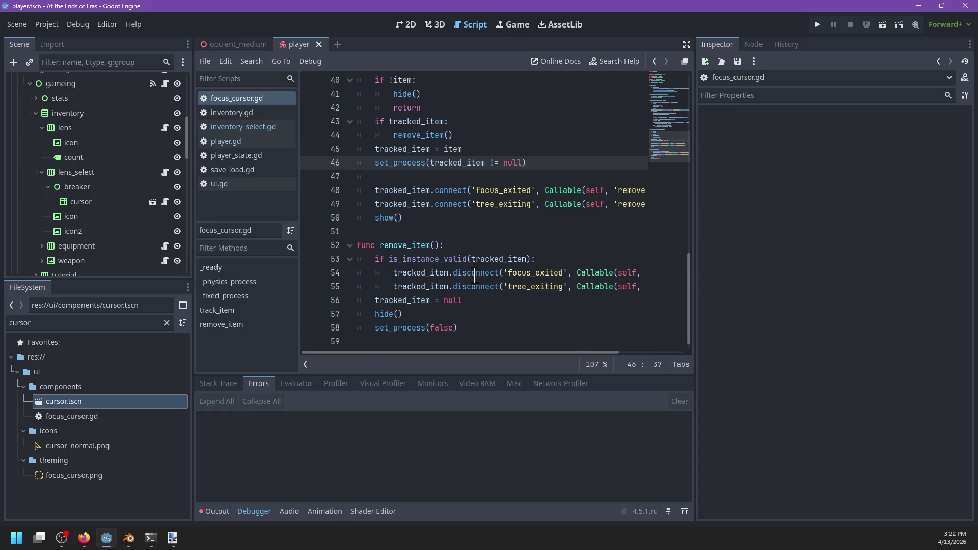
{"action": "scroll", "coordinate": [465, 305], "scroll_direction": "right", "scroll_amount": 3}
{"action": "scroll", "coordinate": [465, 306], "scroll_direction": "left", "scroll_amount": 3}
{"action": "mouse_move", "coordinate": [483, 203]}
{"action": "left_mouse_down"}
{"action": "mouse_move", "coordinate": [530, 191]}
{"action": "mouse_move", "coordinate": [453, 193]}
{"action": "mouse_move", "coordinate": [461, 204]}
{"action": "left_mouse_up"}
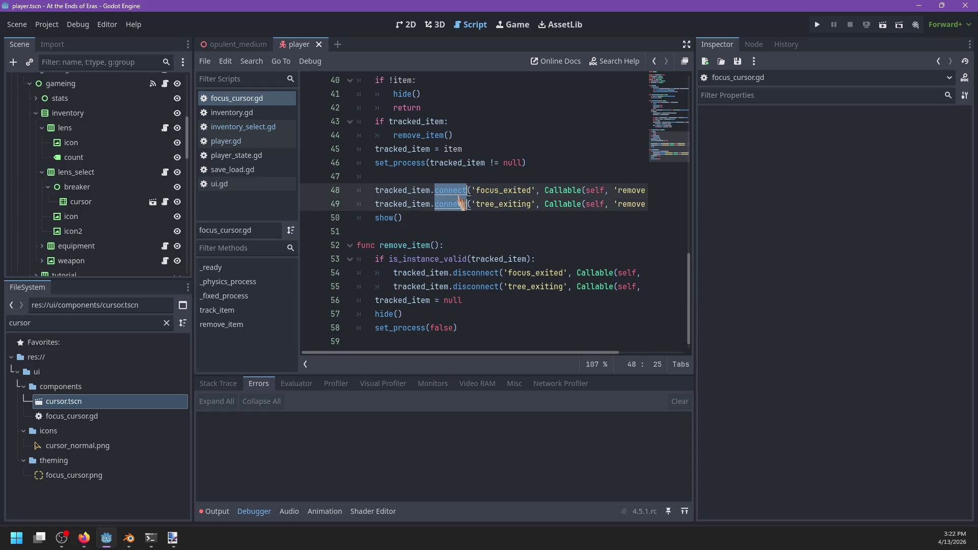
{"action": "key", "text": "ctrl+d"}
{"action": "key", "text": "ctrl+d"}
{"action": "key", "text": "Right"}
{"action": "key", "text": "Right"}
{"action": "key", "text": "ctrl+Delete"}
{"action": "key", "text": "Right"}
{"action": "key", "text": "ctrl+Left"}
{"action": "key", "text": "ctrl+Left"}
{"action": "key", "text": "ctrl+Delete"}
{"action": "key", "text": "ctrl+Left"}
{"action": "type", "text": "focus_exited tree_exiting focus_exited tree_exiting"}
{"action": "type", "text": "."}
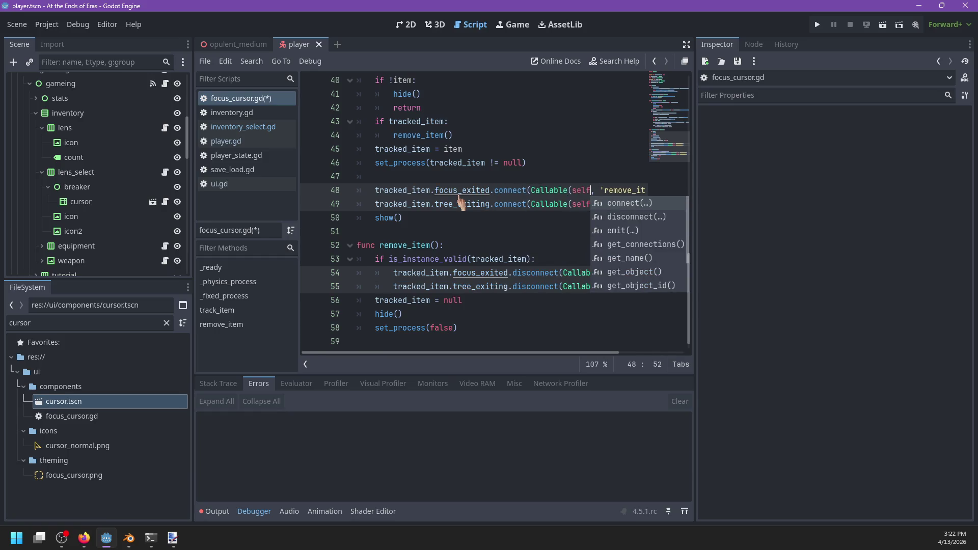
- Replace the Callable(self, '') arguments with remove_item and save
{"action": "key", "text": "ctrl+Right"}
{"action": "key", "text": "ctrl+Right"}
{"action": "key", "text": "ctrl+Right"}
{"action": "key", "text": "Delete"}
{"action": "key", "text": "Right"}
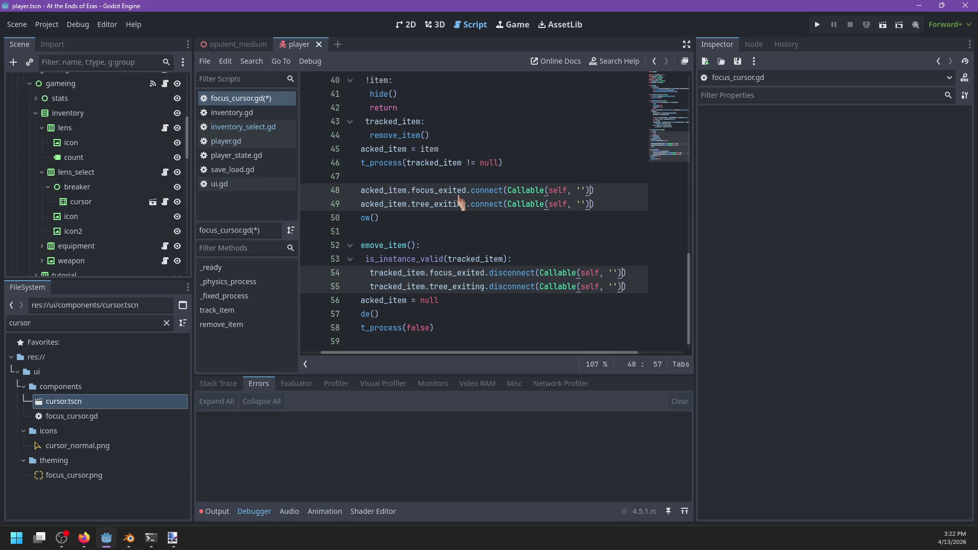
{"action": "key", "text": "ctrl+shift+Left"}
{"action": "key", "text": "ctrl+shift+Left"}
{"action": "key", "text": "ctrl+shift+Left"}
{"action": "type", "text": "remove_item"}
{"action": "key", "text": "Escape"}
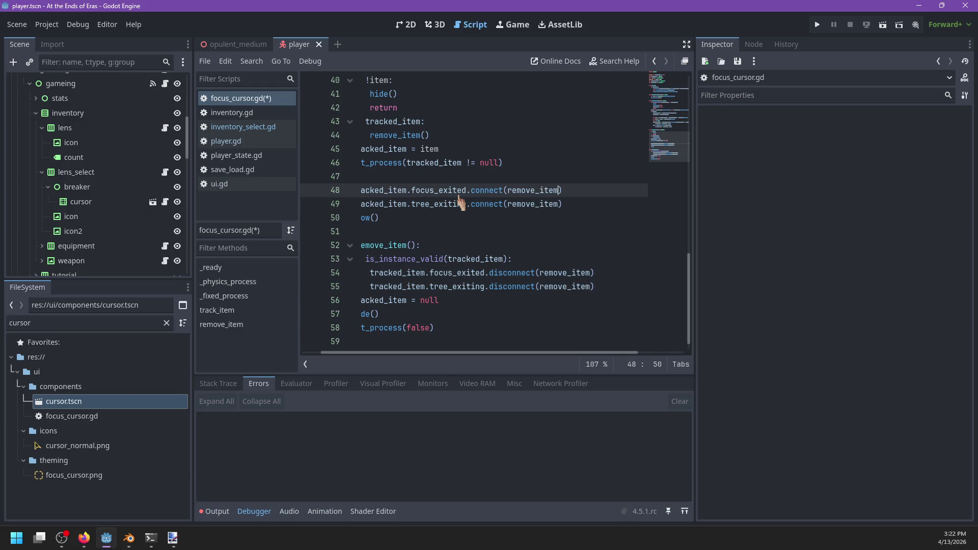
{"action": "key", "text": "ctrl+s"}
- Insert an 'if track_focus:' condition on blank line 47 of track_item
{"action": "scroll", "coordinate": [525, 254], "scroll_direction": "left", "scroll_amount": 1}
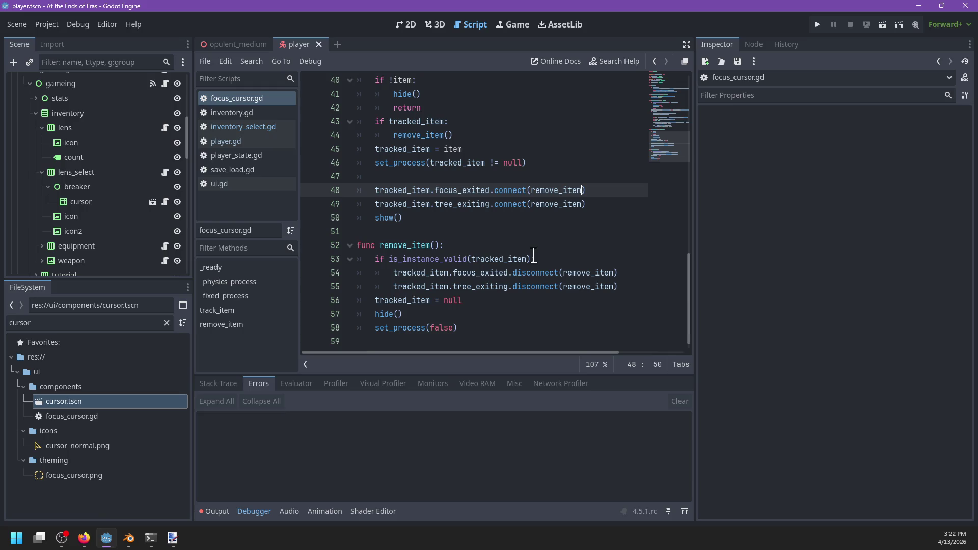
{"action": "left_click", "coordinate": [458, 220]}
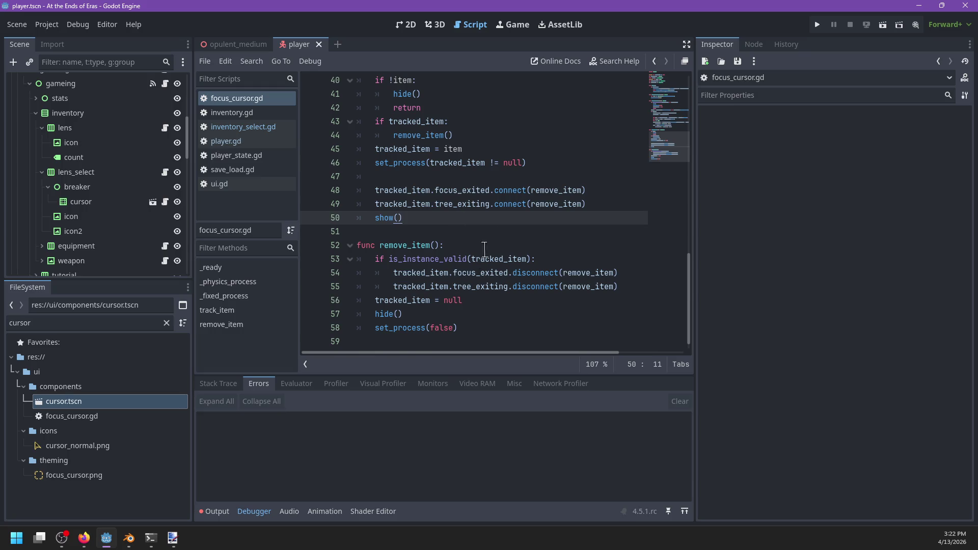
{"action": "scroll", "coordinate": [491, 227], "scroll_direction": "up", "scroll_amount": 5}
{"action": "scroll", "coordinate": [496, 237], "scroll_direction": "up", "scroll_amount": 5}
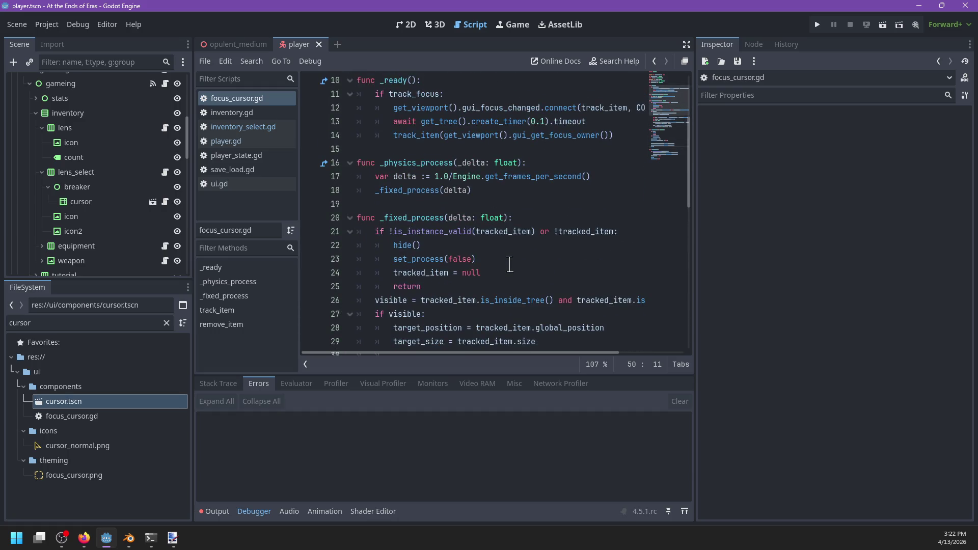
{"action": "scroll", "coordinate": [510, 264], "scroll_direction": "up", "scroll_amount": 2}
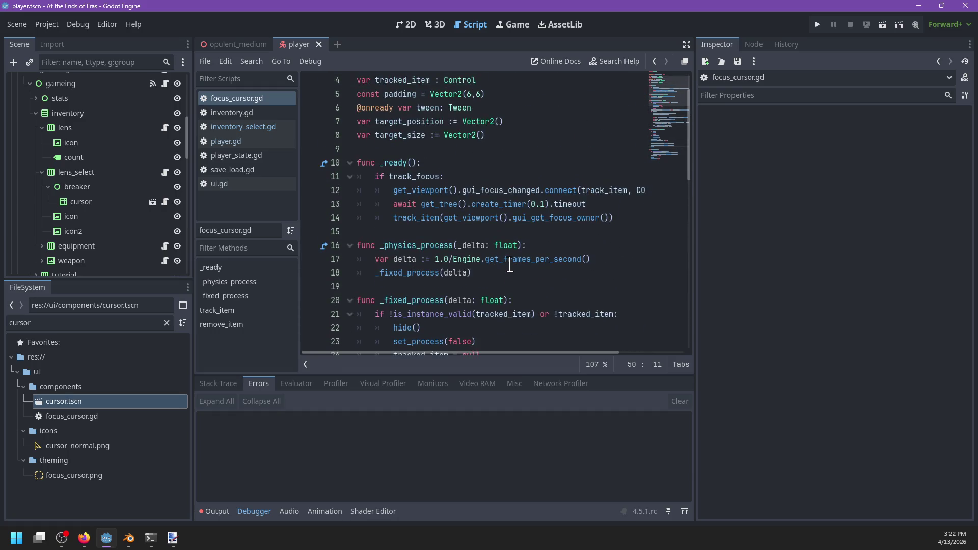
{"action": "scroll", "coordinate": [510, 264], "scroll_direction": "down", "scroll_amount": 8}
{"action": "scroll", "coordinate": [510, 264], "scroll_direction": "down", "scroll_amount": 3}
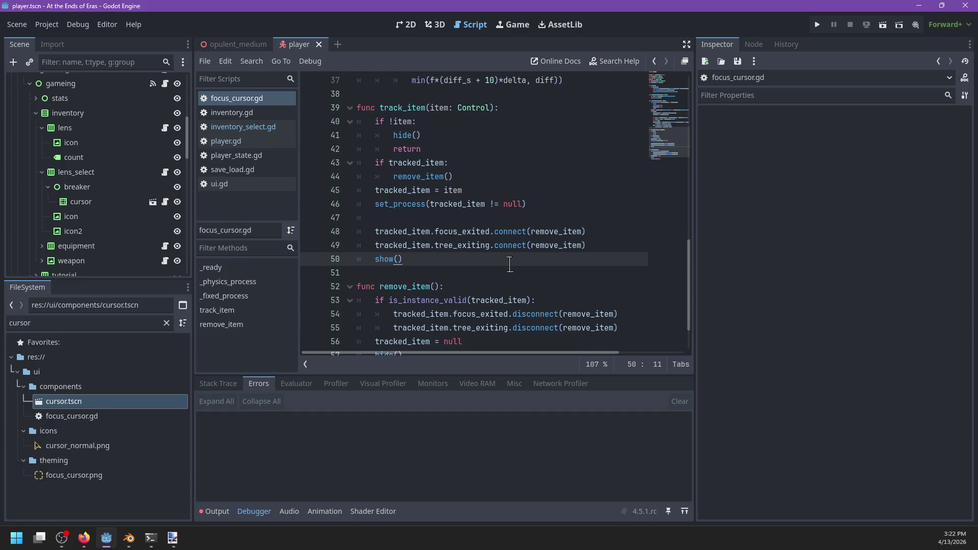
{"action": "left_click", "coordinate": [430, 219]}
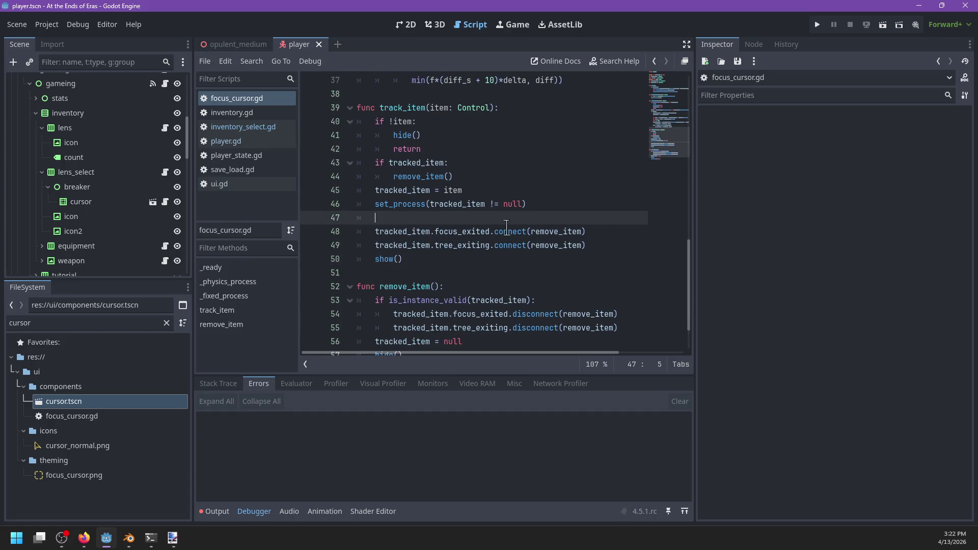
{"action": "key", "text": "Return"}
{"action": "type", "text": "if t"}
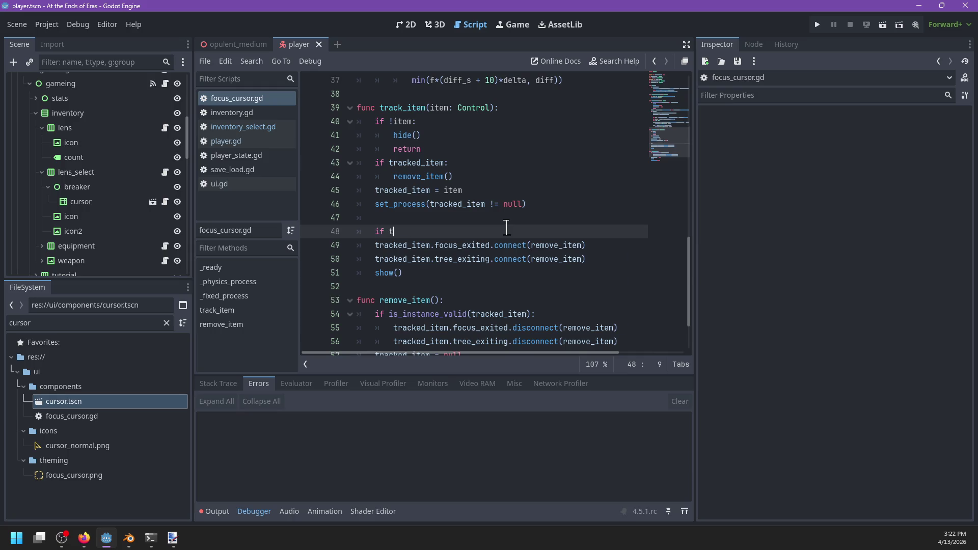
{"action": "type", "text": "rack"}
{"action": "key", "text": "Down"}
{"action": "key", "text": "Return"}
{"action": "type", "text": ":"}
- Indent the two signal connection lines under the track_focus check, save, and open inventory_select.gd
{"action": "left_click_drag", "start_coordinate": [373, 245], "coordinate": [586, 259]}
{"action": "key", "text": "Tab"}
{"action": "left_click", "coordinate": [477, 232]}
{"action": "left_click", "coordinate": [468, 214]}
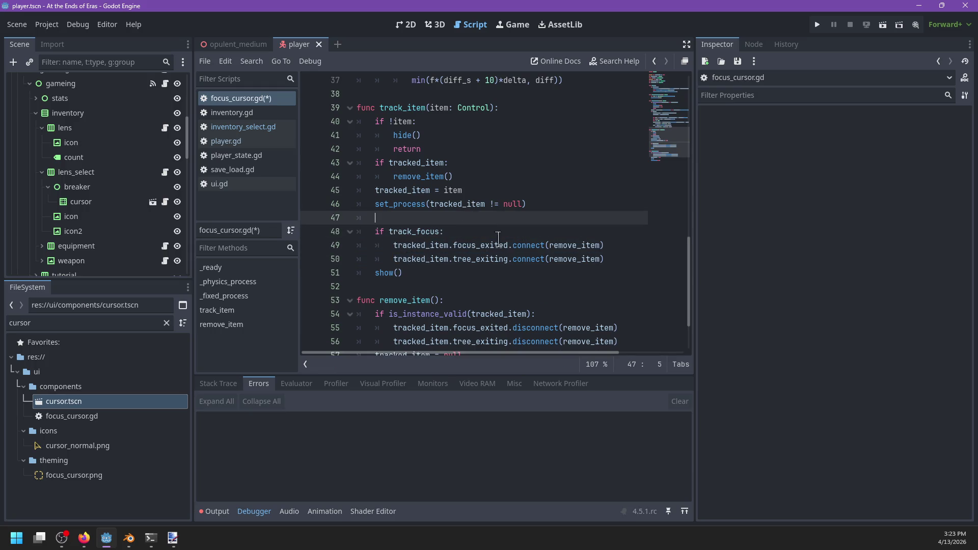
{"action": "scroll", "coordinate": [494, 259], "scroll_direction": "up", "scroll_amount": 2}
{"action": "key", "text": "ctrl+s"}
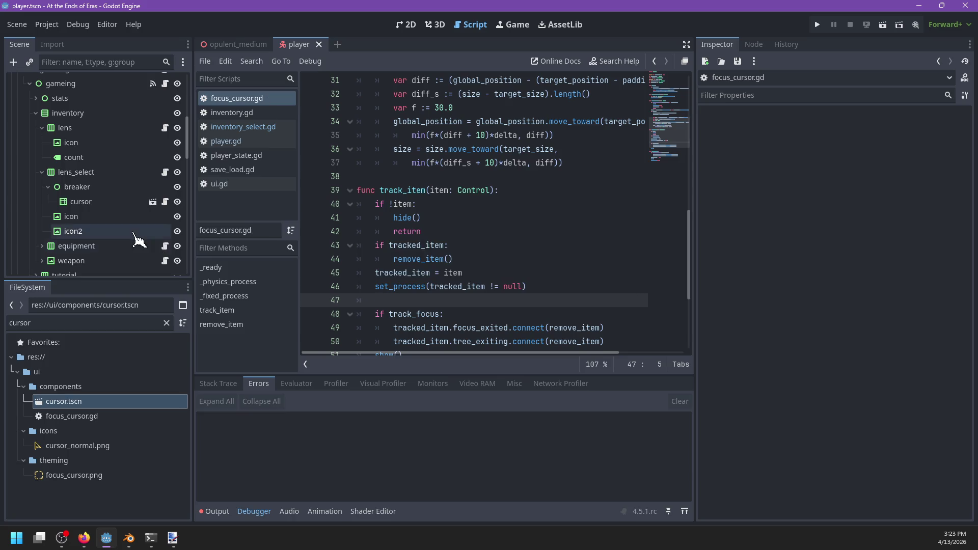
{"action": "left_click", "coordinate": [165, 171]}
- Change the marker export type on line 6 of inventory_select.gd to FocusCursor
{"action": "double_click", "coordinate": [467, 149]}
{"action": "type", "text": "Cursor"}
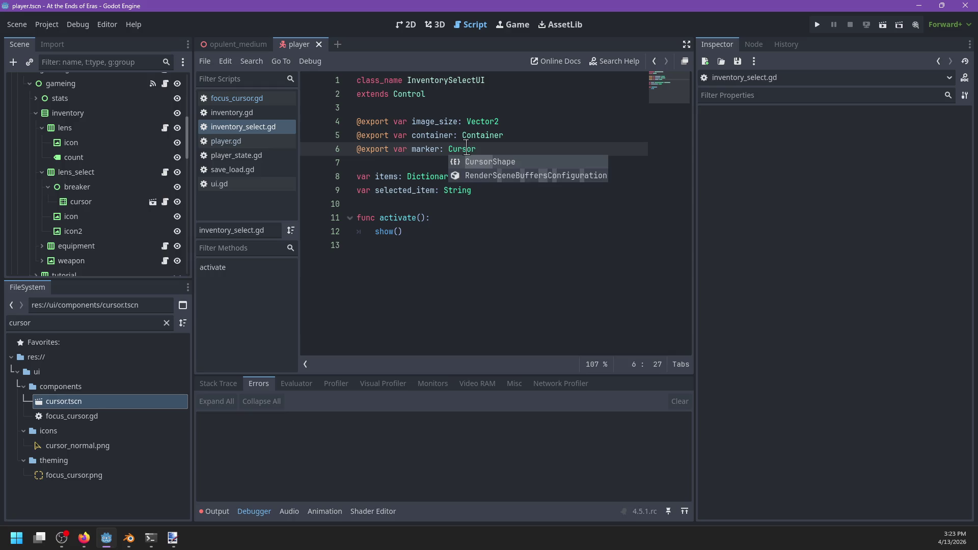
{"action": "double_click", "coordinate": [466, 149]}
{"action": "key", "text": "BackSpace"}
{"action": "type", "text": "Focus"}
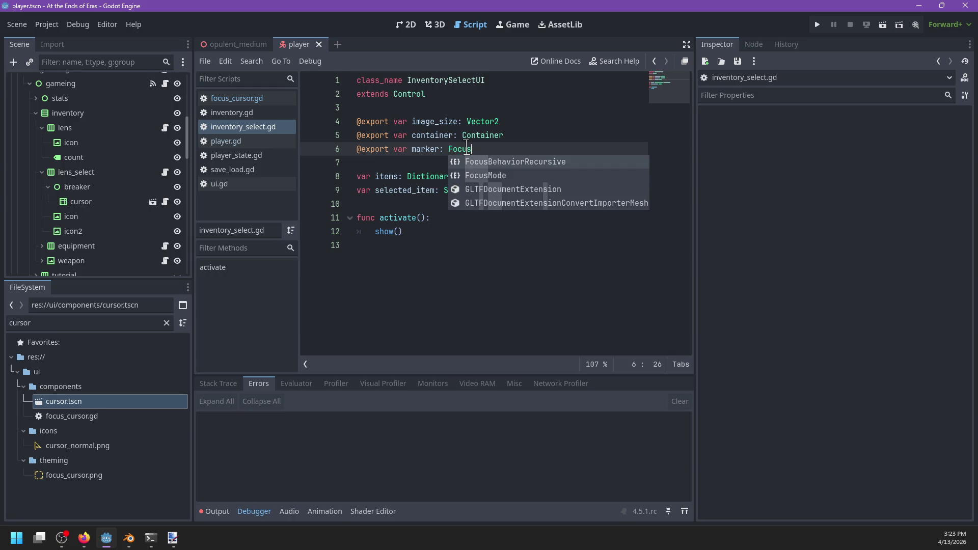
{"action": "type", "text": "Cu"}
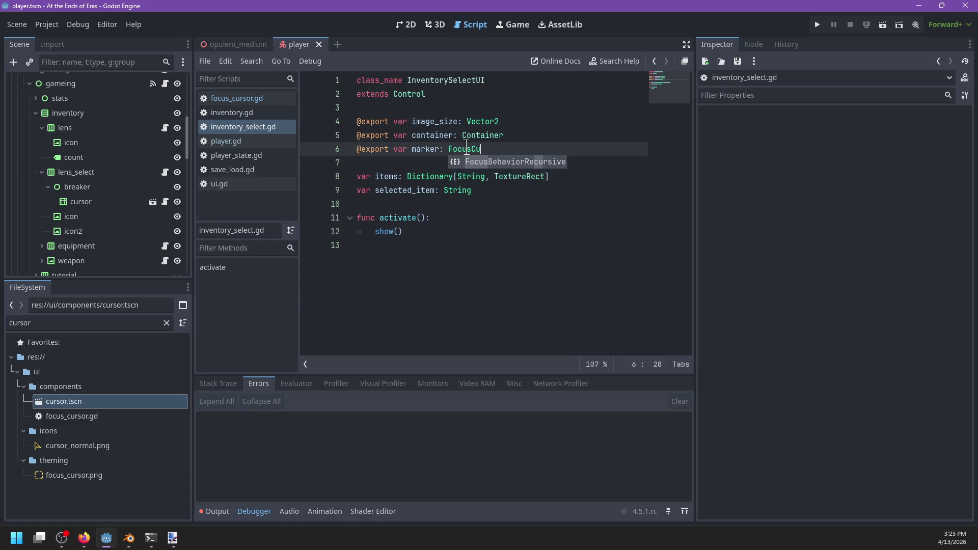
{"action": "type", "text": "rsor"}
{"action": "double_click", "coordinate": [466, 149]}
- Add 'class_name FocusCursor' as the first line of focus_cursor.gd and save
{"action": "left_click", "coordinate": [266, 100]}
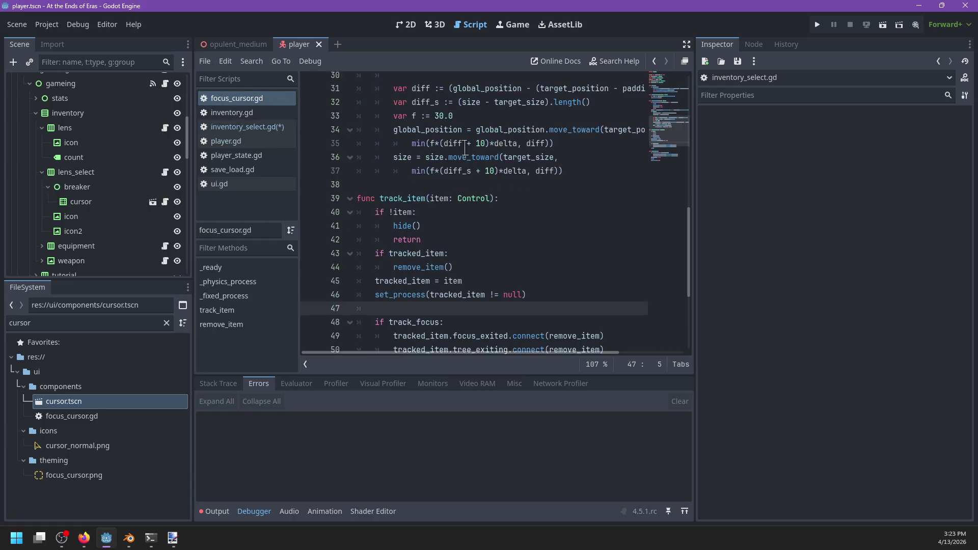
{"action": "scroll", "coordinate": [465, 150], "scroll_direction": "up", "scroll_amount": 10}
{"action": "left_click", "coordinate": [360, 81]}
{"action": "scroll", "coordinate": [404, 107], "scroll_direction": "up", "scroll_amount": 1}
{"action": "key", "text": "Up"}
{"action": "type", "text": "class_name FocusCursor"}
{"action": "key", "text": "ctrl+s"}
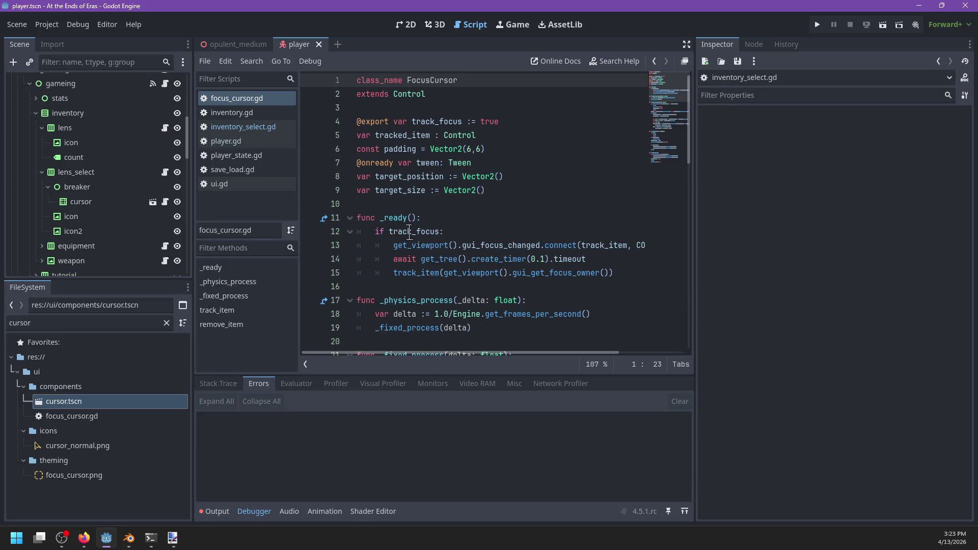
{"action": "mouse_move", "coordinate": [397, 233]}
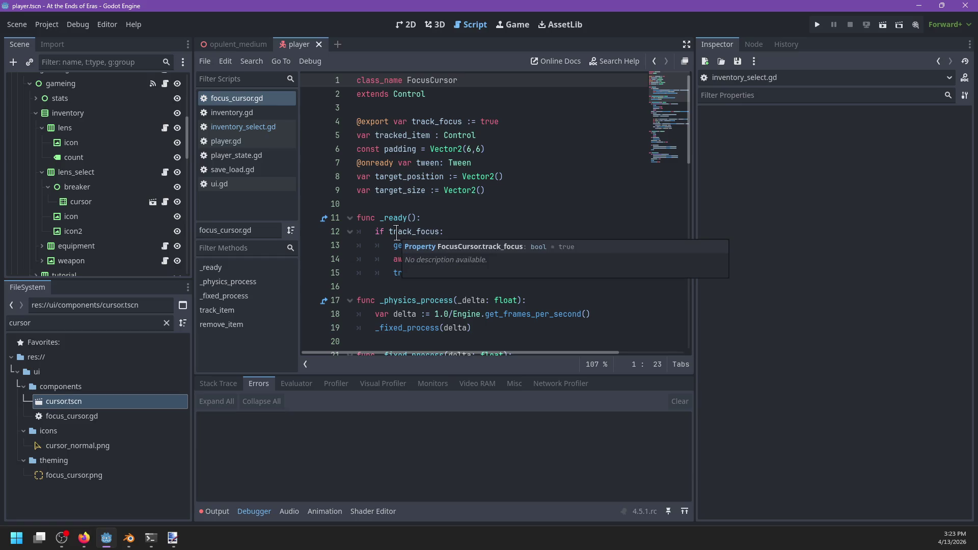
- In the 2D view, delete the icon and icon2 nodes under breaker and confirm
{"action": "left_click", "coordinate": [436, 24]}
{"action": "left_click", "coordinate": [405, 25]}
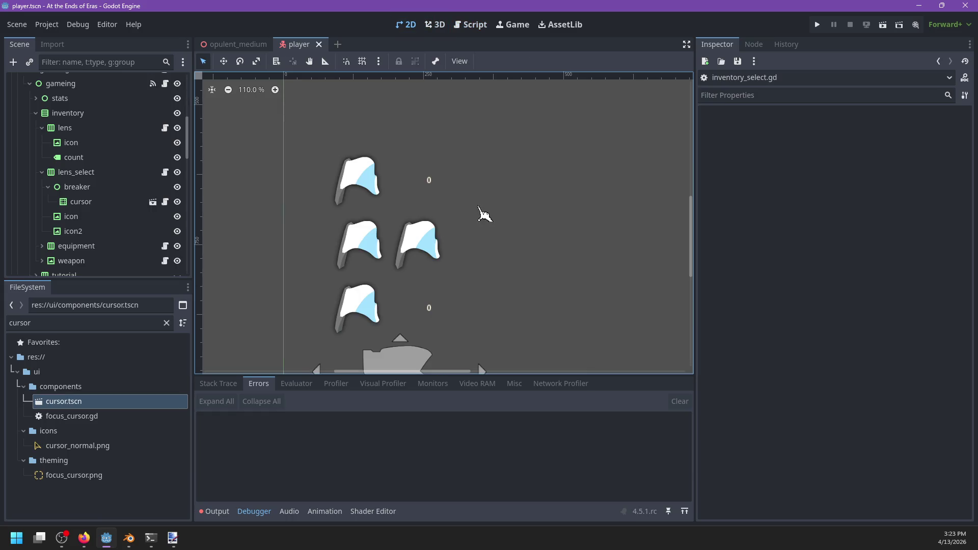
{"action": "scroll", "coordinate": [447, 213], "scroll_direction": "up", "scroll_amount": 1}
{"action": "left_click", "coordinate": [425, 229]}
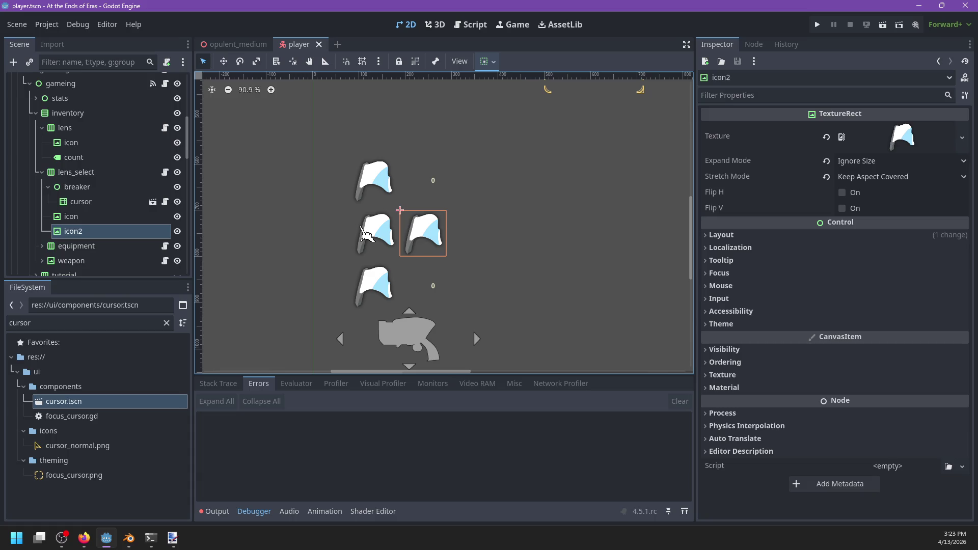
{"action": "left_click", "coordinate": [366, 233]}
{"action": "left_click", "coordinate": [105, 231], "text": "shift"}
{"action": "key", "text": "Delete"}
{"action": "key", "text": "Return"}
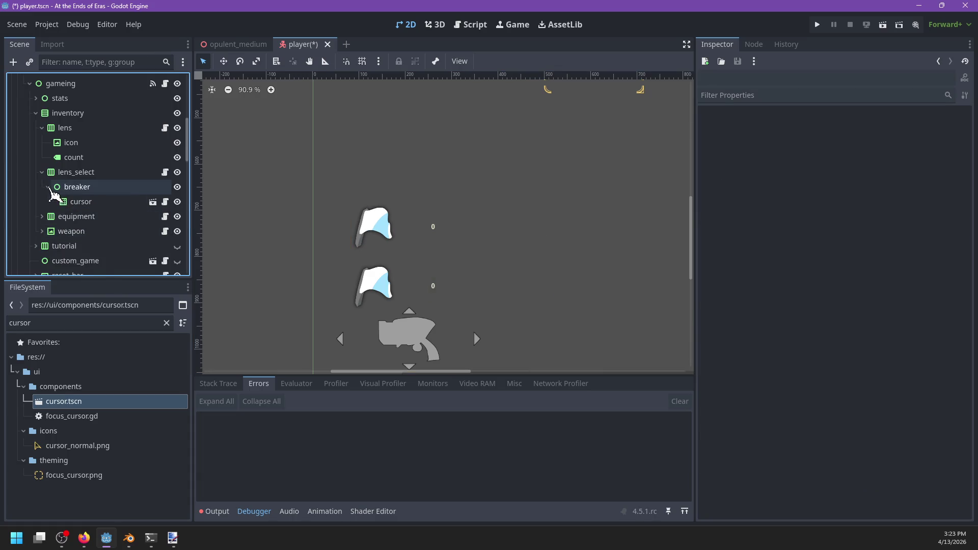
- Collapse and select breaker, then bring up lens_select's inventory select script
{"action": "left_click", "coordinate": [48, 187]}
{"action": "left_click", "coordinate": [102, 187]}
{"action": "left_click", "coordinate": [164, 172]}
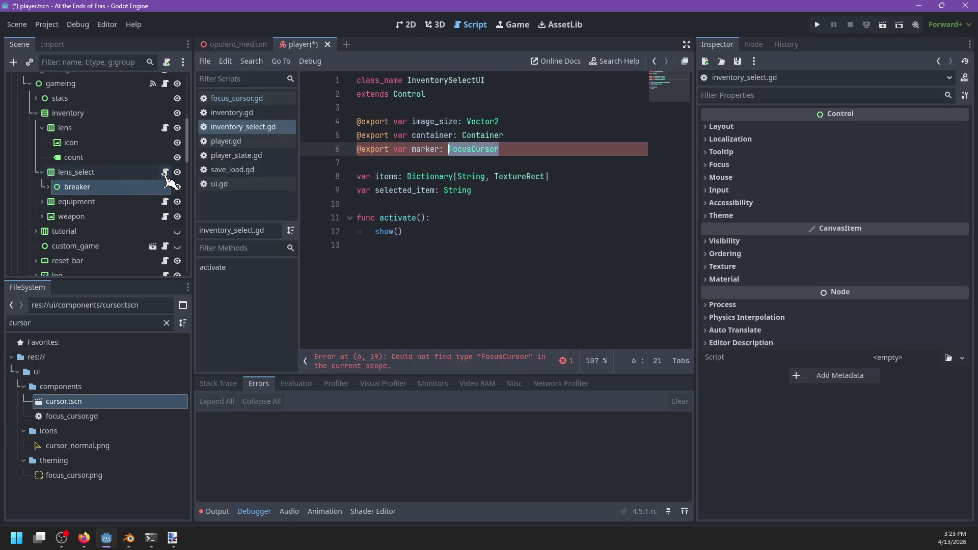
- Delete the container export line from inventory_select.gd and save the script
{"action": "left_click_drag", "start_coordinate": [544, 134], "coordinate": [527, 124]}
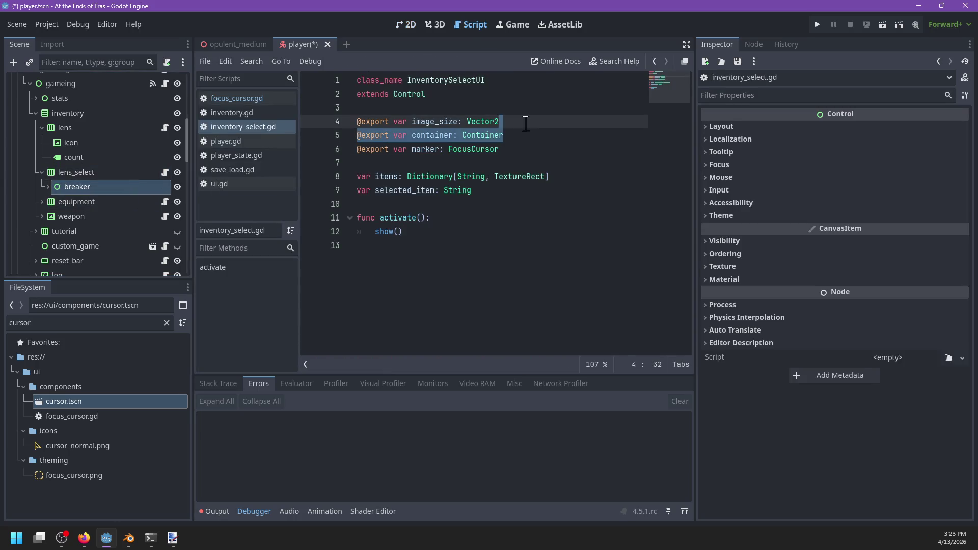
{"action": "key", "text": "BackSpace"}
{"action": "key", "text": "ctrl+s"}
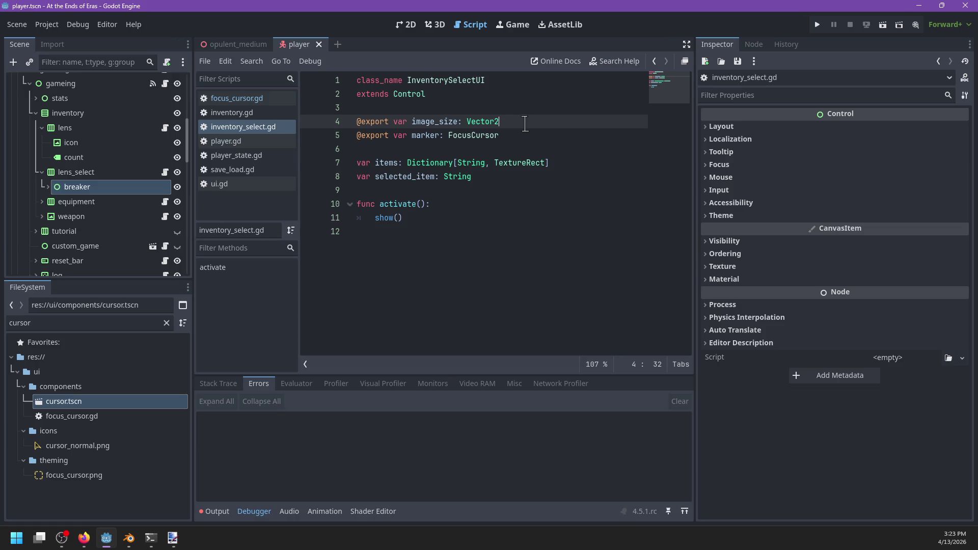
- Add an empty 'func add_item():' stub below the activate function
{"action": "left_click", "coordinate": [459, 243]}
{"action": "key", "text": "Return"}
{"action": "type", "text": "func a"}
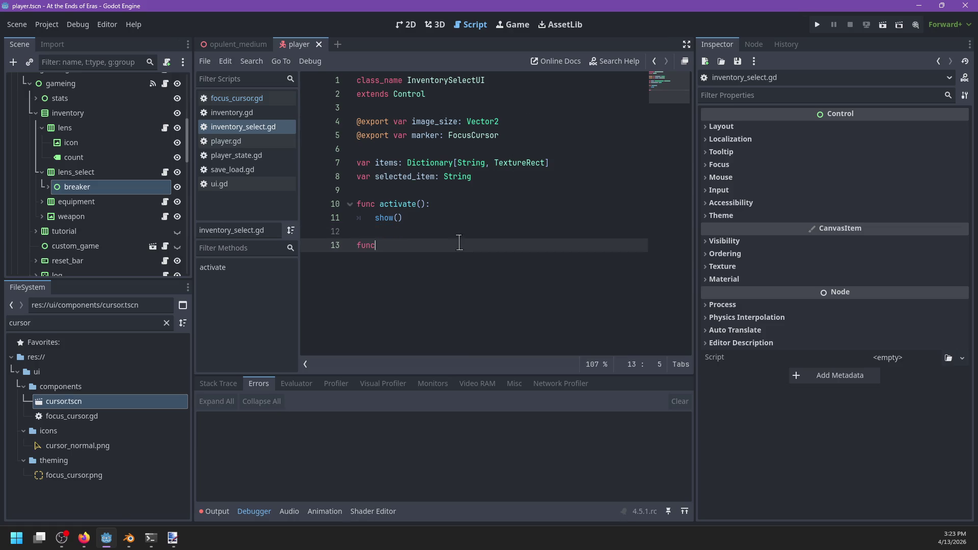
{"action": "type", "text": "dd_iutem"}
{"action": "key", "text": "BackSpace"}
{"action": "key", "text": "BackSpace"}
{"action": "type", "text": "tem():"}
{"action": "key", "text": "Return"}
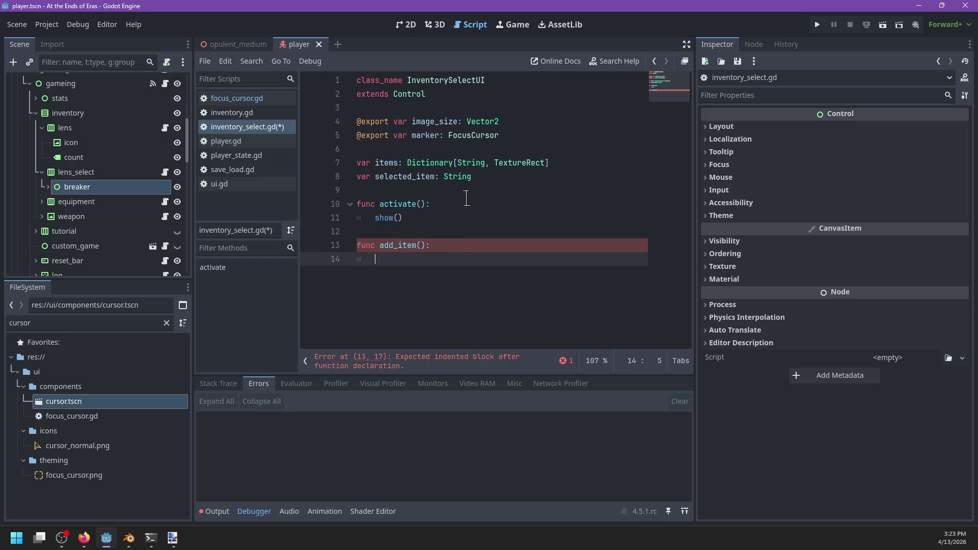
- Change selected_item's type from String to int
{"action": "left_click", "coordinate": [484, 177]}
{"action": "key", "text": "ctrl+BackSpace"}
{"action": "type", "text": "int"}
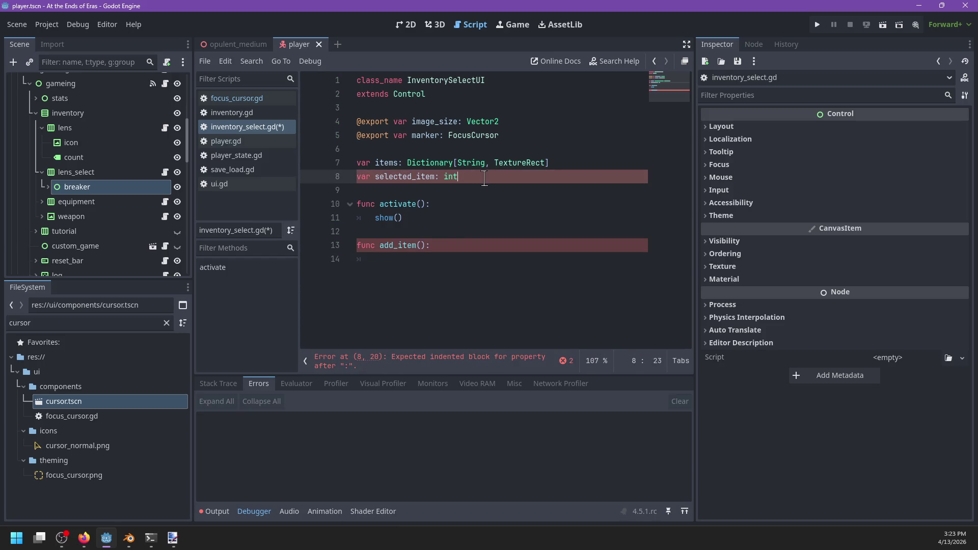
{"action": "key", "text": "Down"}
{"action": "key", "text": "Down"}
{"action": "key", "text": "Down"}
{"action": "key", "text": "Up"}
{"action": "key", "text": "Up"}
{"action": "key", "text": "Up"}
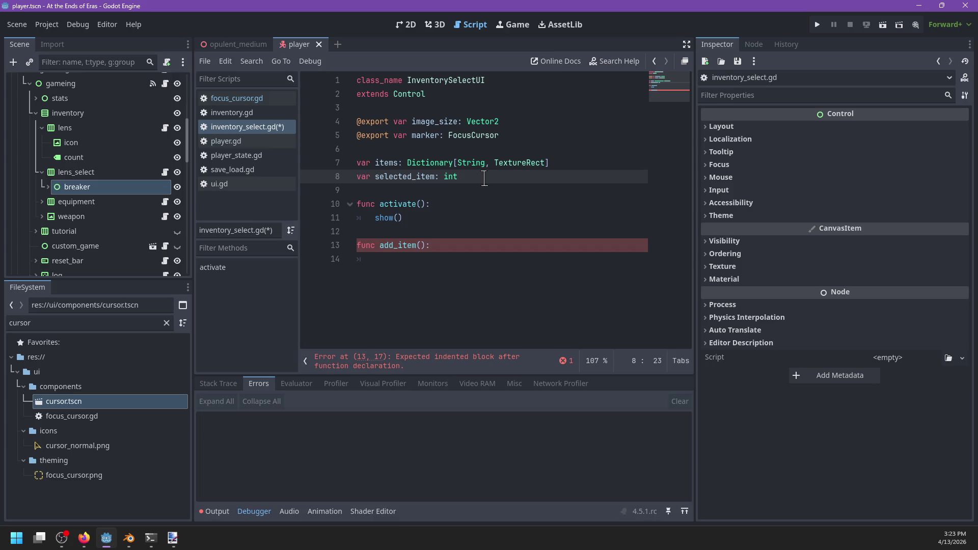
- Start a 'class' declaration below the export lines, then switch to player.gd
{"action": "key", "text": "Up"}
{"action": "key", "text": "Up"}
{"action": "key", "text": "Up"}
{"action": "key", "text": "Down"}
{"action": "key", "text": "Return"}
{"action": "key", "text": "Up"}
{"action": "key", "text": "Return"}
{"action": "type", "text": "class"}
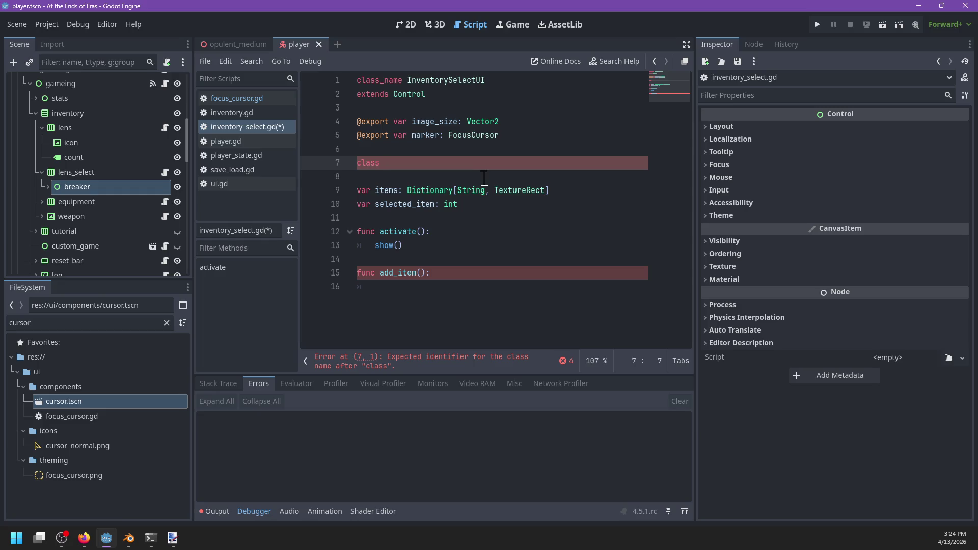
{"action": "left_click", "coordinate": [226, 142]}
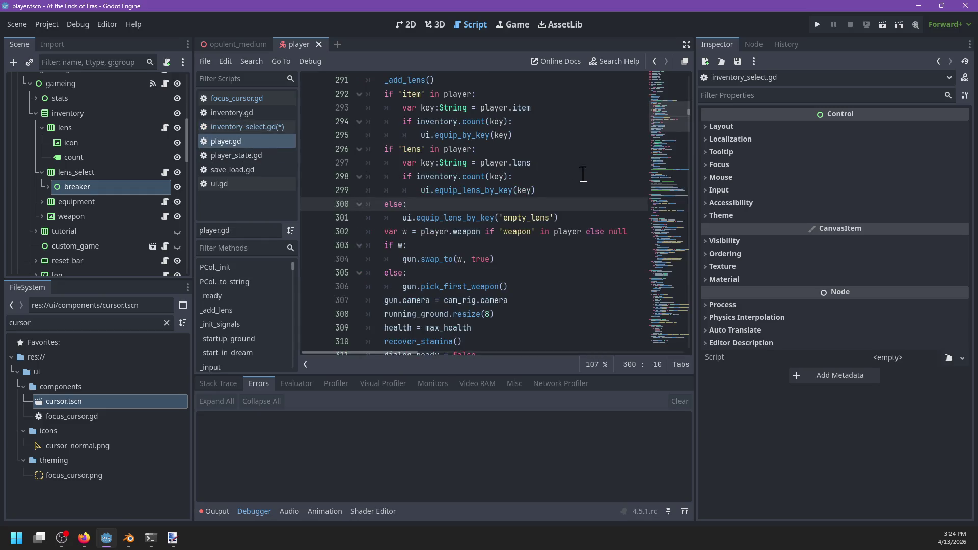
- Search player.gd for _add_lens, follow the ui._add_lens call into ui.gd, then go back to inventory_select.gd
{"action": "key", "text": "Down"}
{"action": "key", "text": "Down"}
{"action": "key", "text": "Down"}
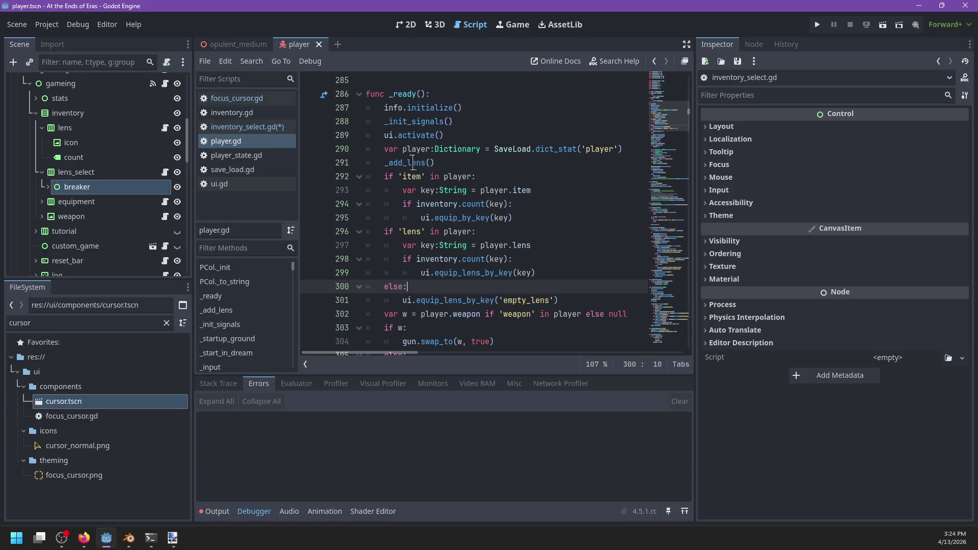
{"action": "left_click", "coordinate": [439, 163]}
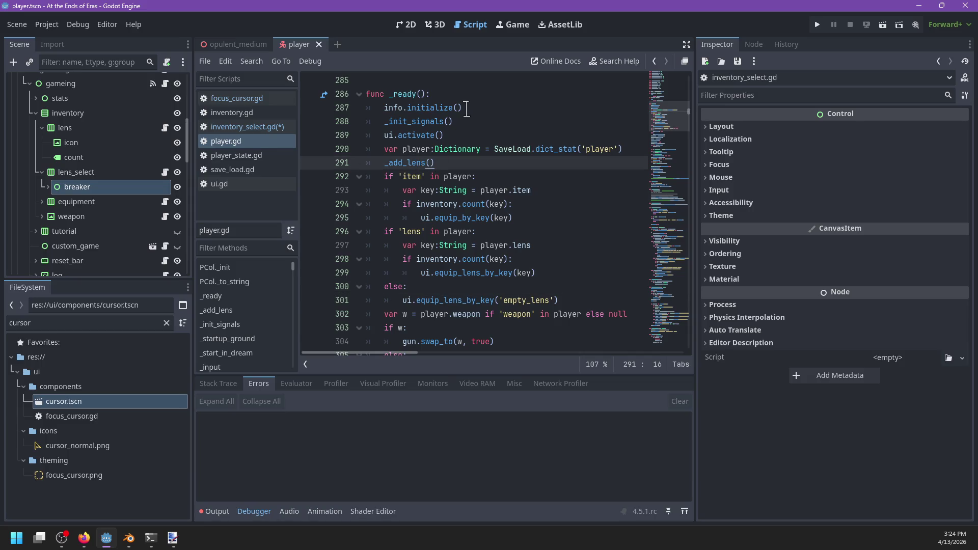
{"action": "scroll", "coordinate": [447, 161], "scroll_direction": "down", "scroll_amount": 12}
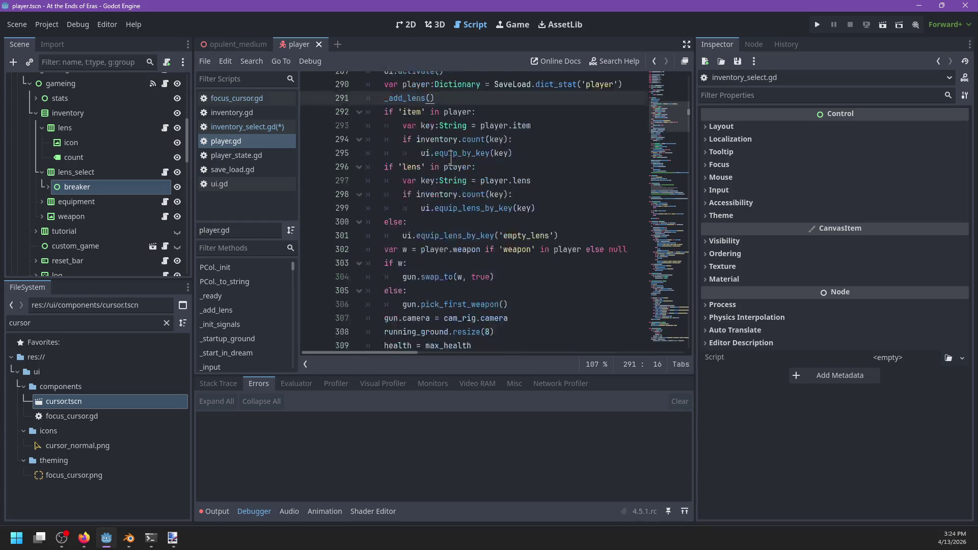
{"action": "scroll", "coordinate": [451, 161], "scroll_direction": "down", "scroll_amount": 5}
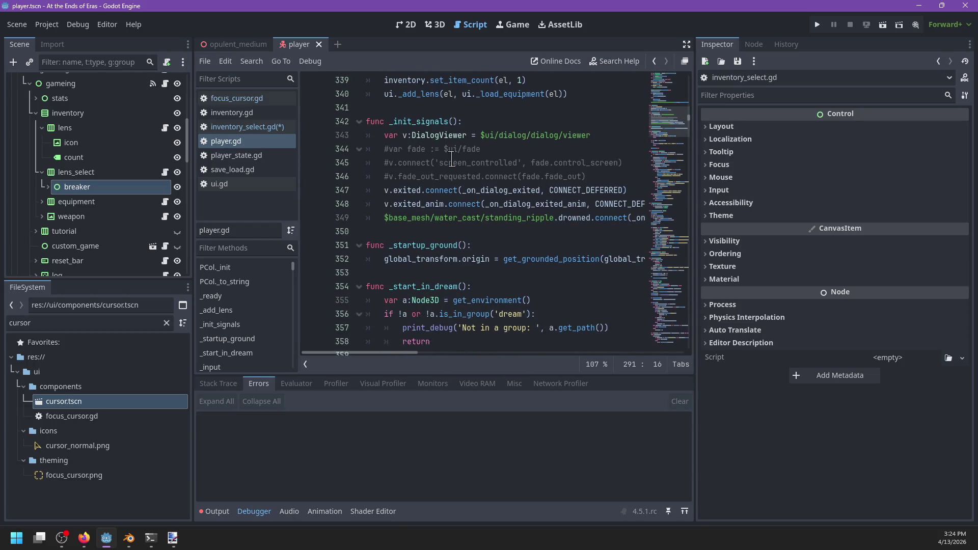
{"action": "key", "text": "ctrl+f"}
{"action": "type", "text": "_add_lens"}
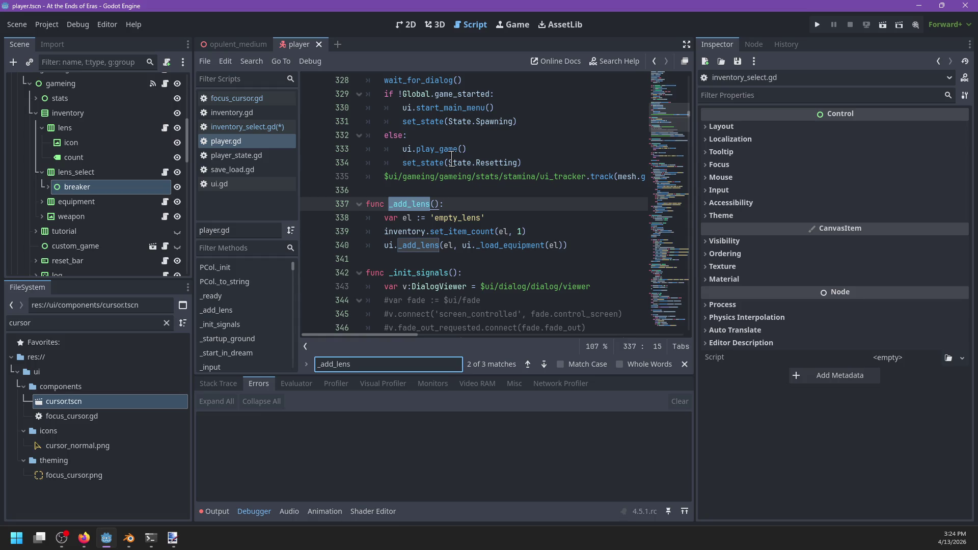
{"action": "key", "text": "Escape"}
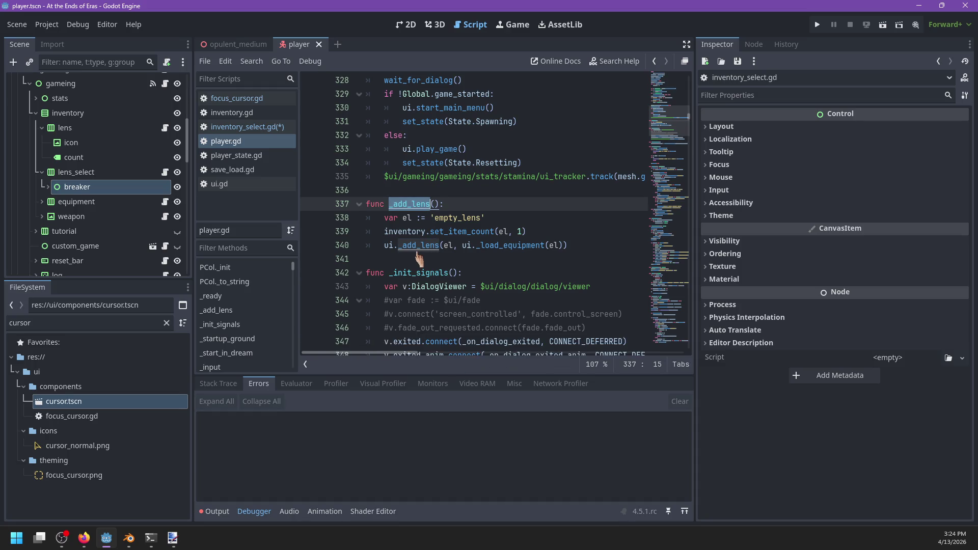
{"action": "left_click", "coordinate": [418, 250], "text": "ctrl"}
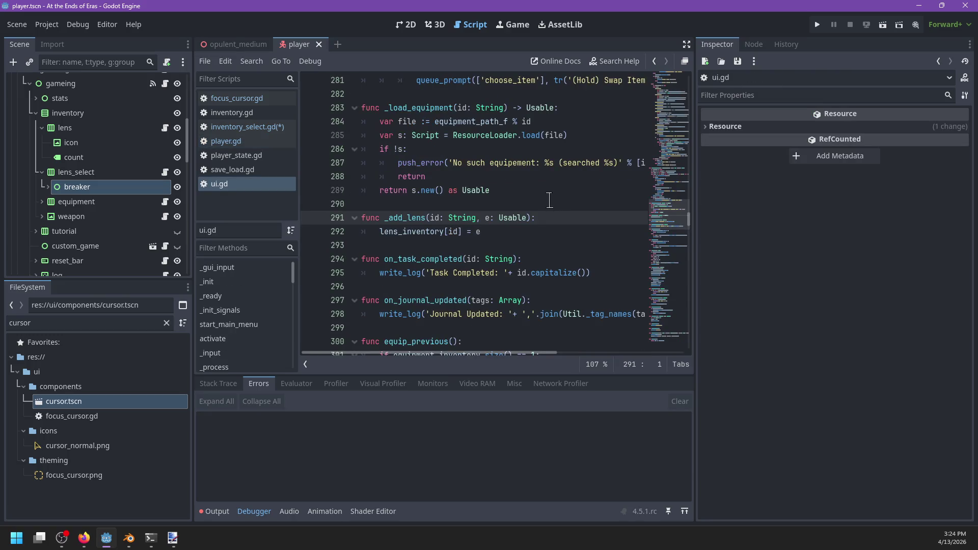
{"action": "key", "text": "alt+Left"}
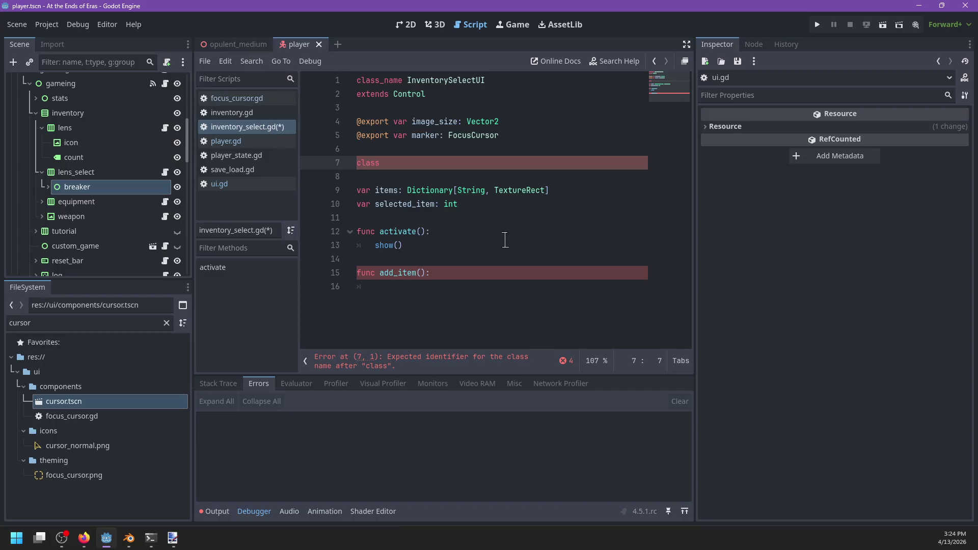
- Remove the unfinished class line and revert selected_item's type to String, saving the script
{"action": "key", "text": "BackSpace"}
{"action": "key", "text": "BackSpace"}
{"action": "key", "text": "BackSpace"}
{"action": "key", "text": "ctrl+s"}
{"action": "left_click", "coordinate": [482, 185]}
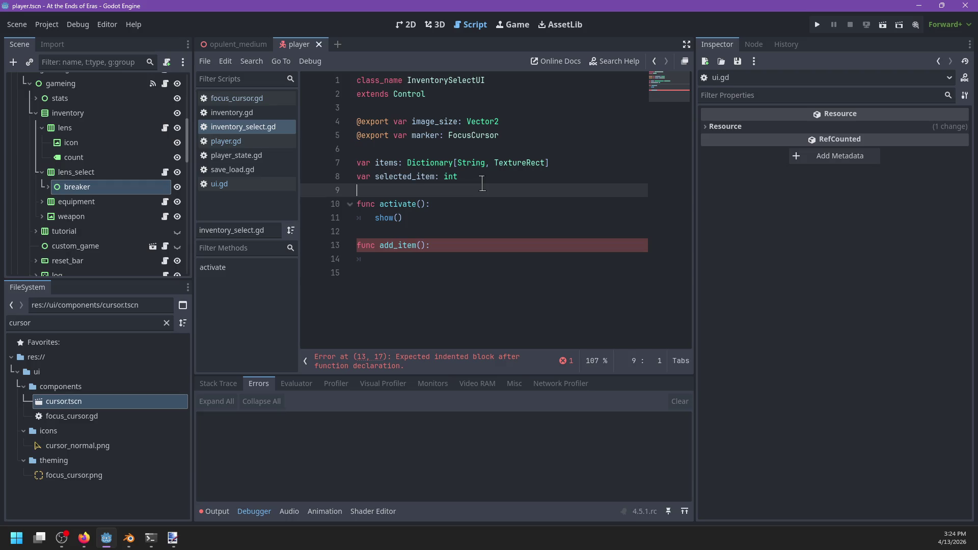
{"action": "key", "text": "Up"}
{"action": "key", "text": "End"}
{"action": "key", "text": "ctrl+BackSpace"}
{"action": "type", "text": "string"}
{"action": "key", "text": "ctrl+BackSpace"}
{"action": "type", "text": "String"}
{"action": "key", "text": "Up"}
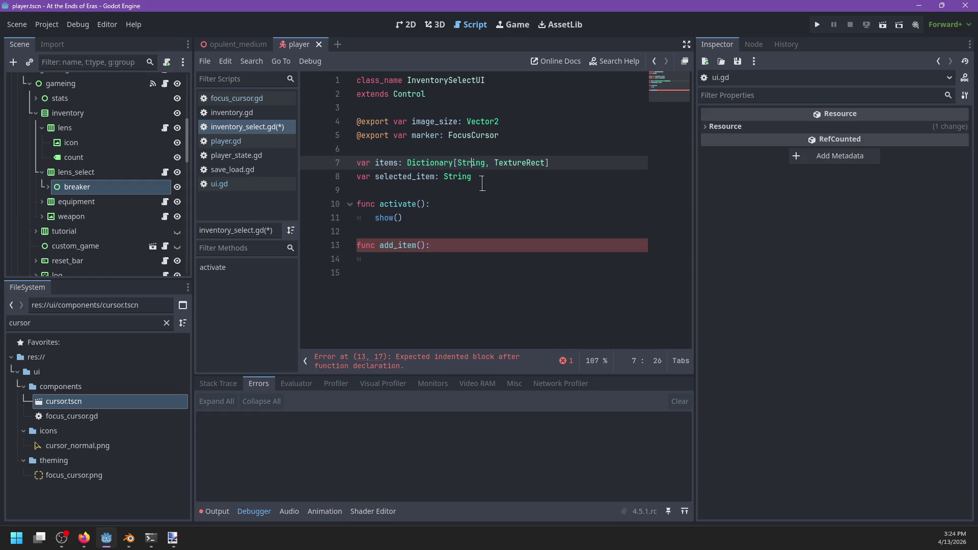
{"action": "key", "text": "ctrl+s"}
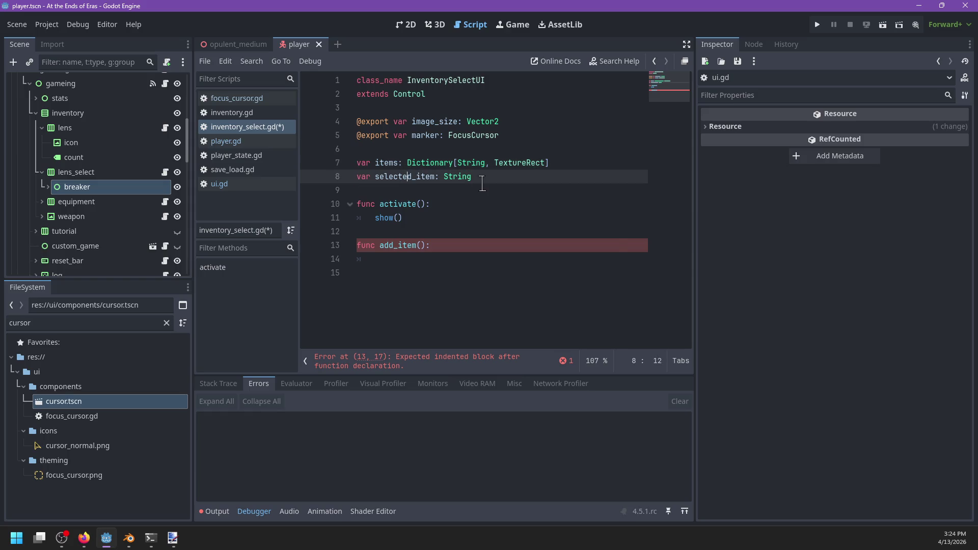
- Rename add_item to add_items and try a Dictionary[String] parameter type, then delete it
{"action": "left_click", "coordinate": [439, 248]}
{"action": "key", "text": "Left"}
{"action": "key", "text": "Left"}
{"action": "key", "text": "Left"}
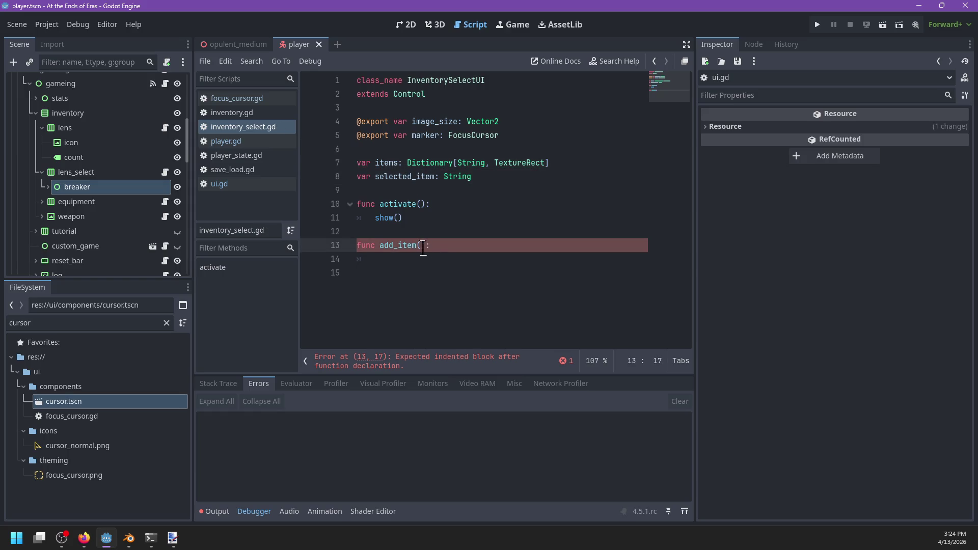
{"action": "type", "text": "s("}
{"action": "type", "text": "string"}
{"action": "key", "text": "ctrl+BackSpace"}
{"action": "type", "text": "Dictionary["}
{"action": "type", "text": "String"}
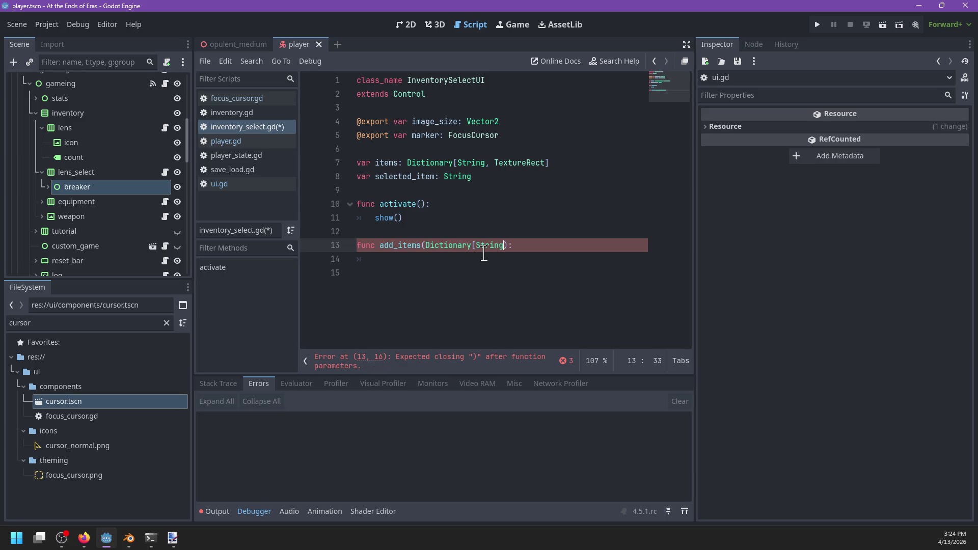
{"action": "key", "text": "Right"}
{"action": "key", "text": "ctrl+shift+Left"}
{"action": "key", "text": "ctrl+shift+Left"}
{"action": "key", "text": "ctrl+shift+Left"}
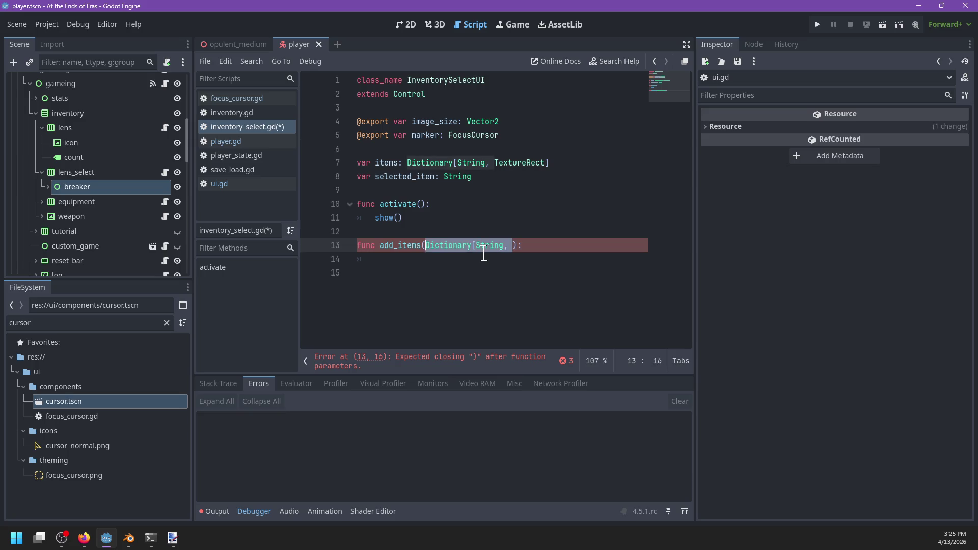
{"action": "key", "text": "BackSpace"}
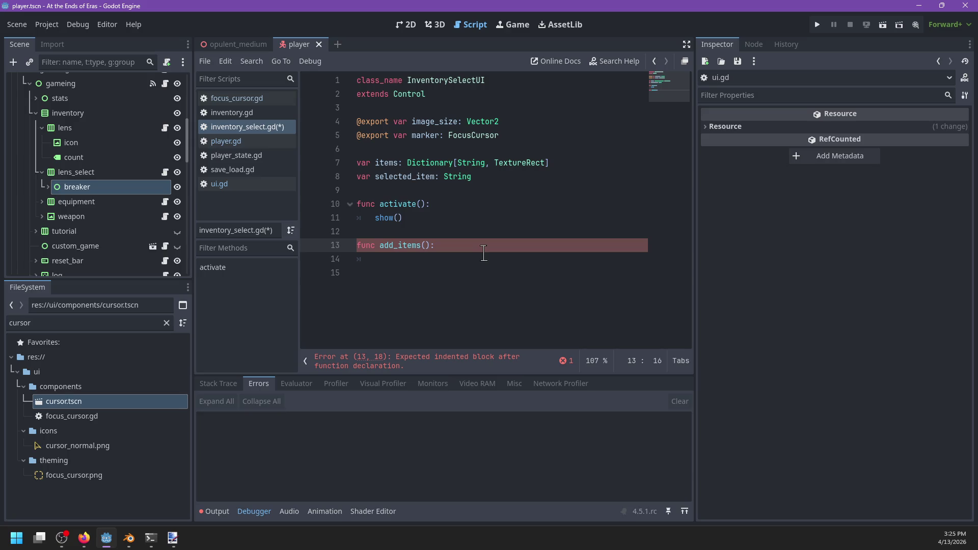
{"action": "key", "text": "Down"}
{"action": "key", "text": "shift+Up"}
{"action": "key", "text": "shift+Up"}
{"action": "key", "text": "shift+Down"}
{"action": "key", "text": "Left"}
- Give add_items the parameter 'items: Array[Usable]', then switch to the 2D canvas
{"action": "type", "text": "i: Usable"}
{"action": "key", "text": "Escape"}
{"action": "type", "text": "Array["}
{"action": "key", "text": "ctrl+Right"}
{"action": "type", "text": "]"}
{"action": "key", "text": "ctrl+Left"}
{"action": "key", "text": "ctrl+Left"}
{"action": "key", "text": "ctrl+Left"}
{"action": "type", "text": "tems"}
{"action": "key", "text": "alt+Tab"}
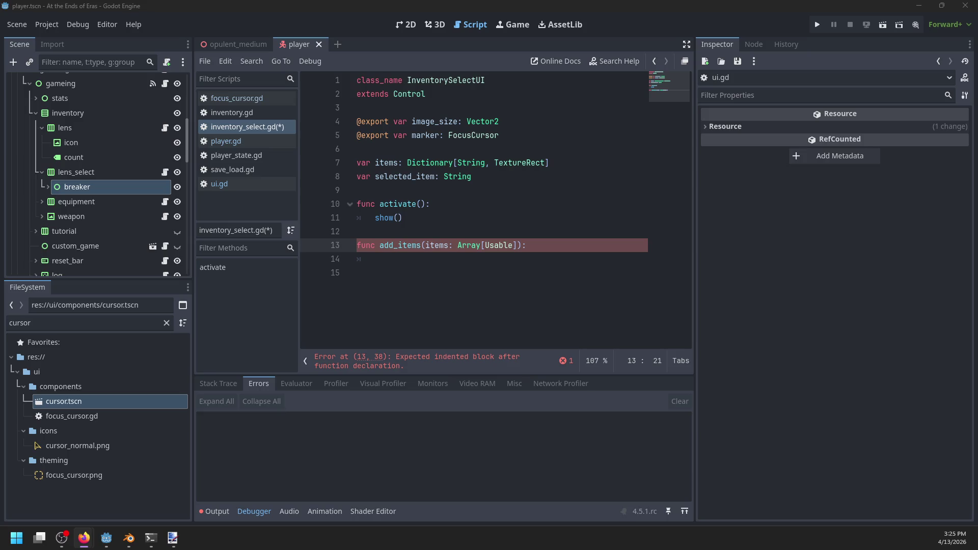
{"action": "left_click", "coordinate": [549, 289]}
{"action": "left_click", "coordinate": [522, 261]}
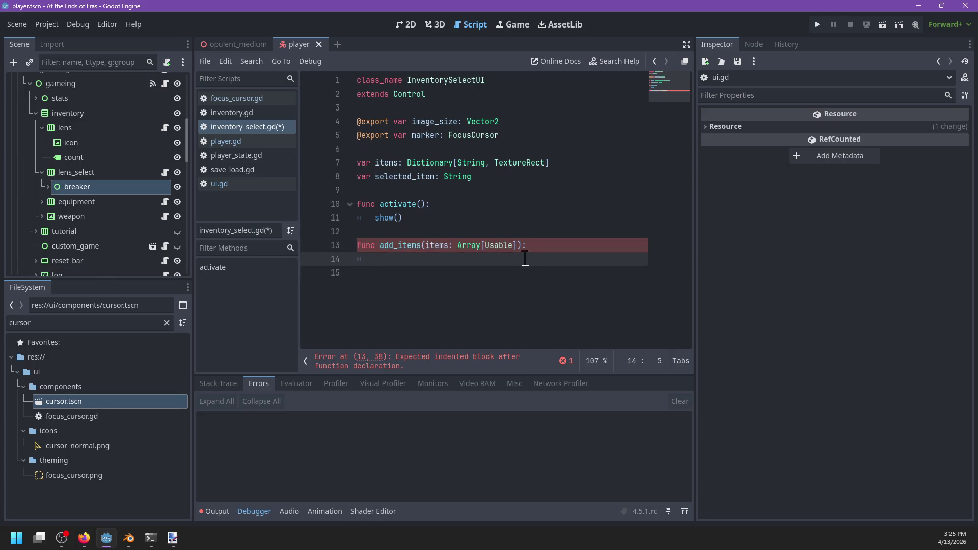
{"action": "left_click", "coordinate": [435, 25]}
{"action": "left_click", "coordinate": [406, 25]}
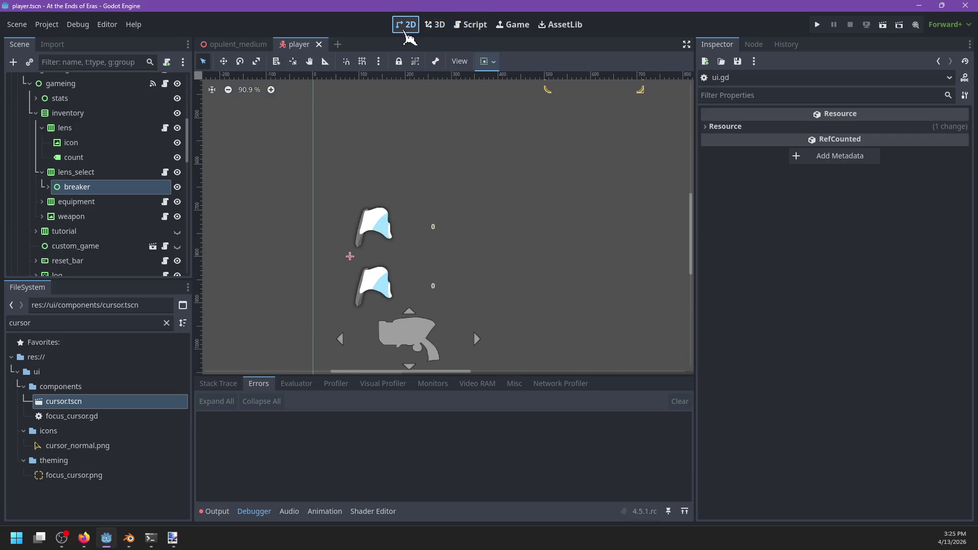
- Back in inventory_select.gd, delete the empty line 15 under add_items and return the caret to line 14
{"action": "left_click", "coordinate": [469, 27]}
{"action": "left_click", "coordinate": [395, 268]}
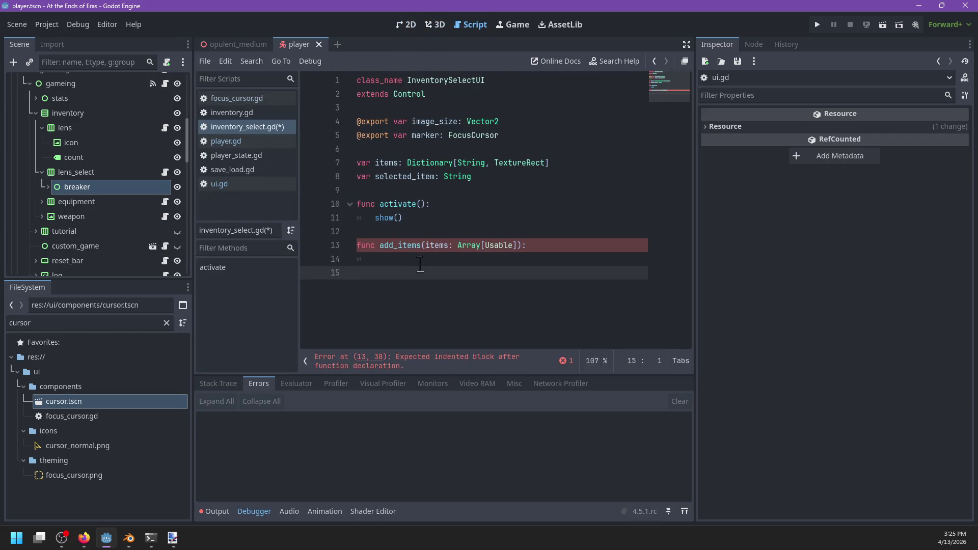
{"action": "key", "text": "BackSpace"}
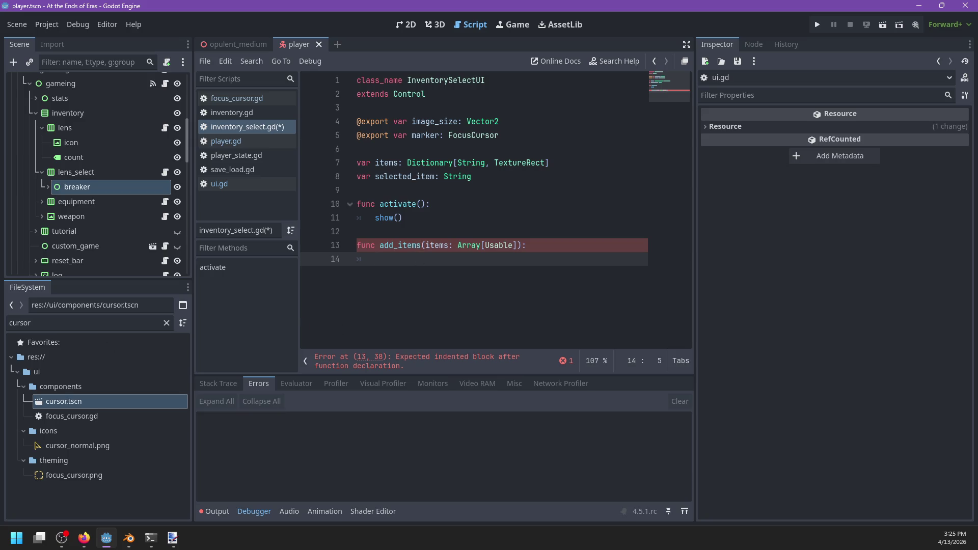
{"action": "key", "text": "alt+Tab"}
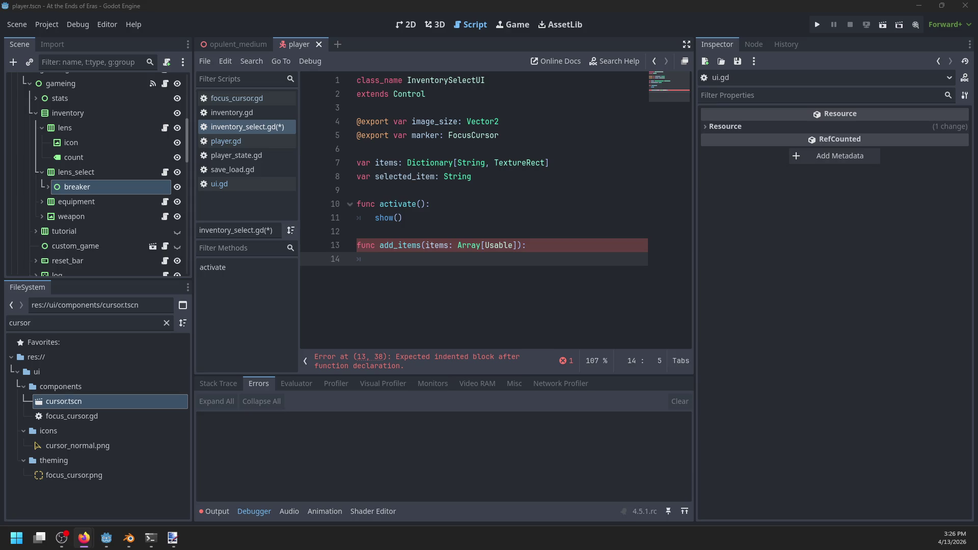
{"action": "left_click", "coordinate": [441, 265]}
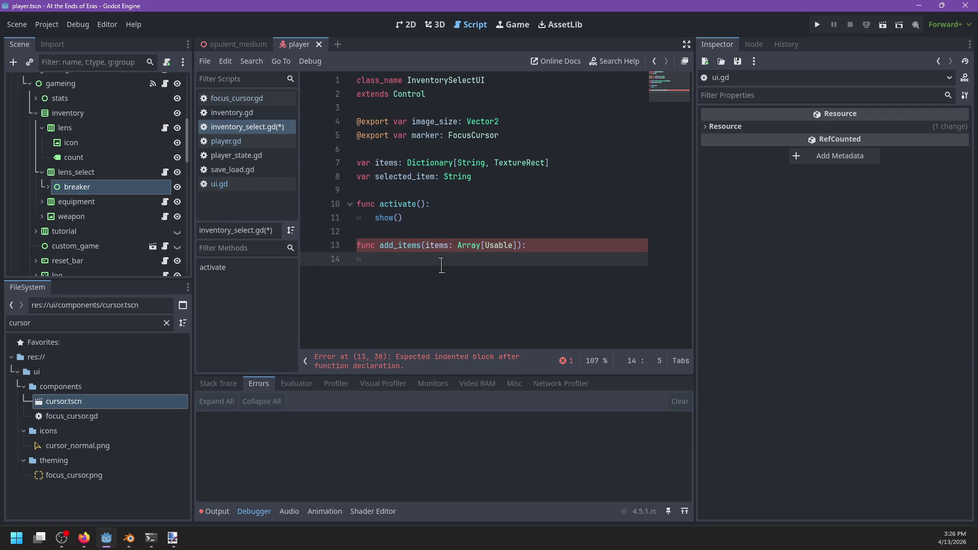
{"action": "double_click", "coordinate": [418, 250]}
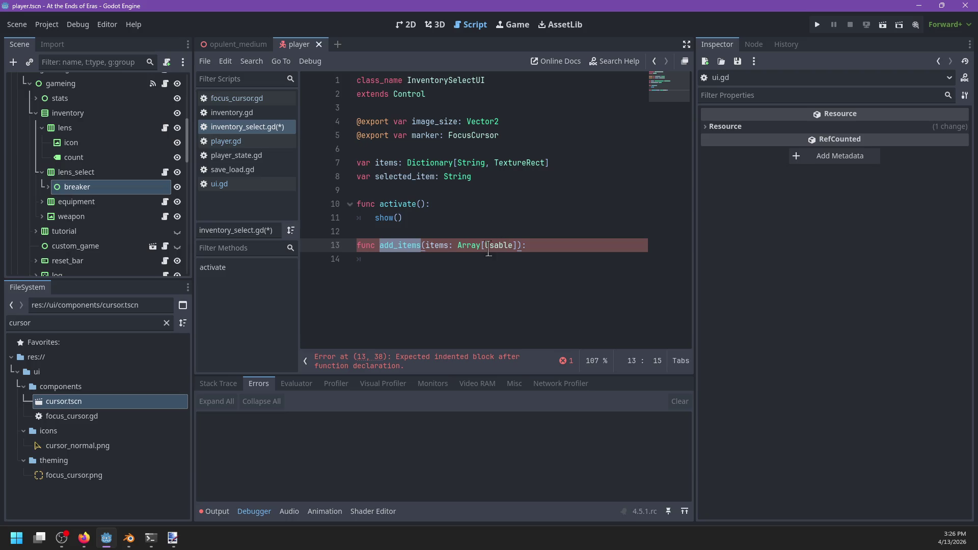
{"action": "left_click", "coordinate": [426, 263]}
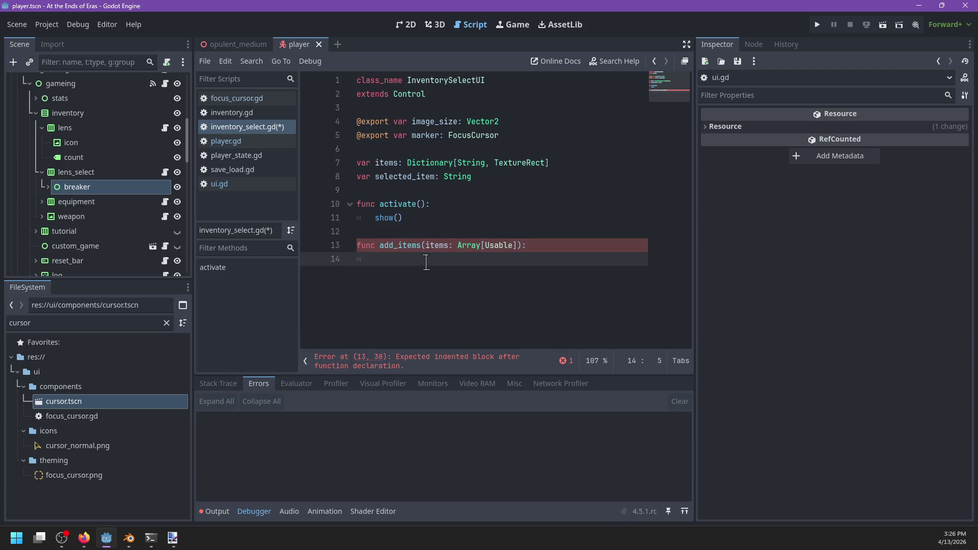
- Write 'for e in items:' with an 'if e.description.id in' check, consulting the Usable class
{"action": "type", "text": "for e in "}
{"action": "type", "text": "items:"}
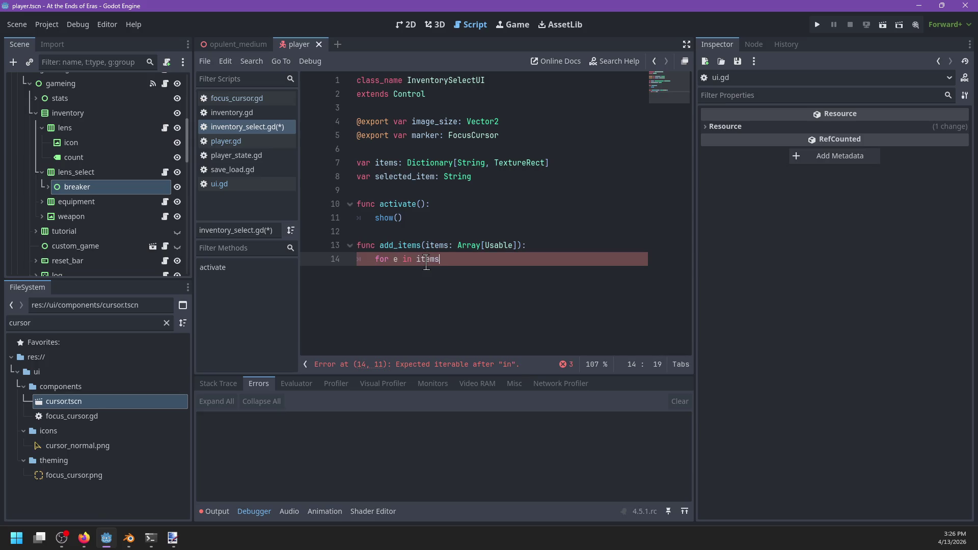
{"action": "key", "text": "Return"}
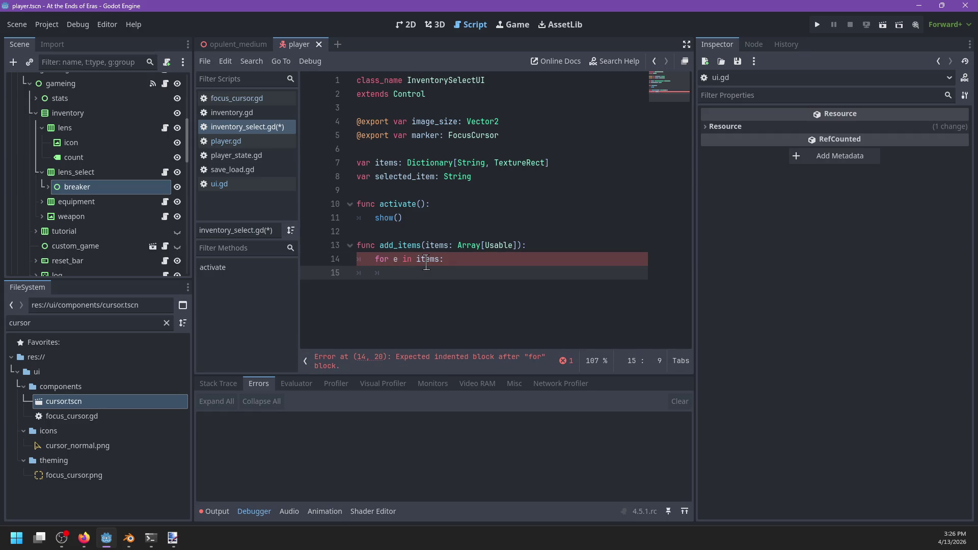
{"action": "type", "text": "if e"}
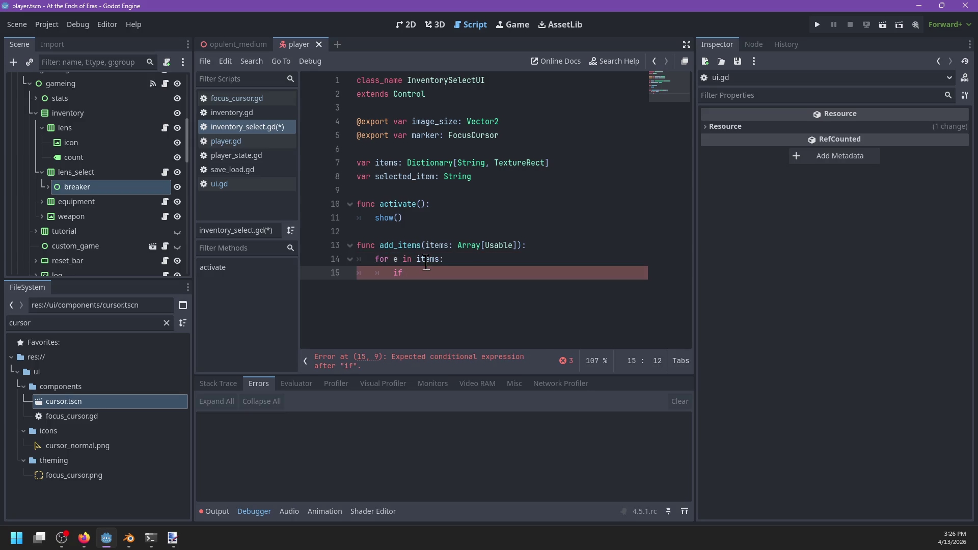
{"action": "type", "text": ".id"}
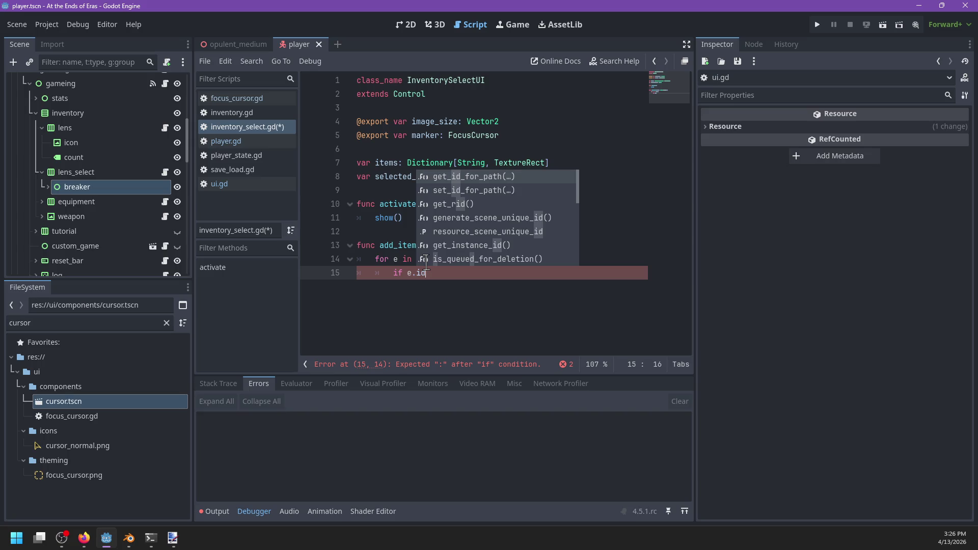
{"action": "type", "text": " in"}
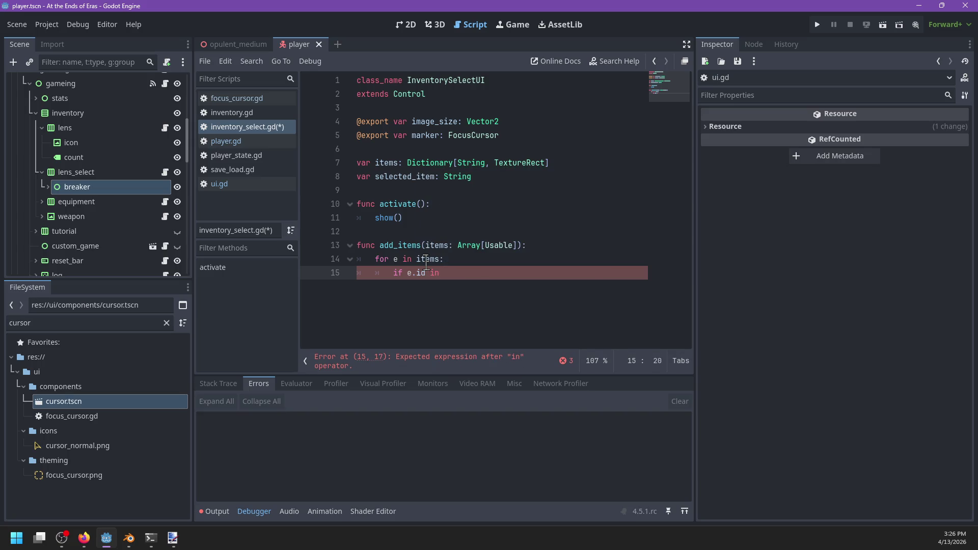
{"action": "left_click", "coordinate": [498, 246], "text": "ctrl"}
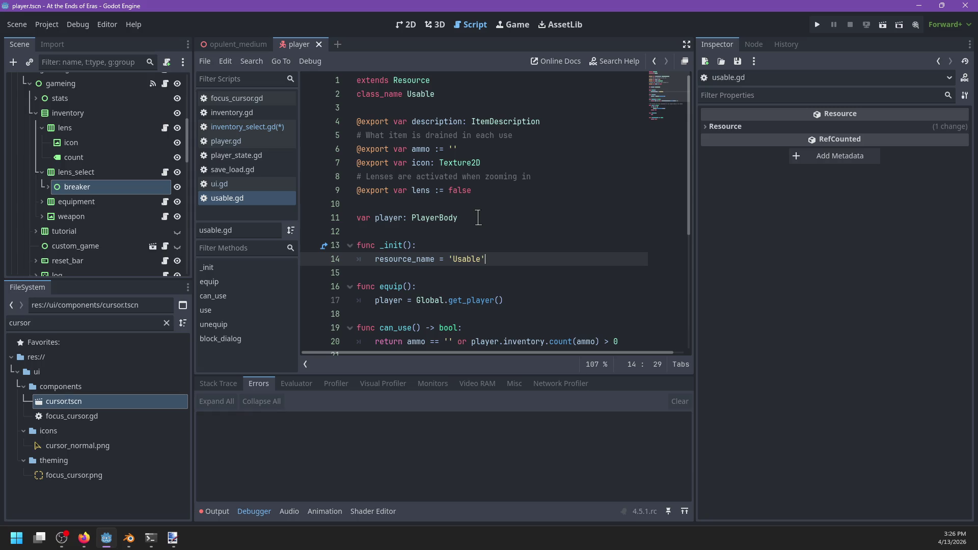
{"action": "left_click", "coordinate": [270, 127]}
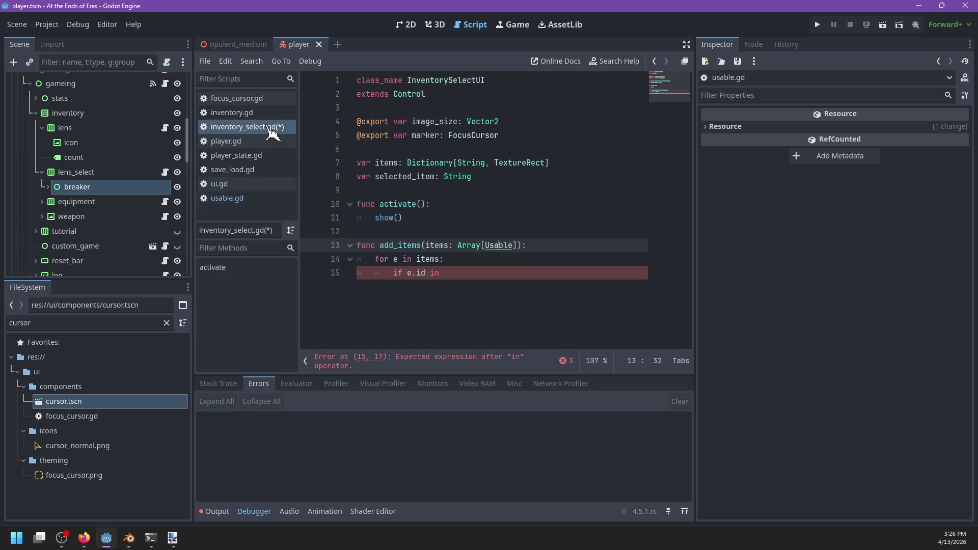
{"action": "left_click", "coordinate": [421, 273]}
{"action": "key", "text": "BackSpace"}
{"action": "type", "text": "desc"}
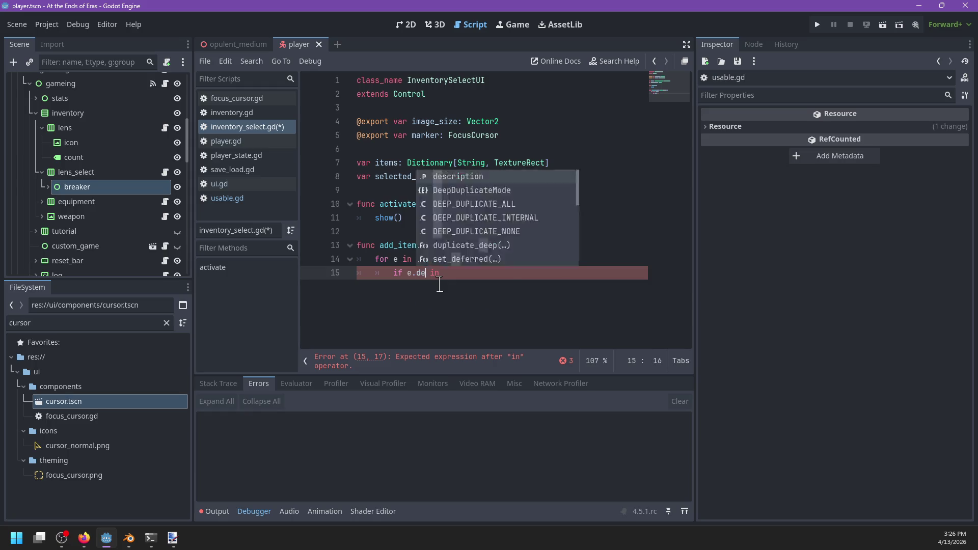
{"action": "key", "text": "Tab"}
{"action": "type", "text": ".,"}
{"action": "key", "text": "BackSpace"}
{"action": "type", "text": "id"}
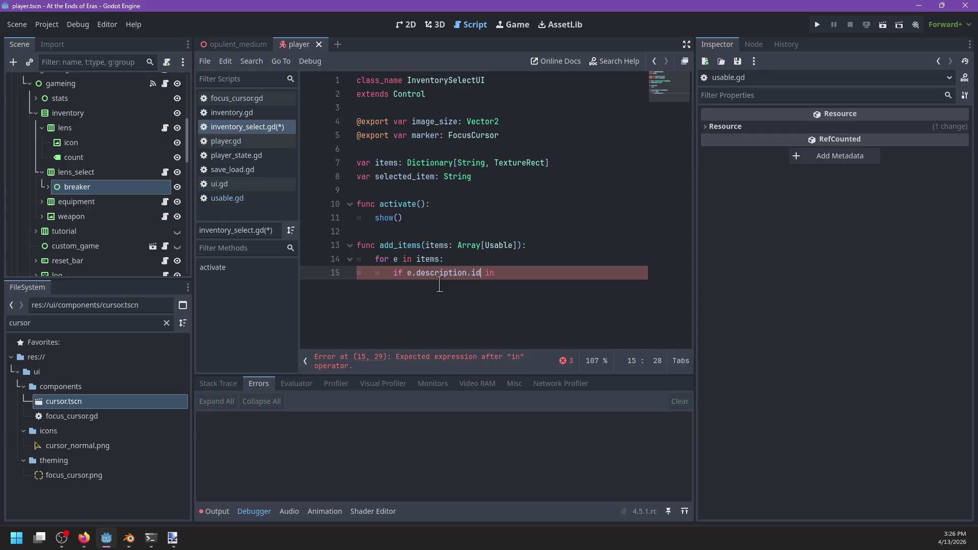
- Check usable.gd's fields, clear the 'usable' FileSystem filter, and open inventory.gd
{"action": "left_click", "coordinate": [251, 115]}
{"action": "left_click", "coordinate": [253, 127]}
{"action": "left_click", "coordinate": [503, 258], "text": "ctrl"}
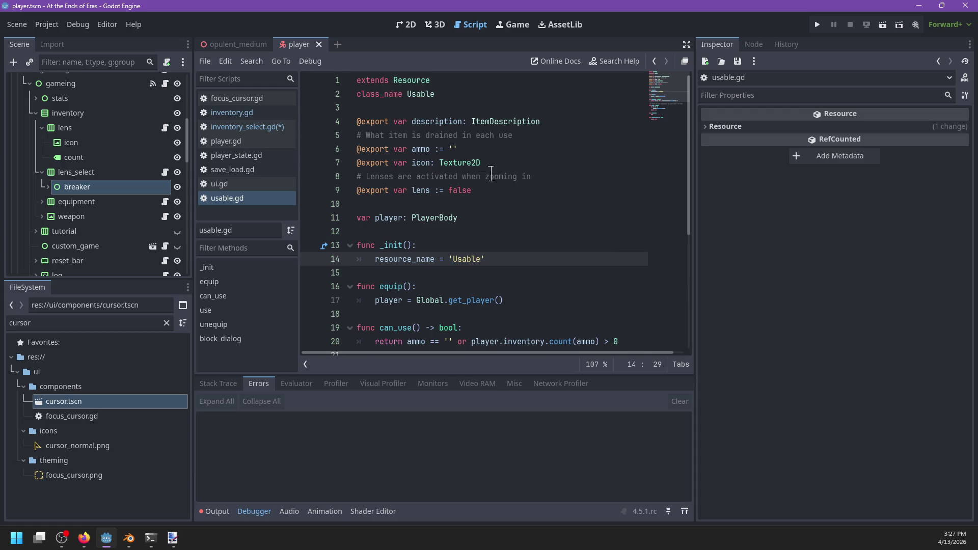
{"action": "scroll", "coordinate": [505, 184], "scroll_direction": "down", "scroll_amount": 4}
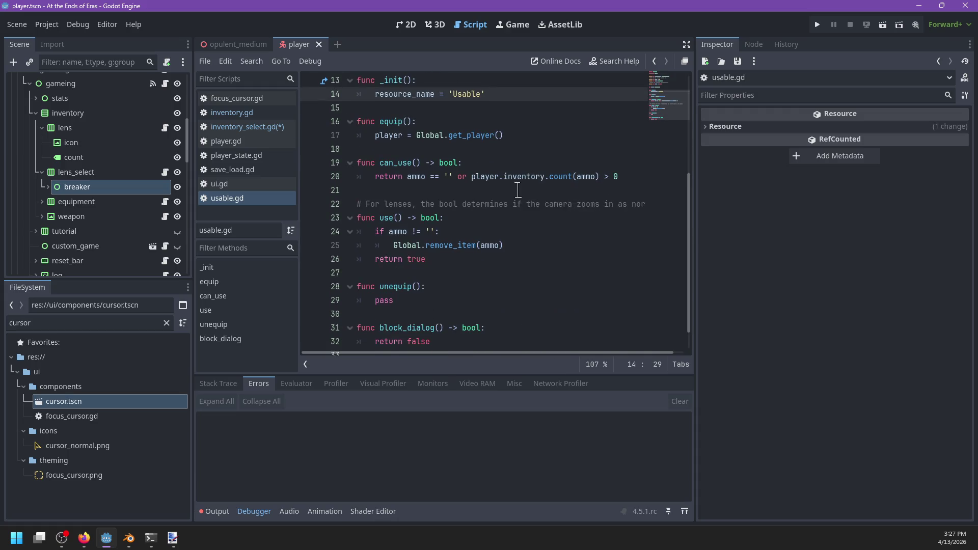
{"action": "scroll", "coordinate": [520, 188], "scroll_direction": "up", "scroll_amount": 2}
{"action": "left_click", "coordinate": [239, 127]}
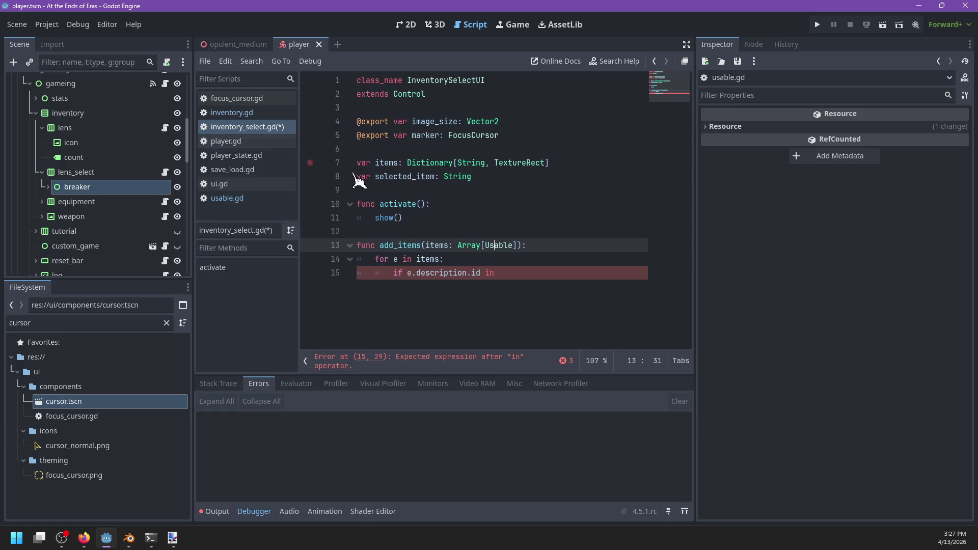
{"action": "left_click", "coordinate": [532, 272]}
{"action": "double_click", "coordinate": [86, 323]}
{"action": "type", "text": "usable"}
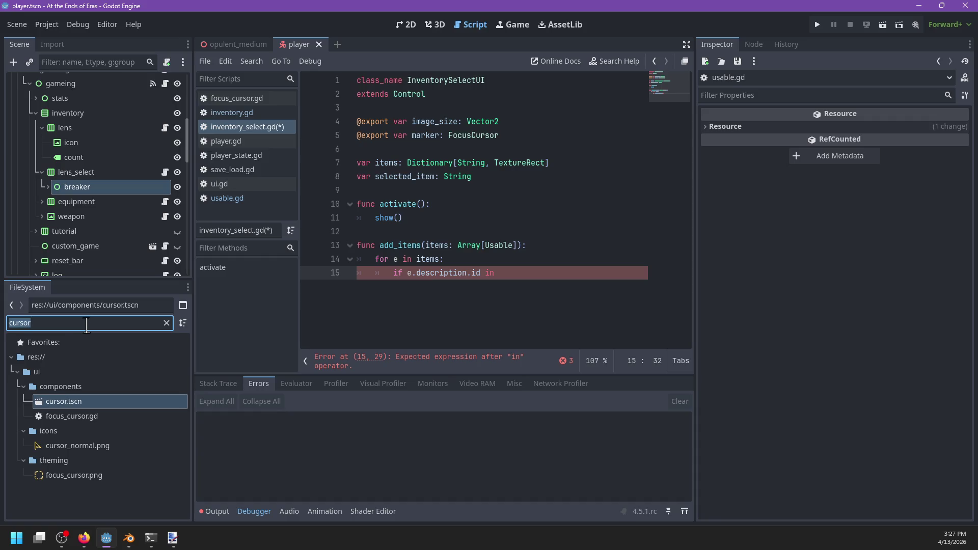
{"action": "key", "text": "ctrl+BackSpace"}
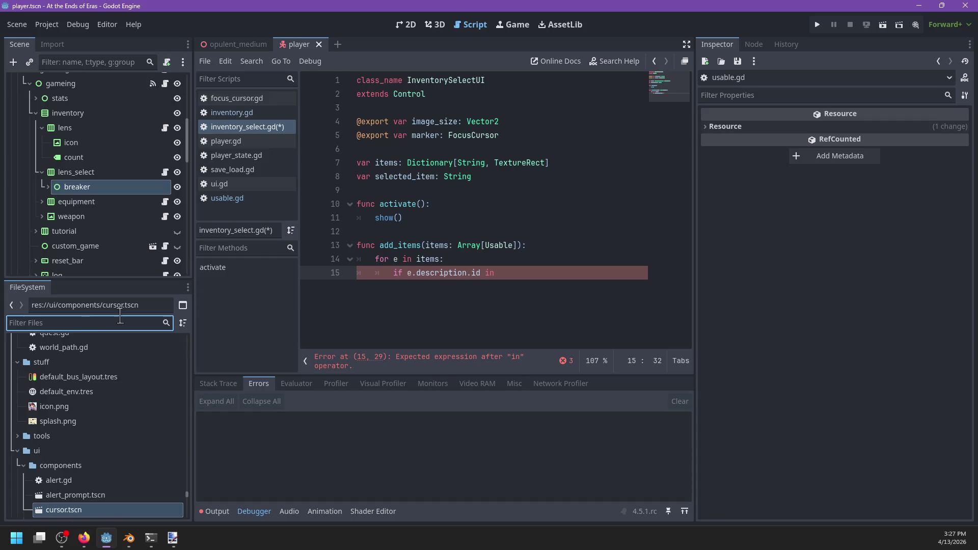
{"action": "left_click", "coordinate": [258, 113]}
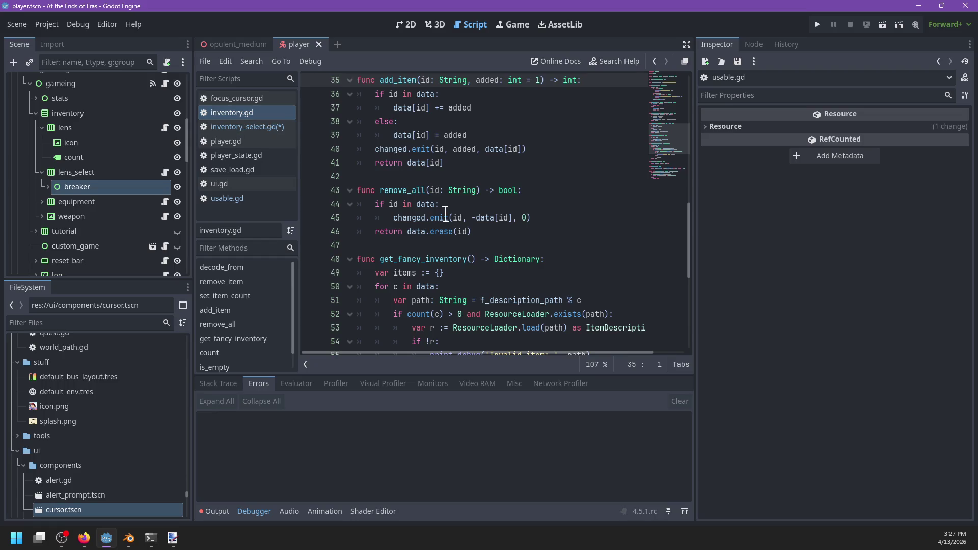
- Open ui.gd, locate _add_lens, and trial-delete the _load_equipment and _add_lens functions before undoing
{"action": "left_click", "coordinate": [220, 184]}
{"action": "left_click", "coordinate": [577, 204]}
{"action": "key", "text": "ctrl+f"}
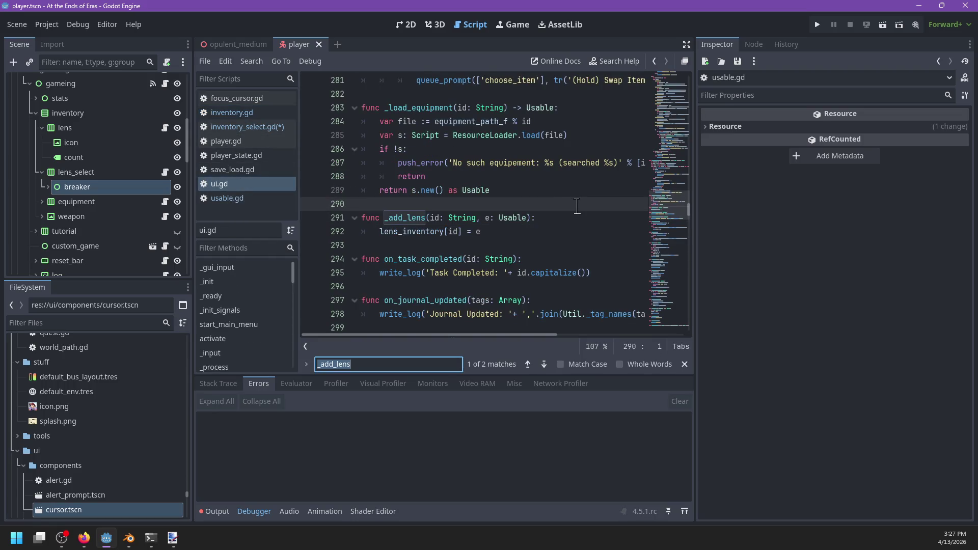
{"action": "key", "text": "Escape"}
{"action": "left_click", "coordinate": [550, 219]}
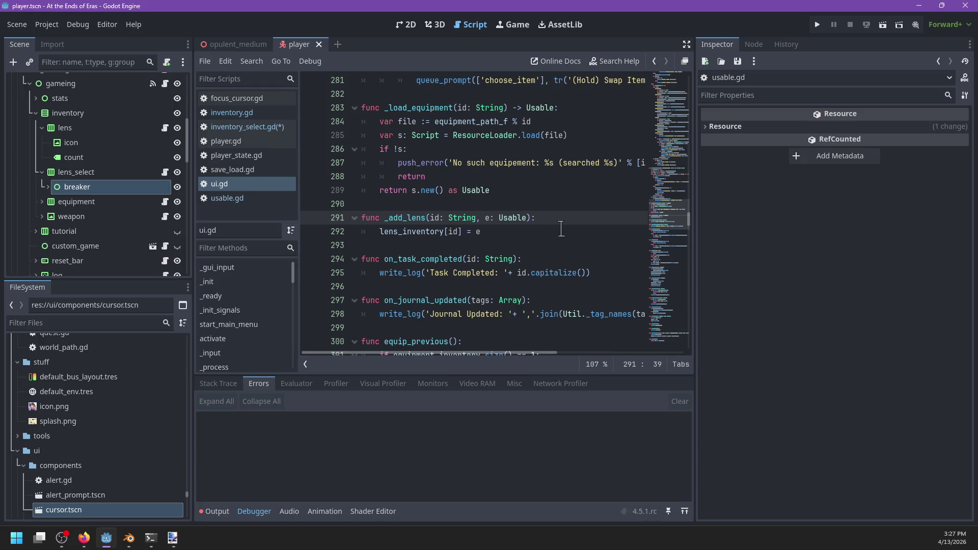
{"action": "scroll", "coordinate": [561, 229], "scroll_direction": "up", "scroll_amount": 12}
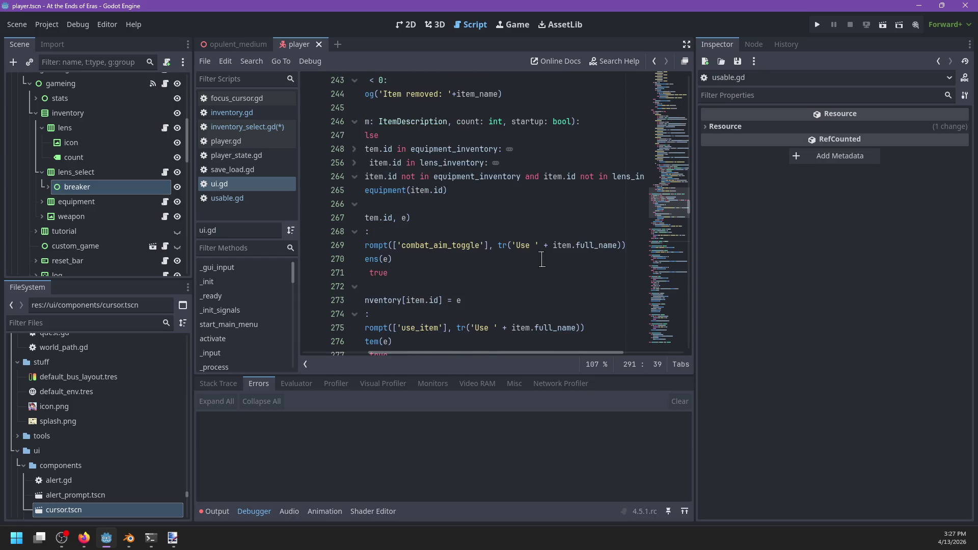
{"action": "scroll", "coordinate": [542, 259], "scroll_direction": "down", "scroll_amount": 10}
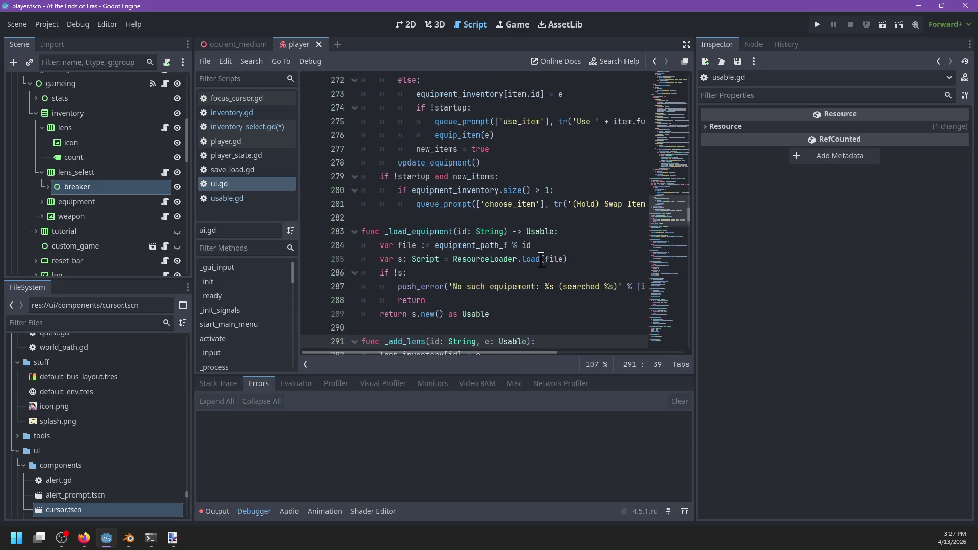
{"action": "left_click", "coordinate": [533, 314]}
{"action": "mouse_move", "coordinate": [534, 313]}
{"action": "left_mouse_down"}
{"action": "mouse_move", "coordinate": [566, 301]}
{"action": "mouse_move", "coordinate": [349, 178]}
{"action": "left_mouse_up"}
{"action": "key", "text": "Delete"}
{"action": "key", "text": "BackSpace"}
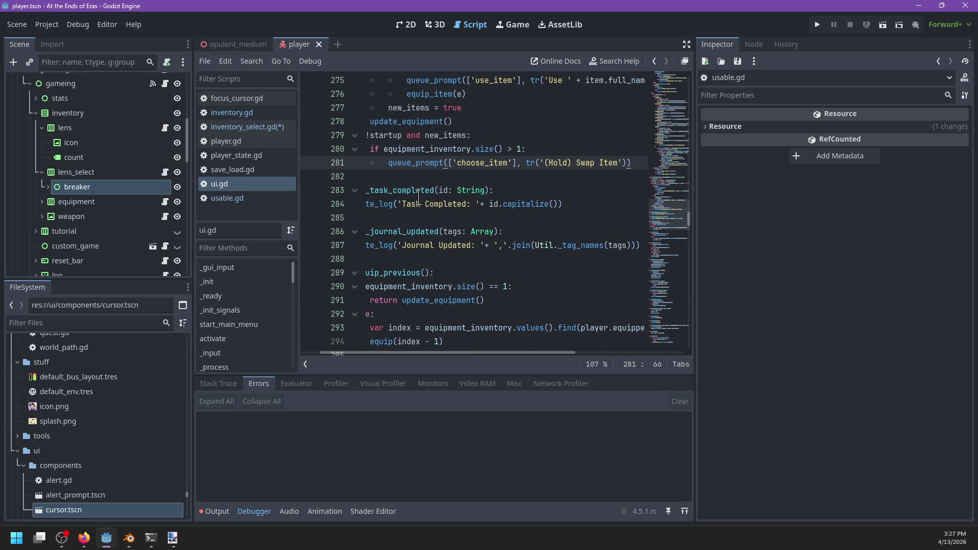
{"action": "key", "text": "ctrl+z"}
{"action": "key", "text": "ctrl+z"}
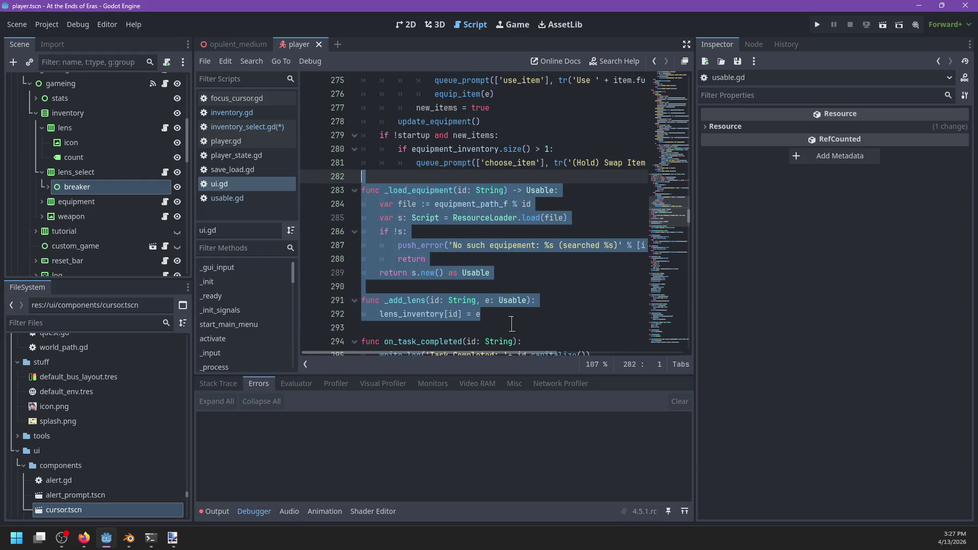
- Restore the lens_inventory[id] = e assignment, indent line 270, drop the _add_lens declaration, and save
{"action": "left_click", "coordinate": [522, 316]}
{"action": "left_click", "coordinate": [540, 300]}
{"action": "scroll", "coordinate": [544, 300], "scroll_direction": "up", "scroll_amount": 3}
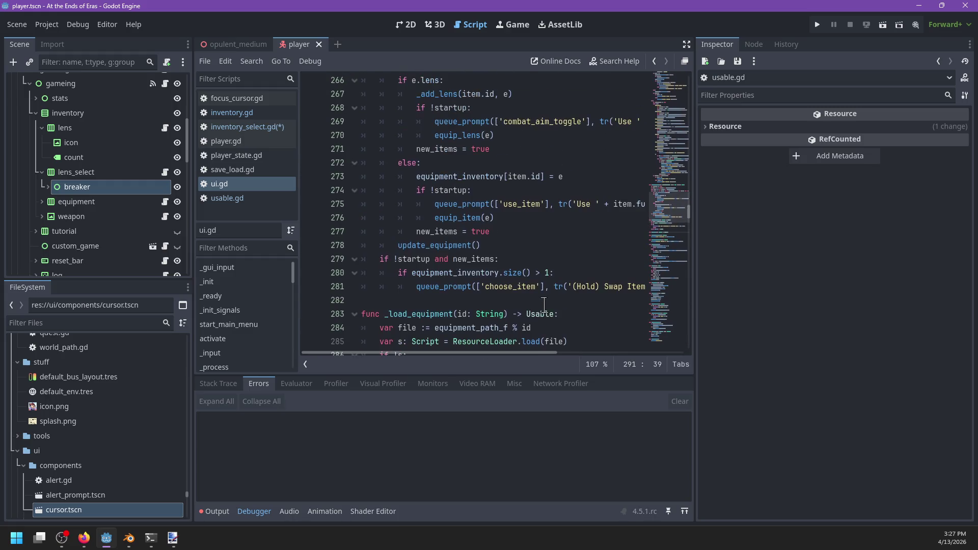
{"action": "key", "text": "ctrl+z"}
{"action": "key", "text": "ctrl+z"}
{"action": "key", "text": "ctrl+z"}
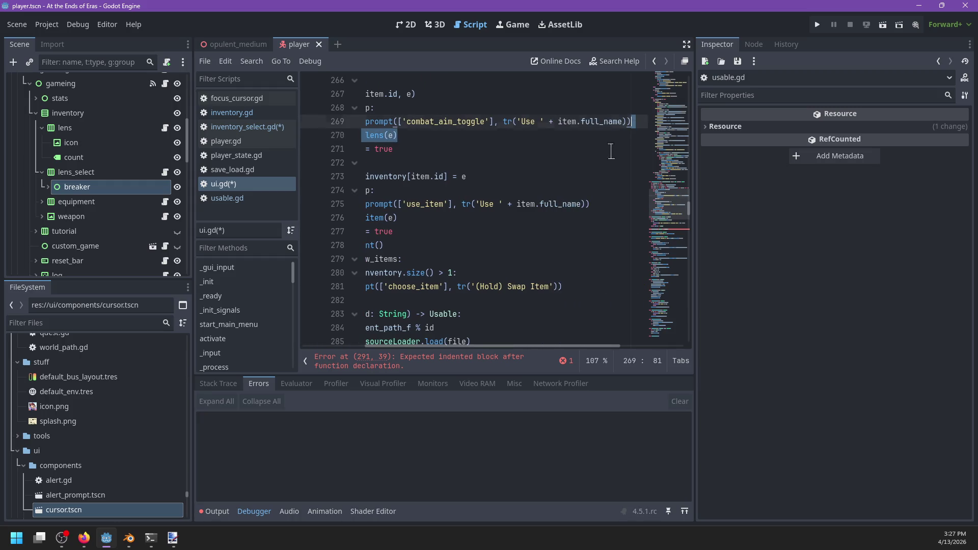
{"action": "key", "text": "Home"}
{"action": "key", "text": "Tab"}
{"action": "key", "text": "Tab"}
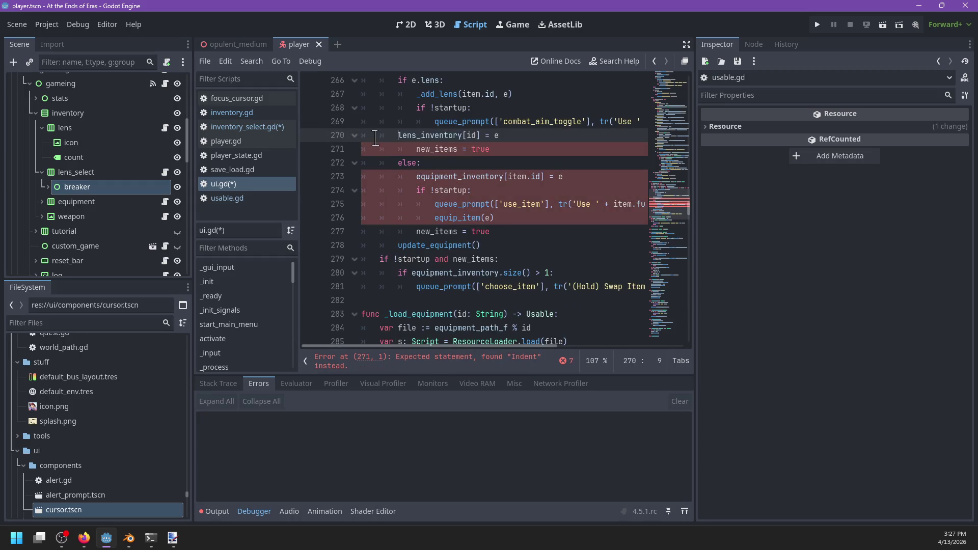
{"action": "scroll", "coordinate": [456, 146], "scroll_direction": "down", "scroll_amount": 6}
{"action": "left_click", "coordinate": [560, 177]}
{"action": "key", "text": "ctrl+z"}
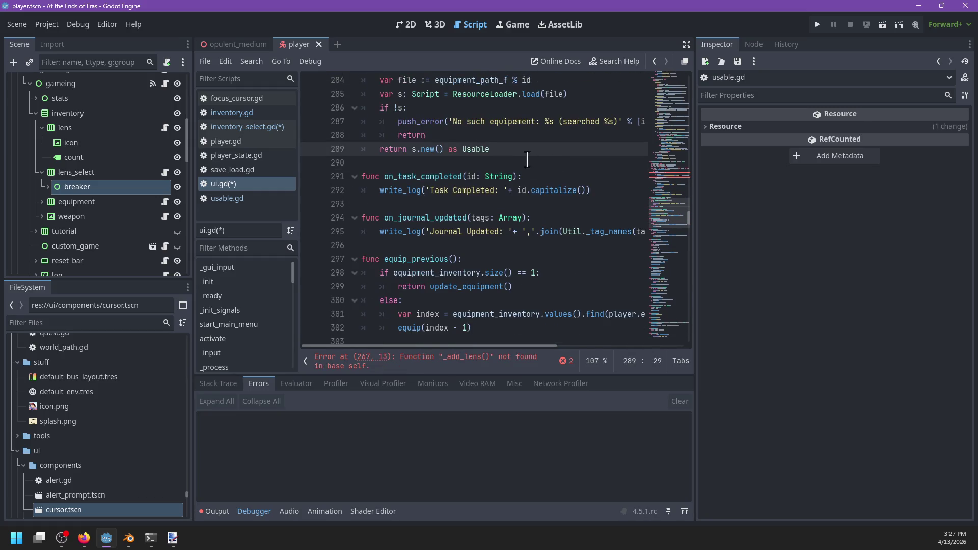
{"action": "scroll", "coordinate": [504, 172], "scroll_direction": "up", "scroll_amount": 6}
{"action": "key", "text": "ctrl+s"}
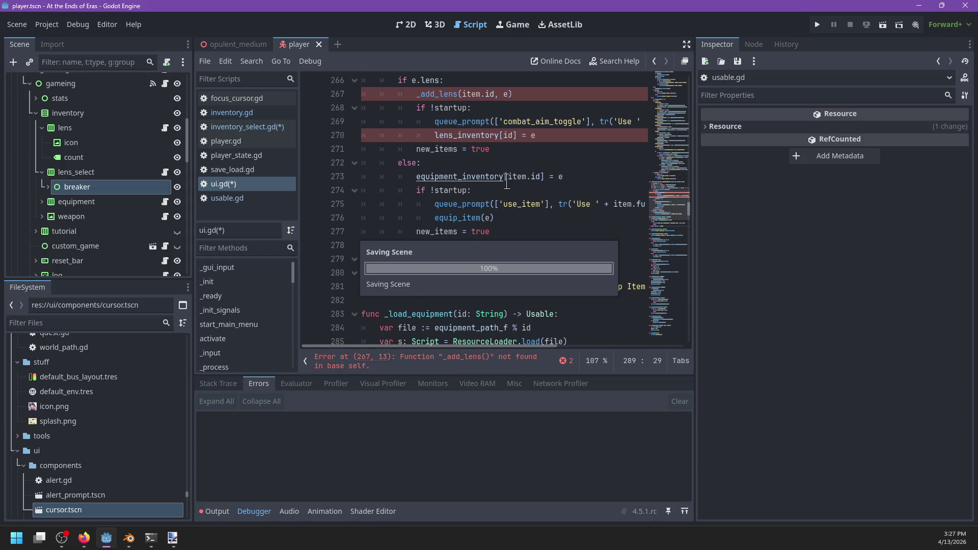
- Undo and redo until _add_lens is gone and lens_inventory[id] = e remains, then save ui.gd
{"action": "scroll", "coordinate": [504, 181], "scroll_direction": "up", "scroll_amount": 1}
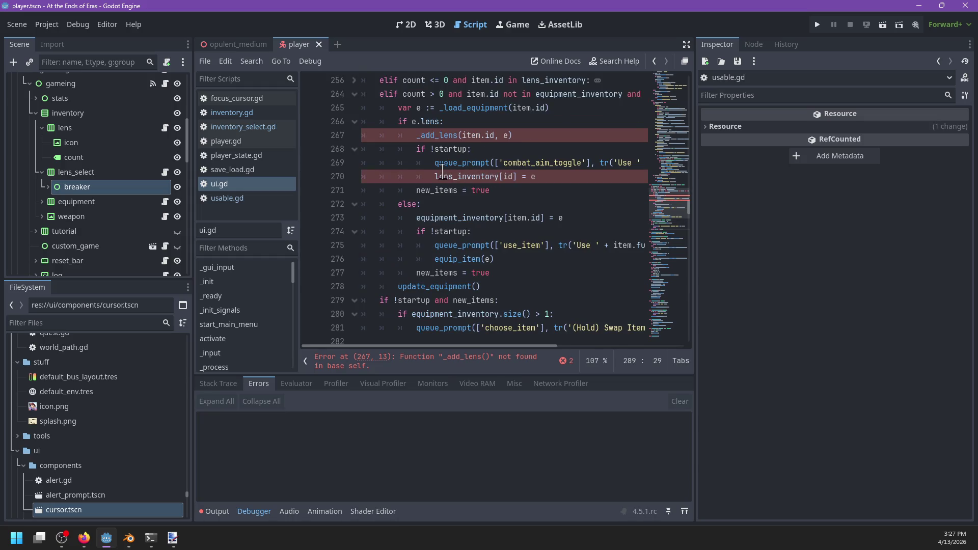
{"action": "key", "text": "ctrl+y"}
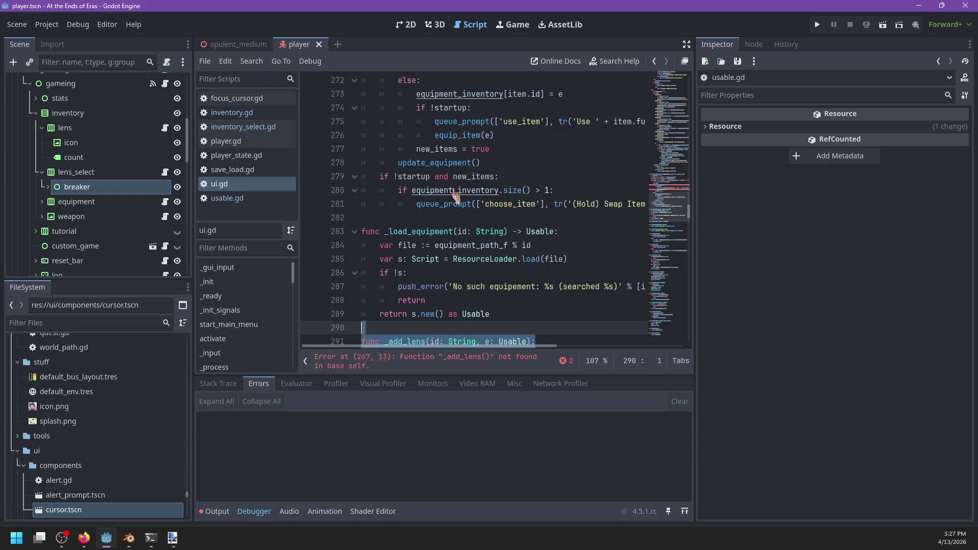
{"action": "key", "text": "ctrl+z"}
{"action": "key", "text": "ctrl+z"}
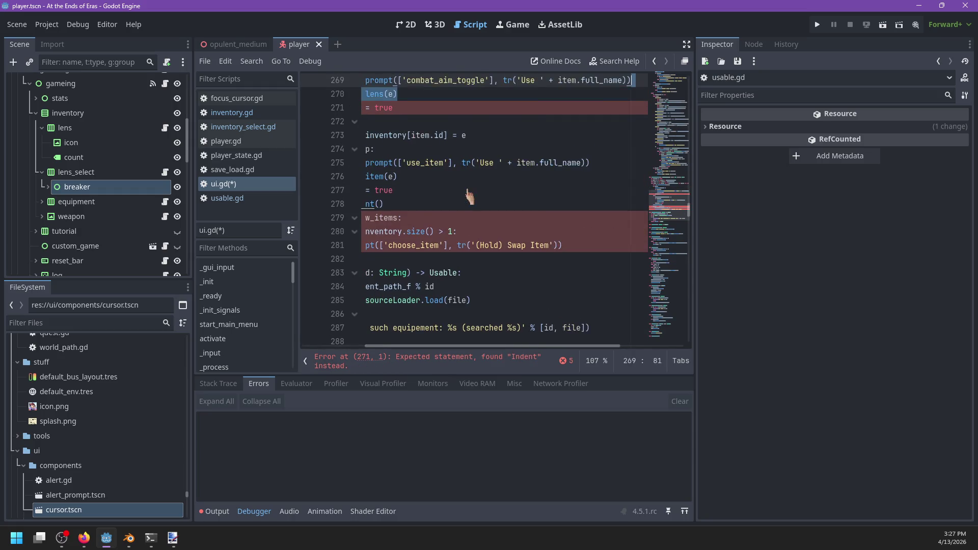
{"action": "key", "text": "ctrl+y"}
{"action": "key", "text": "ctrl+y"}
{"action": "key", "text": "ctrl+z"}
{"action": "key", "text": "ctrl+z"}
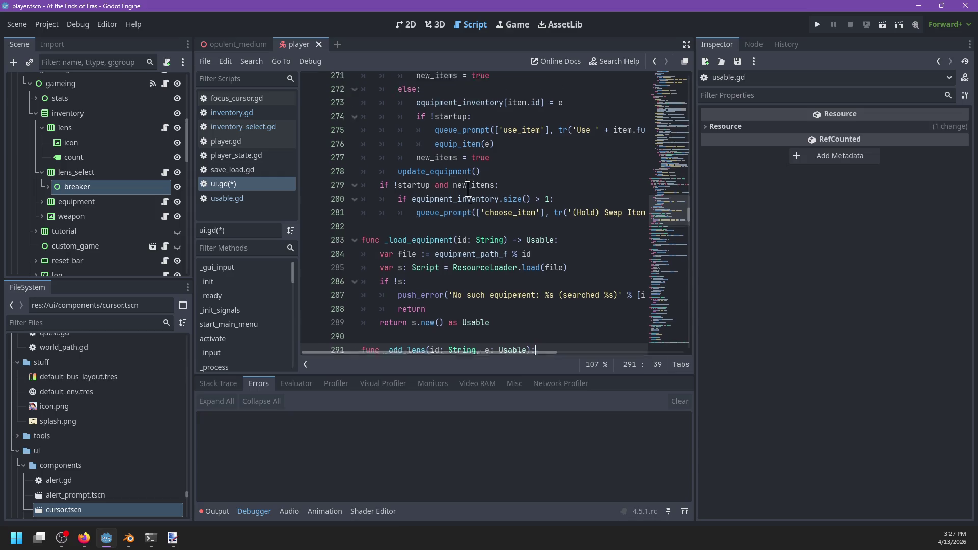
{"action": "key", "text": "ctrl+z"}
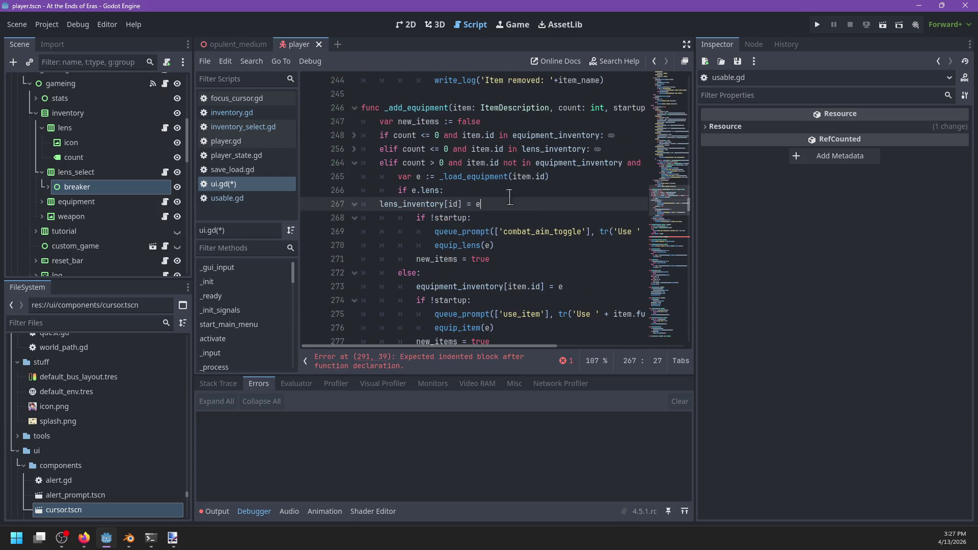
{"action": "key", "text": "ctrl+y"}
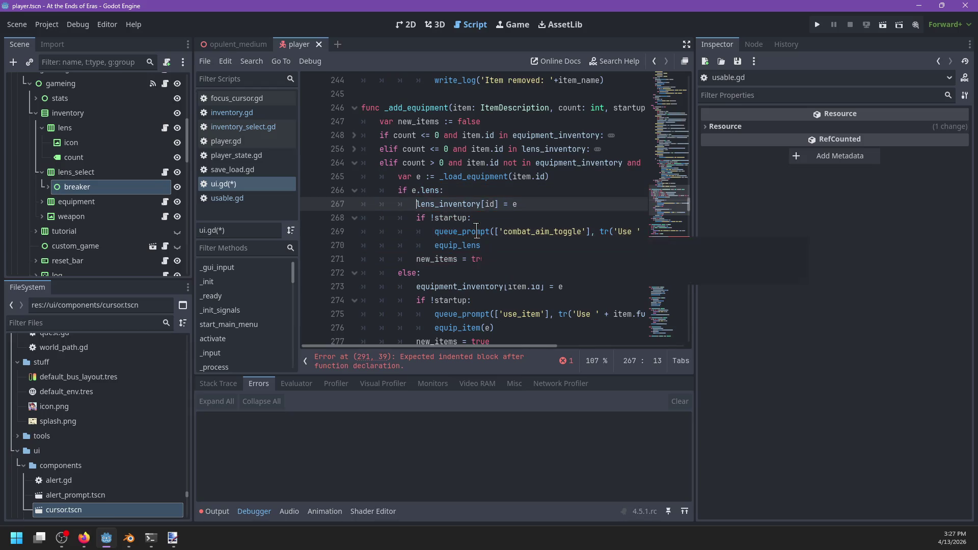
{"action": "key", "text": "ctrl+y"}
{"action": "scroll", "coordinate": [563, 245], "scroll_direction": "down", "scroll_amount": 1}
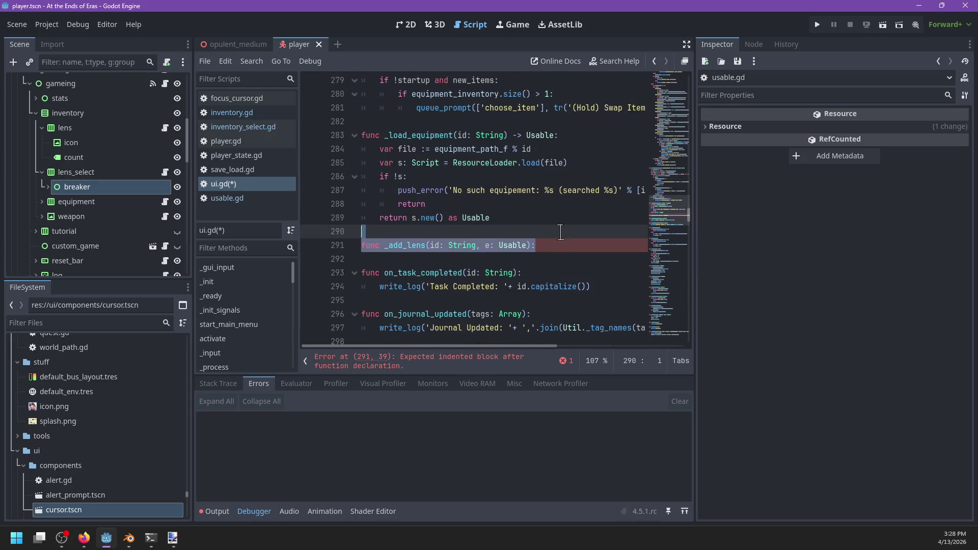
{"action": "key", "text": "ctrl+z"}
{"action": "key", "text": "ctrl+z"}
{"action": "key", "text": "ctrl+s"}
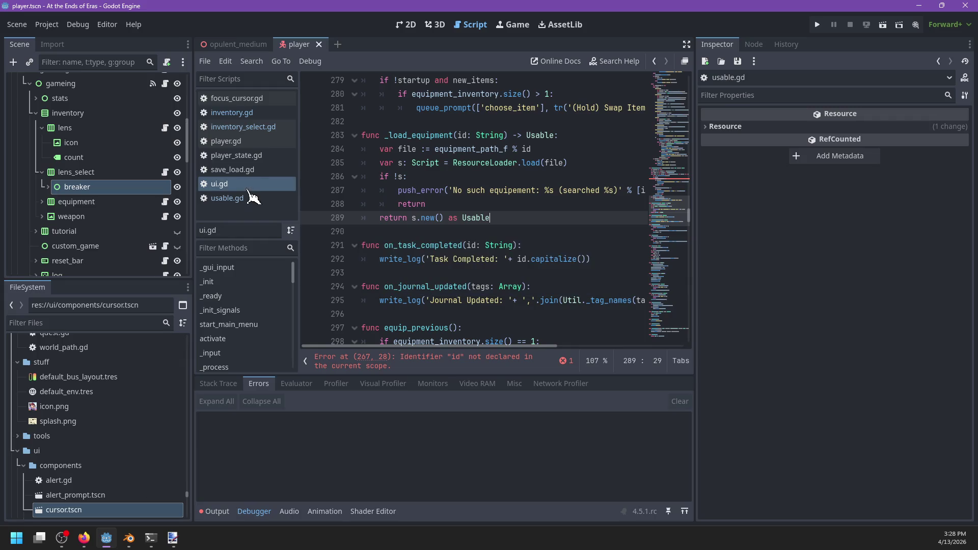
{"action": "left_click", "coordinate": [252, 198]}
- Look through the inventory scripts and search inventory.gd for 'item_des'
{"action": "left_click", "coordinate": [258, 129]}
{"action": "left_click", "coordinate": [256, 114]}
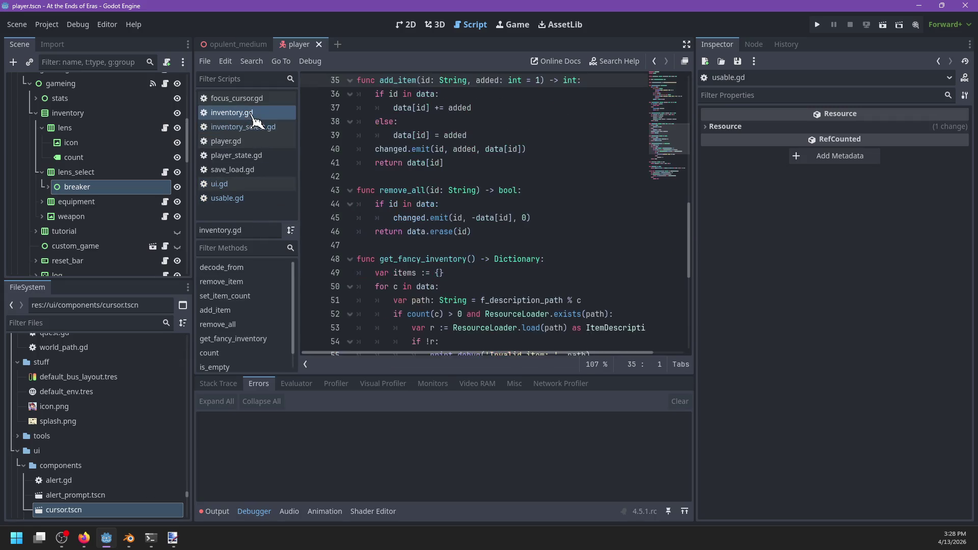
{"action": "left_click", "coordinate": [255, 99]}
{"action": "left_click", "coordinate": [262, 115]}
{"action": "left_click", "coordinate": [519, 190]}
{"action": "key", "text": "ctrl+f"}
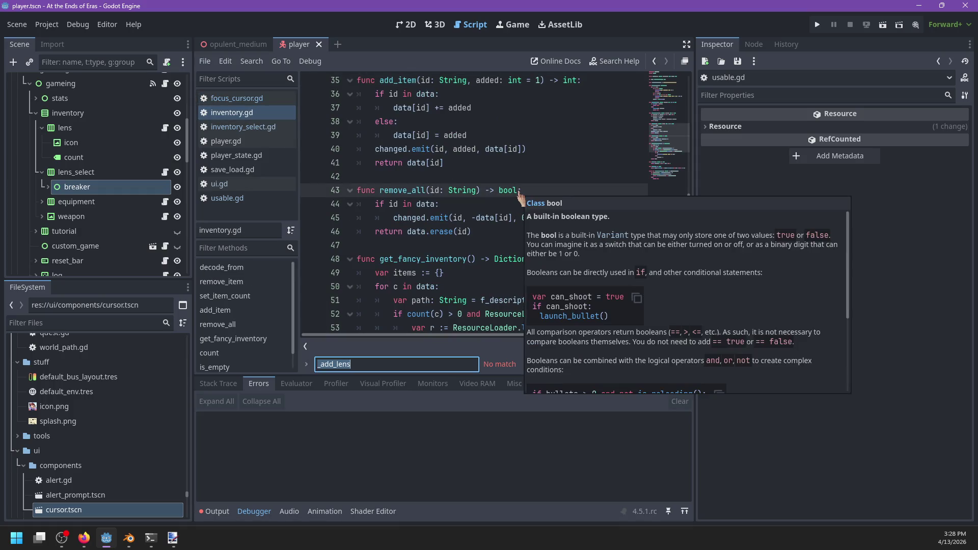
{"action": "type", "text": "item_des"}
{"action": "key", "text": "Escape"}
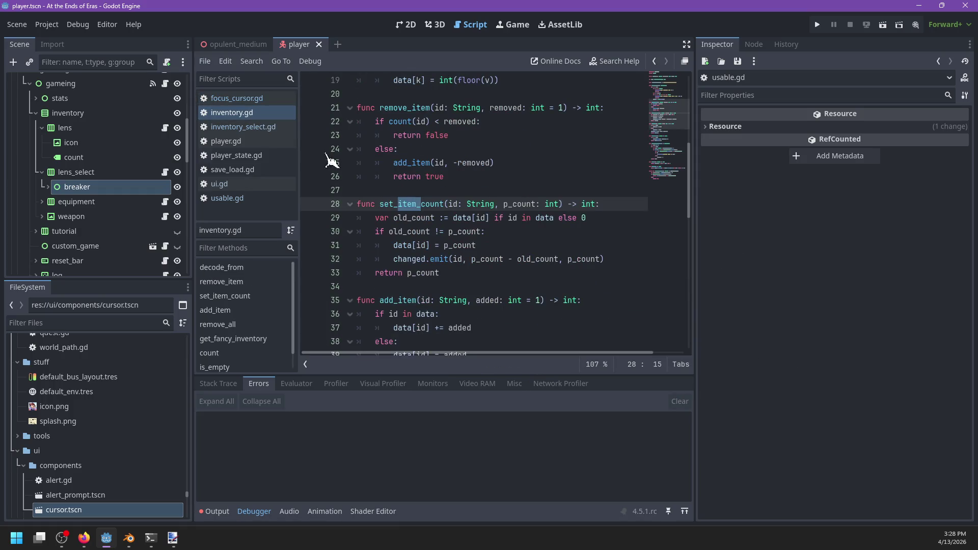
- Filter the FileSystem for 'item_desc' and open item_description.gd, scrolling to its end
{"action": "left_click", "coordinate": [106, 325]}
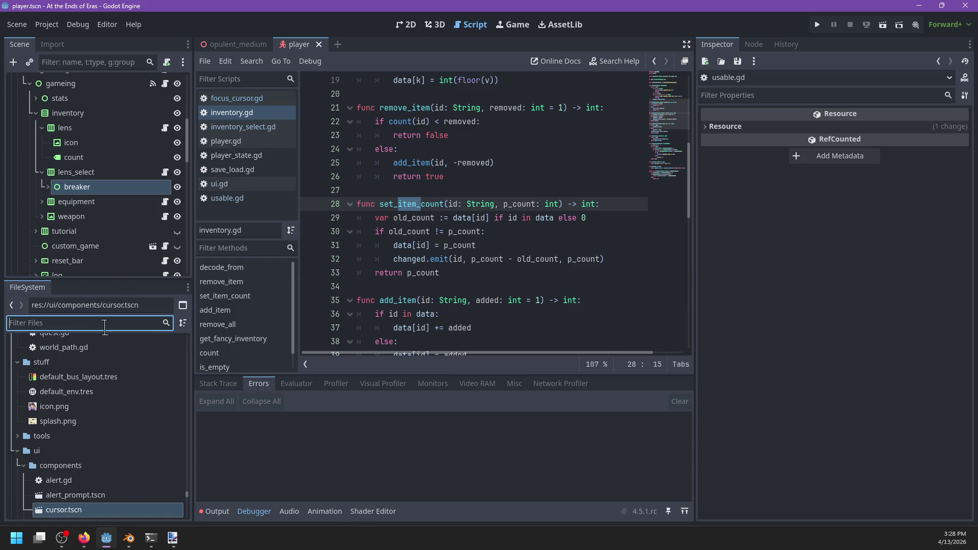
{"action": "type", "text": "item_desc"}
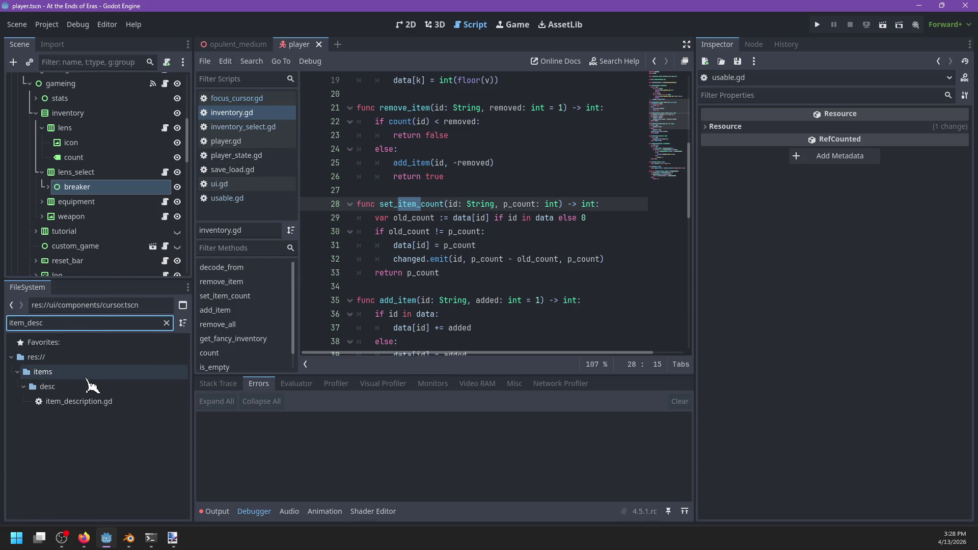
{"action": "double_click", "coordinate": [82, 403]}
{"action": "scroll", "coordinate": [422, 181], "scroll_direction": "down", "scroll_amount": 2}
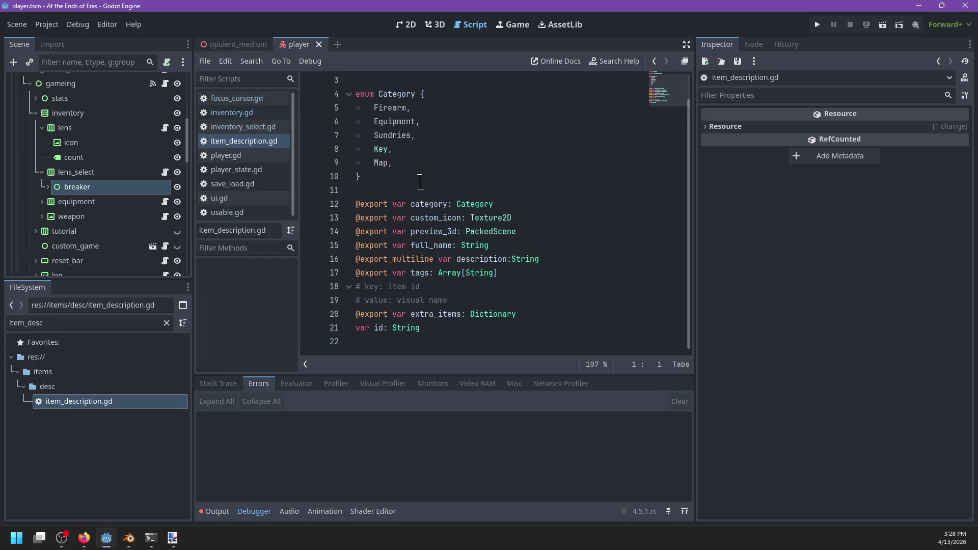
- Add 'static func equipment(id: String, name: String):' on a new last line
{"action": "left_click", "coordinate": [437, 340]}
{"action": "key", "text": "Return"}
{"action": "type", "text": "static func "}
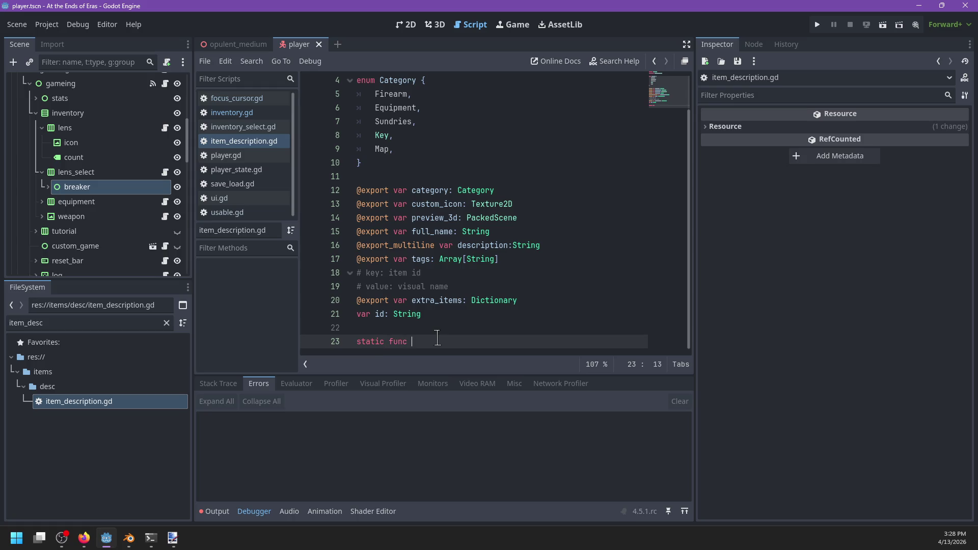
{"action": "type", "text": "create()"}
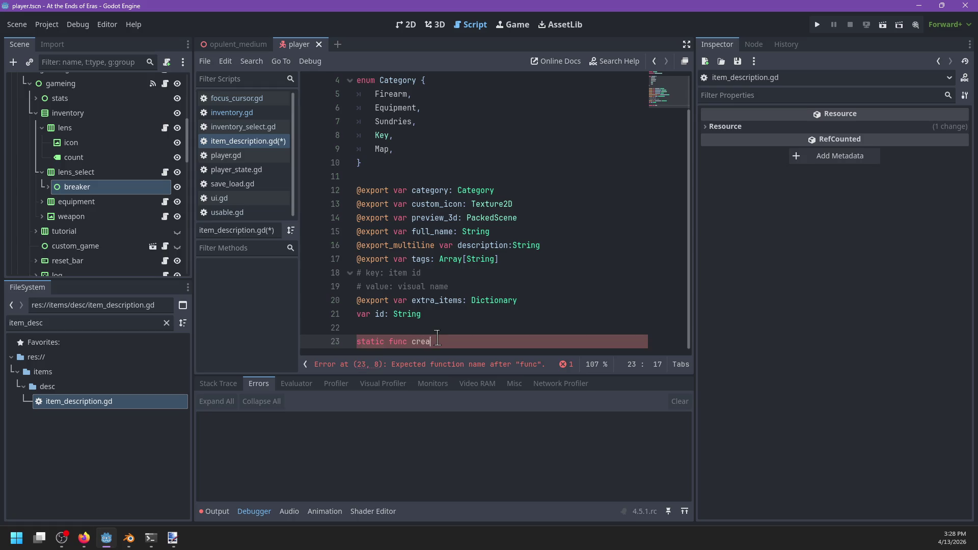
{"action": "type", "text": "id: "}
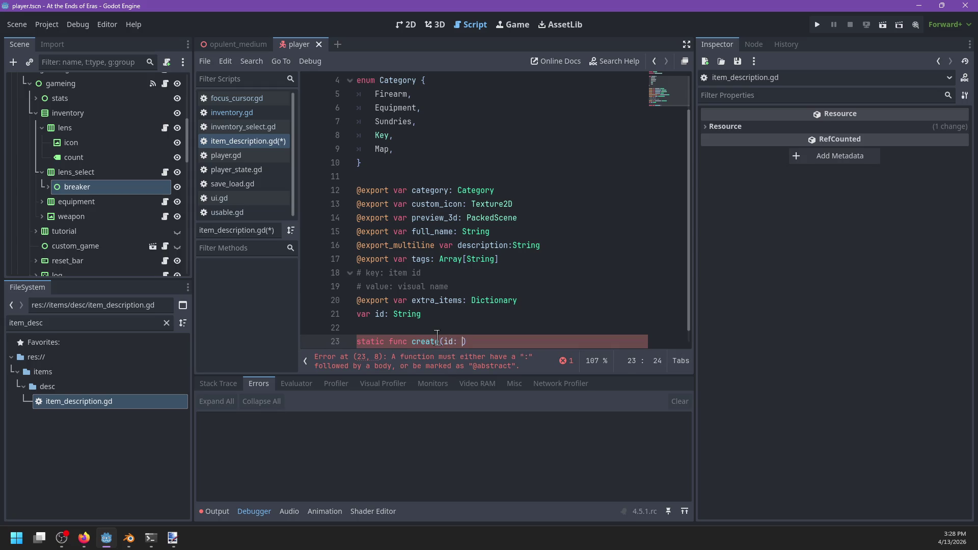
{"action": "type", "text": "int"}
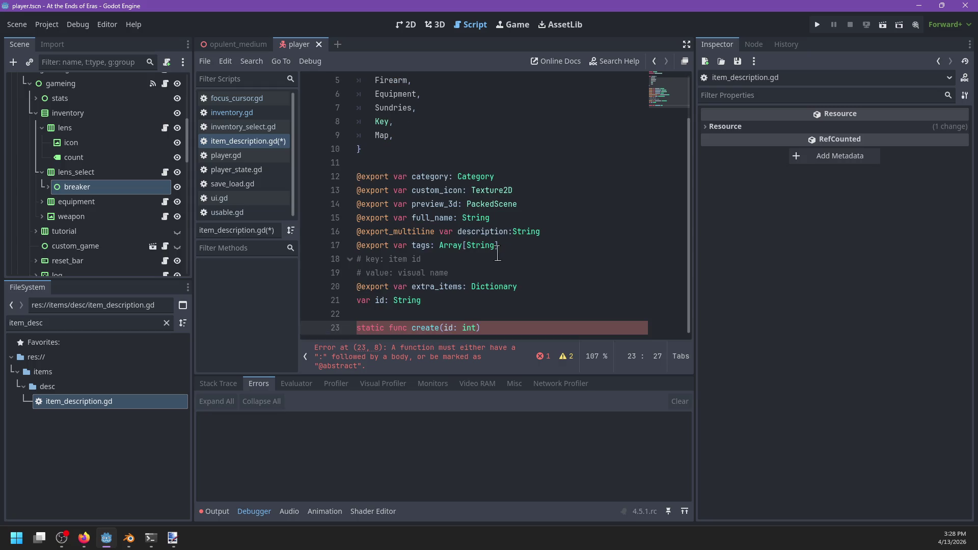
{"action": "double_click", "coordinate": [426, 327]}
{"action": "type", "text": "equipment"}
{"action": "type", "text": ", id"}
{"action": "key", "text": "BackSpace"}
{"action": "key", "text": "BackSpace"}
{"action": "key", "text": "BackSpace"}
{"action": "type", "text": "String,"}
{"action": "key", "text": "BackSpace"}
{"action": "key", "text": "BackSpace"}
{"action": "key", "text": "BackSpace"}
{"action": "type", "text": "id: String, "}
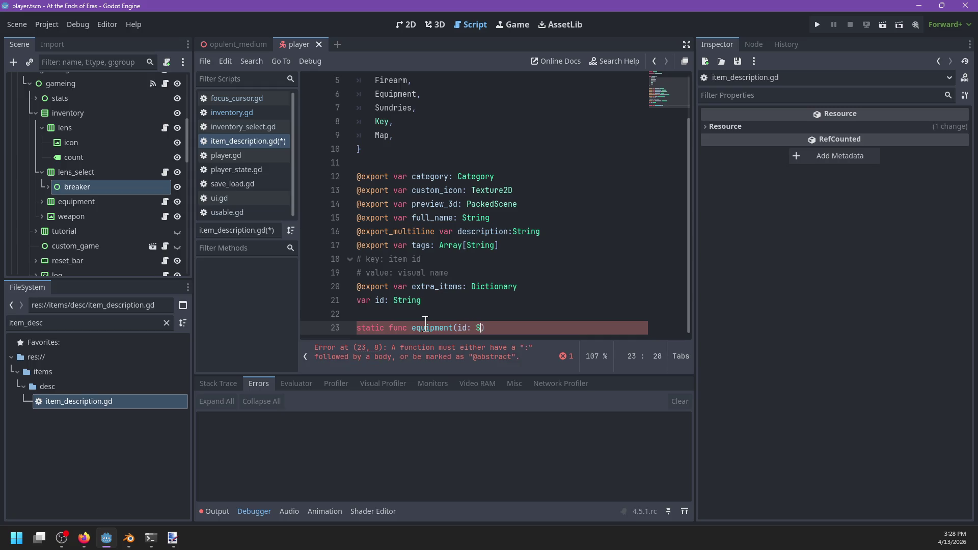
{"action": "type", "text": "name: String)"}
{"action": "type", "text": ":"}
{"action": "key", "text": "Return"}
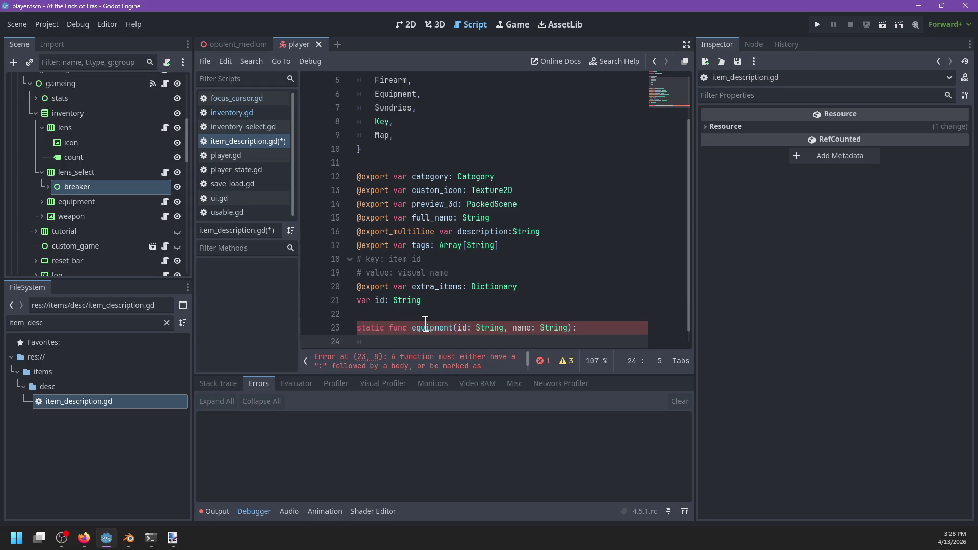
{"action": "key", "text": "alt+Tab"}
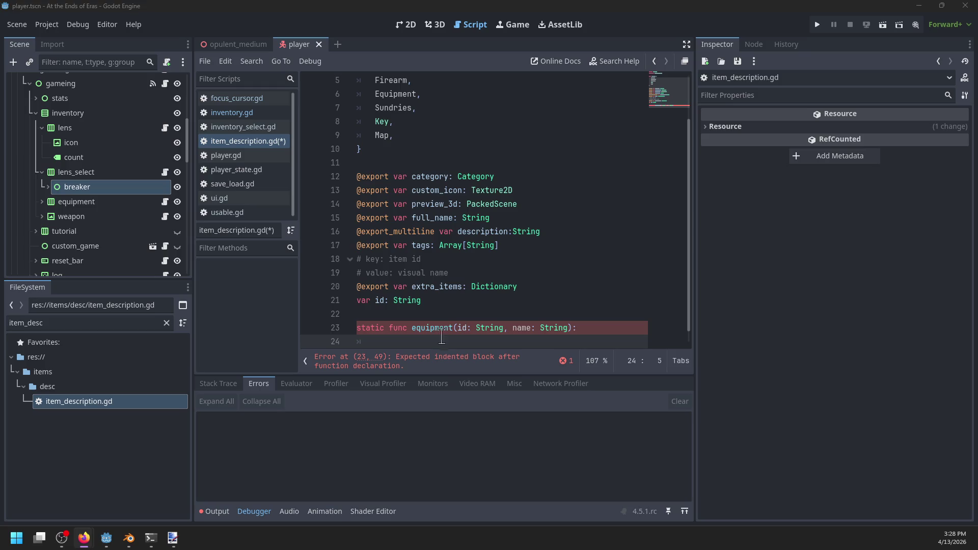
- Rename the equipment function's parameters to p_id and p_name
{"action": "left_click", "coordinate": [451, 346]}
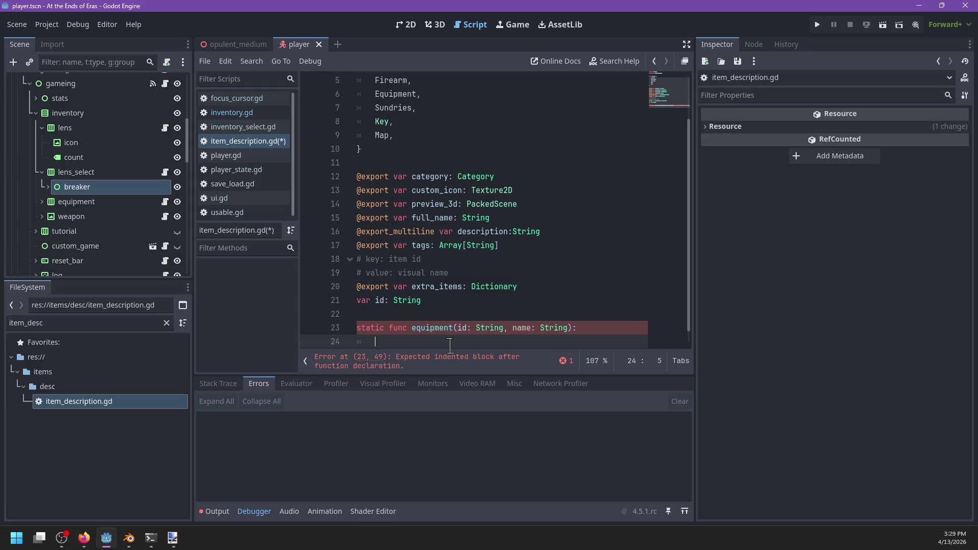
{"action": "key", "text": "Up"}
{"action": "key", "text": "Right"}
{"action": "key", "text": "Right"}
{"action": "type", "text": "p_"}
{"action": "type", "text": "p_"}
- Start the function body with var d := ItemDescription.new()
{"action": "key", "text": "Down"}
{"action": "type", "text": "var e := "}
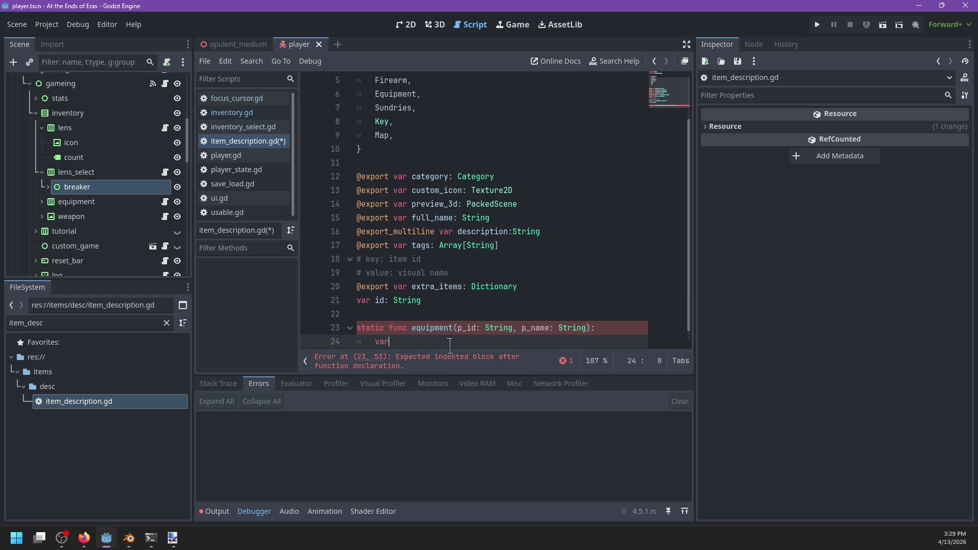
{"action": "type", "text": "Equi"}
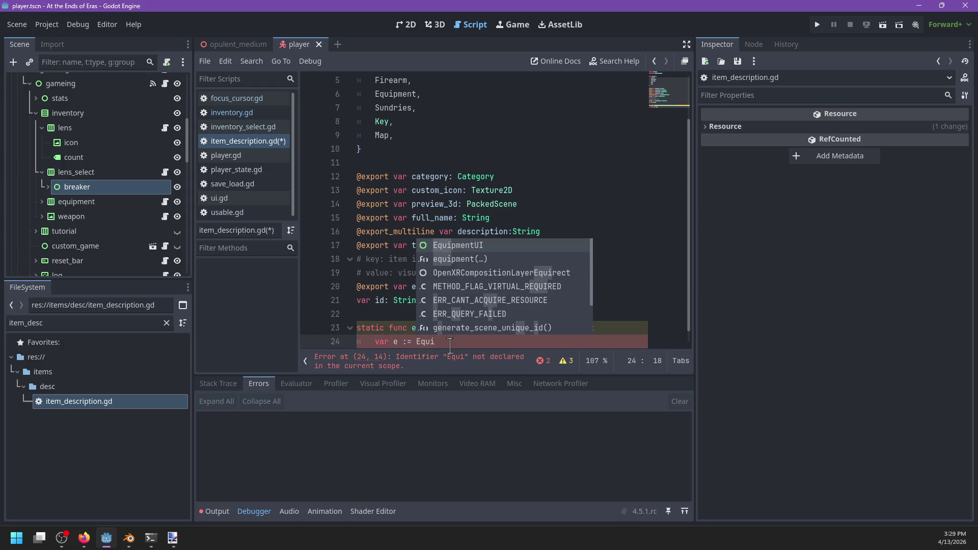
{"action": "key", "text": "BackSpace"}
{"action": "key", "text": "BackSpace"}
{"action": "key", "text": "BackSpace"}
{"action": "type", "text": "item"}
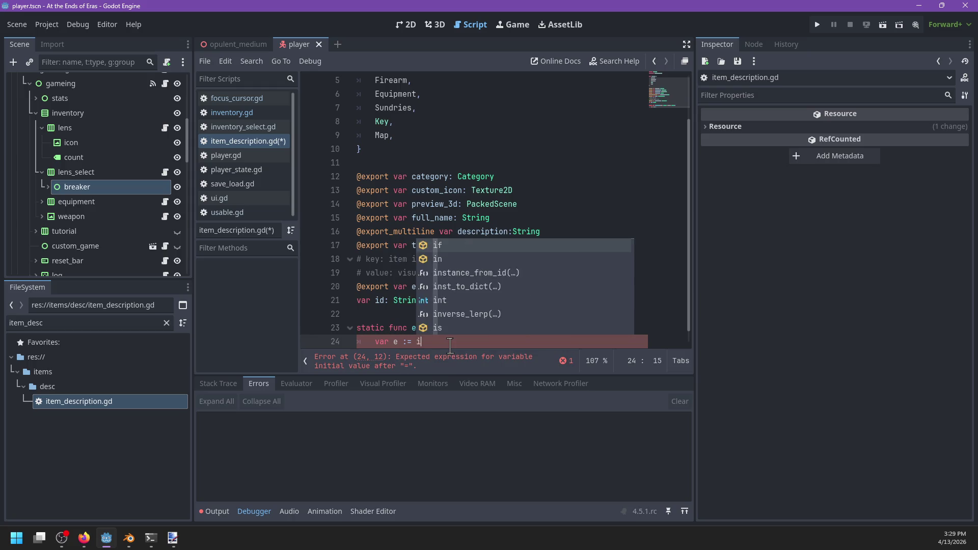
{"action": "key", "text": "Return"}
{"action": "type", "text": ".n"}
{"action": "key", "text": "Return"}
{"action": "key", "text": "Left"}
{"action": "key", "text": "Left"}
{"action": "key", "text": "Left"}
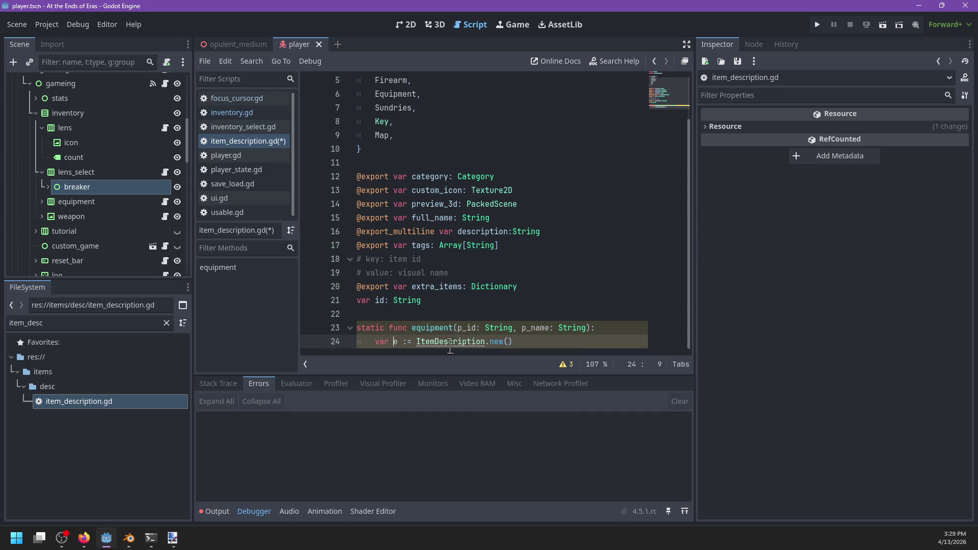
{"action": "key", "text": "BackSpace"}
{"action": "type", "text": "d"}
{"action": "key", "text": "End"}
{"action": "key", "text": "Return"}
- Set d.category to Category.Equipment, d.id to p_id, d.full_name to p_name, and save
{"action": "type", "text": "d.ca"}
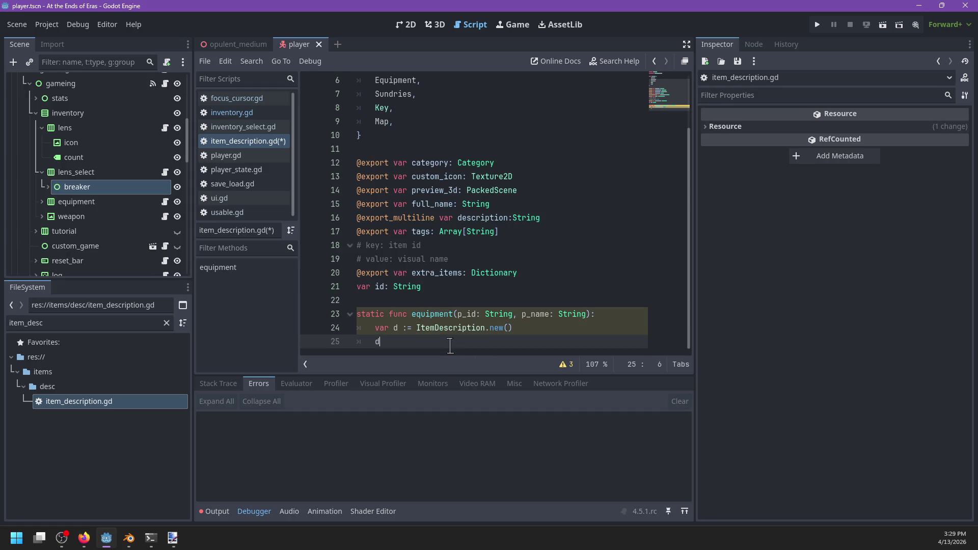
{"action": "key", "text": "Return"}
{"action": "type", "text": "= "}
{"action": "type", "text": "Category.Equipment"}
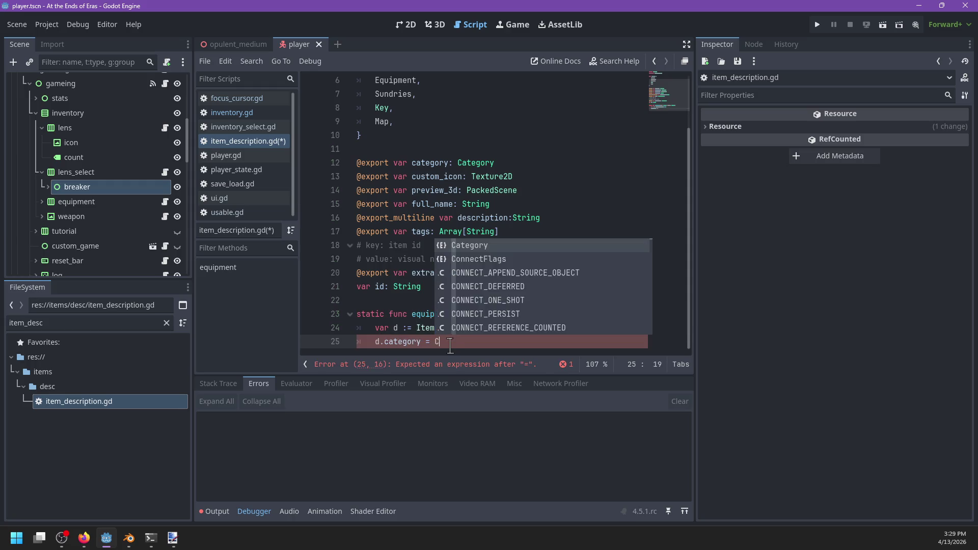
{"action": "key", "text": "Return"}
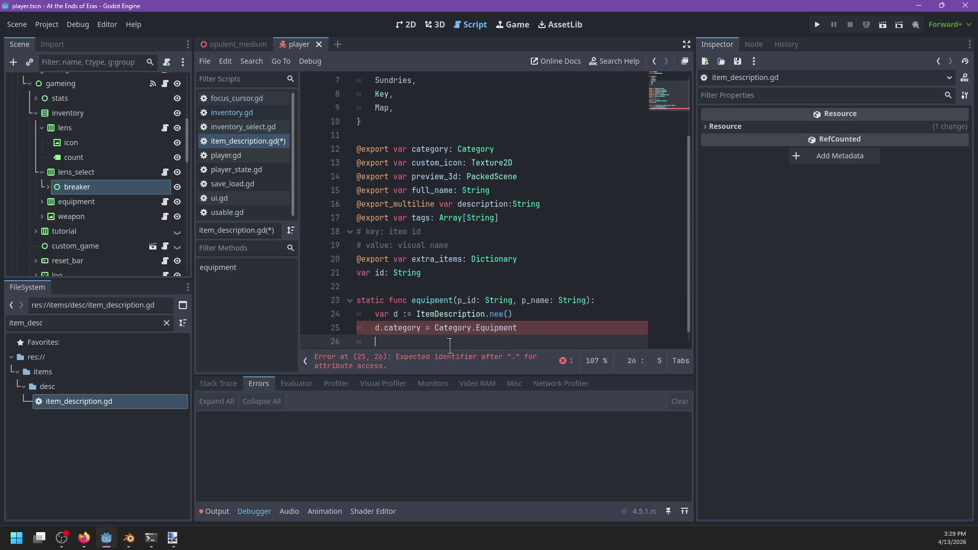
{"action": "type", "text": "d.id = p_id"}
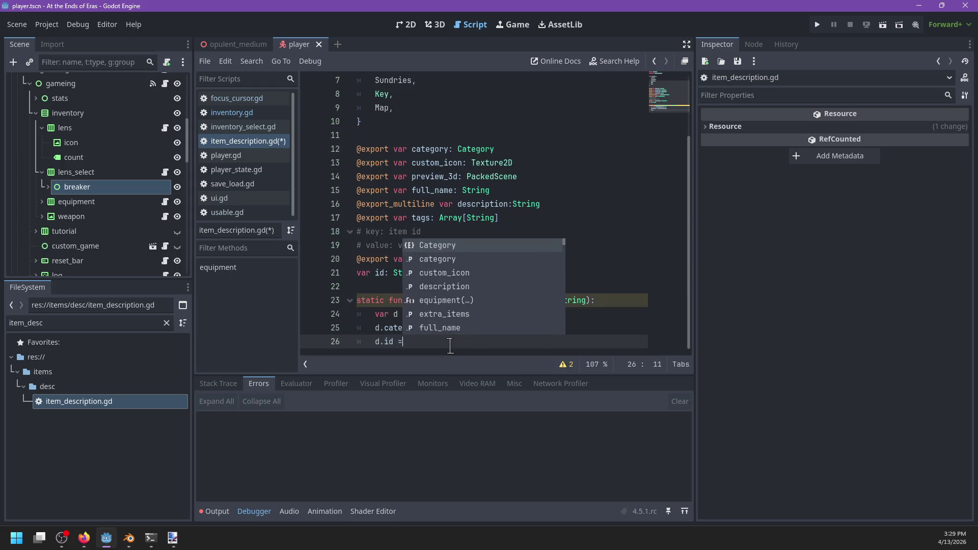
{"action": "key", "text": "Return"}
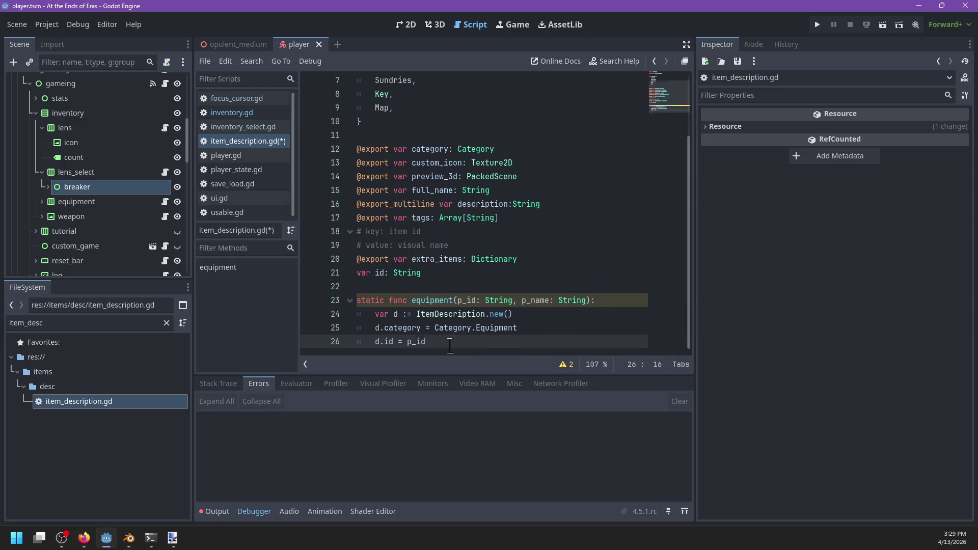
{"action": "key", "text": "Return"}
{"action": "type", "text": "d."}
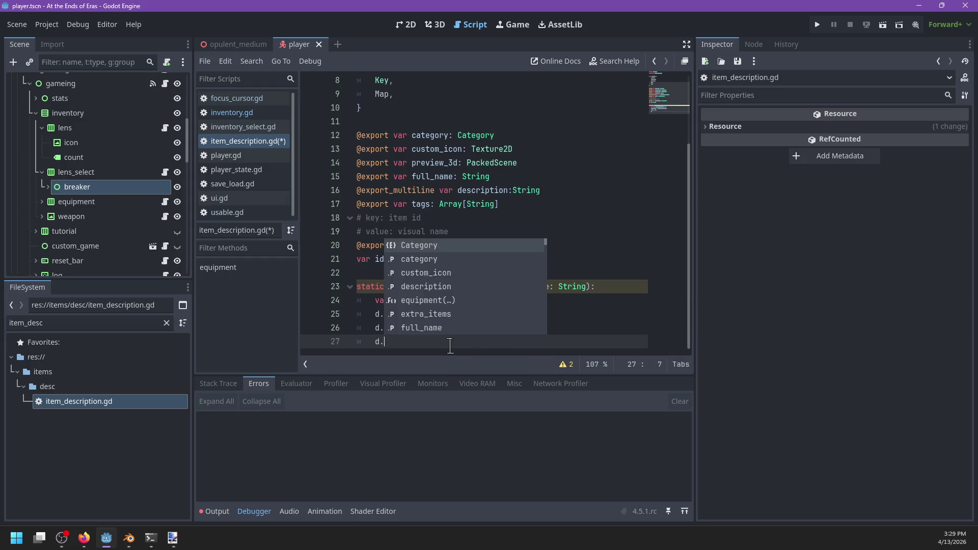
{"action": "type", "text": "ful"}
{"action": "key", "text": "Return"}
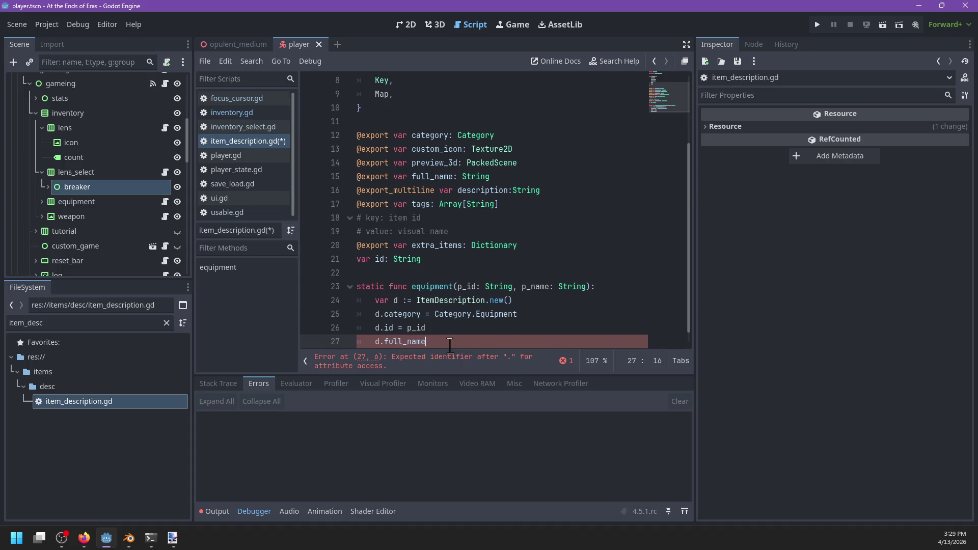
{"action": "type", "text": "p_name"}
{"action": "key", "text": "Return"}
{"action": "left_click", "coordinate": [509, 301]}
{"action": "key", "text": "ctrl+s"}
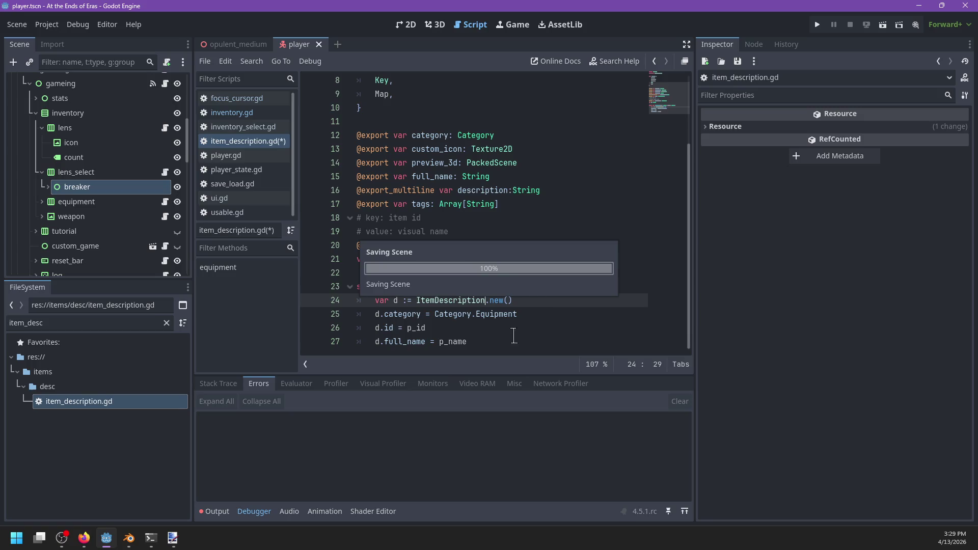
{"action": "left_click", "coordinate": [504, 340]}
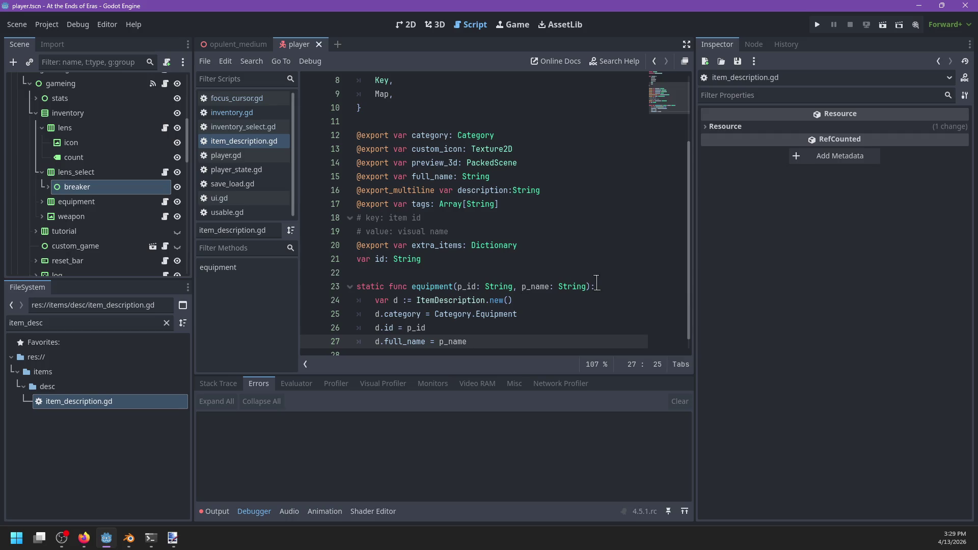
- Browse the script list and open inventory_select.gd
{"action": "mouse_move", "coordinate": [578, 285]}
{"action": "scroll", "coordinate": [544, 237], "scroll_direction": "down", "scroll_amount": 1}
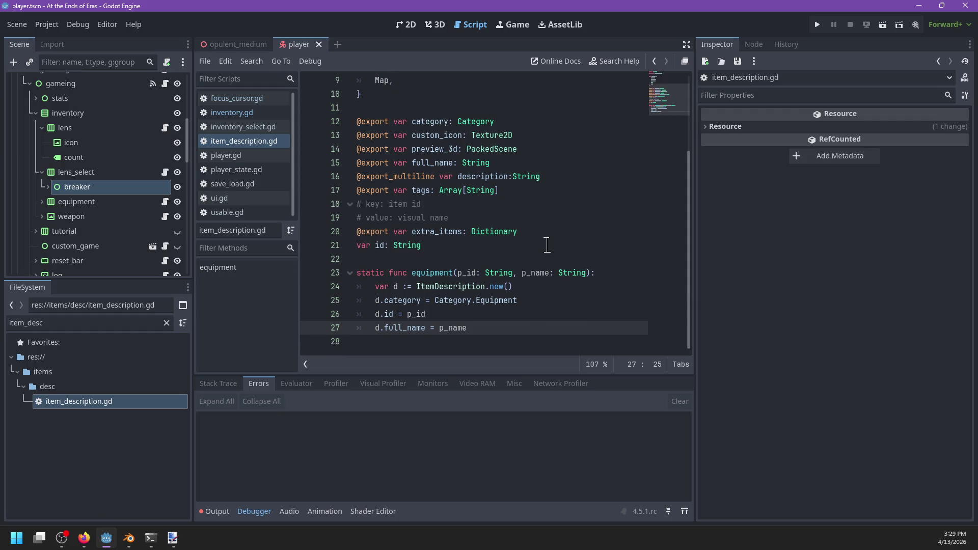
{"action": "left_click", "coordinate": [250, 113]}
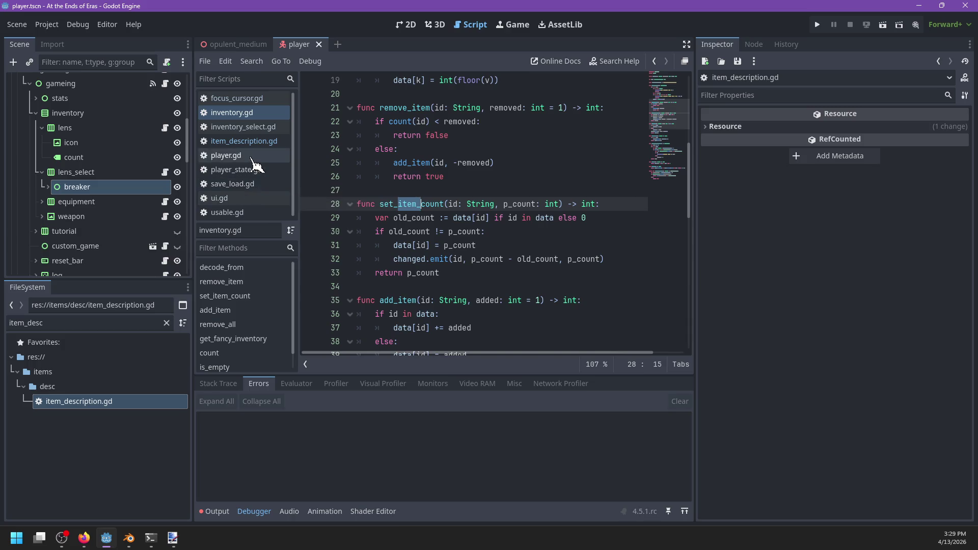
{"action": "left_click", "coordinate": [254, 156]}
{"action": "left_click", "coordinate": [255, 127]}
{"action": "left_click", "coordinate": [255, 141]}
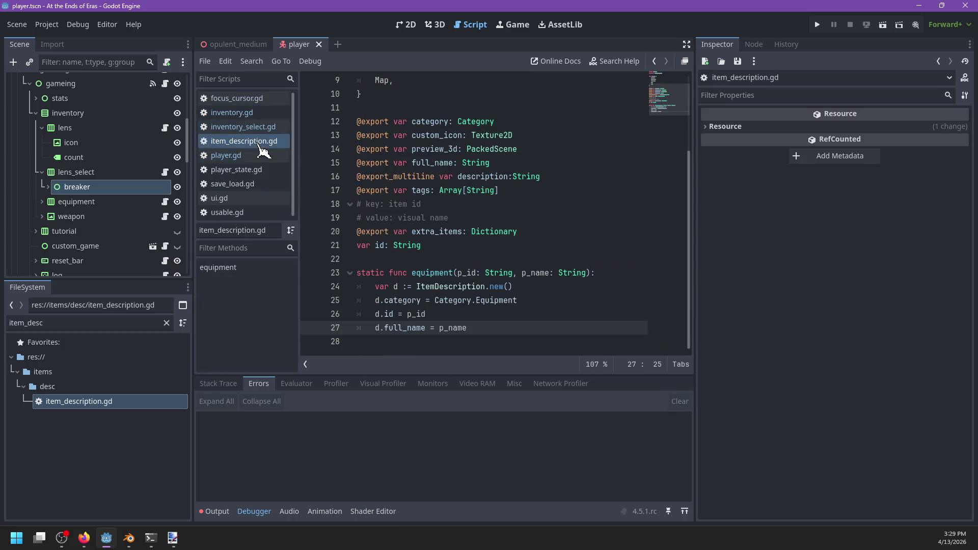
{"action": "left_click", "coordinate": [253, 129]}
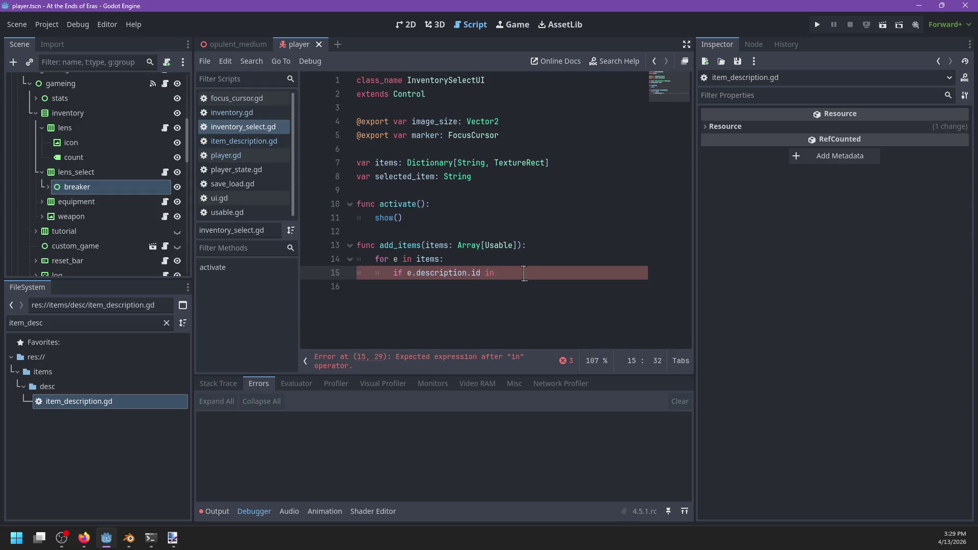
- Replace the unfinished if check in the add_items loop with pass and save
{"action": "type", "text": "pass;"}
{"action": "key", "text": "ctrl+shift+Left"}
{"action": "key", "text": "ctrl+shift+Left"}
{"action": "key", "text": "ctrl+shift+Left"}
{"action": "key", "text": "ctrl+shift+Left"}
{"action": "key", "text": "ctrl+shift+Left"}
{"action": "key", "text": "ctrl+shift+Left"}
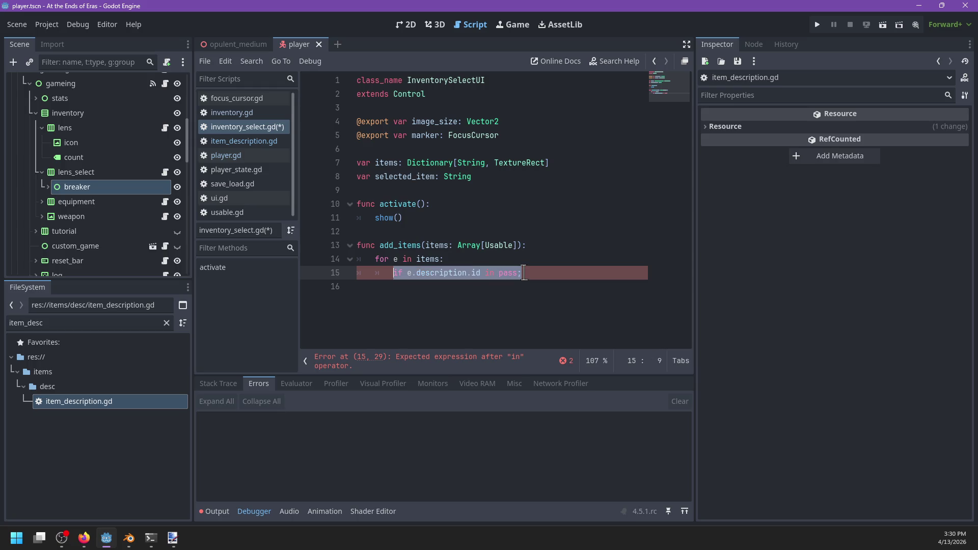
{"action": "type", "text": "pass"}
{"action": "key", "text": "ctrl+s"}
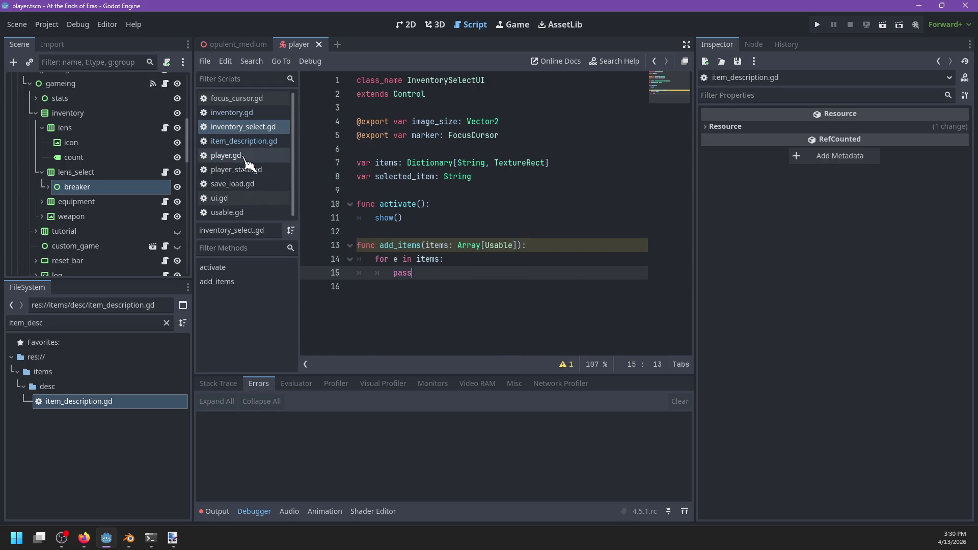
{"action": "left_click", "coordinate": [248, 157]}
- Replace the old call on line 340 with ui._add_equipment(ItemDescription.equipment(...))
{"action": "left_click_drag", "start_coordinate": [472, 231], "coordinate": [430, 231]}
{"action": "left_click_drag", "start_coordinate": [568, 245], "coordinate": [402, 245]}
{"action": "key", "text": "BackSpace"}
{"action": "type", "text": "add_e"}
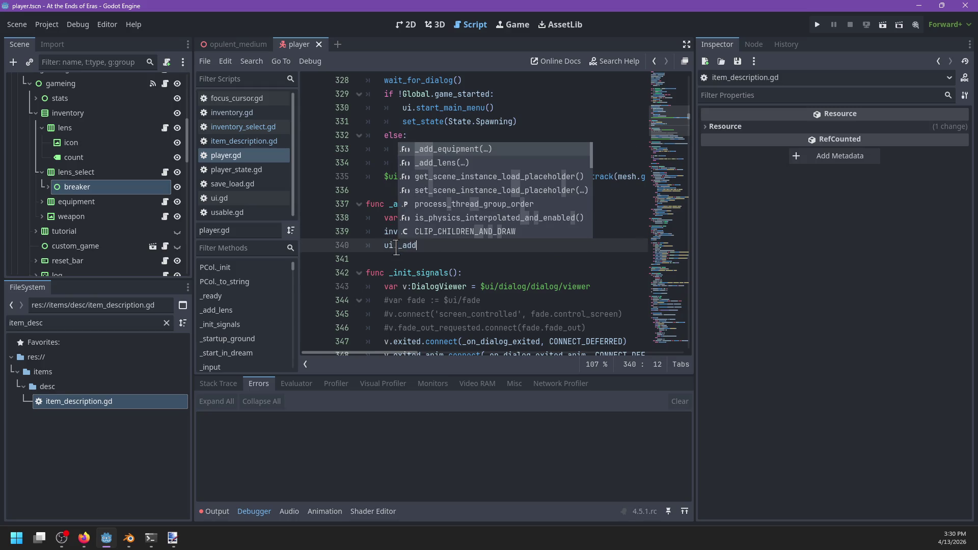
{"action": "key", "text": "Return"}
{"action": "type", "text": "Item"}
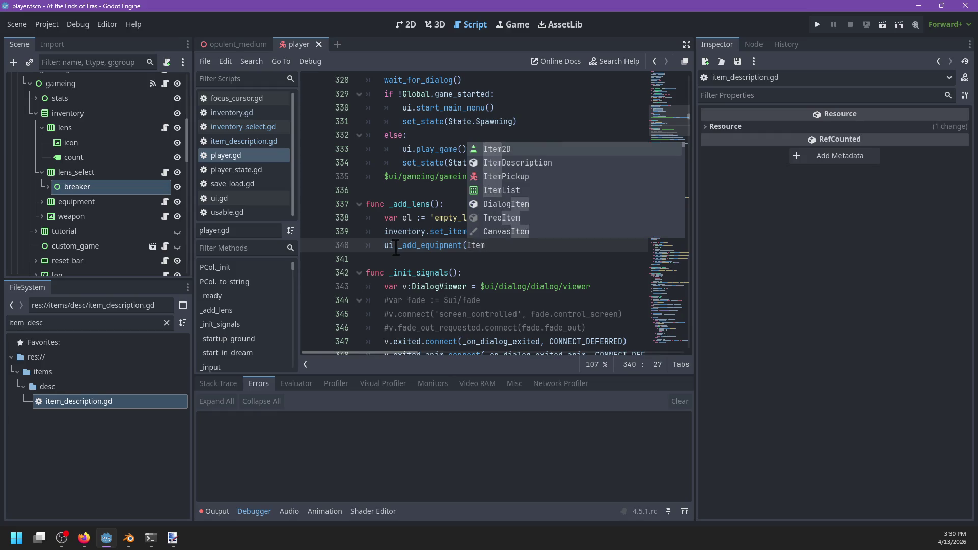
{"action": "key", "text": "Return"}
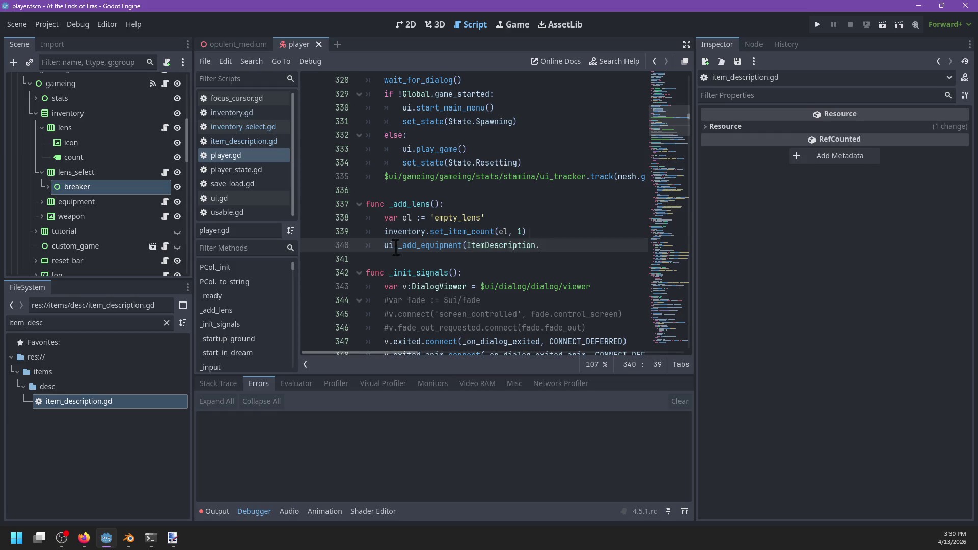
{"action": "key", "text": "Down"}
{"action": "key", "text": "Return"}
- Pass el and 'Eyes' to equipment(), fix the closing parentheses, and save player.gd
{"action": "type", "text": "el,"}
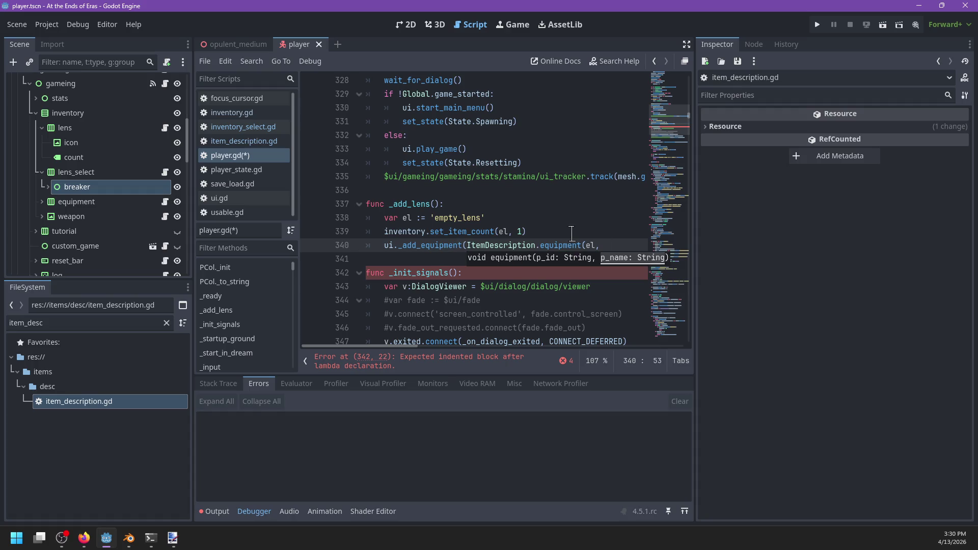
{"action": "type", "text": "'Eyes'"}
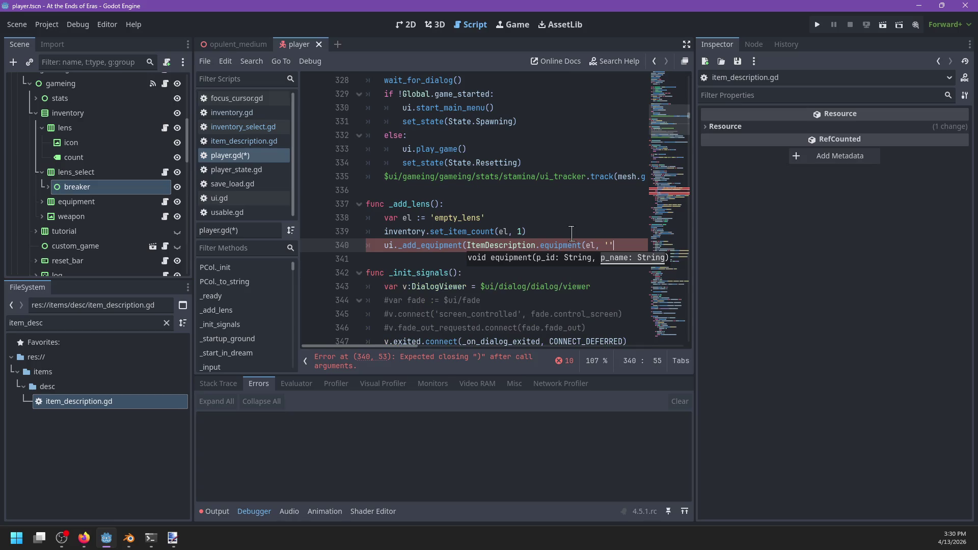
{"action": "type", "text": "),"}
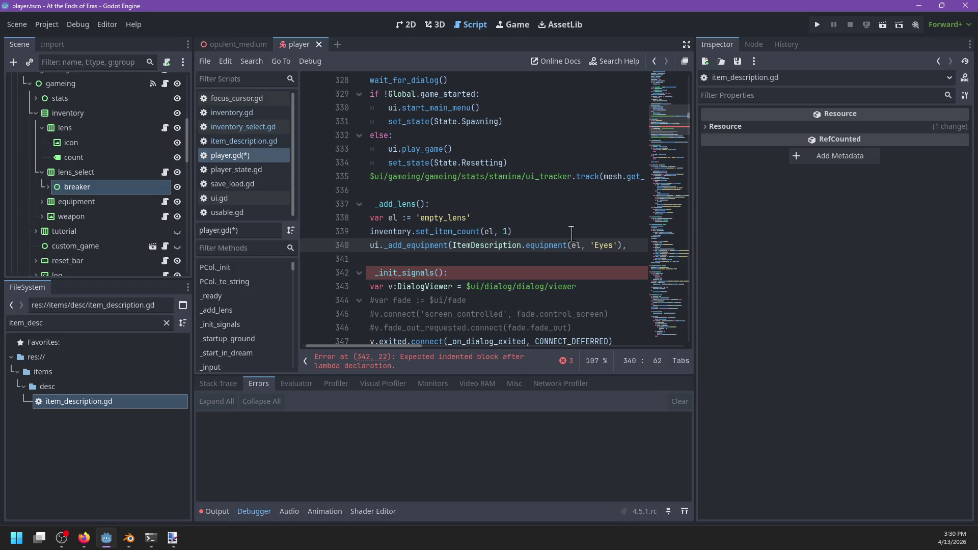
{"action": "scroll", "coordinate": [527, 235], "scroll_direction": "right", "scroll_amount": 3}
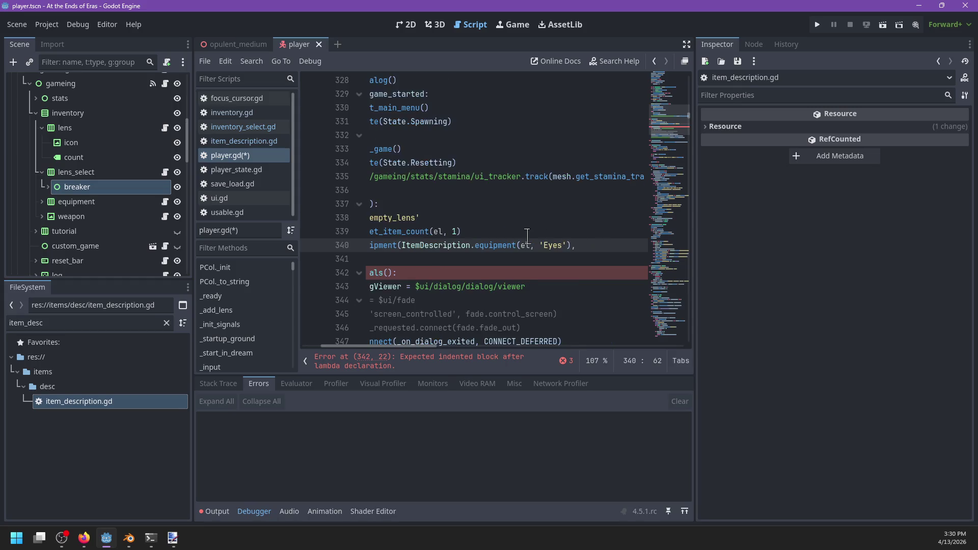
{"action": "scroll", "coordinate": [528, 236], "scroll_direction": "left", "scroll_amount": 3}
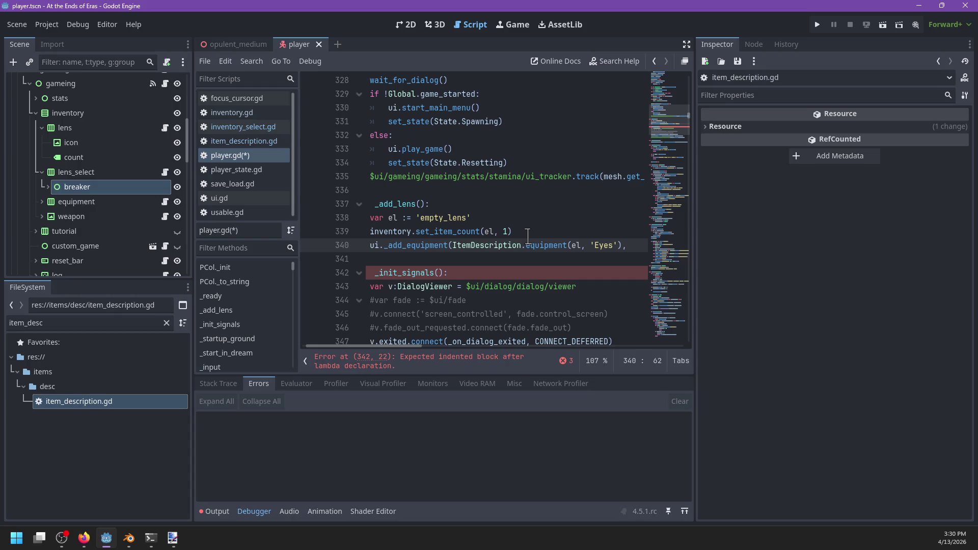
{"action": "scroll", "coordinate": [527, 236], "scroll_direction": "right", "scroll_amount": 3}
{"action": "key", "text": "BackSpace"}
{"action": "type", "text": ")"}
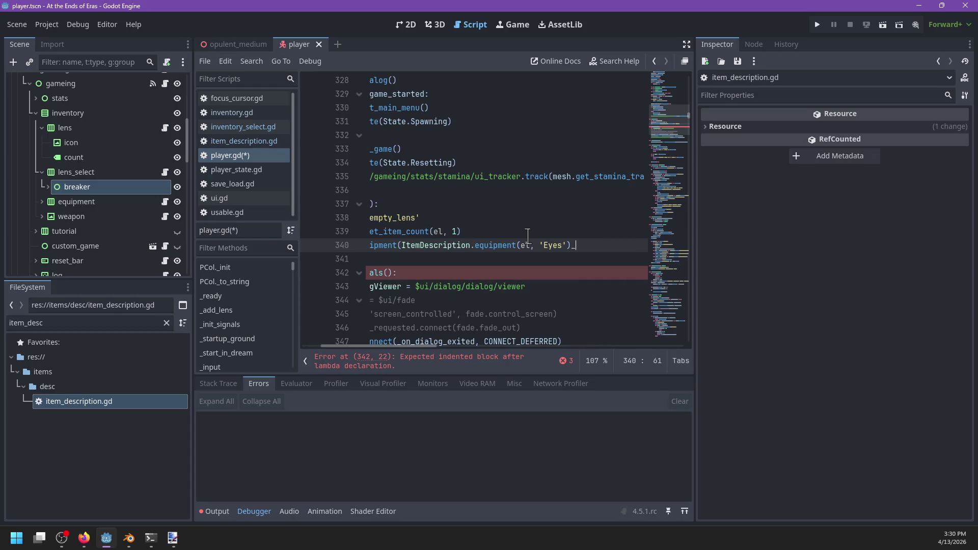
{"action": "scroll", "coordinate": [528, 235], "scroll_direction": "left", "scroll_amount": 3}
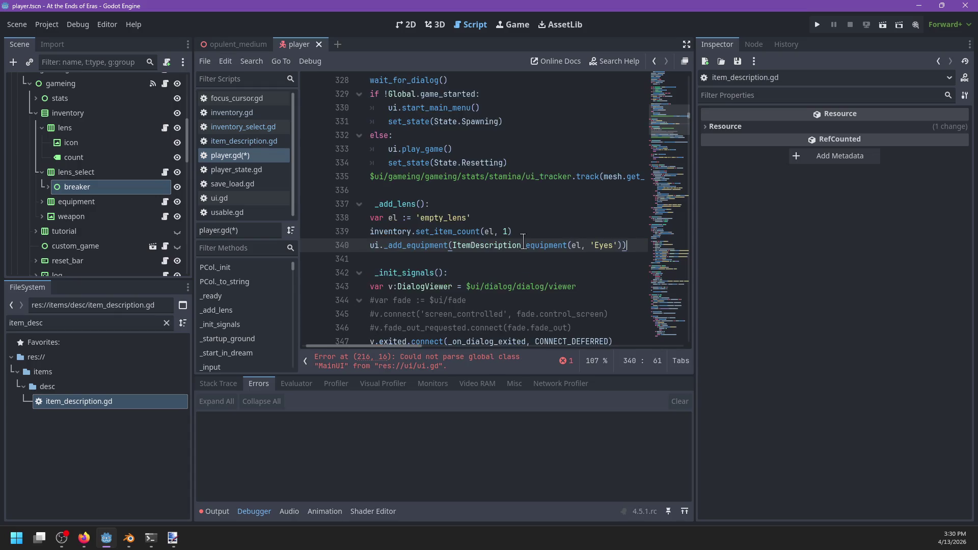
{"action": "key", "text": "ctrl+s"}
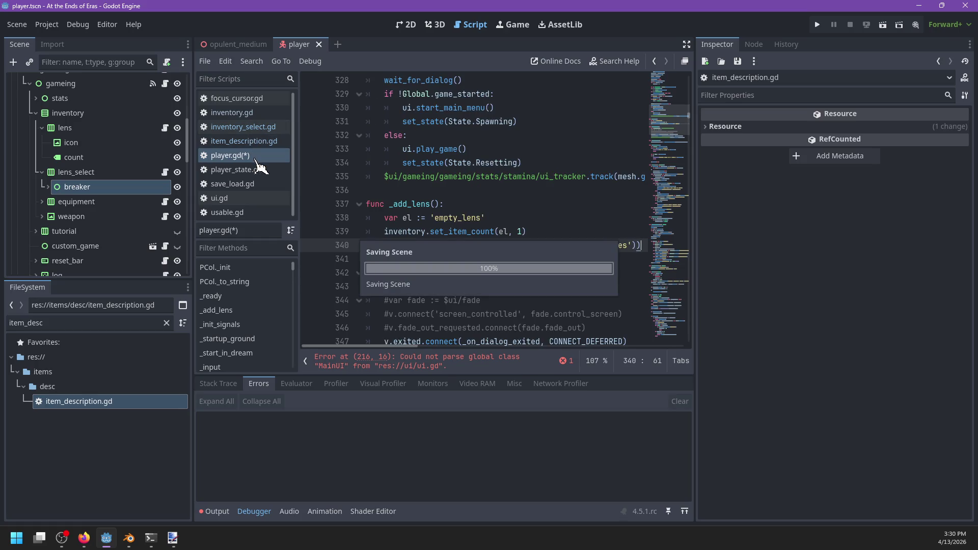
- In ui.gd, change lens_inventory[id] to lens_inventory[item.id] on line 267 and save
{"action": "left_click", "coordinate": [244, 200]}
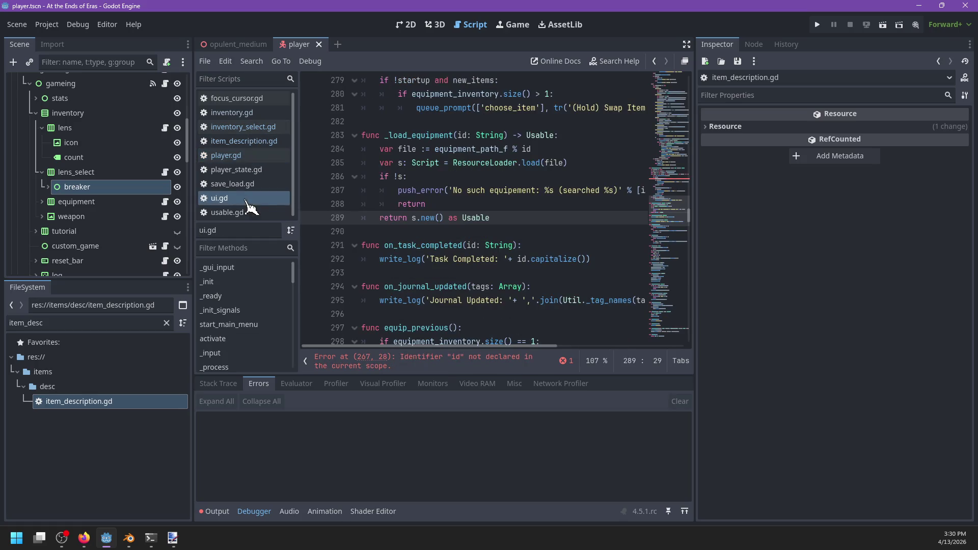
{"action": "left_click", "coordinate": [433, 360]}
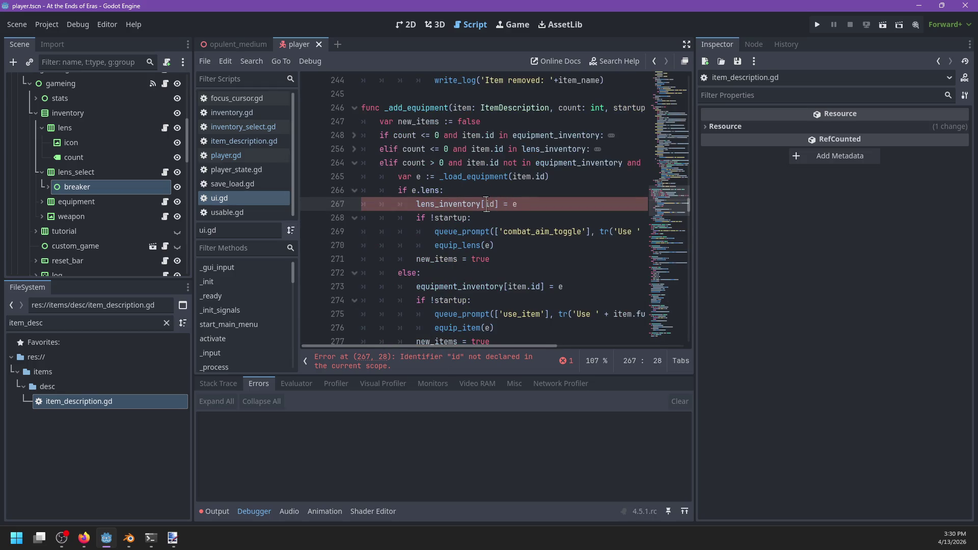
{"action": "type", "text": "item."}
{"action": "key", "text": "ctrl+s"}
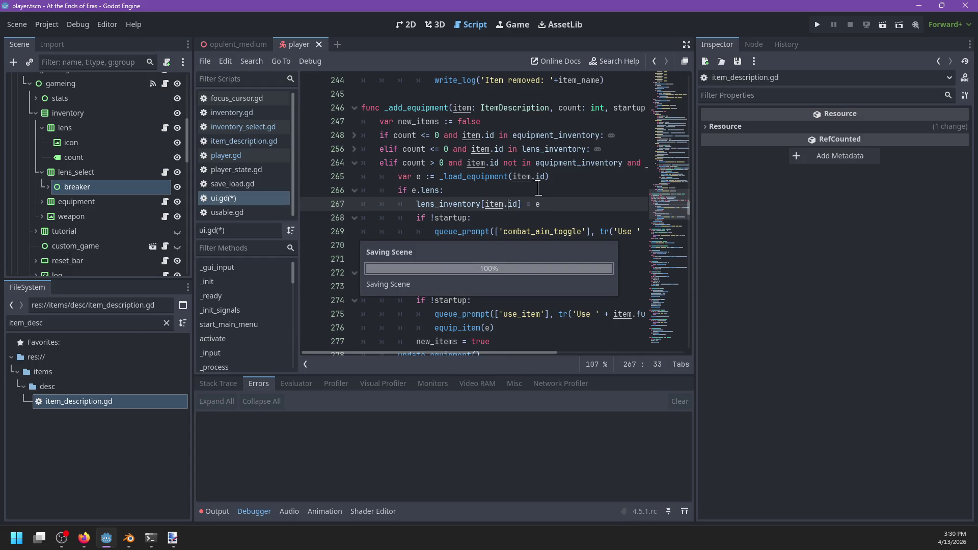
- Add the arguments 1 and true to the _add_lens call in player.gd, save, and run the game
{"action": "scroll", "coordinate": [539, 187], "scroll_direction": "right", "scroll_amount": 3}
{"action": "scroll", "coordinate": [539, 187], "scroll_direction": "right", "scroll_amount": 3}
{"action": "scroll", "coordinate": [539, 188], "scroll_direction": "left", "scroll_amount": 5}
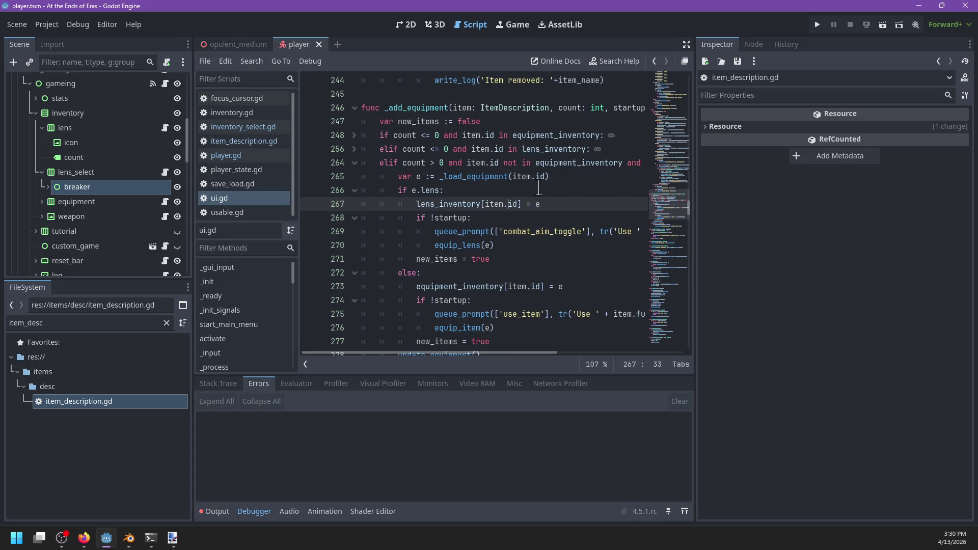
{"action": "left_click", "coordinate": [232, 158]}
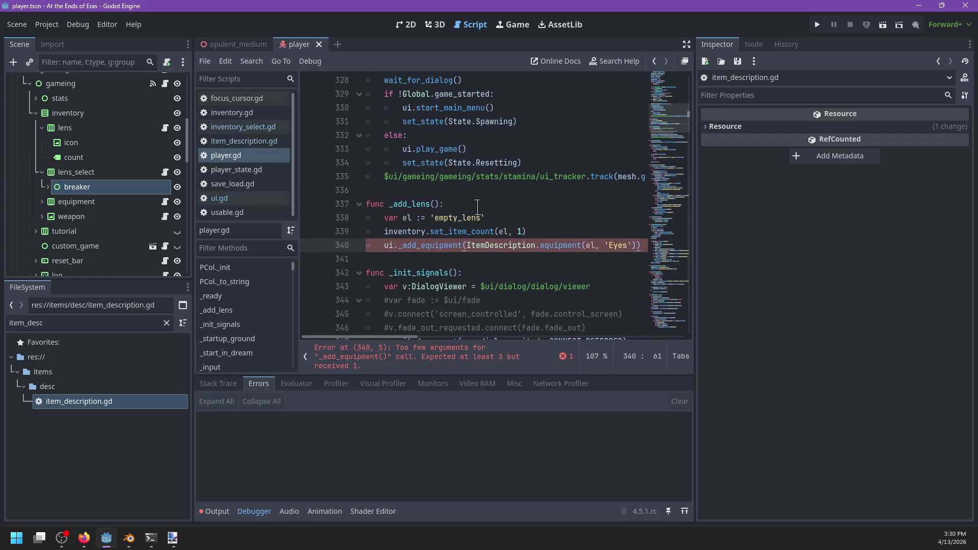
{"action": "scroll", "coordinate": [464, 214], "scroll_direction": "right", "scroll_amount": 3}
{"action": "scroll", "coordinate": [464, 215], "scroll_direction": "left", "scroll_amount": 3}
{"action": "type", "text": ". "}
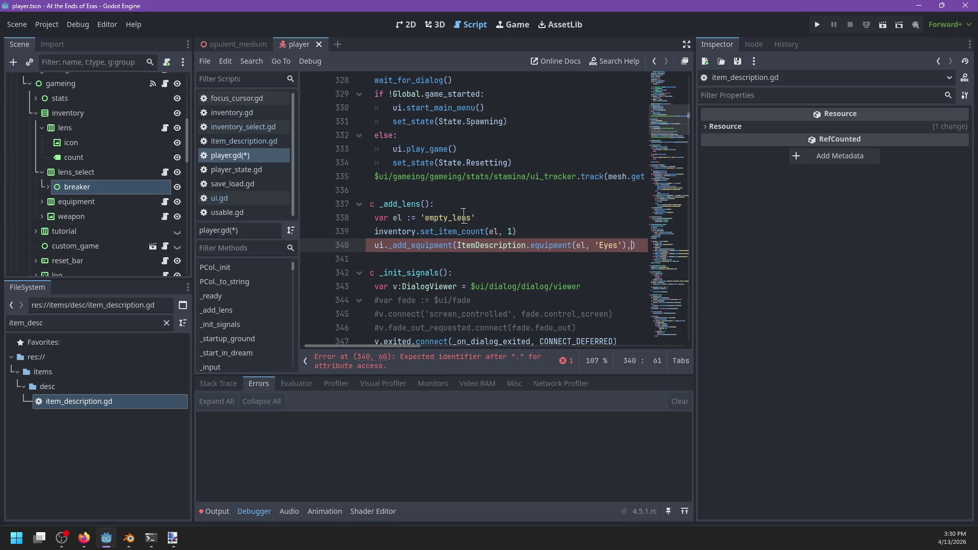
{"action": "type", "text": "1, "}
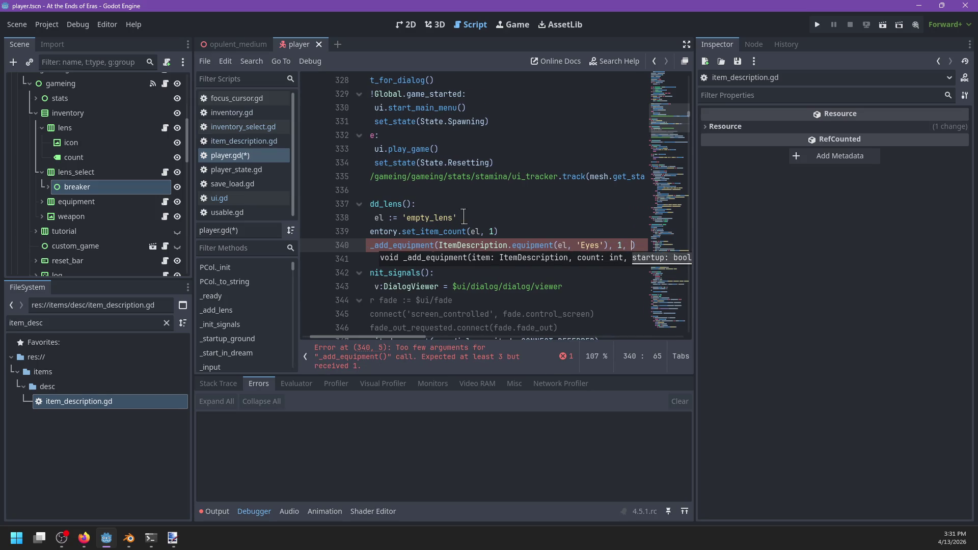
{"action": "type", "text": "true"}
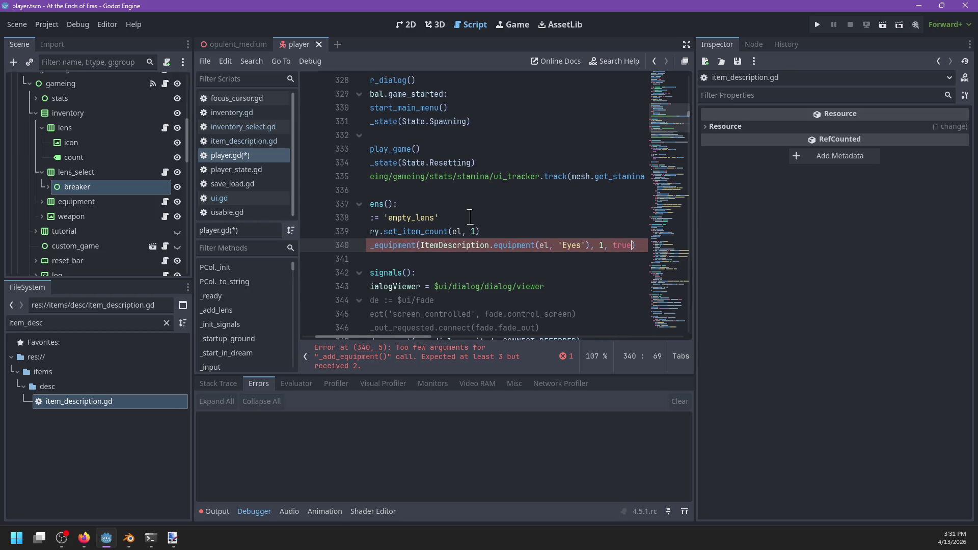
{"action": "key", "text": "ctrl+s"}
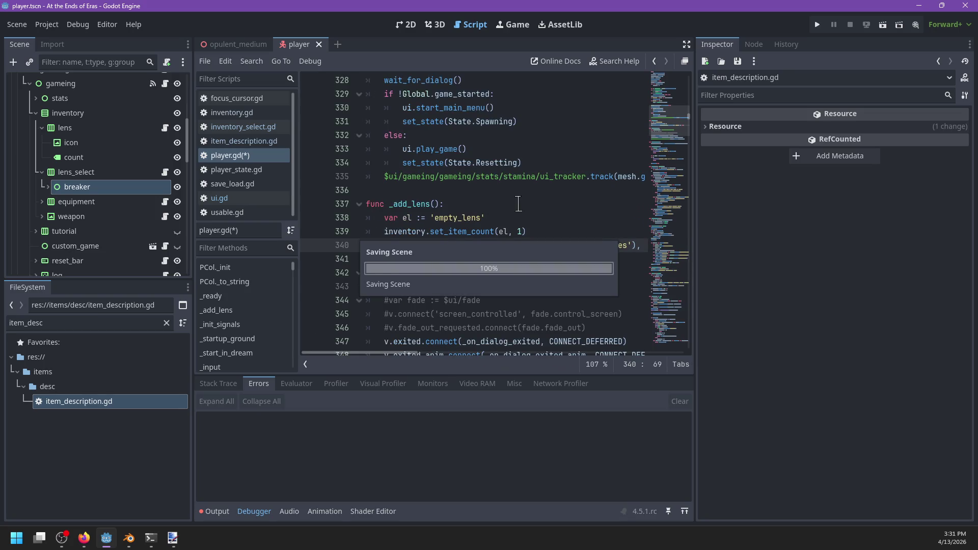
{"action": "key", "text": "F5"}
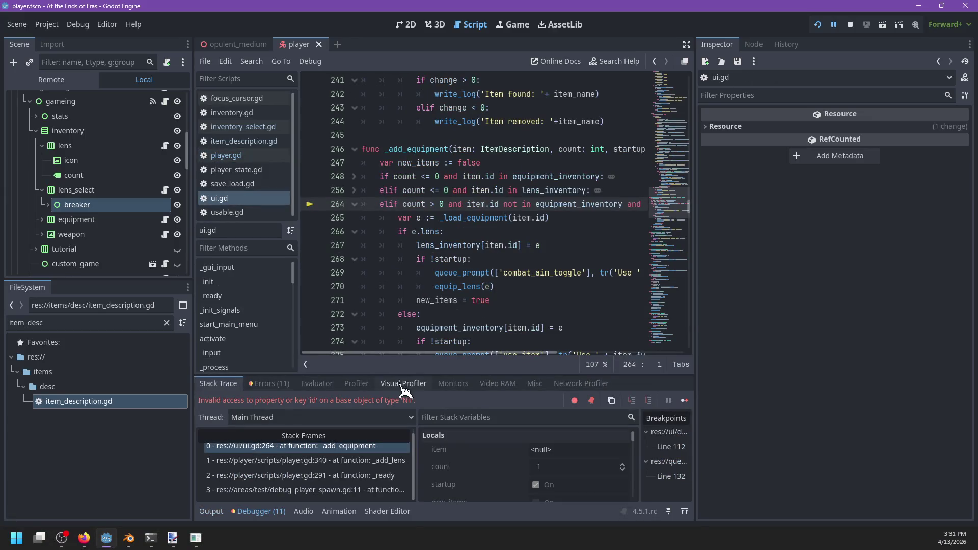
- Give equipment() a -> ItemDescription return type, end it with return d, and save
{"action": "mouse_move", "coordinate": [386, 353]}
{"action": "left_mouse_down"}
{"action": "mouse_move", "coordinate": [484, 362]}
{"action": "mouse_move", "coordinate": [383, 362]}
{"action": "left_mouse_up"}
{"action": "mouse_move", "coordinate": [474, 201]}
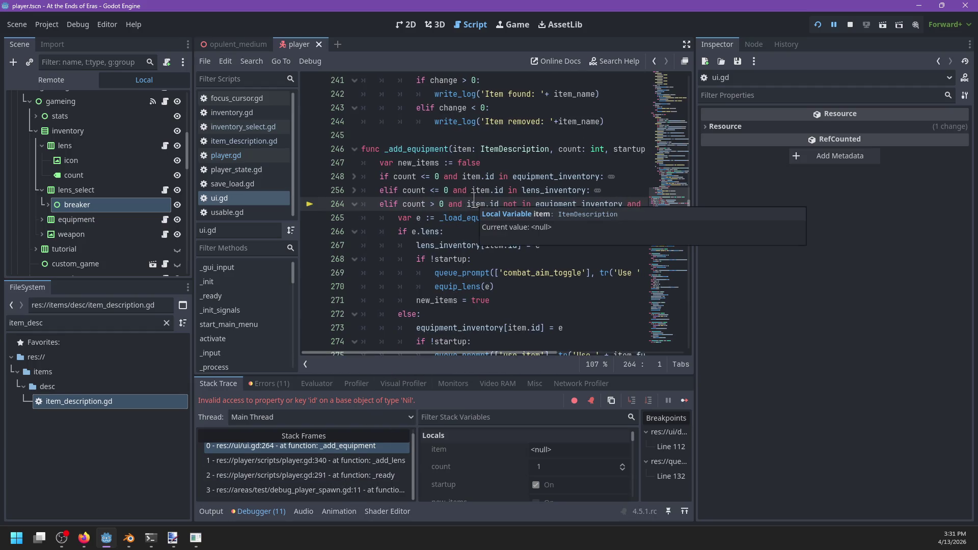
{"action": "left_click", "coordinate": [505, 150], "text": "ctrl"}
{"action": "left_click", "coordinate": [588, 271]}
{"action": "type", "text": "-> Item"}
{"action": "type", "text": "Description"}
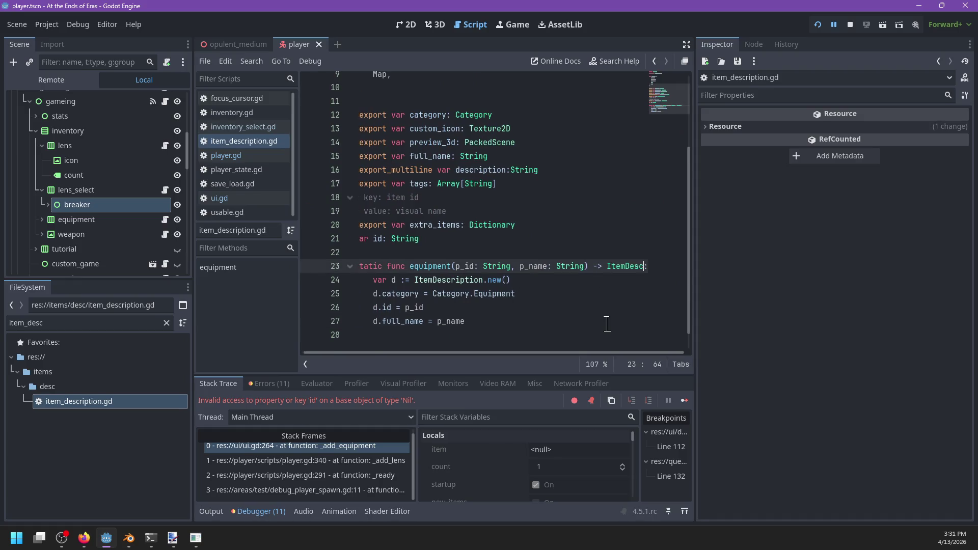
{"action": "key", "text": "Down"}
{"action": "key", "text": "Down"}
{"action": "key", "text": "Down"}
{"action": "key", "text": "Down"}
{"action": "key", "text": "Down"}
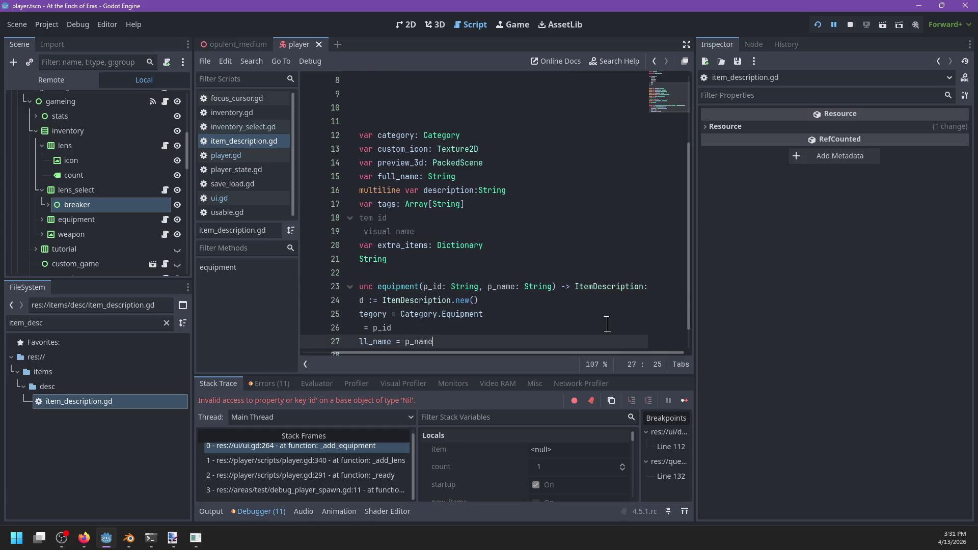
{"action": "type", "text": "retuyrn"}
{"action": "key", "text": "ctrl+BackSpace"}
{"action": "type", "text": "return d"}
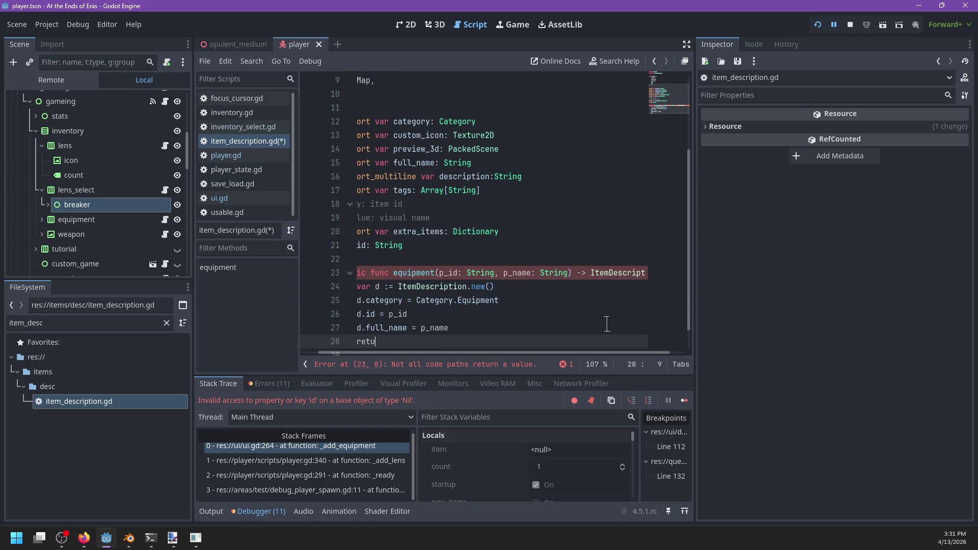
{"action": "key", "text": "ctrl+s"}
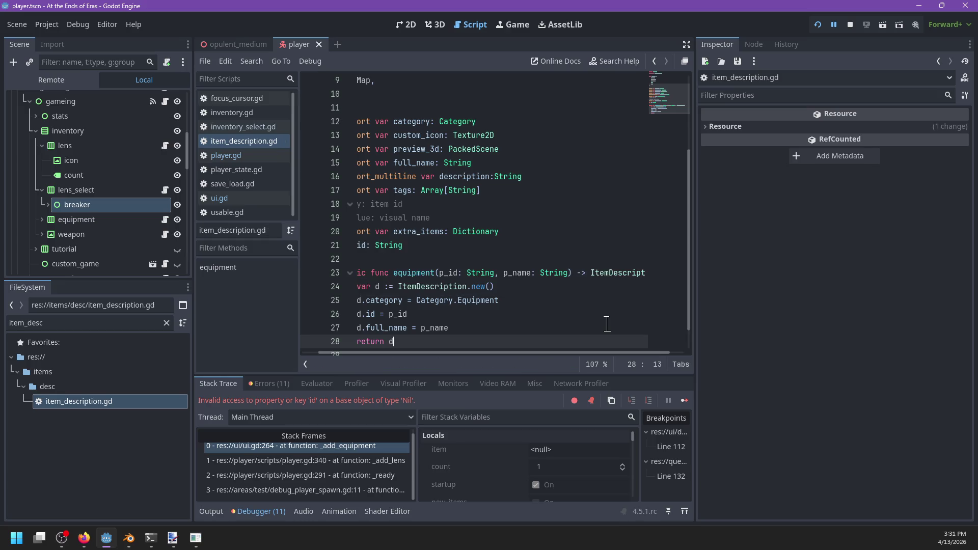
- Run the game, start playing from the main menu, then quit back to the editor
{"action": "key", "text": "F5"}
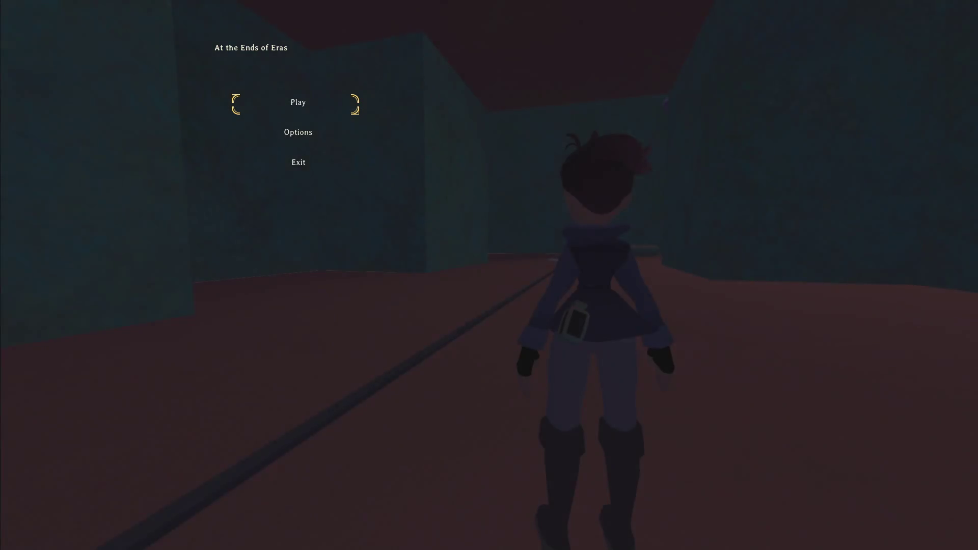
{"action": "key", "text": "Return"}
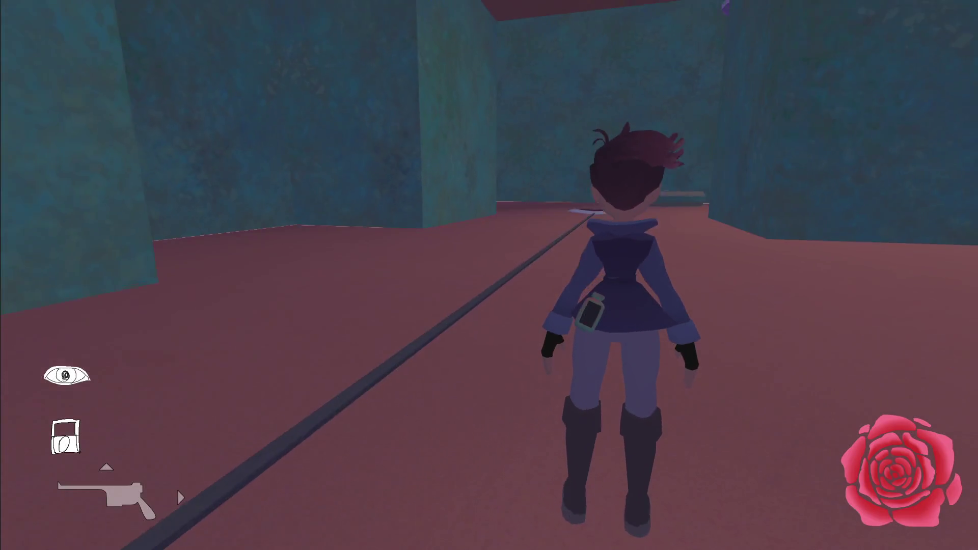
{"action": "key", "text": "Escape"}
{"action": "key", "text": "F8"}
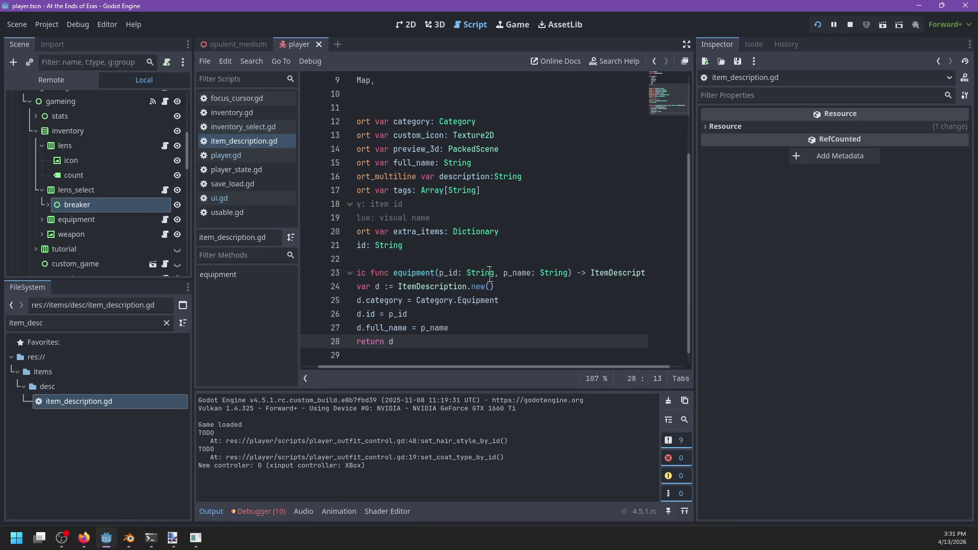
- Review the _ready function in player.gd
{"action": "mouse_move", "coordinate": [490, 274]}
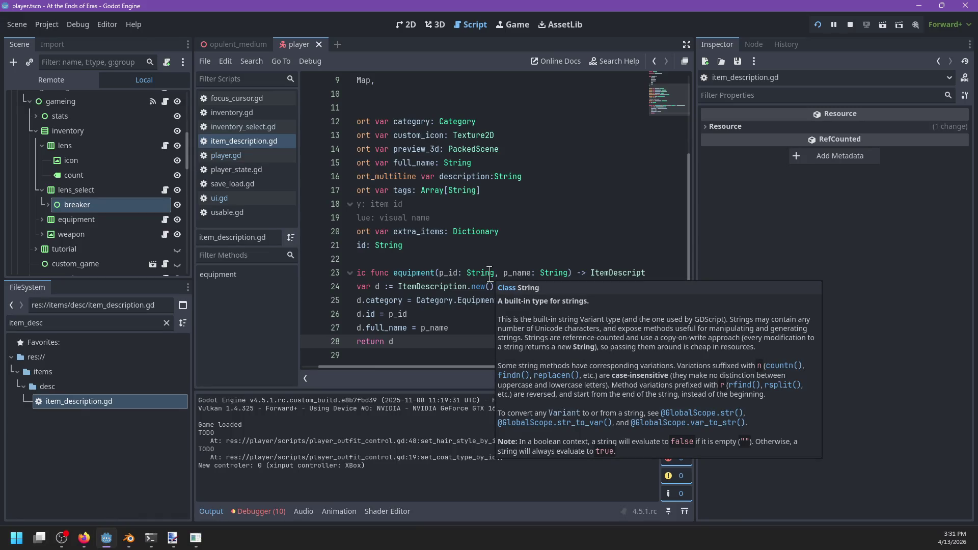
{"action": "left_click", "coordinate": [225, 156]}
{"action": "scroll", "coordinate": [434, 240], "scroll_direction": "right", "scroll_amount": 2}
{"action": "scroll", "coordinate": [433, 245], "scroll_direction": "left", "scroll_amount": 2}
{"action": "scroll", "coordinate": [433, 249], "scroll_direction": "right", "scroll_amount": 2}
{"action": "scroll", "coordinate": [431, 252], "scroll_direction": "left", "scroll_amount": 2}
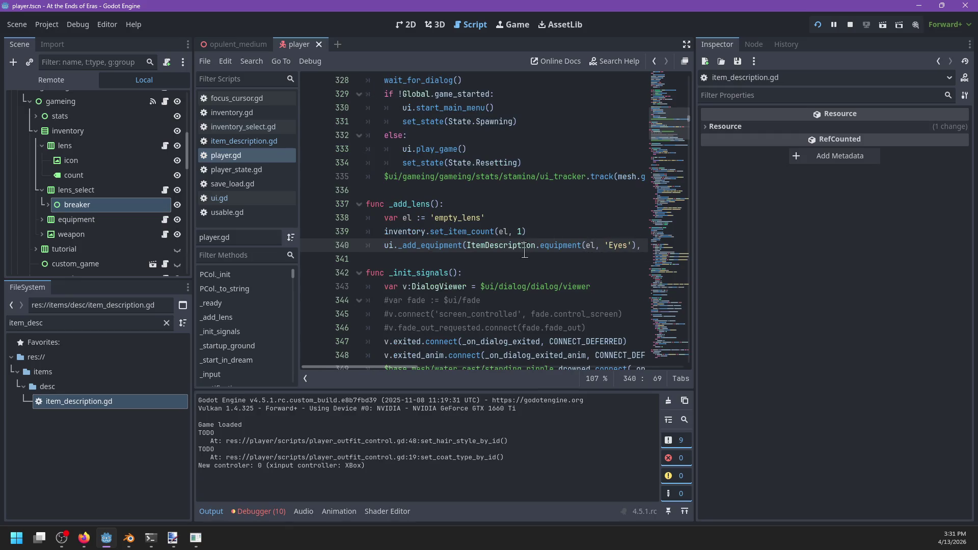
{"action": "scroll", "coordinate": [525, 250], "scroll_direction": "right", "scroll_amount": 2}
{"action": "scroll", "coordinate": [533, 250], "scroll_direction": "left", "scroll_amount": 2}
{"action": "scroll", "coordinate": [533, 251], "scroll_direction": "right", "scroll_amount": 4}
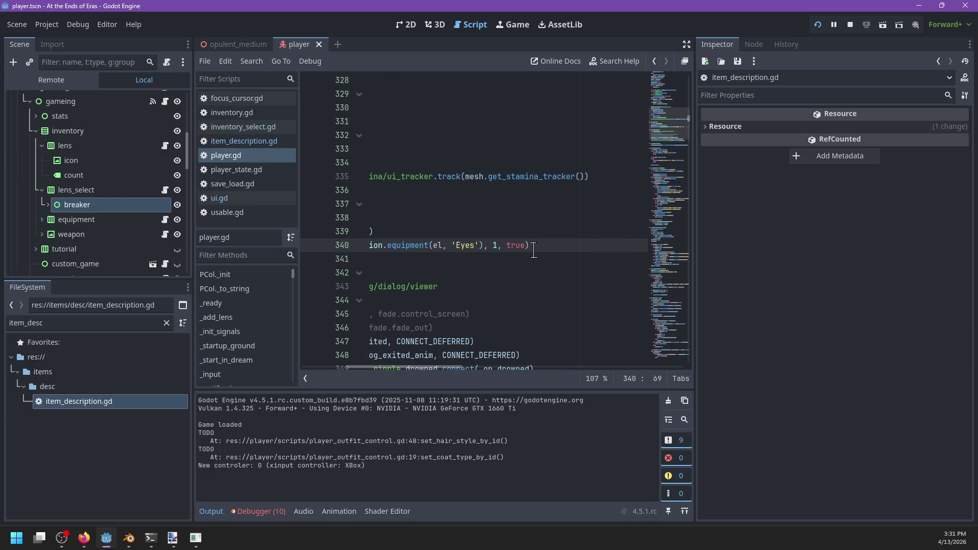
{"action": "scroll", "coordinate": [533, 250], "scroll_direction": "left", "scroll_amount": 4}
{"action": "scroll", "coordinate": [533, 250], "scroll_direction": "up", "scroll_amount": 14}
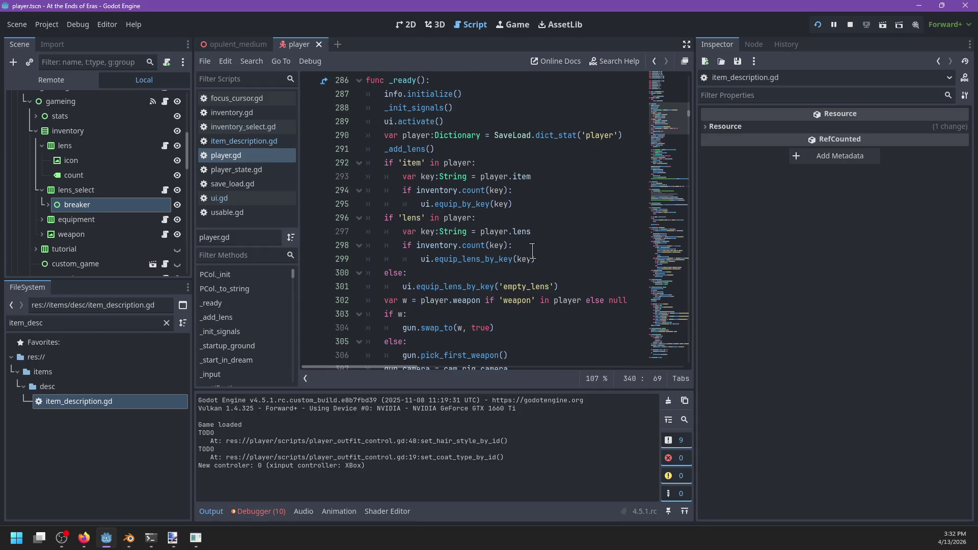
{"action": "scroll", "coordinate": [532, 250], "scroll_direction": "up", "scroll_amount": 2}
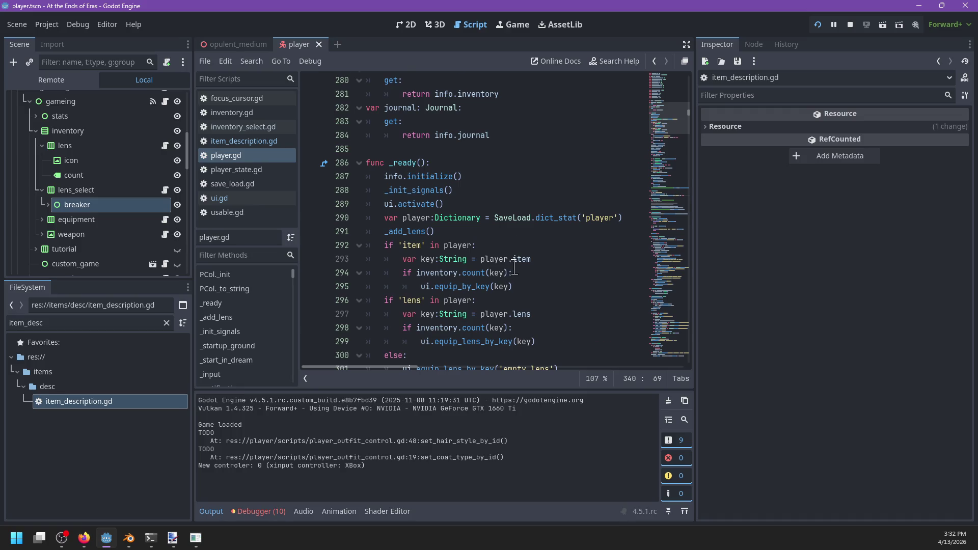
{"action": "scroll", "coordinate": [514, 270], "scroll_direction": "down", "scroll_amount": 4}
{"action": "scroll", "coordinate": [514, 267], "scroll_direction": "up", "scroll_amount": 2}
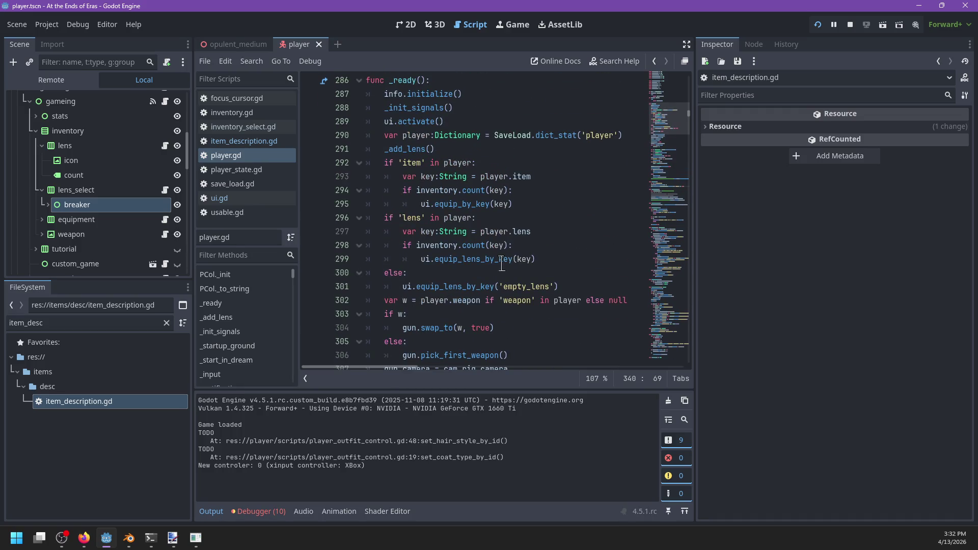
- Expand the breaker node in the Scene dock and open inventory_select.gd from its script icon
{"action": "mouse_move", "coordinate": [497, 260]}
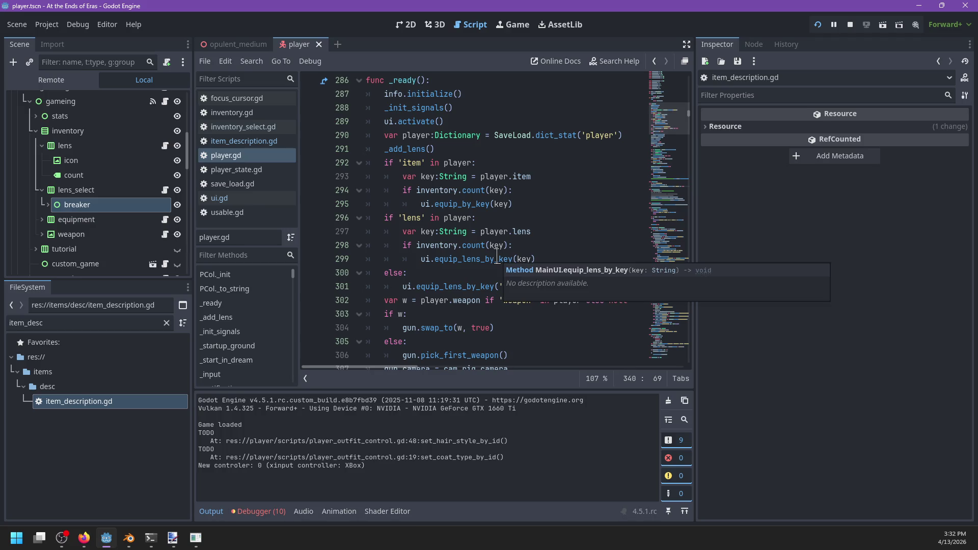
{"action": "scroll", "coordinate": [497, 260], "scroll_direction": "down", "scroll_amount": 3}
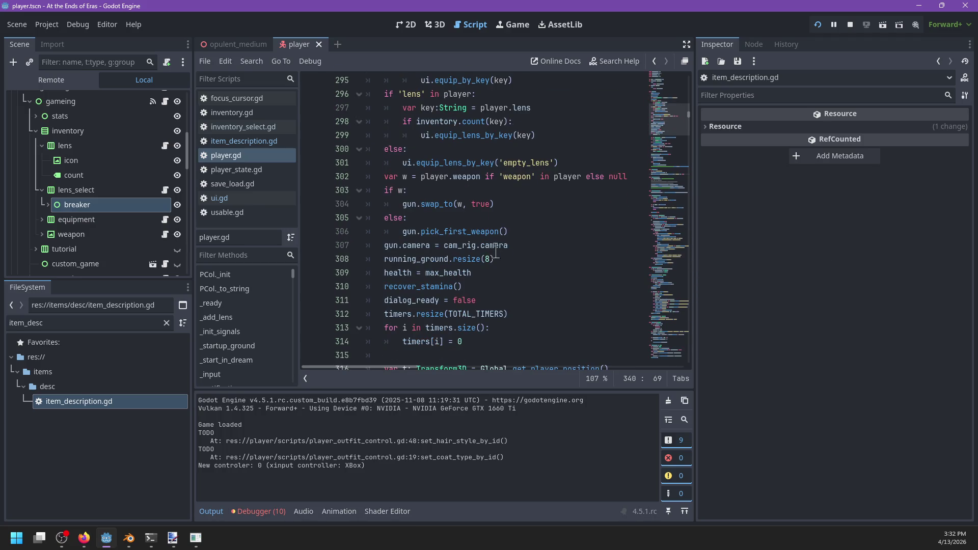
{"action": "left_click", "coordinate": [49, 205]}
{"action": "left_click", "coordinate": [164, 190]}
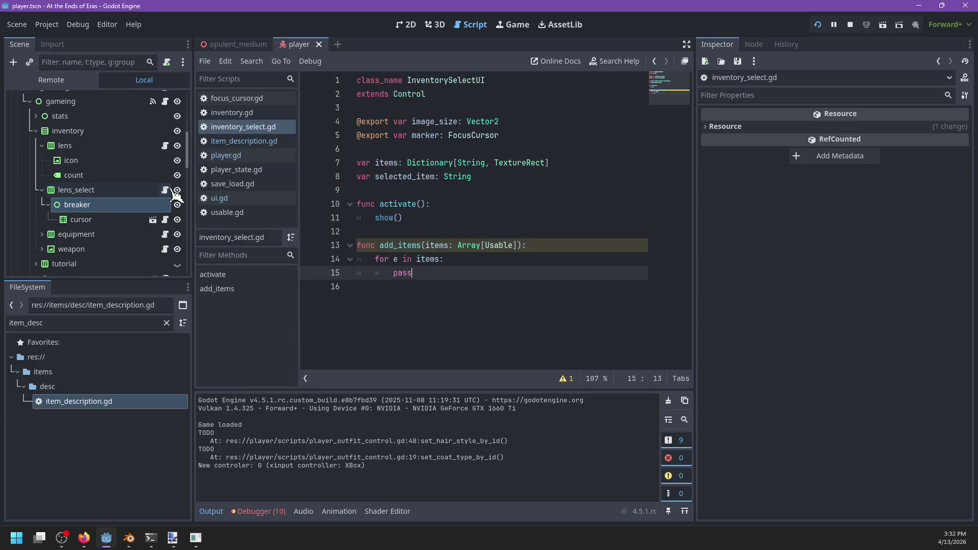
- Change the add_items items type from Usable to ItemDescription on line 13
{"action": "left_click", "coordinate": [433, 240]}
{"action": "double_click", "coordinate": [492, 245]}
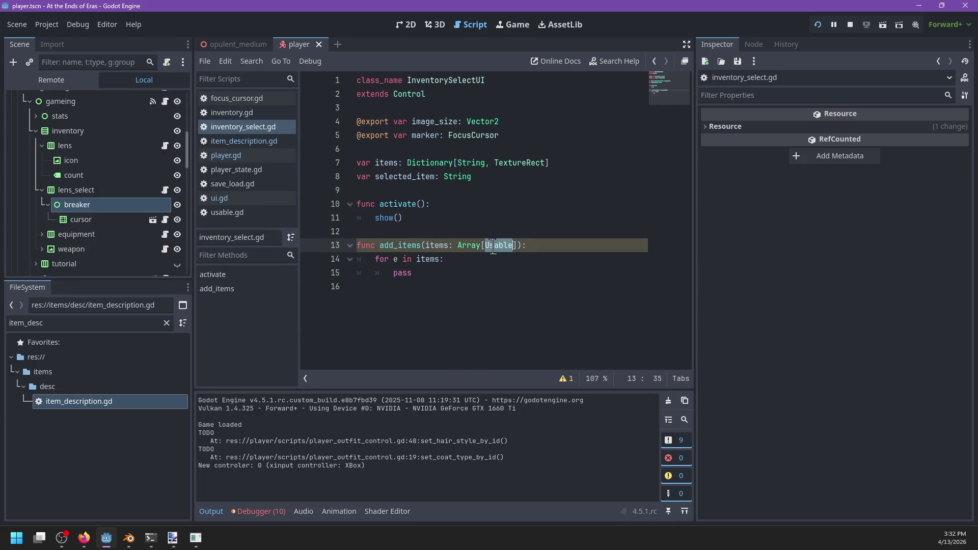
{"action": "type", "text": "ItemDescription"}
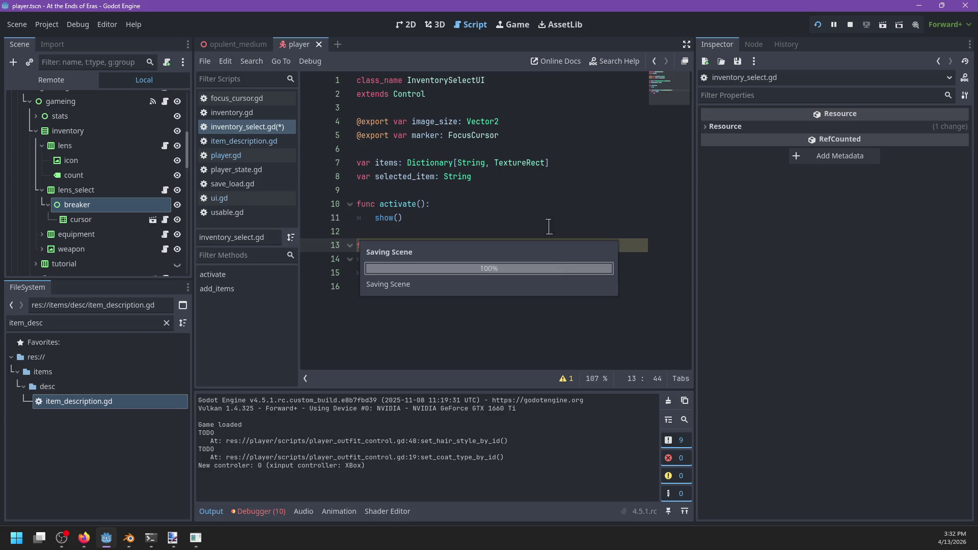
- Glance at item_description.gd, return to inventory_select.gd, then bring up usable.gd at its end
{"action": "left_click", "coordinate": [283, 144]}
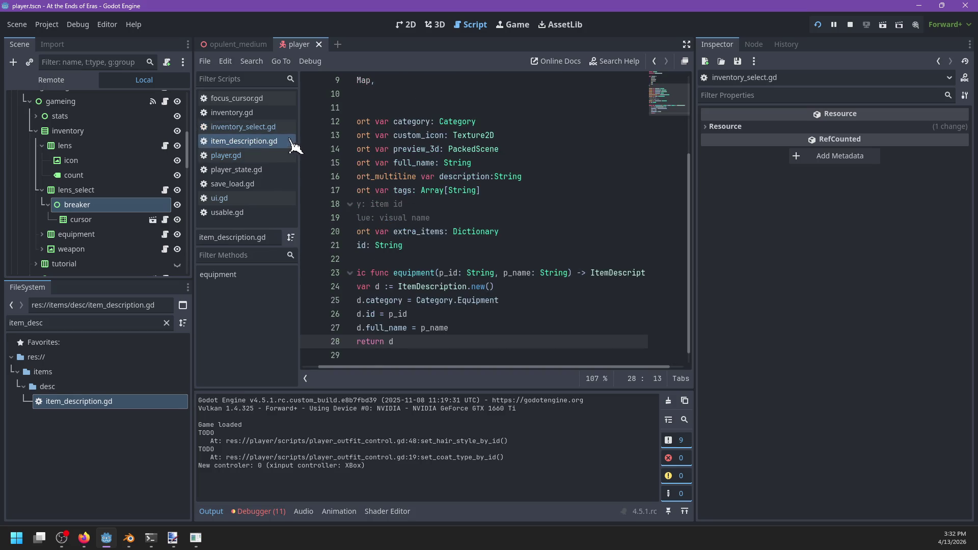
{"action": "left_click", "coordinate": [280, 128]}
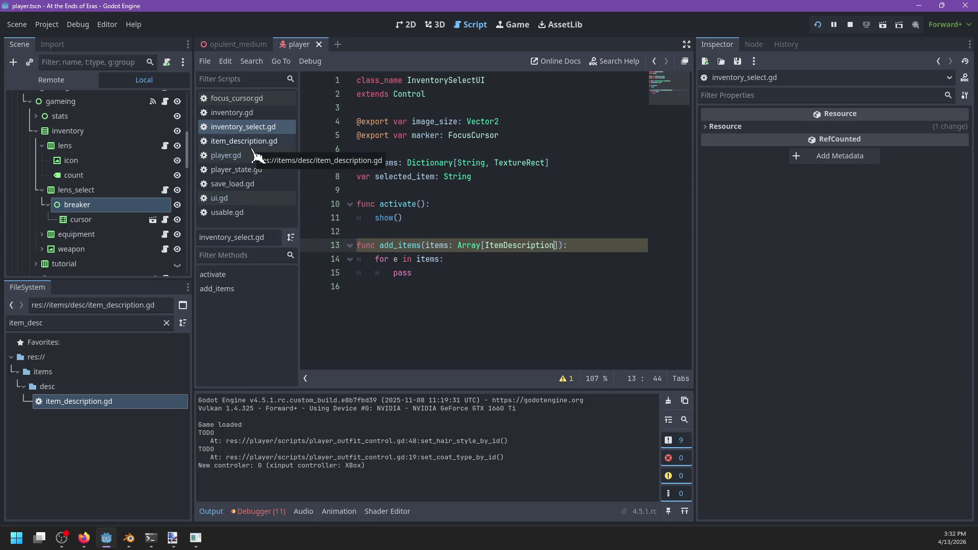
{"action": "left_click", "coordinate": [458, 275]}
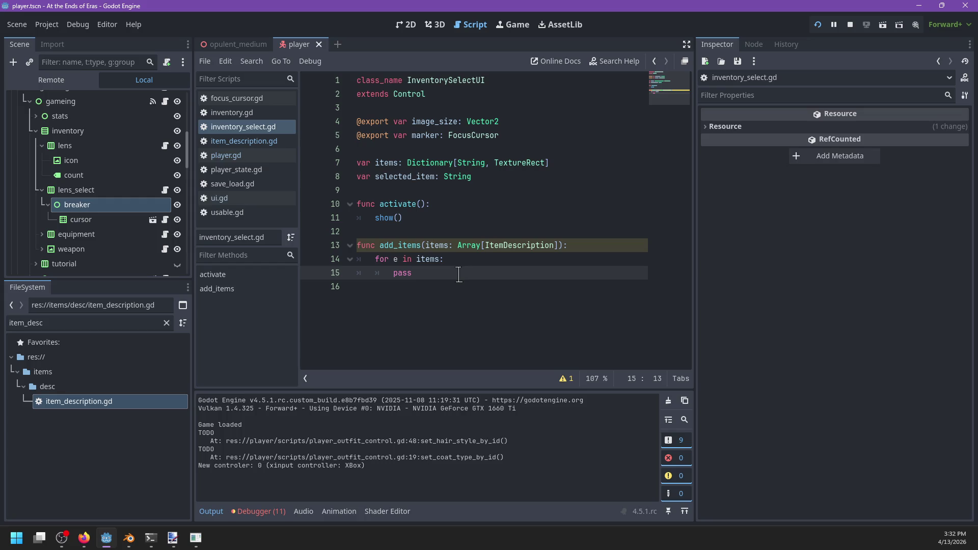
{"action": "left_click", "coordinate": [245, 212]}
{"action": "scroll", "coordinate": [485, 218], "scroll_direction": "down", "scroll_amount": 4}
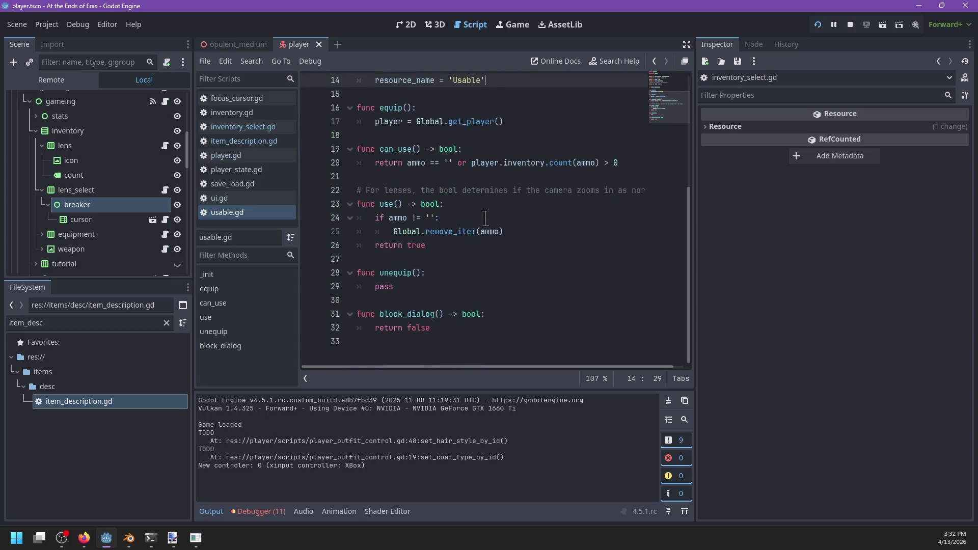
- Add a func describe() -> ItemDescription: at the end of usable.gd
{"action": "left_click", "coordinate": [478, 340]}
{"action": "key", "text": "Return"}
{"action": "type", "text": "func desc() -> I"}
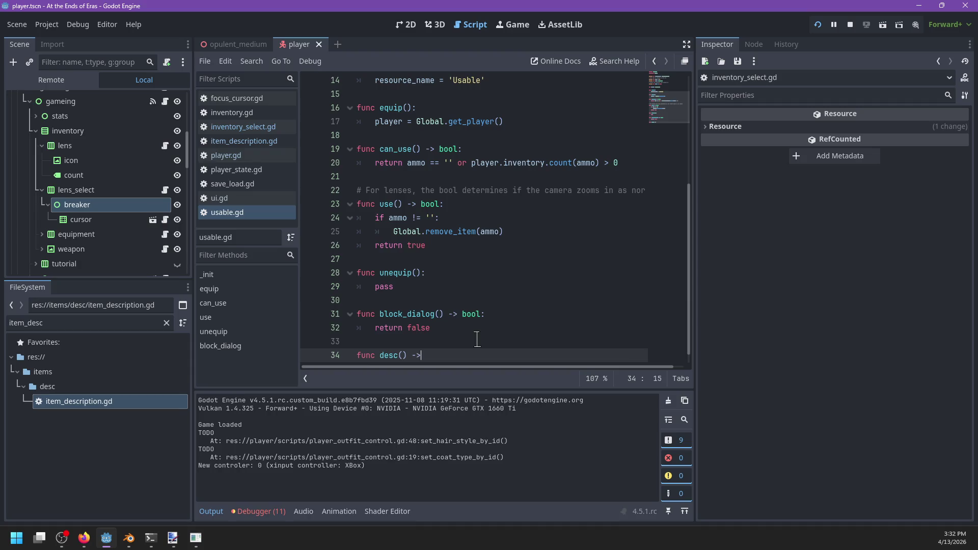
{"action": "type", "text": "temDescription:"}
{"action": "key", "text": "Return"}
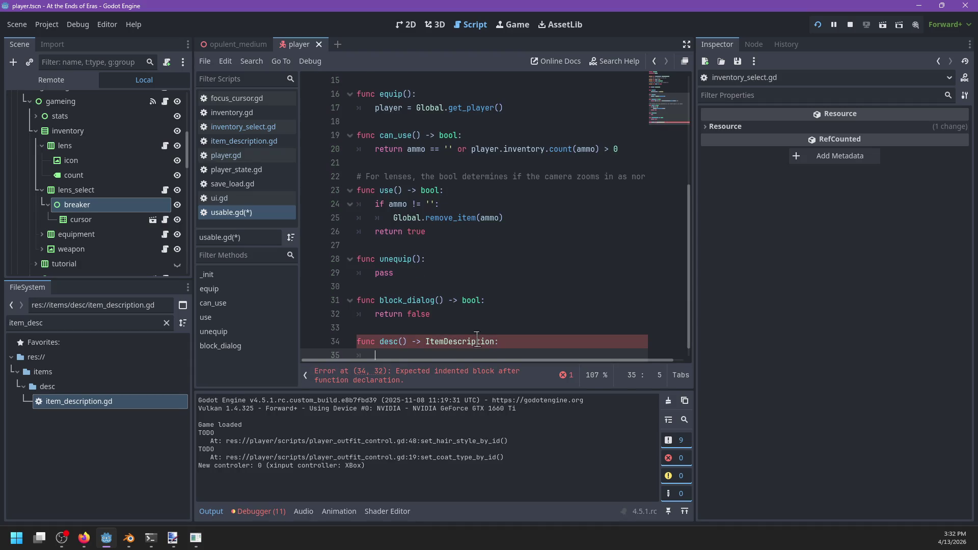
{"action": "type", "text": "desc"}
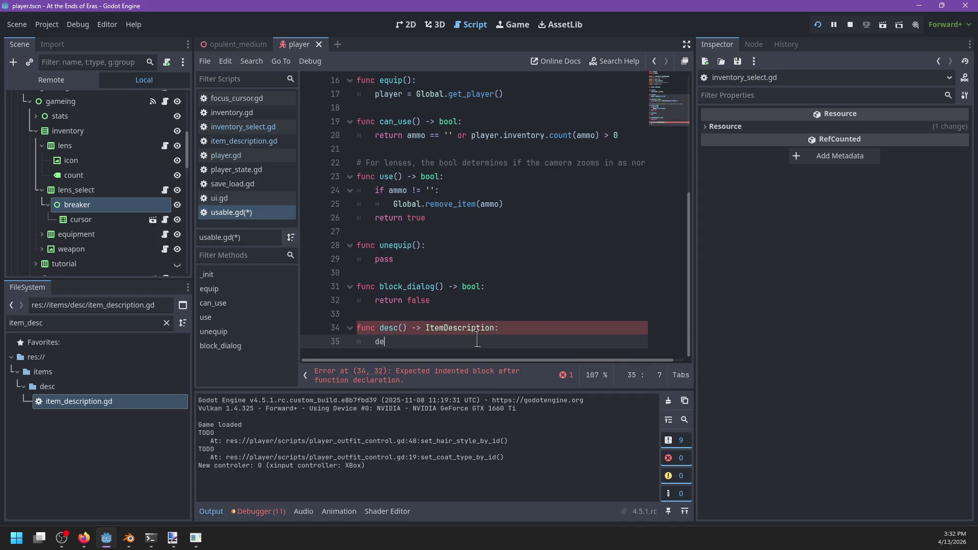
{"action": "key", "text": "Return"}
{"action": "type", "text": "."}
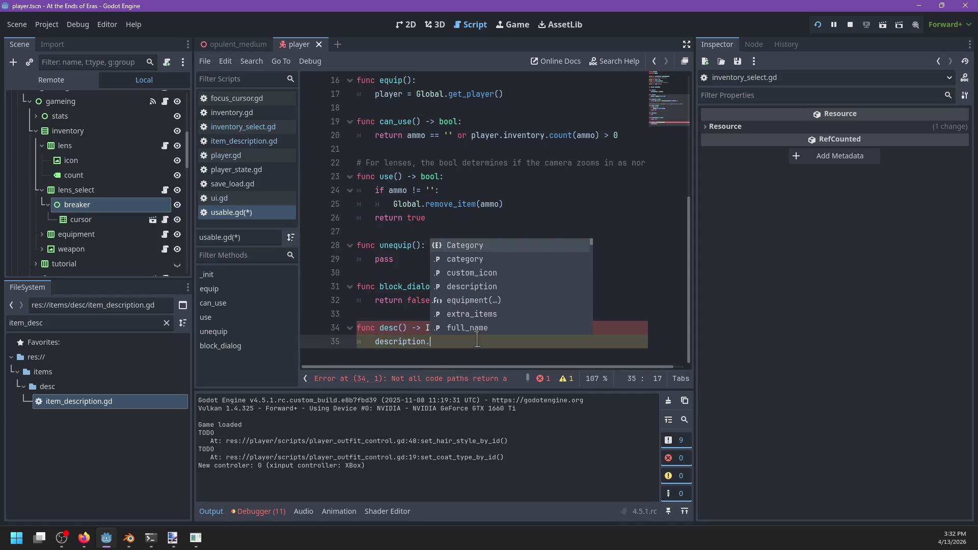
{"action": "key", "text": "Up"}
{"action": "key", "text": "Escape"}
{"action": "key", "text": "Up"}
{"action": "key", "text": "Left"}
{"action": "type", "text": "ribe"}
- Set description.custom_icon = icon, return description, and save the script
{"action": "key", "text": "Down"}
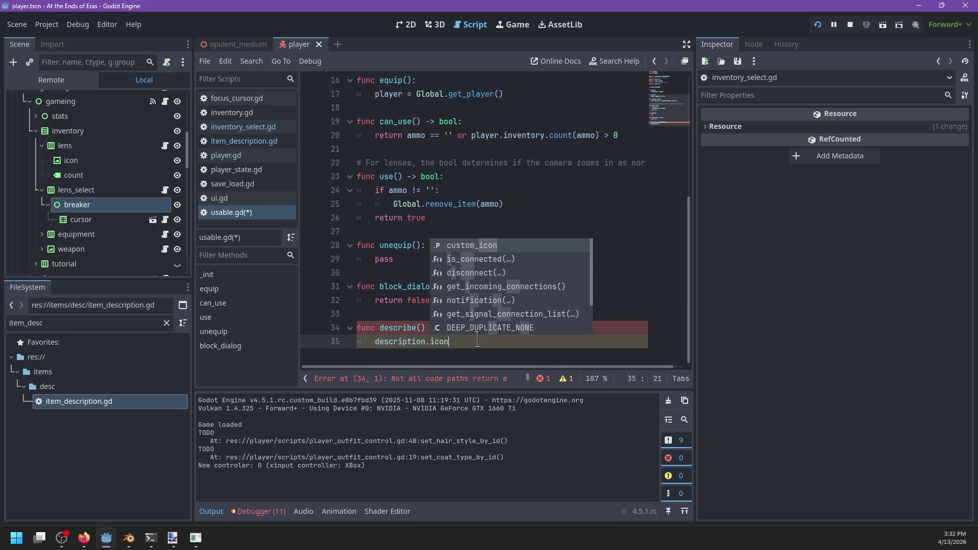
{"action": "key", "text": "Return"}
{"action": "type", "text": "= icon"}
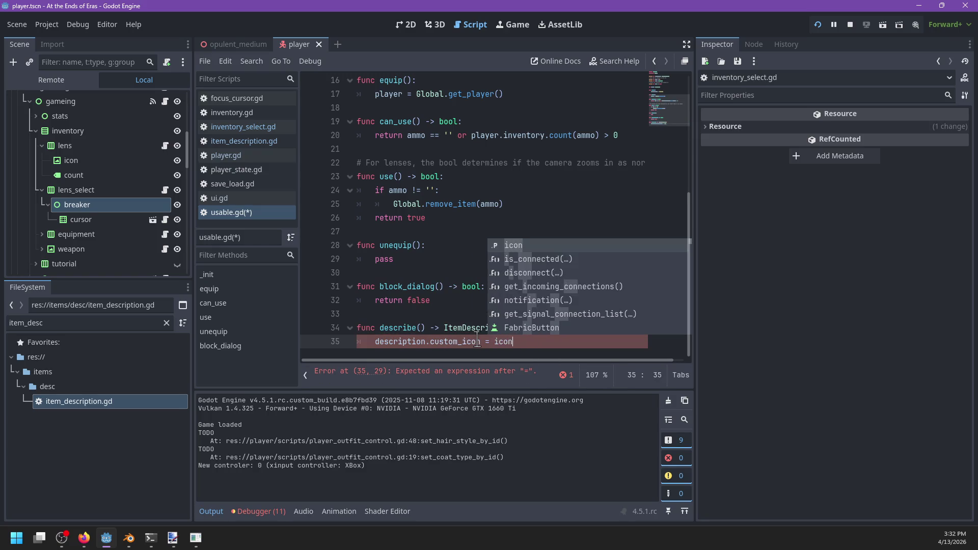
{"action": "key", "text": "ctrl+s"}
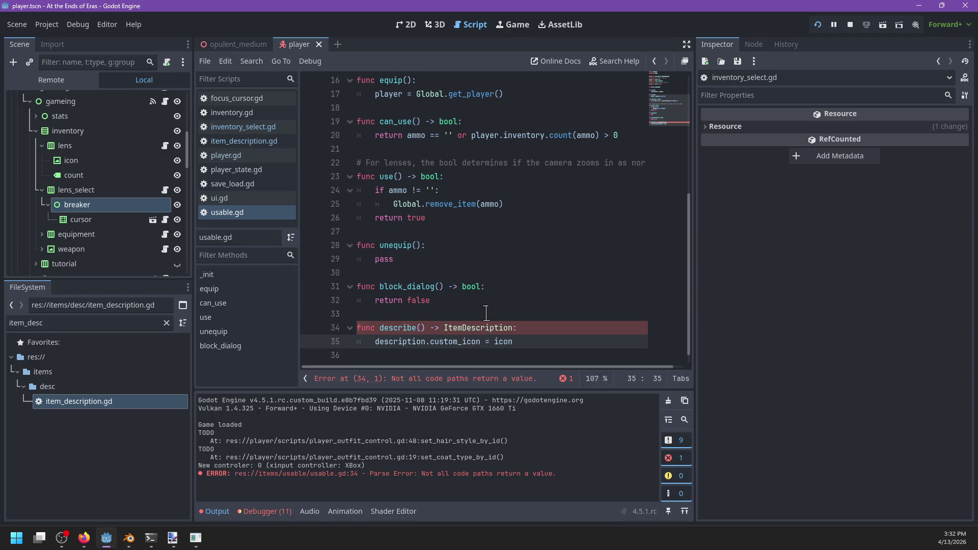
{"action": "key", "text": "Return"}
{"action": "type", "text": "return descriptio"}
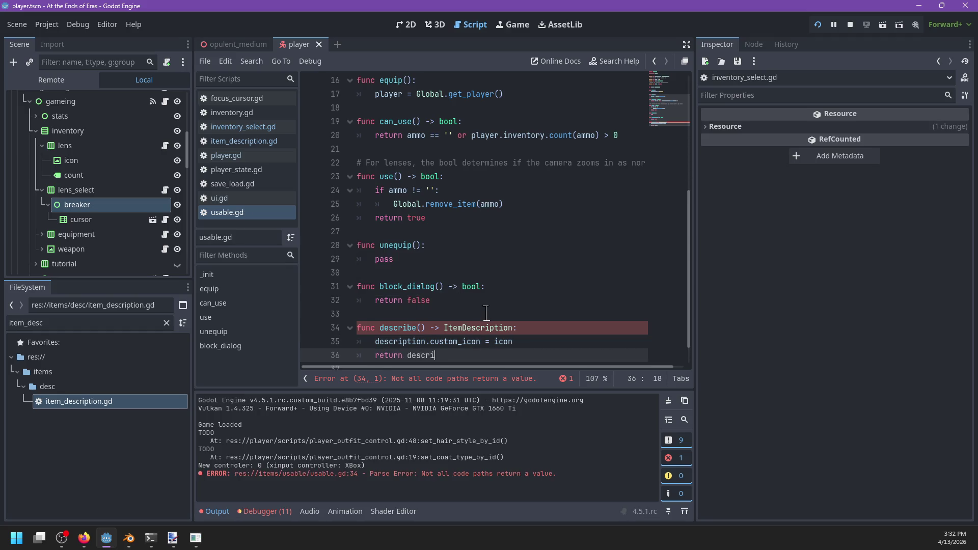
{"action": "key", "text": "ctrl+s"}
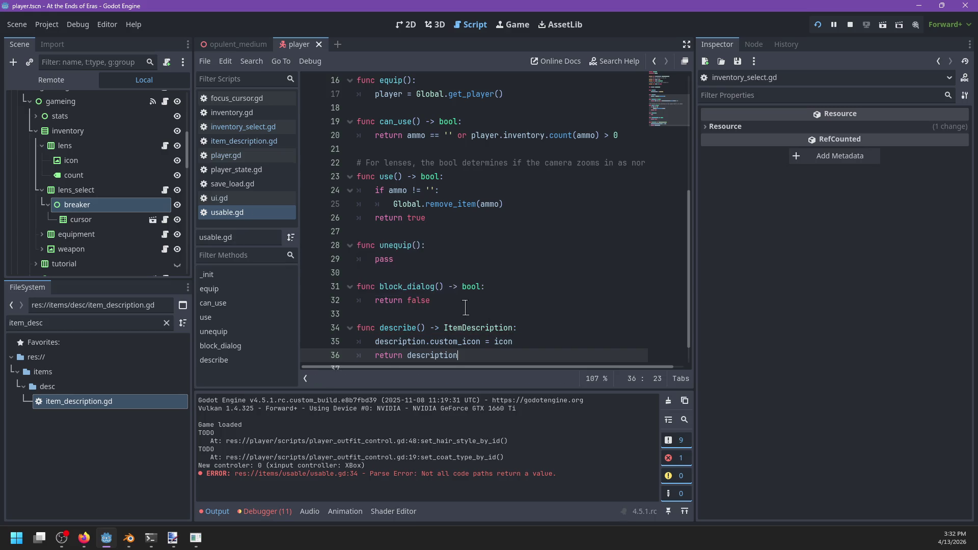
- Inspect the icon variable declaration on line 7
{"action": "scroll", "coordinate": [352, 181], "scroll_direction": "up", "scroll_amount": 5}
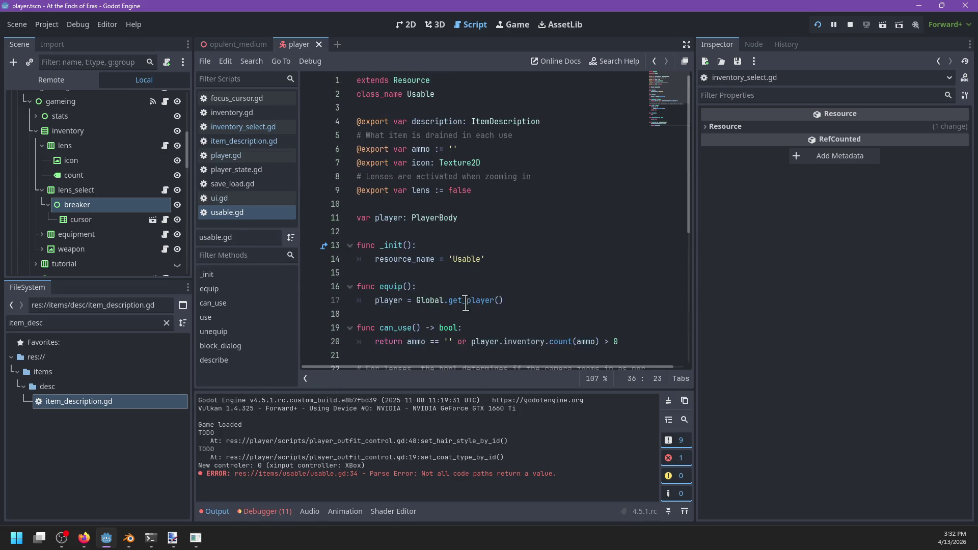
{"action": "double_click", "coordinate": [422, 163]}
{"action": "left_click", "coordinate": [512, 161]}
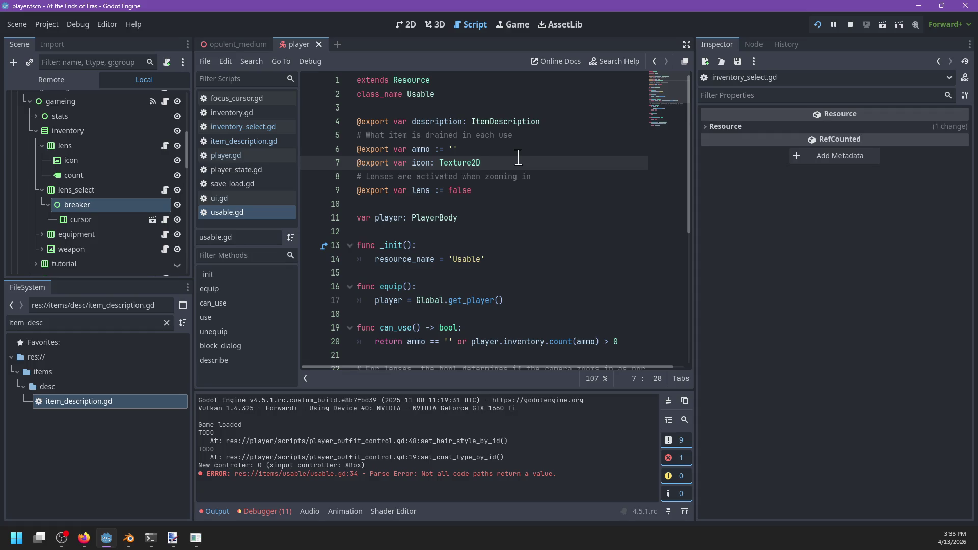
{"action": "scroll", "coordinate": [518, 157], "scroll_direction": "down", "scroll_amount": 2}
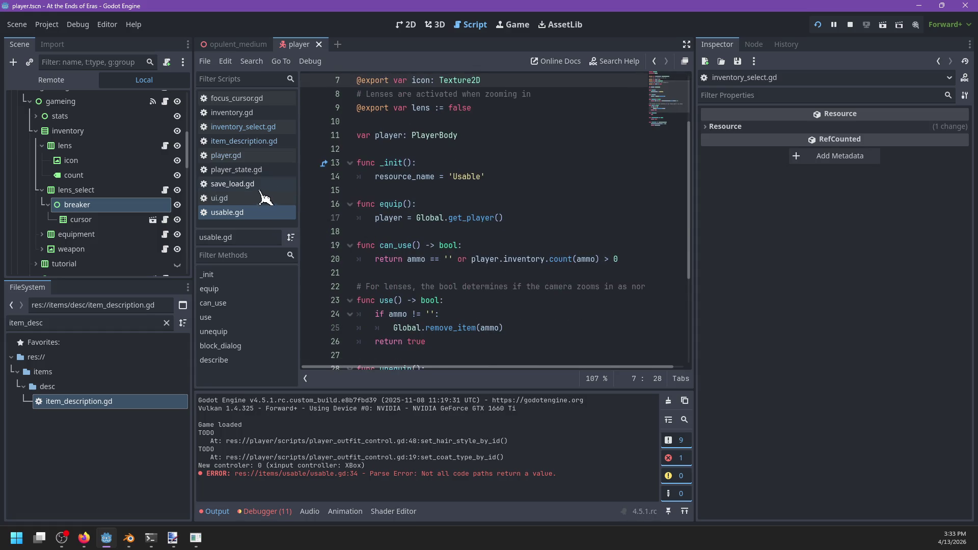
- In ui.gd, change _load_equipment's id: String parameter to take an ItemDescription
{"action": "left_click", "coordinate": [259, 141]}
{"action": "left_click", "coordinate": [255, 128]}
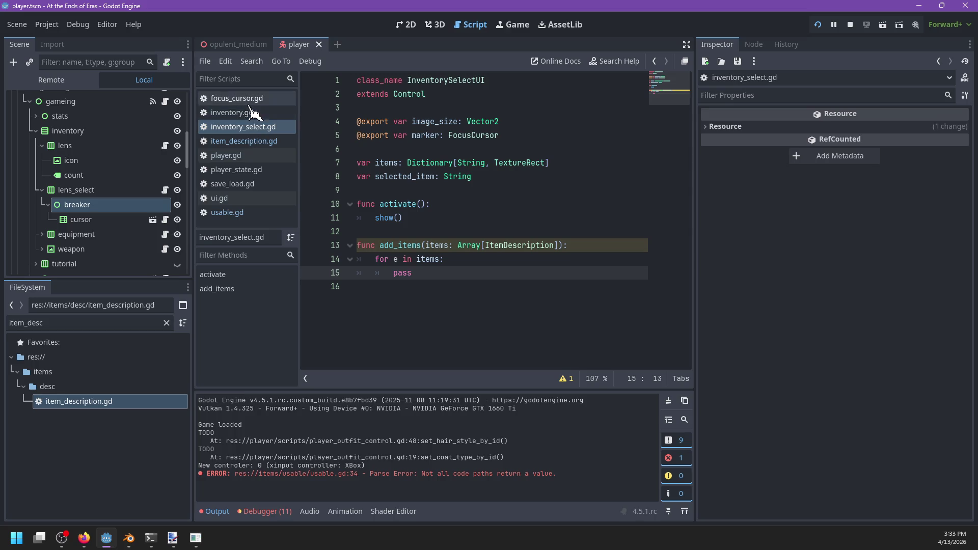
{"action": "left_click", "coordinate": [245, 198]}
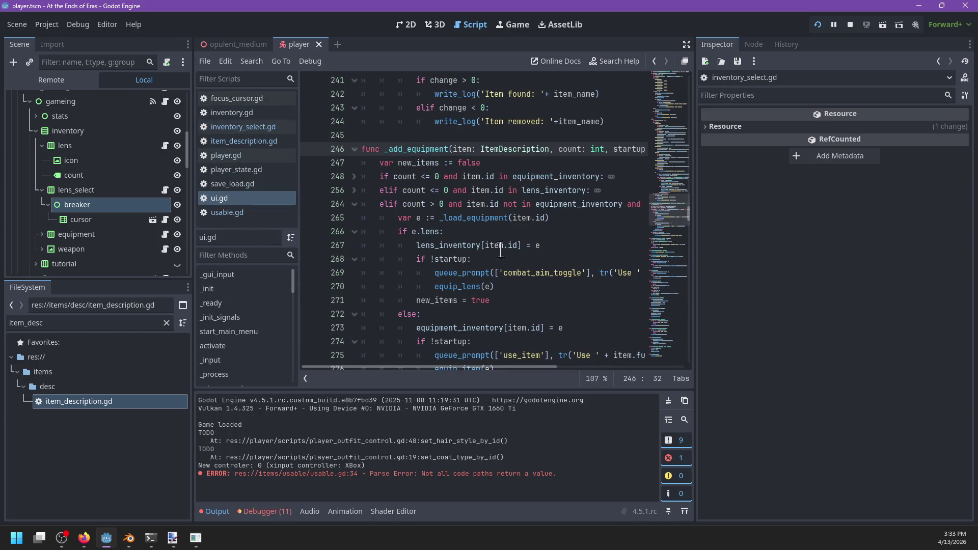
{"action": "double_click", "coordinate": [448, 245]}
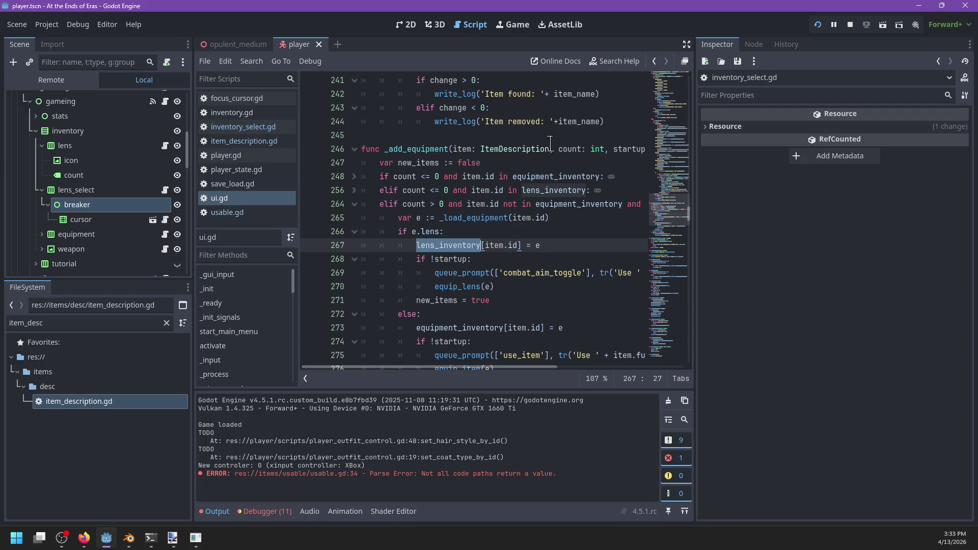
{"action": "scroll", "coordinate": [456, 259], "scroll_direction": "down", "scroll_amount": 10}
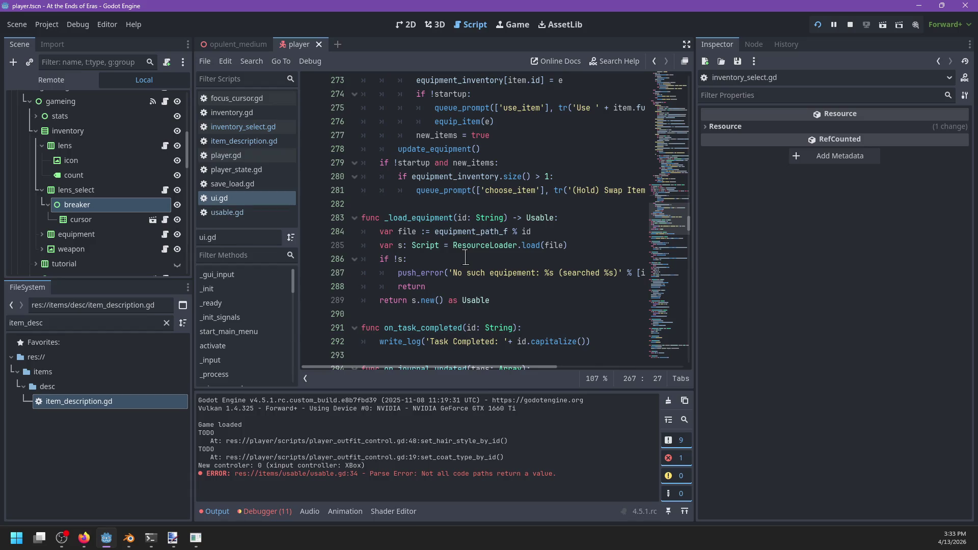
{"action": "double_click", "coordinate": [427, 300]}
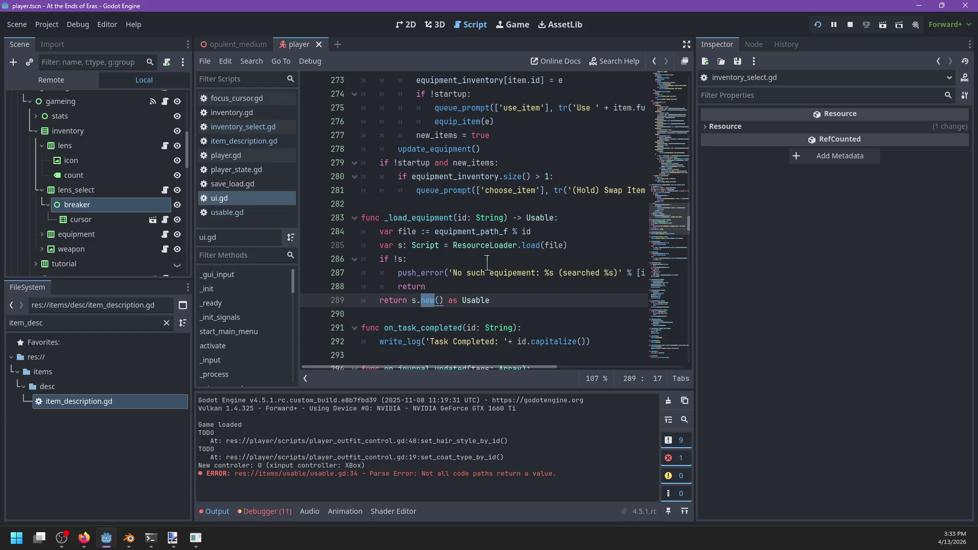
{"action": "left_click", "coordinate": [490, 287]}
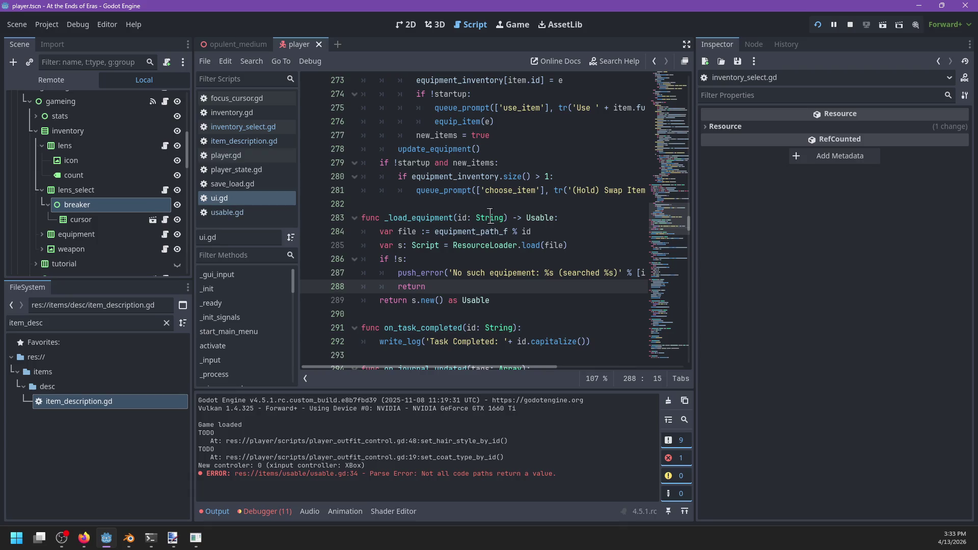
{"action": "left_click_drag", "start_coordinate": [503, 218], "coordinate": [459, 216]}
{"action": "type", "text": "id: I"}
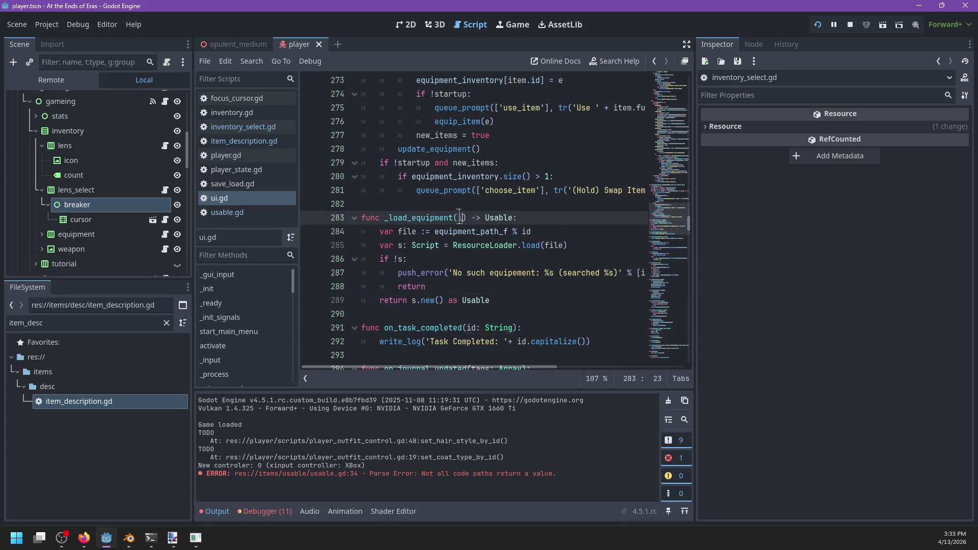
{"action": "type", "text": "temD"}
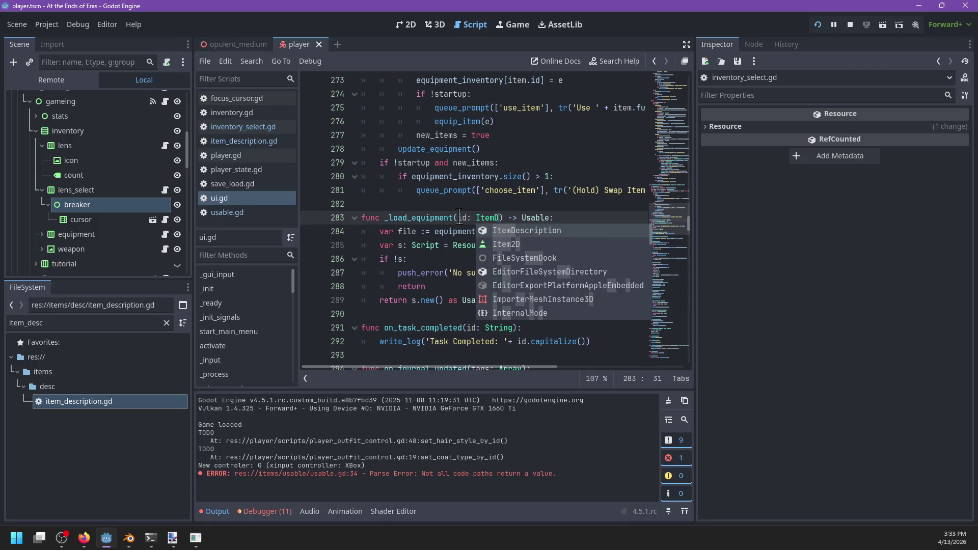
{"action": "key", "text": "Return"}
- Store the new Usable in var u := instead of returning it, and assign u.description = item
{"action": "left_click", "coordinate": [412, 300]}
{"action": "key", "text": "ctrl+BackSpace"}
{"action": "type", "text": "var u :="}
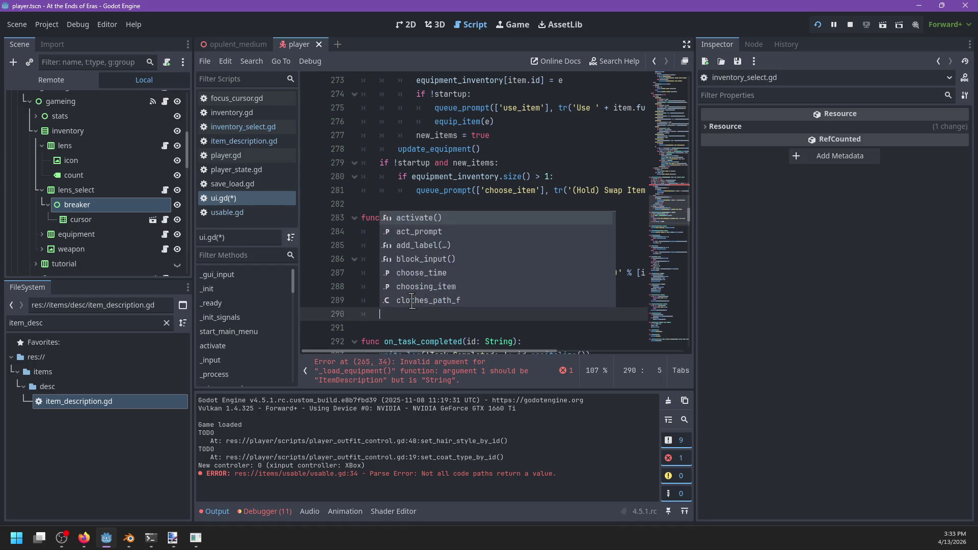
{"action": "key", "text": "End"}
{"action": "key", "text": "Return"}
{"action": "type", "text": "u."}
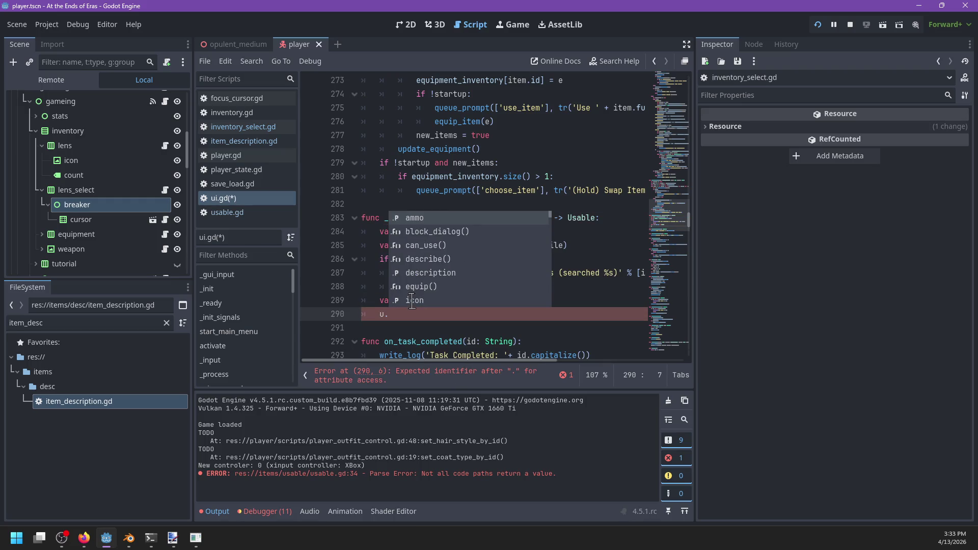
{"action": "type", "text": "desc"}
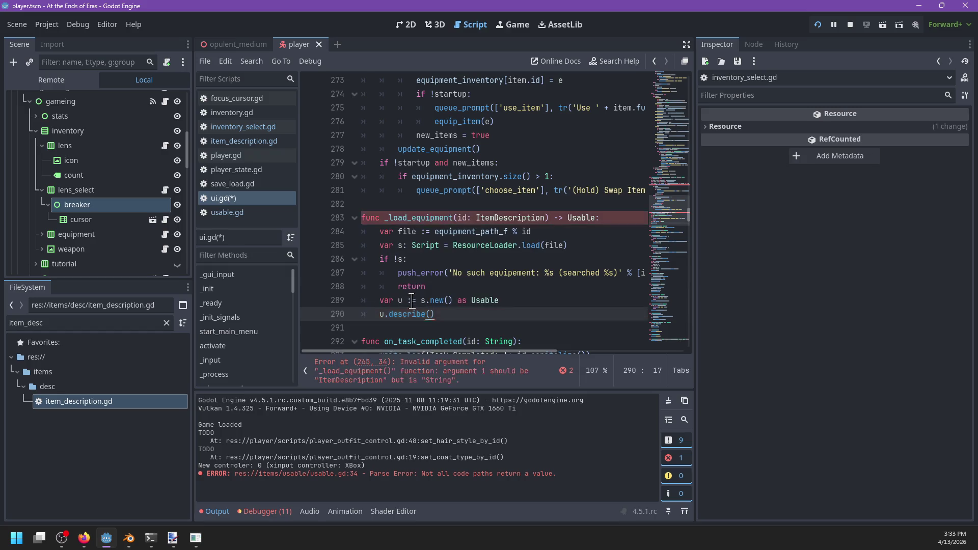
{"action": "type", "text": "ription = item"}
- Rename the parameter to item and use item.id in the file path and error message
{"action": "double_click", "coordinate": [466, 219]}
{"action": "type", "text": "item"}
{"action": "key", "text": "Down"}
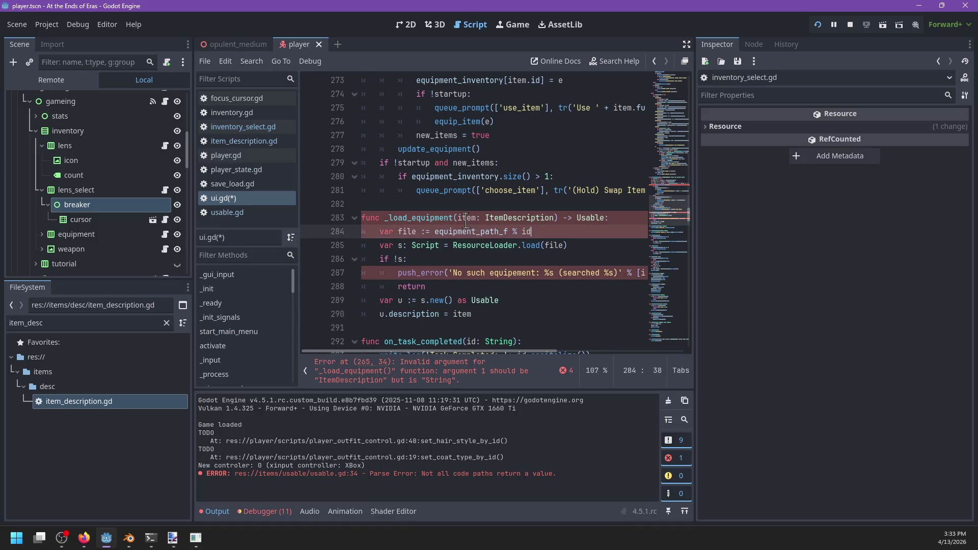
{"action": "type", "text": "item."}
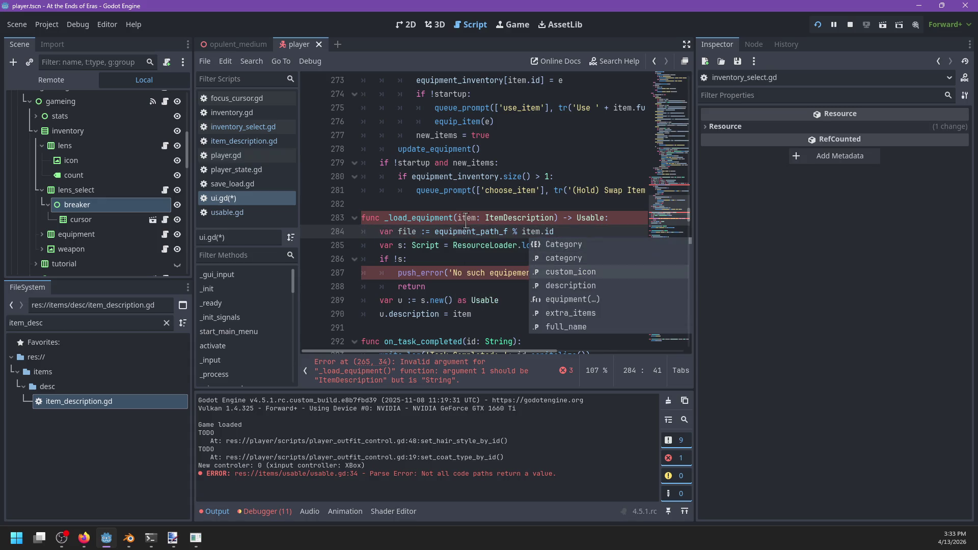
{"action": "key", "text": "Escape"}
{"action": "key", "text": "Down"}
{"action": "key", "text": "Down"}
{"action": "key", "text": "Down"}
{"action": "key", "text": "Right"}
{"action": "key", "text": "Right"}
{"action": "key", "text": "Right"}
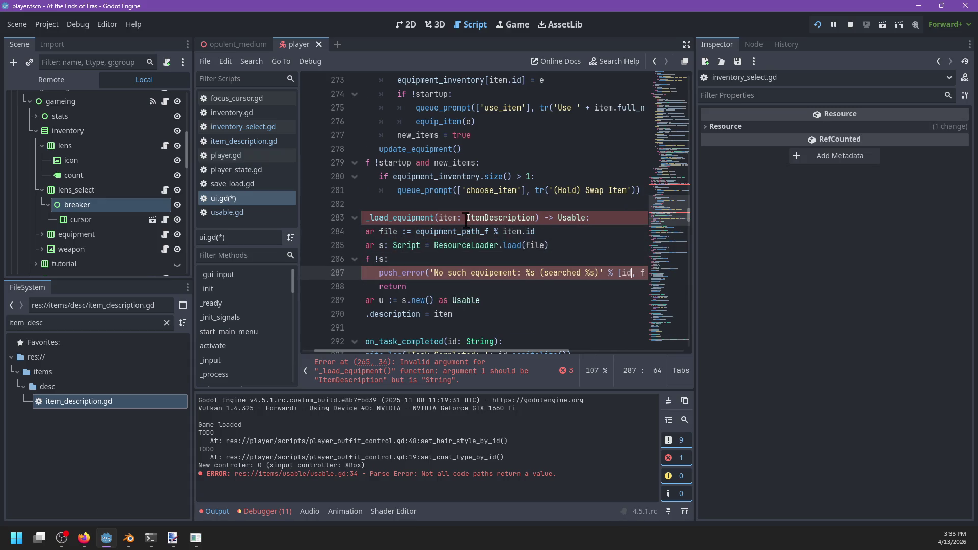
{"action": "type", "text": "item.i"}
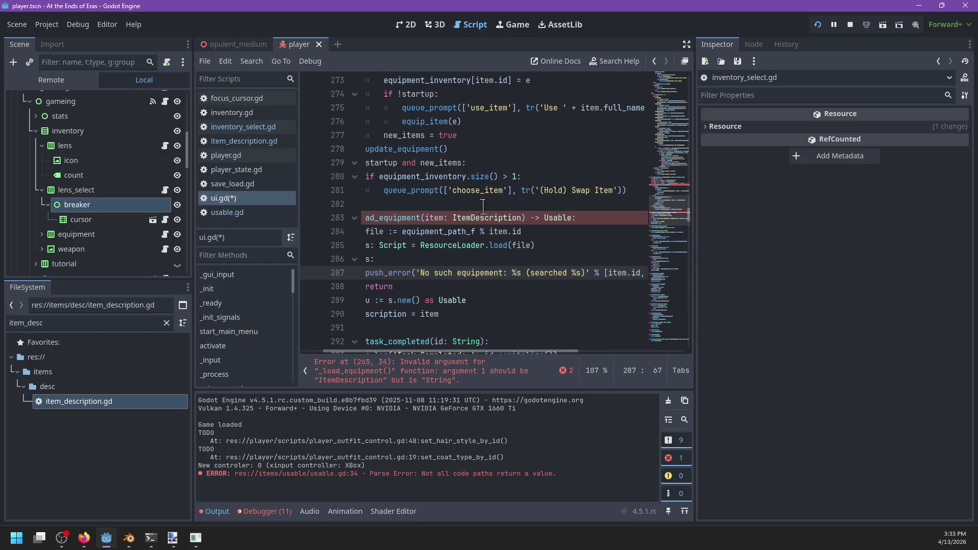
- Add 'return u' after the description assignment and save ui.gd
{"action": "key", "text": "alt+Tab"}
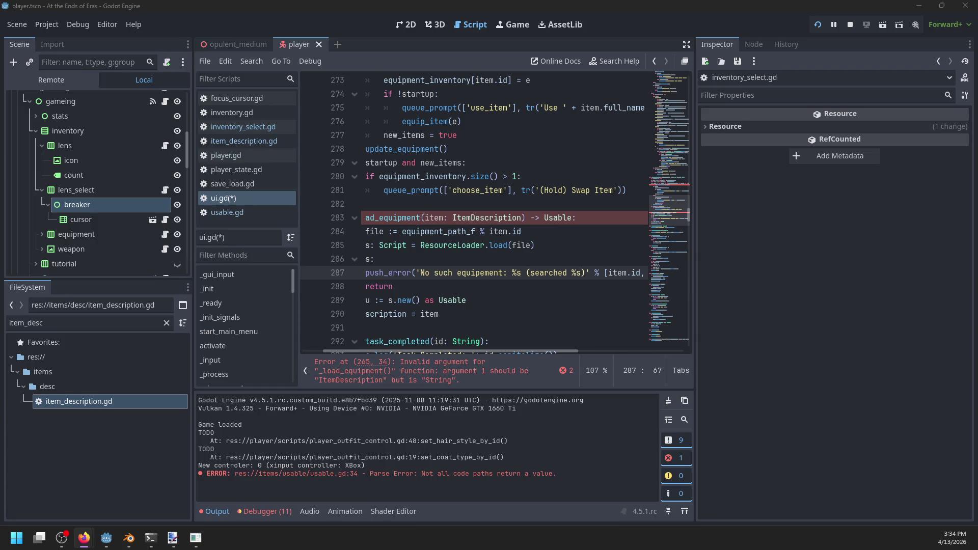
{"action": "left_click", "coordinate": [514, 212]}
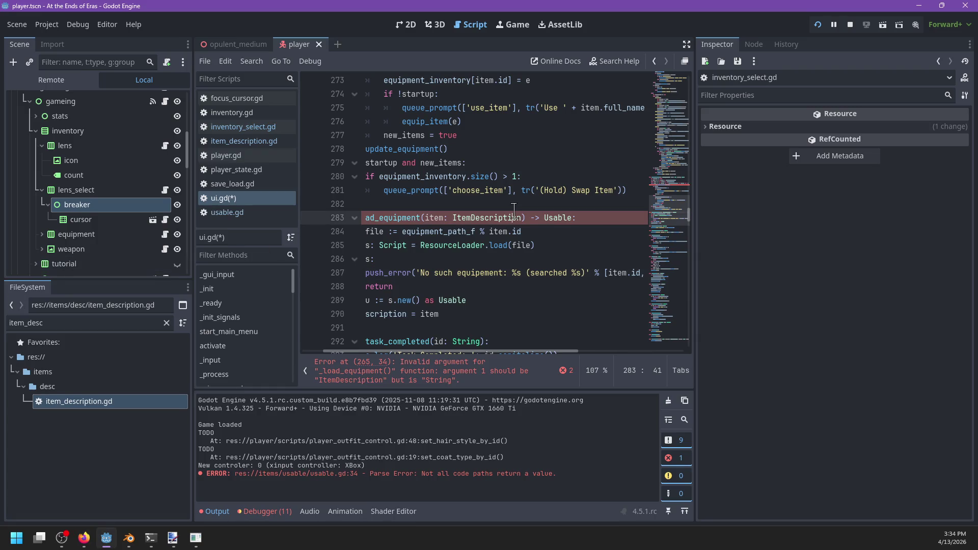
{"action": "scroll", "coordinate": [512, 214], "scroll_direction": "left", "scroll_amount": 1}
{"action": "left_click", "coordinate": [494, 309]}
{"action": "key", "text": "Return"}
{"action": "type", "text": "return u"}
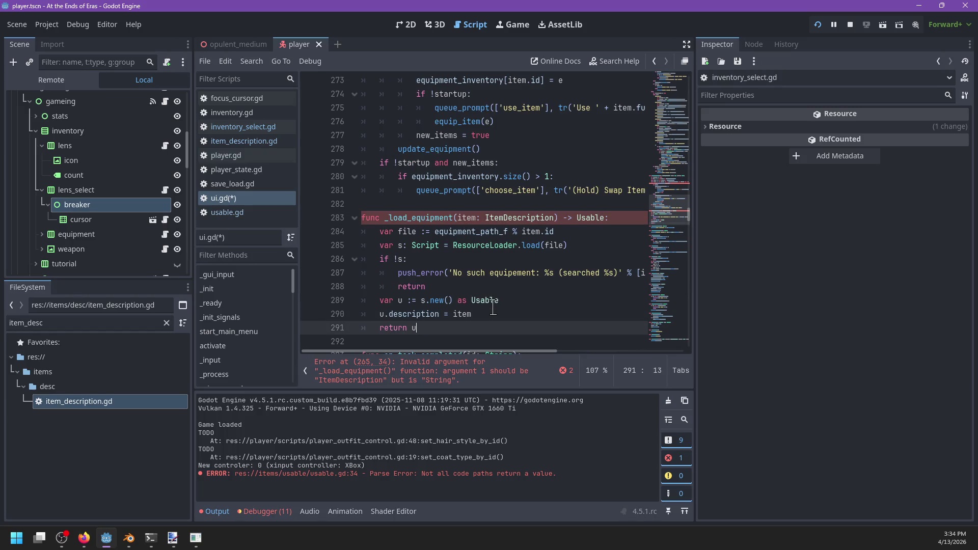
{"action": "key", "text": "ctrl+s"}
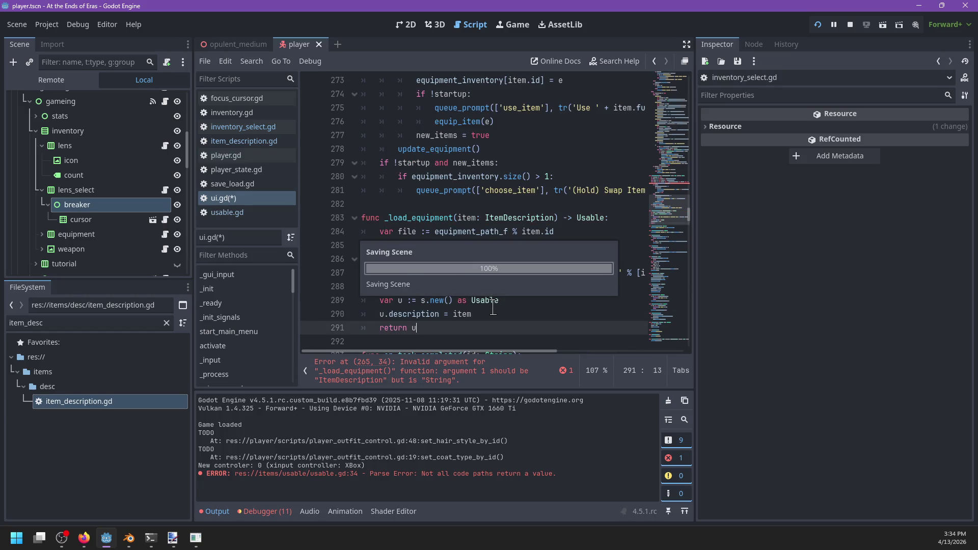
- Remove .id from the line 265 _load_equipment call so it passes the item, and save
{"action": "left_click", "coordinate": [441, 371]}
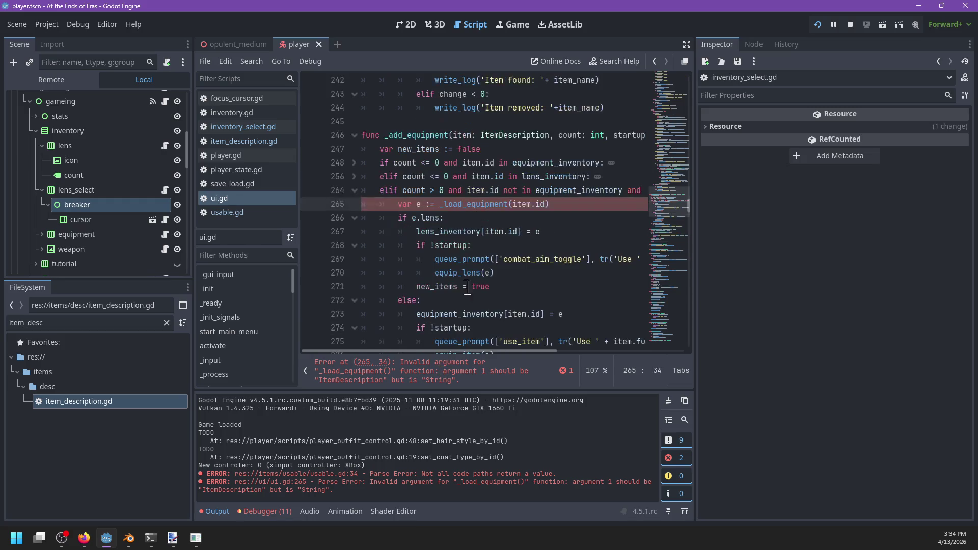
{"action": "key", "text": "BackSpace"}
{"action": "key", "text": "BackSpace"}
{"action": "key", "text": "BackSpace"}
{"action": "key", "text": "ctrl+s"}
{"action": "scroll", "coordinate": [539, 195], "scroll_direction": "down", "scroll_amount": 10}
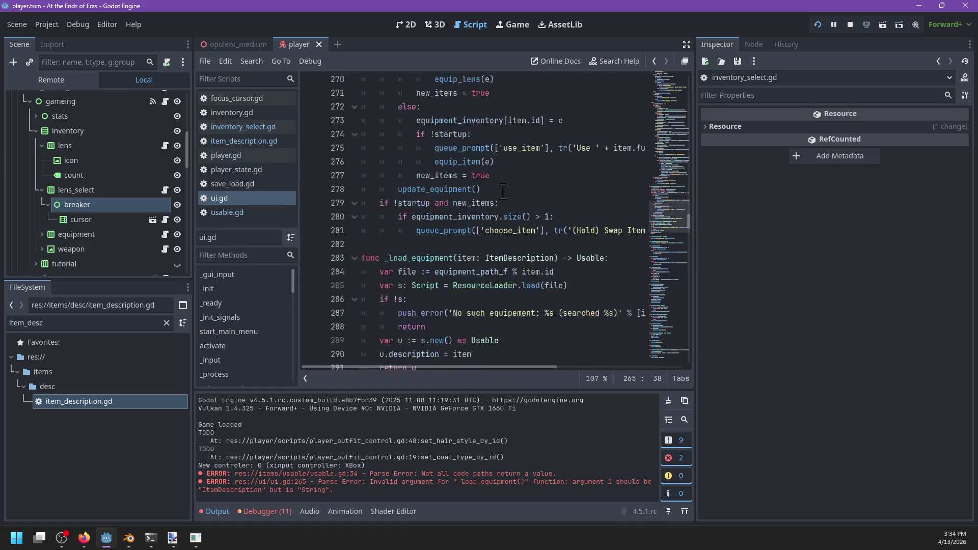
{"action": "scroll", "coordinate": [504, 194], "scroll_direction": "up", "scroll_amount": 5}
{"action": "scroll", "coordinate": [500, 194], "scroll_direction": "up", "scroll_amount": 4}
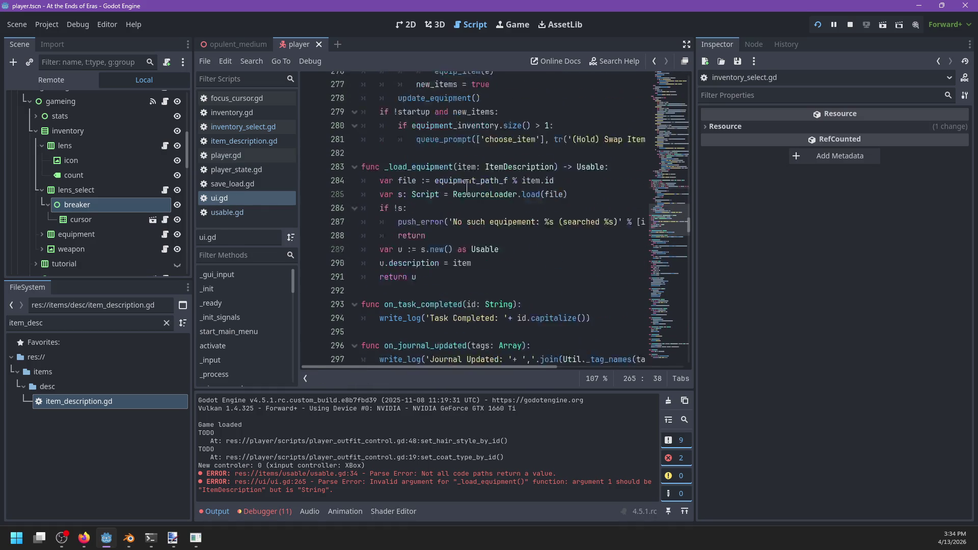
{"action": "double_click", "coordinate": [467, 286]}
{"action": "scroll", "coordinate": [427, 297], "scroll_direction": "down", "scroll_amount": 2}
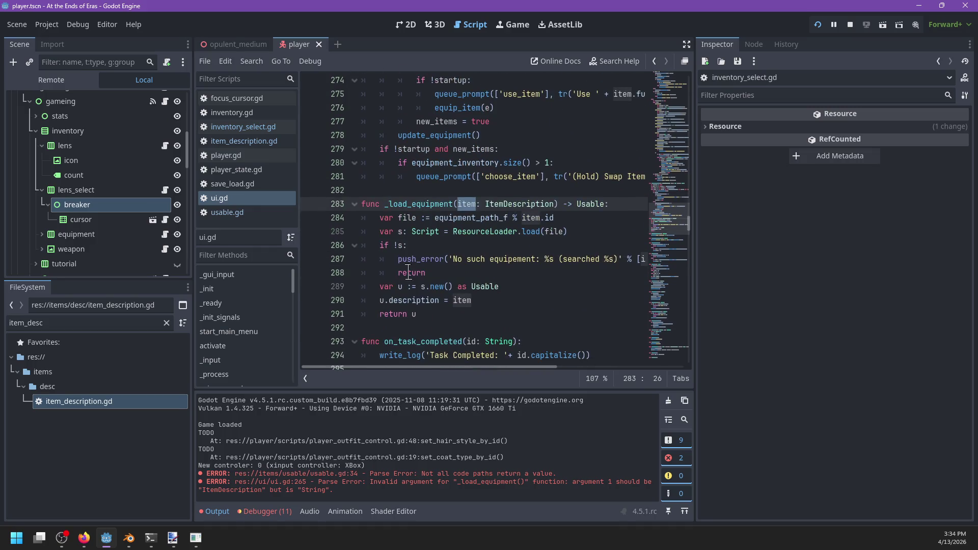
{"action": "double_click", "coordinate": [413, 300]}
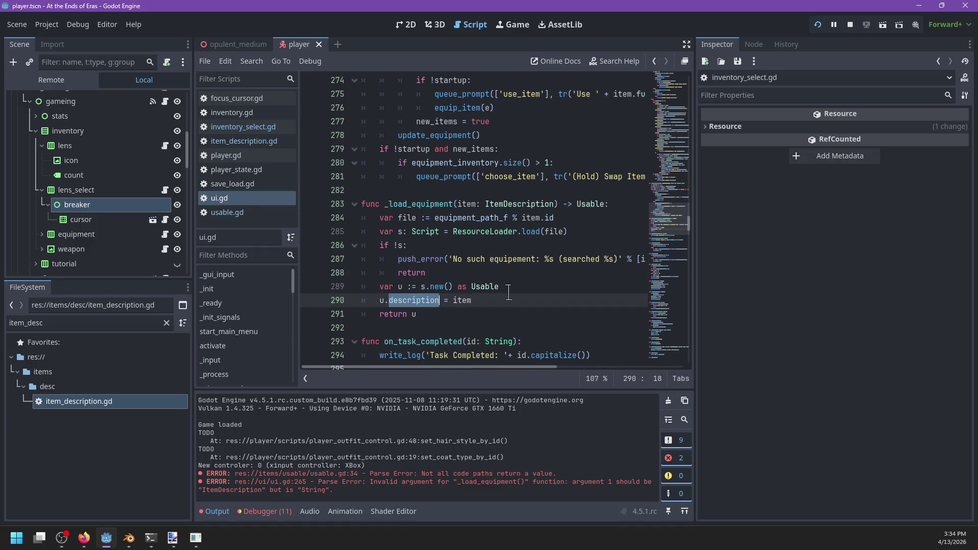
{"action": "left_click", "coordinate": [265, 142]}
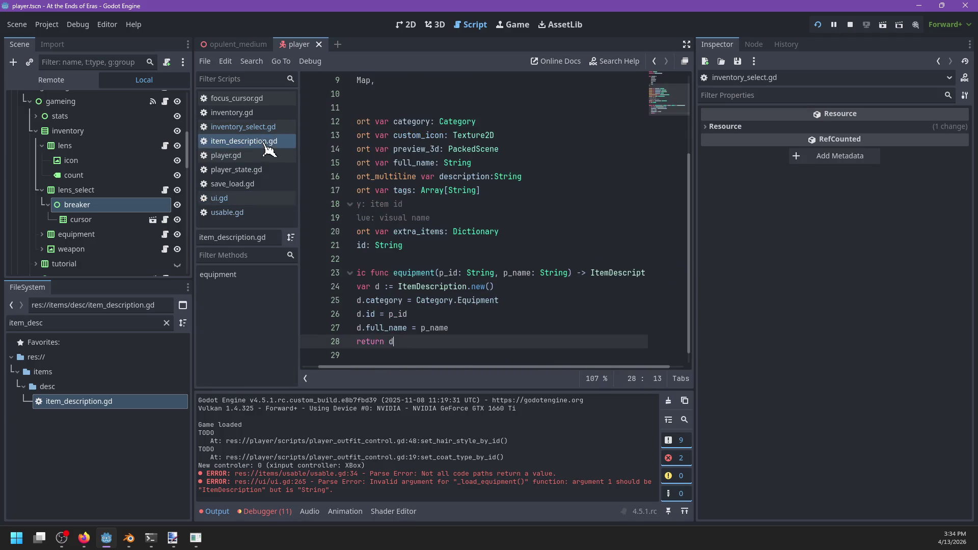
- Delete the placeholder for-loop lines 14–15 from add_items in inventory_select.gd
{"action": "left_click", "coordinate": [238, 128]}
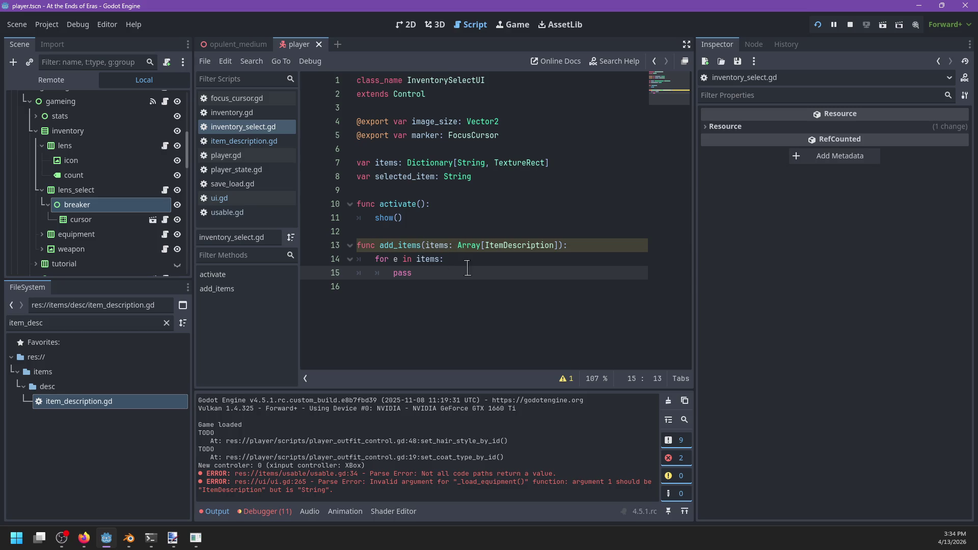
{"action": "left_click_drag", "start_coordinate": [432, 271], "coordinate": [376, 260]}
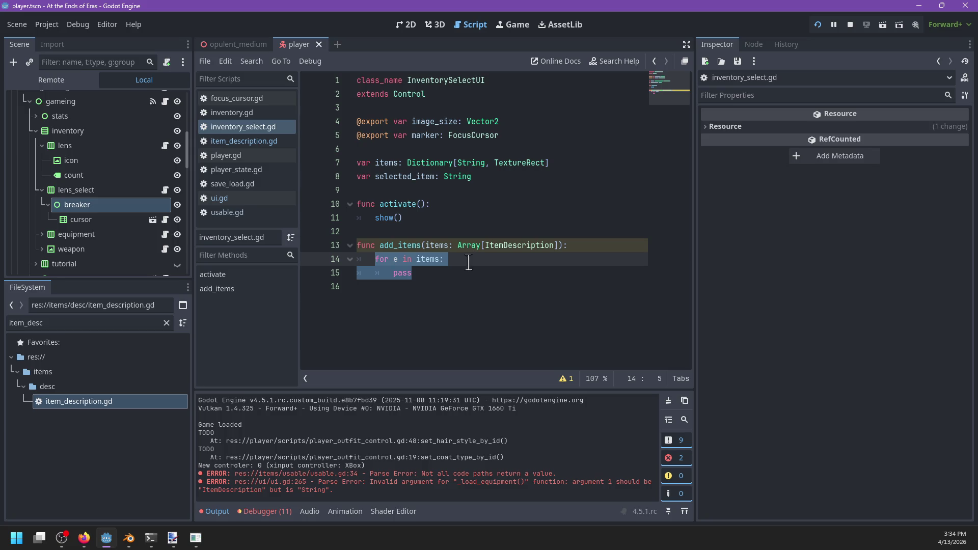
{"action": "key", "text": "BackSpace"}
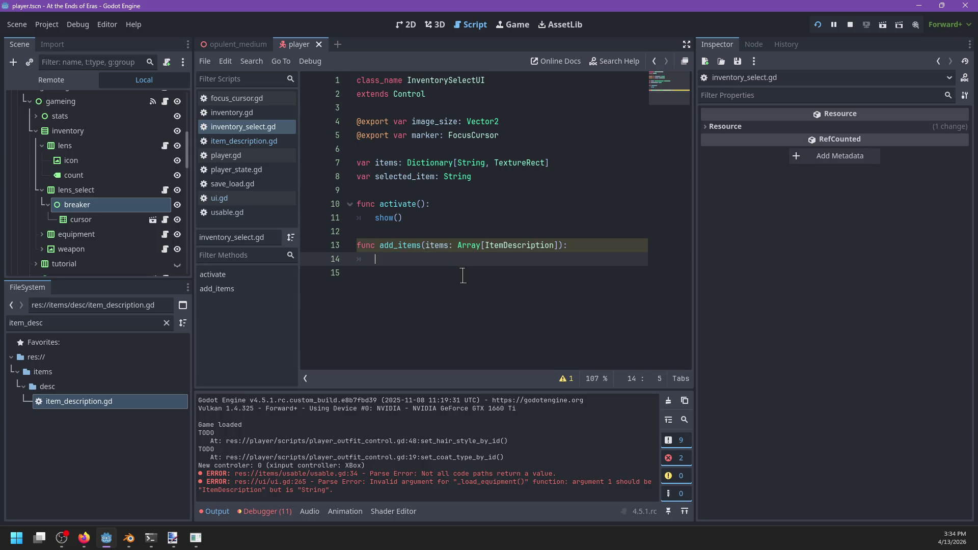
{"action": "left_click", "coordinate": [224, 198]}
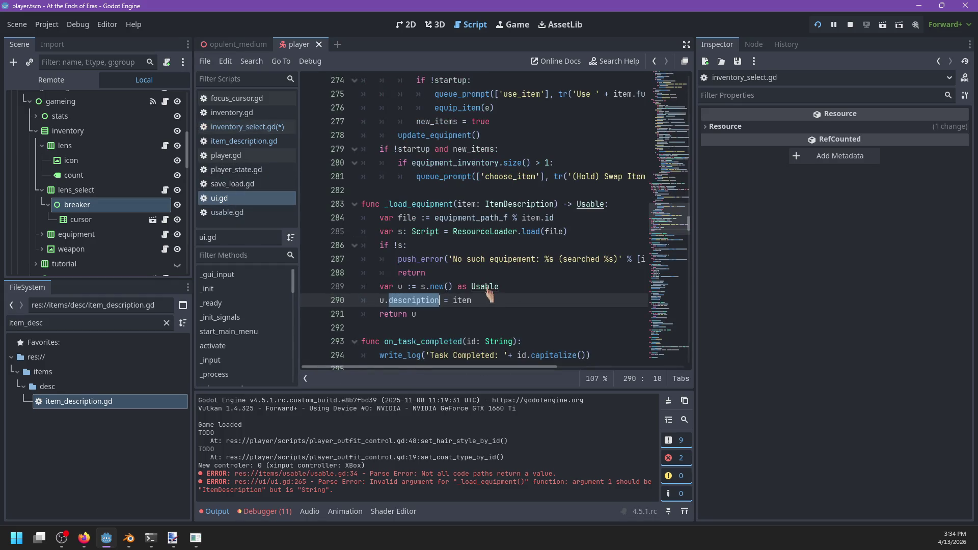
{"action": "left_click", "coordinate": [485, 286], "text": "ctrl"}
{"action": "left_click", "coordinate": [249, 199]}
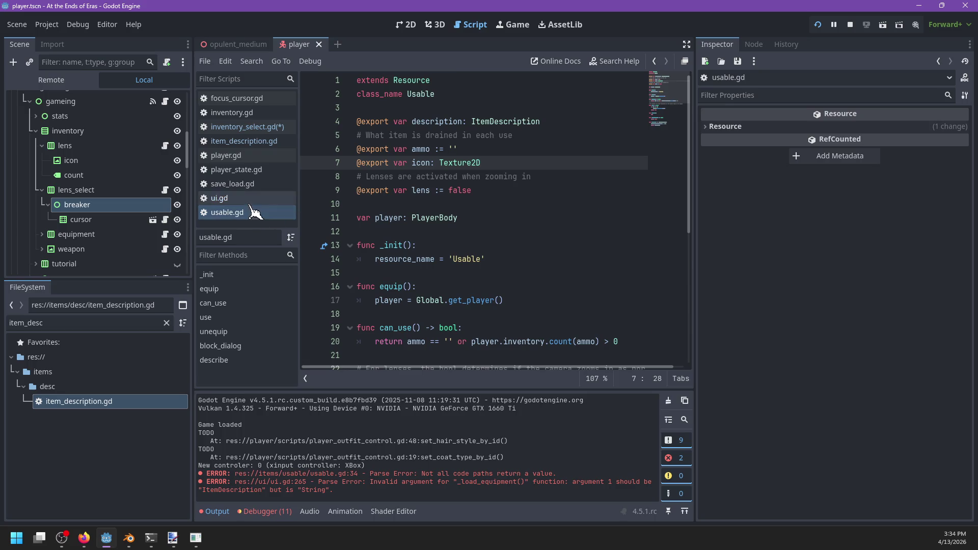
{"action": "left_click", "coordinate": [518, 294]}
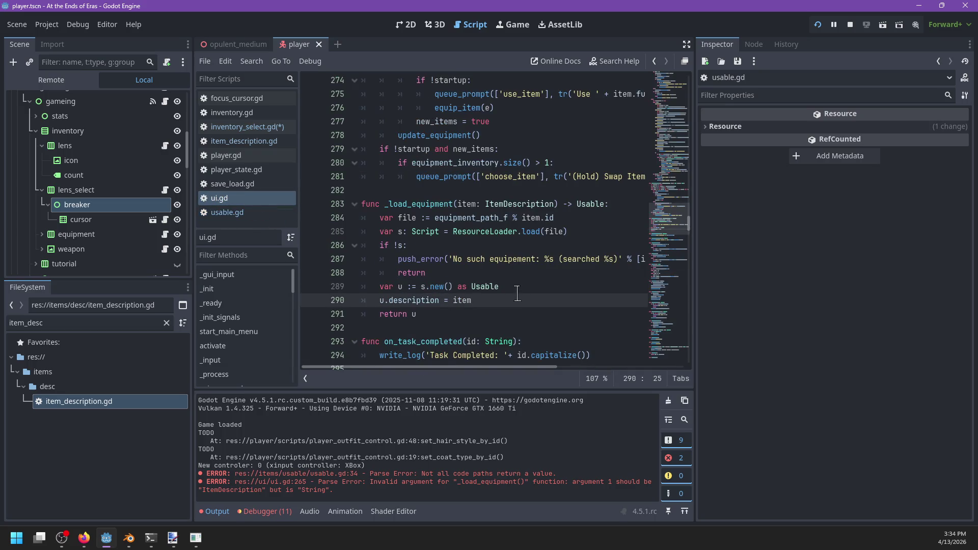
{"action": "left_click", "coordinate": [260, 131]}
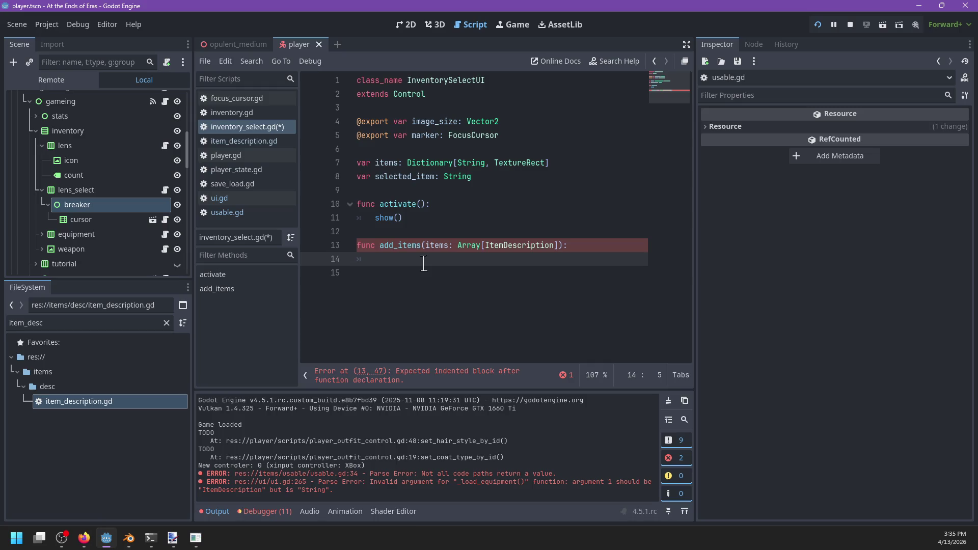
- Rename the parameter to p_items and loop over it, skipping items whose id is in p_items
{"action": "type", "text": "if "}
{"action": "type", "text": "item "}
{"action": "type", "text": "items;"}
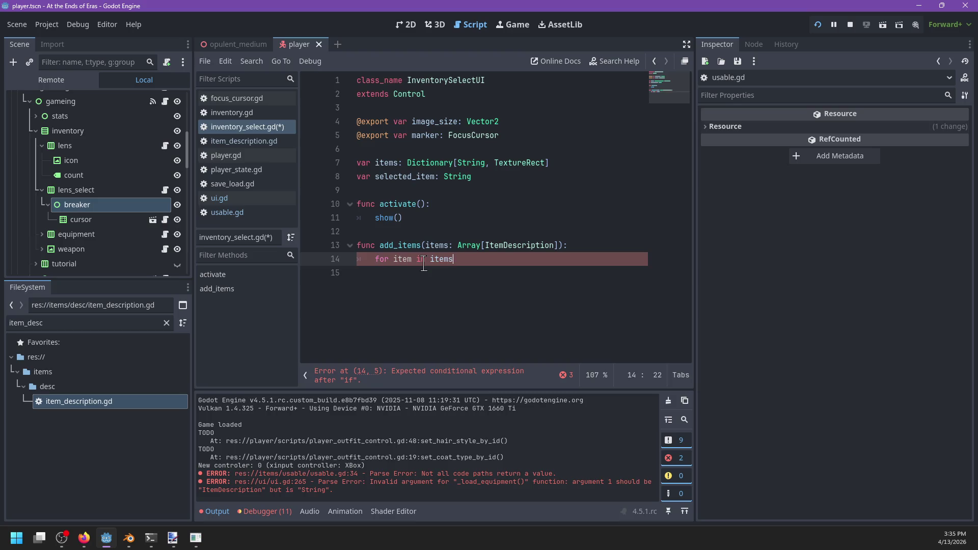
{"action": "type", "text": ":"}
{"action": "key", "text": "Return"}
{"action": "type", "text": "if"}
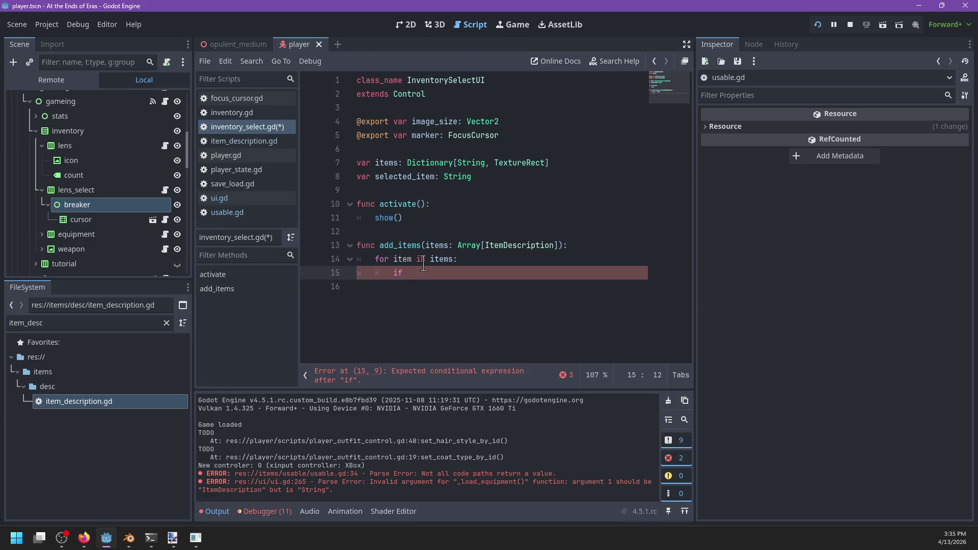
{"action": "left_click", "coordinate": [426, 245]}
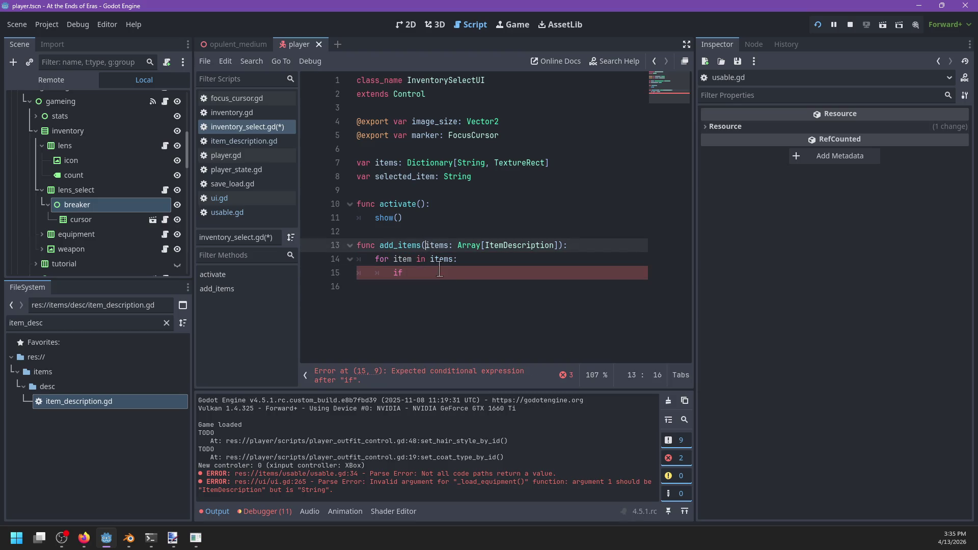
{"action": "type", "text": "p_"}
{"action": "key", "text": "Down"}
{"action": "type", "text": "p_"}
{"action": "key", "text": "Down"}
{"action": "type", "text": "item.id in "}
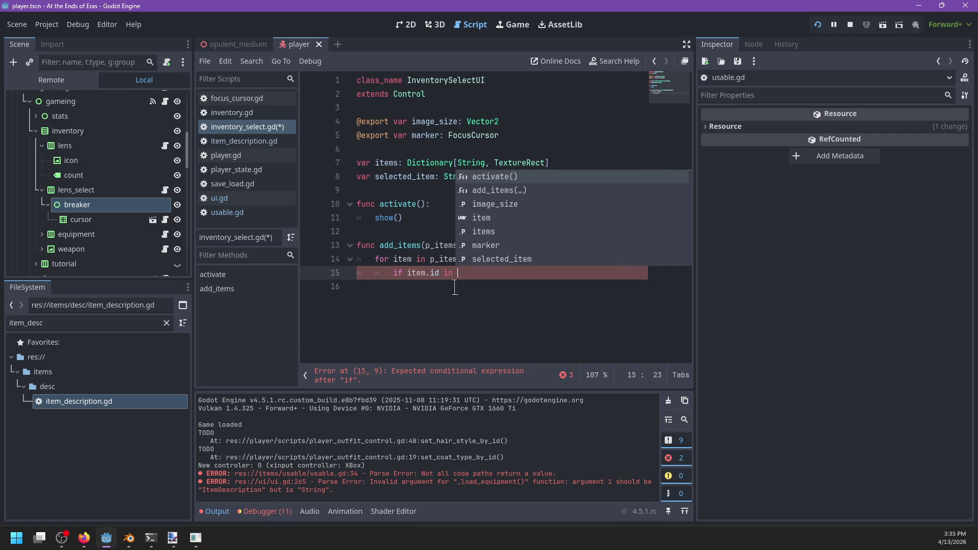
{"action": "type", "text": "p_items:"}
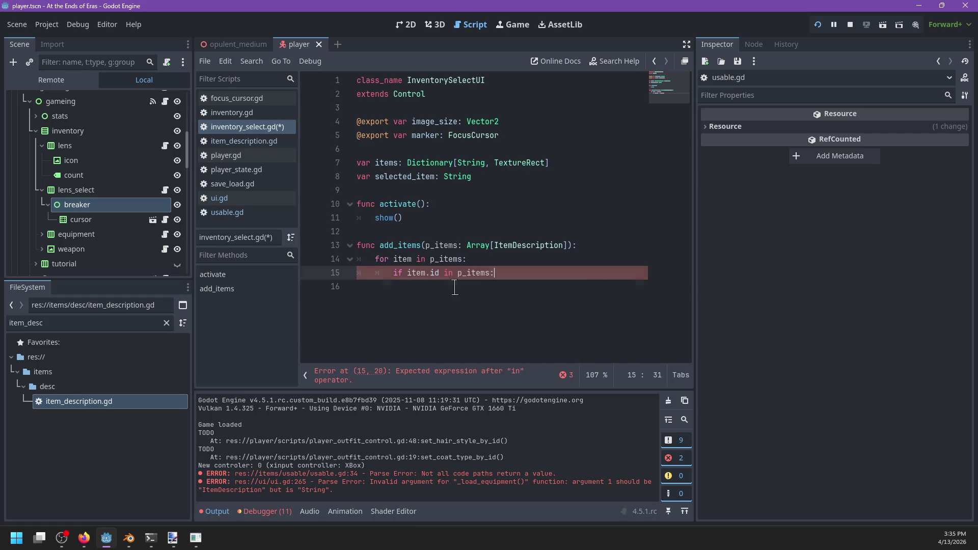
{"action": "key", "text": "Return"}
{"action": "type", "text": "contin"}
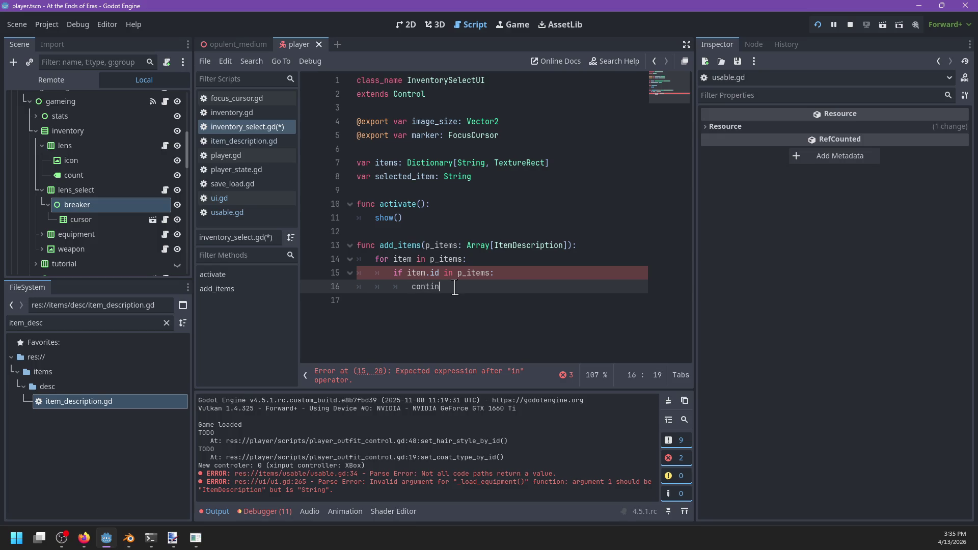
{"action": "type", "text": "ue"}
{"action": "key", "text": "Return"}
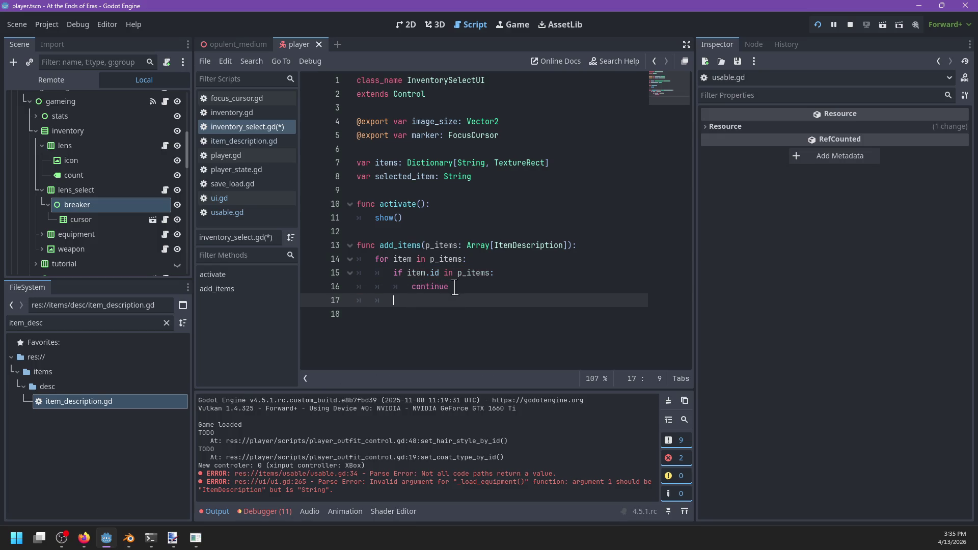
- Create var t := TextureRect.new() in the loop and start a t. line
{"action": "type", "text": "va"}
{"action": "type", "text": ":= texture"}
{"action": "key", "text": "ctrl+BackSpace"}
{"action": "type", "text": "TextureRect.new()"}
{"action": "key", "text": "Return"}
{"action": "type", "text": "t.,"}
{"action": "key", "text": "BackSpace"}
{"action": "key", "text": "Escape"}
{"action": "left_click", "coordinate": [91, 162]}
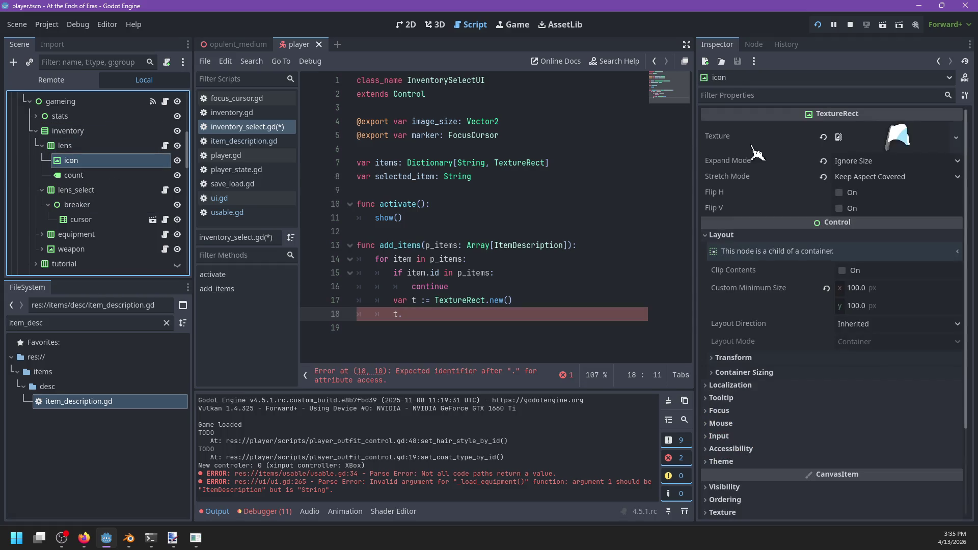
- Give t expand_mode EXPAND_IGNORE_SIZE and a centred keep-aspect stretch_mode
{"action": "type", "text": "p"}
{"action": "key", "text": "Return"}
{"action": "type", "text": "="}
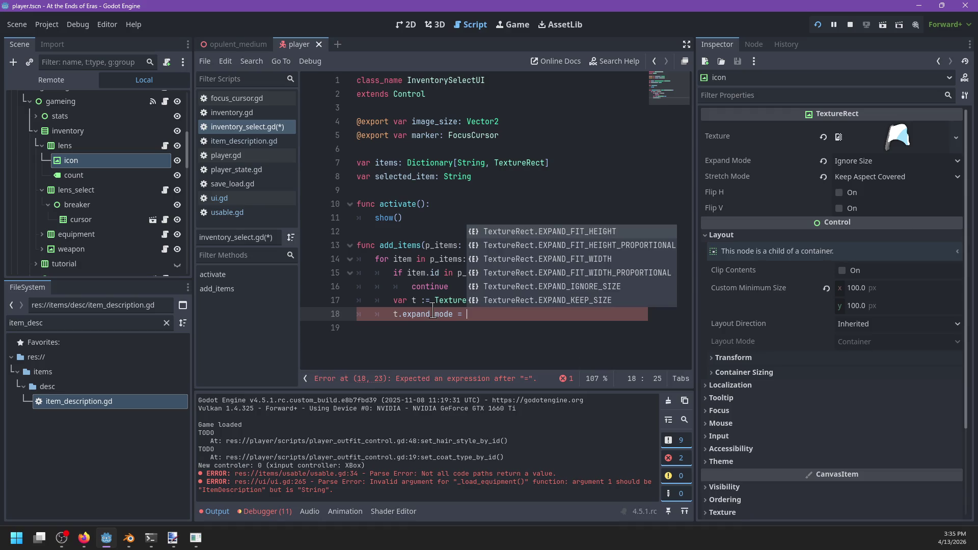
{"action": "key", "text": "Down"}
{"action": "key", "text": "Down"}
{"action": "key", "text": "Down"}
{"action": "key", "text": "Return"}
{"action": "key", "text": "Return"}
{"action": "type", "text": "t.EXPAND_IGNORE_SIZE"}
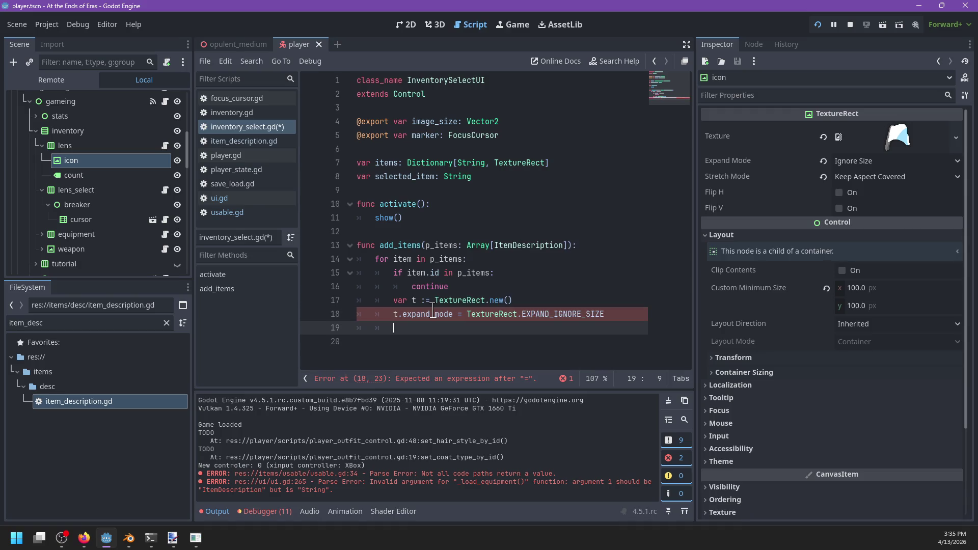
{"action": "type", "text": "st"}
{"action": "key", "text": "Return"}
{"action": "type", "text": "= Ke"}
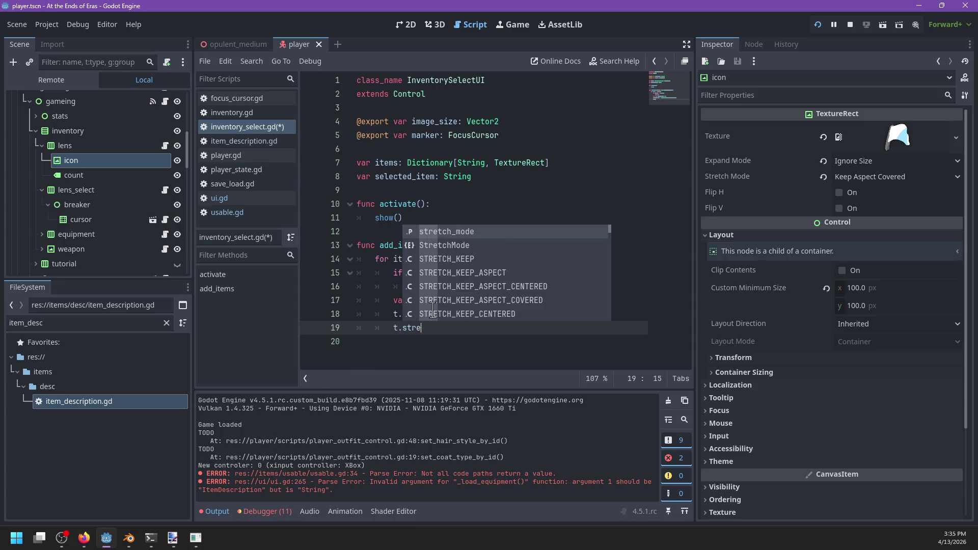
{"action": "key", "text": "Escape"}
{"action": "type", "text": "k"}
{"action": "key", "text": "Down"}
{"action": "key", "text": "Down"}
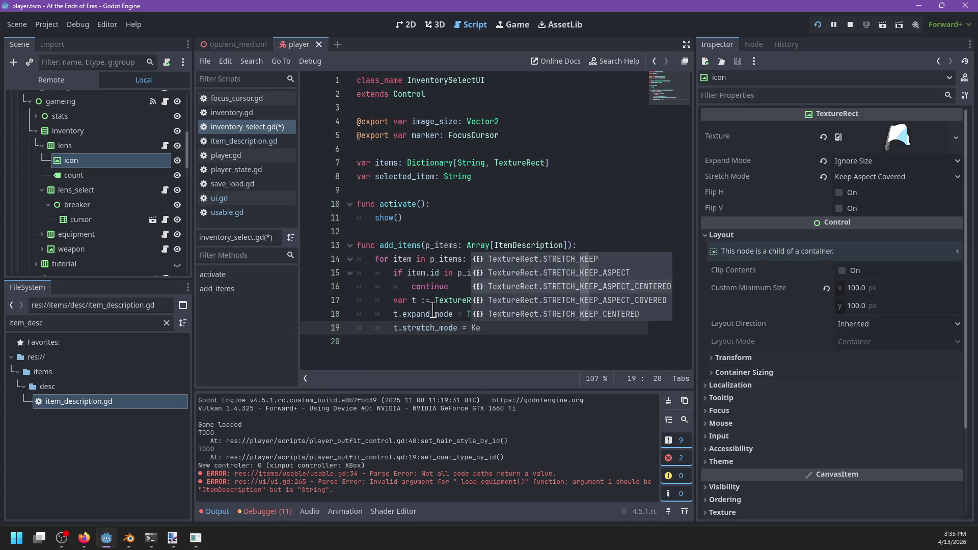
{"action": "key", "text": "Return"}
{"action": "key", "text": "Return"}
- Set t.custom_minimum_size = image_size and t.texture = item.custom_icon, then save
{"action": "type", "text": "t."}
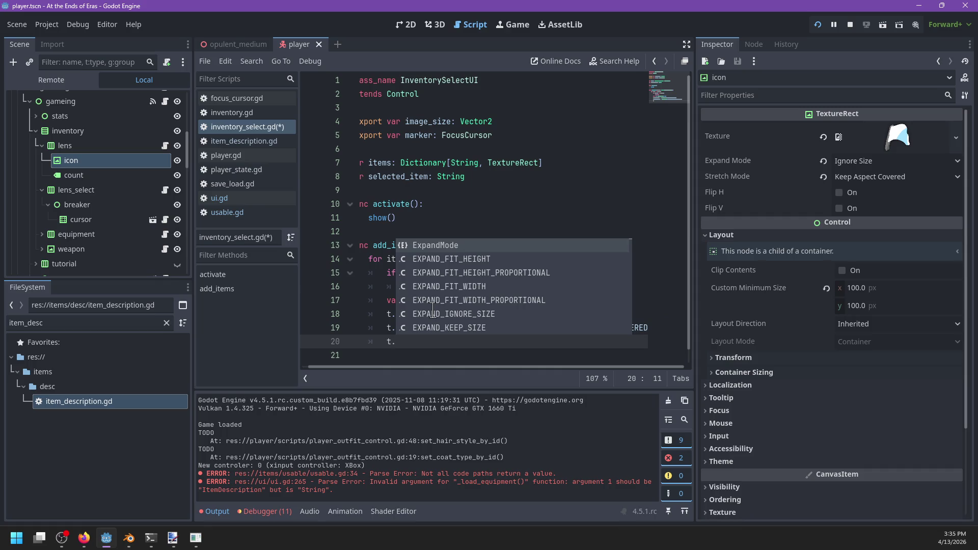
{"action": "type", "text": "custom_minimum_size ="}
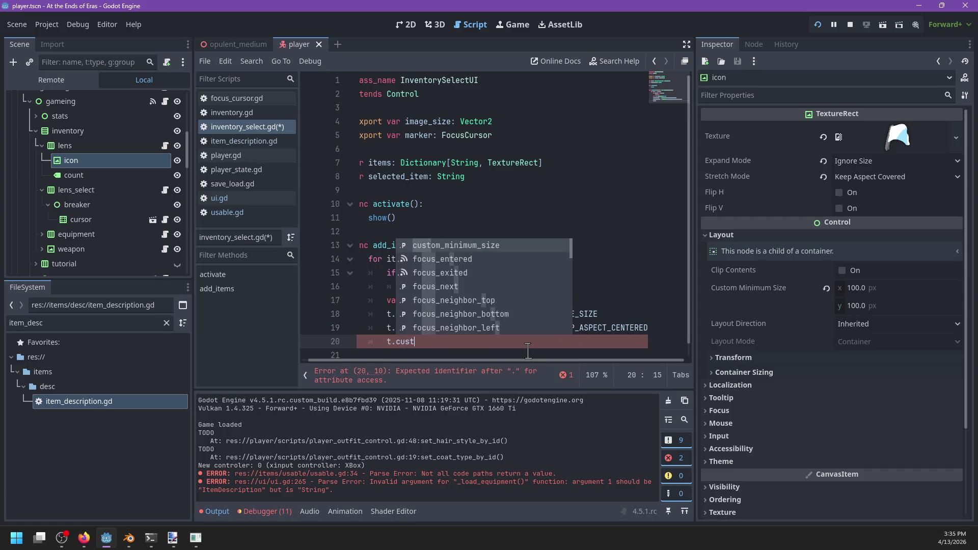
{"action": "key", "text": "Return"}
{"action": "type", "text": "image"}
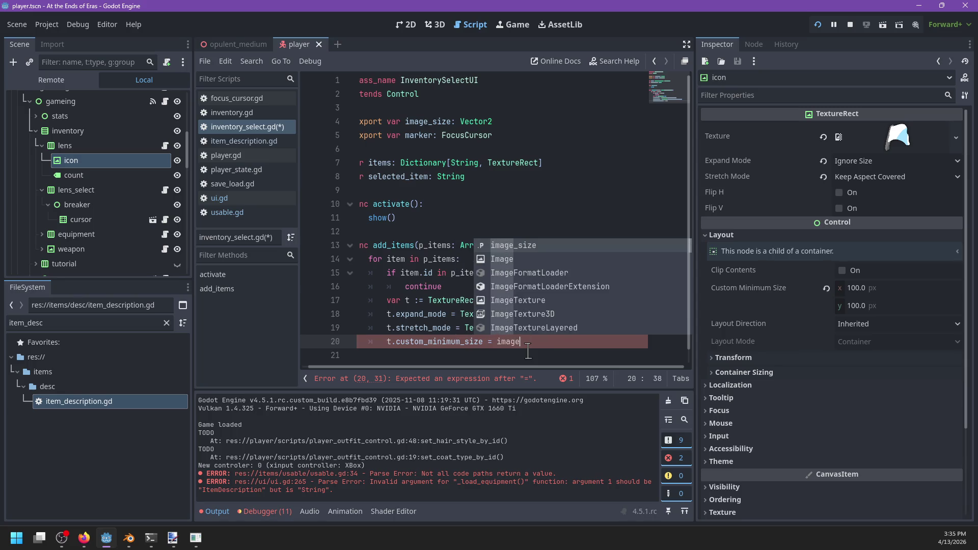
{"action": "key", "text": "Return"}
{"action": "key", "text": "Return"}
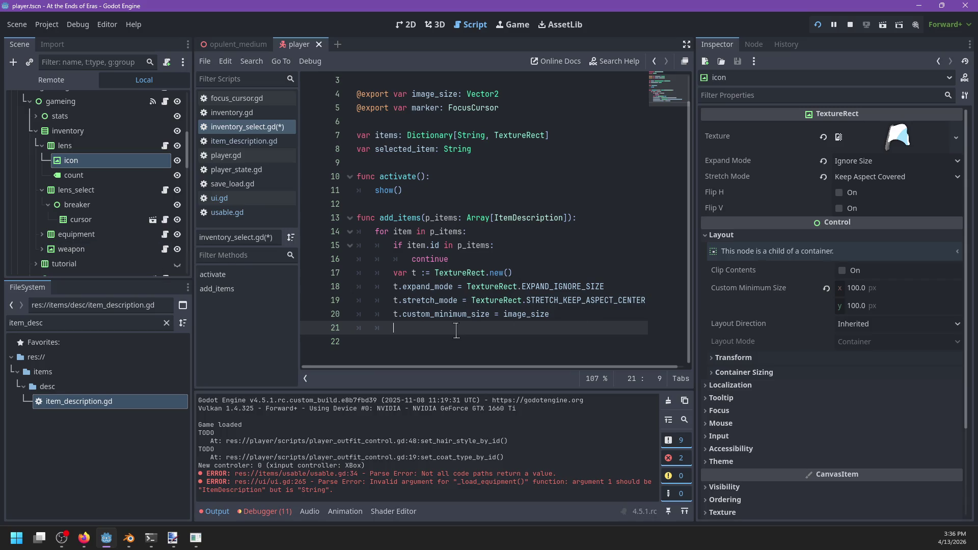
{"action": "type", "text": "t.texture = "}
{"action": "type", "text": "item."}
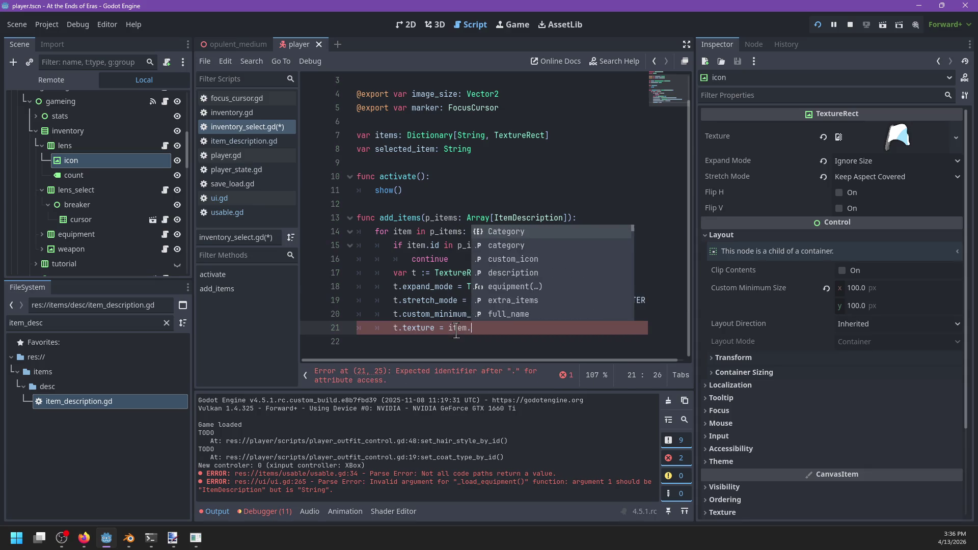
{"action": "type", "text": "cus"}
{"action": "key", "text": "Return"}
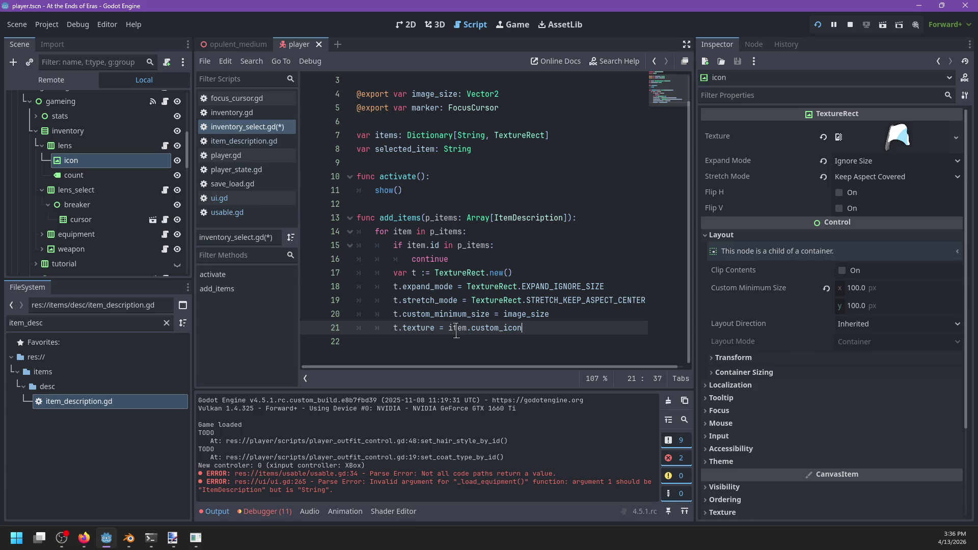
{"action": "key", "text": "ctrl+s"}
{"action": "key", "text": "Return"}
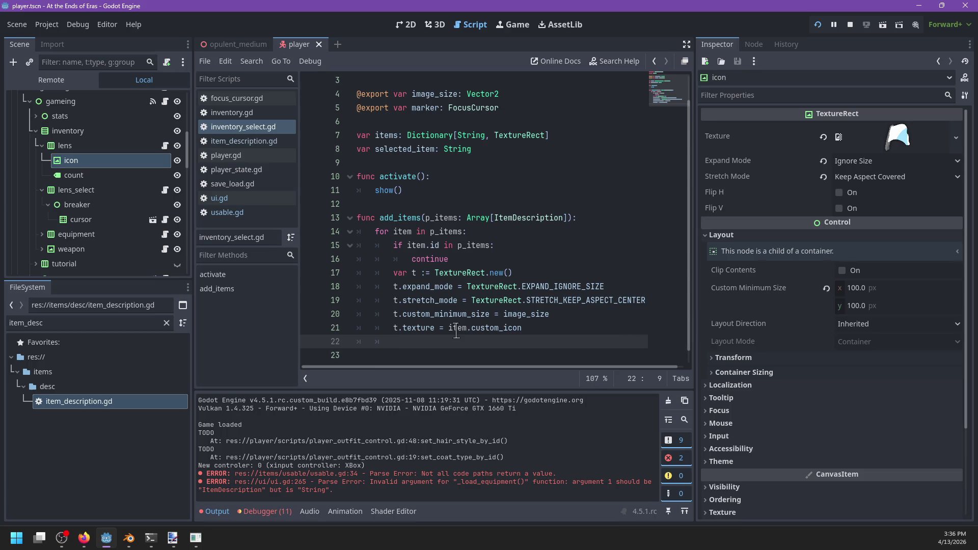
- Add items[item.id] = t and add_child(t) at the end of the loop, and save
{"action": "scroll", "coordinate": [468, 321], "scroll_direction": "up", "scroll_amount": 1}
{"action": "scroll", "coordinate": [502, 299], "scroll_direction": "down", "scroll_amount": 1}
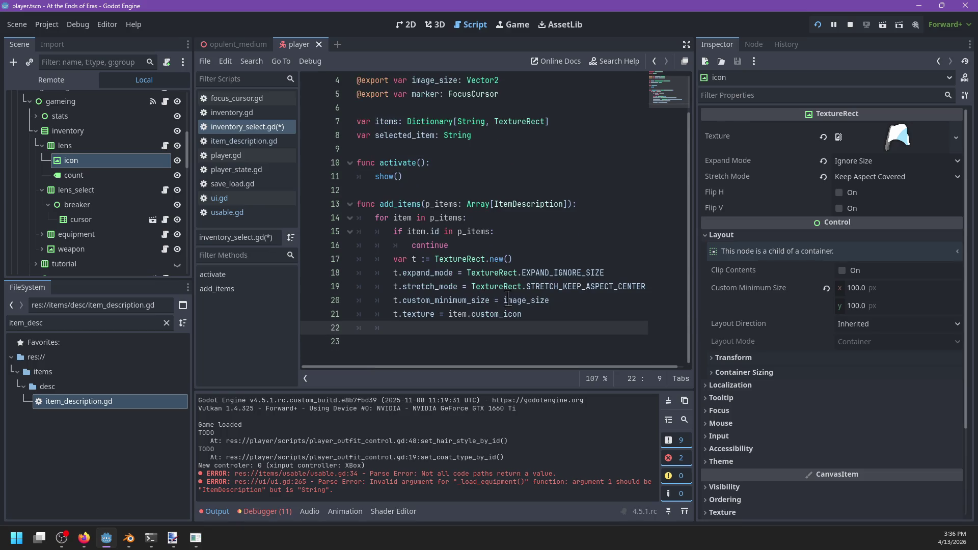
{"action": "type", "text": "add_child("}
{"action": "scroll", "coordinate": [512, 291], "scroll_direction": "up", "scroll_amount": 1}
{"action": "scroll", "coordinate": [521, 280], "scroll_direction": "down", "scroll_amount": 1}
{"action": "key", "text": "Up"}
{"action": "key", "text": "Up"}
{"action": "key", "text": "Up"}
{"action": "key", "text": "End"}
{"action": "key", "text": "Return"}
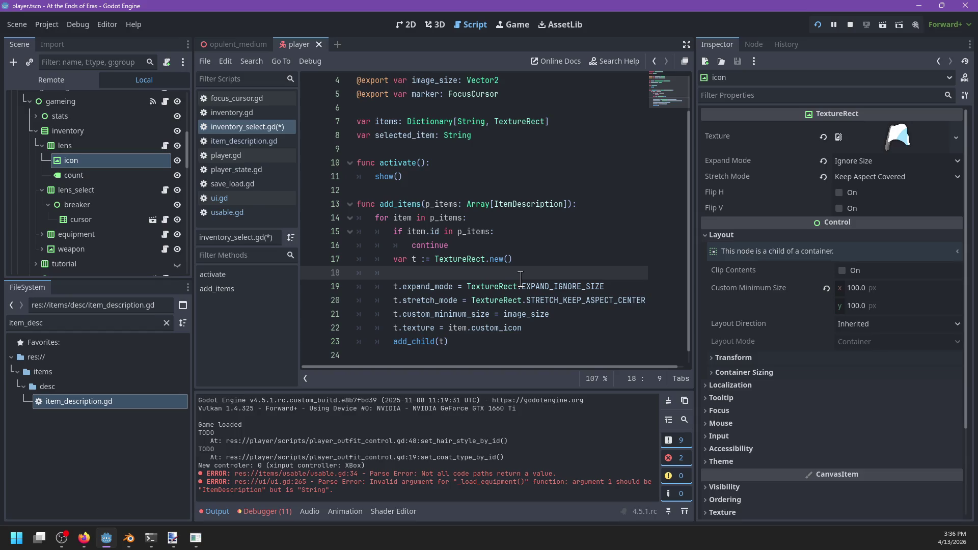
{"action": "key", "text": "ctrl+z"}
{"action": "key", "text": "Down"}
{"action": "key", "text": "Down"}
{"action": "key", "text": "Down"}
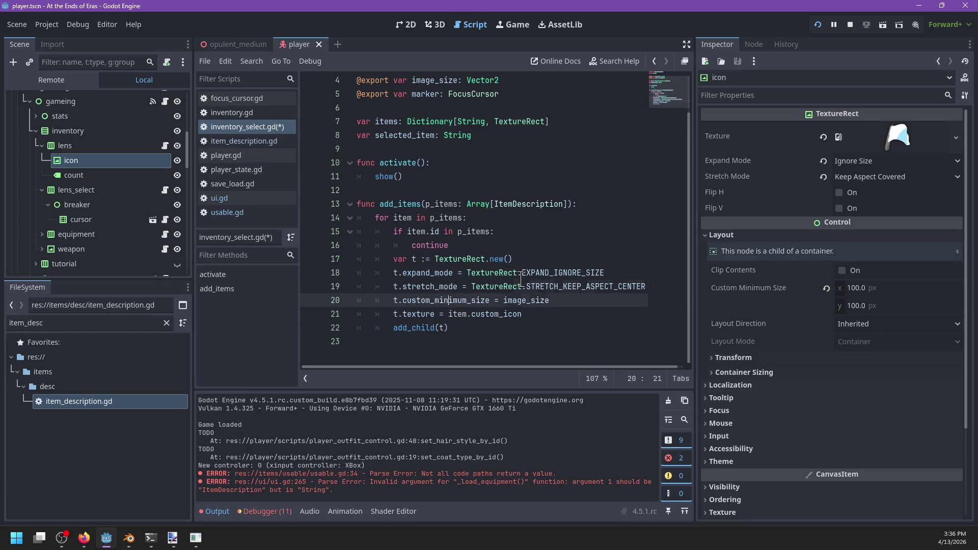
{"action": "key", "text": "End"}
{"action": "key", "text": "Return"}
{"action": "type", "text": "items[item.id]"}
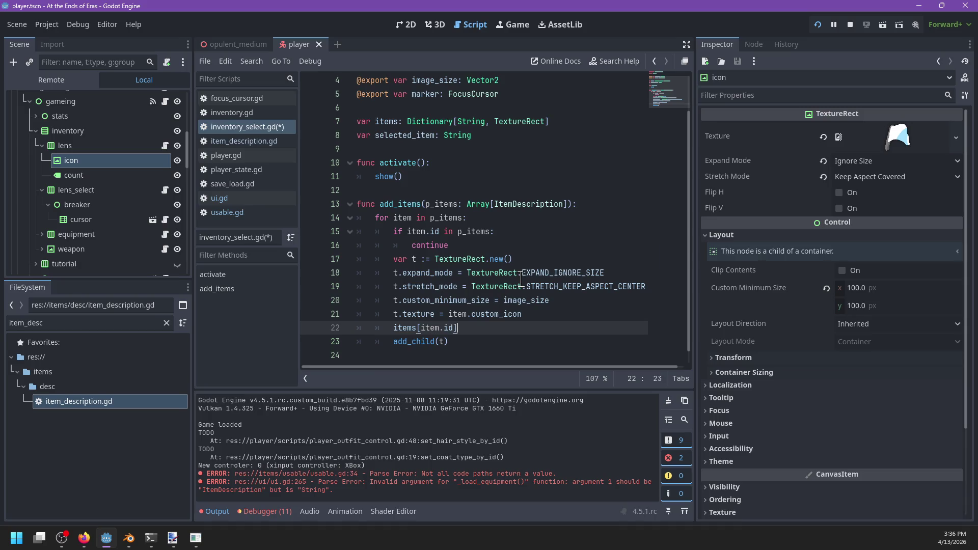
{"action": "key", "text": "Down"}
{"action": "key", "text": "Down"}
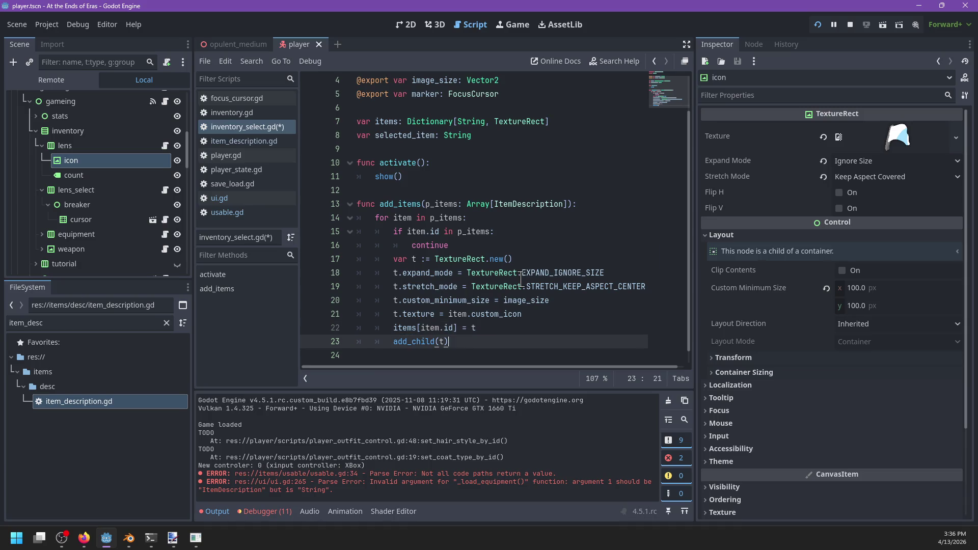
{"action": "key", "text": "ctrl+s"}
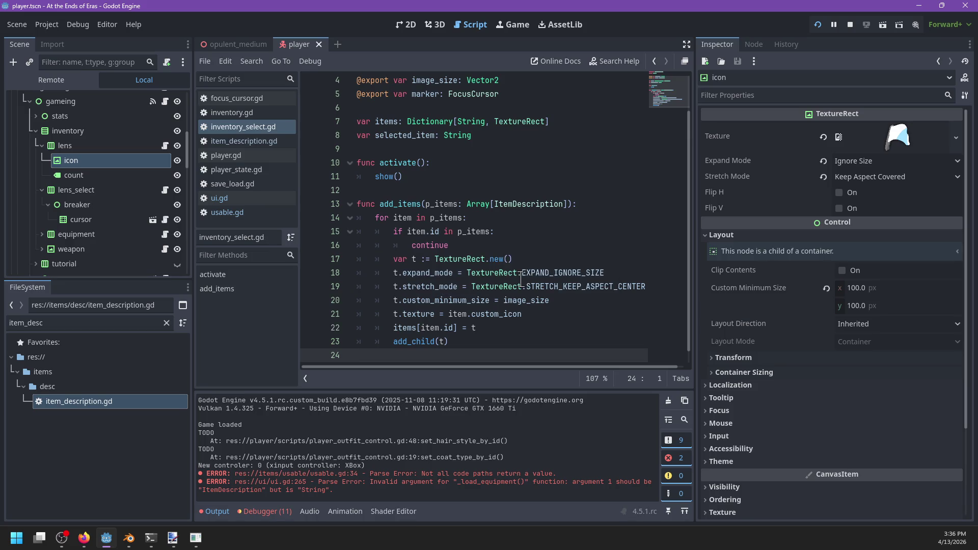
- Open player.gd from the scripts list
{"action": "scroll", "coordinate": [181, 239], "scroll_direction": "up", "scroll_amount": 10}
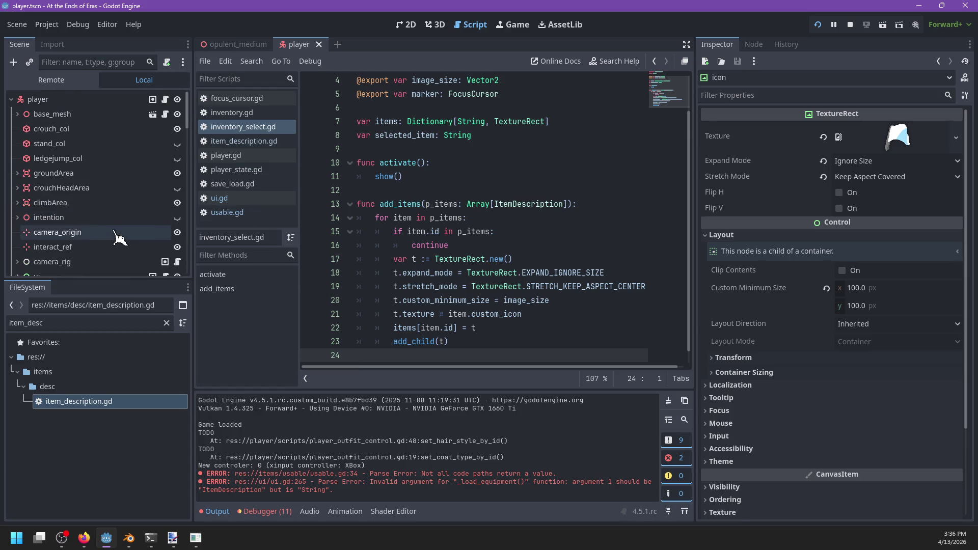
{"action": "left_click", "coordinate": [165, 99]}
{"action": "scroll", "coordinate": [176, 204], "scroll_direction": "down", "scroll_amount": 5}
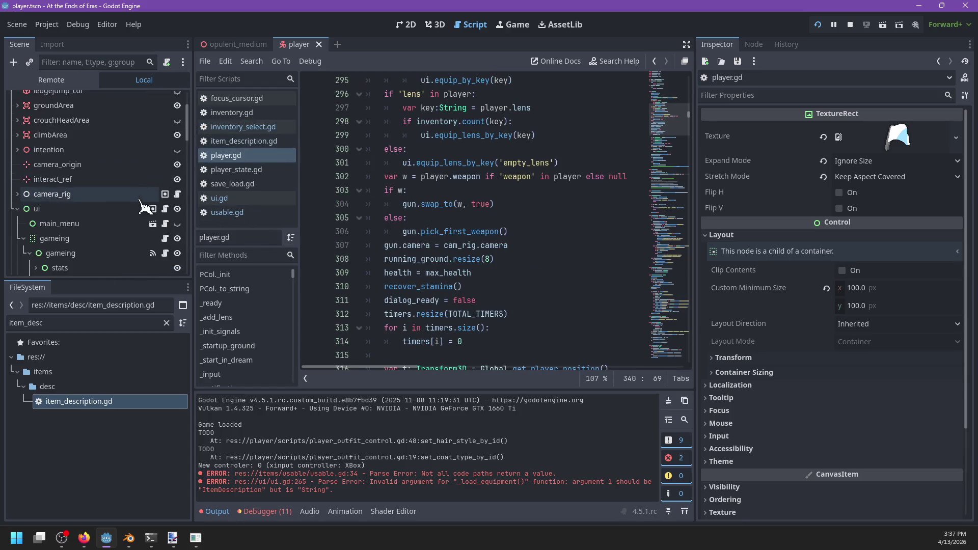
- Search ui.gd for choose_item to reach the code in _process
{"action": "left_click", "coordinate": [165, 209]}
{"action": "key", "text": "ctrl+f"}
{"action": "type", "text": "se"}
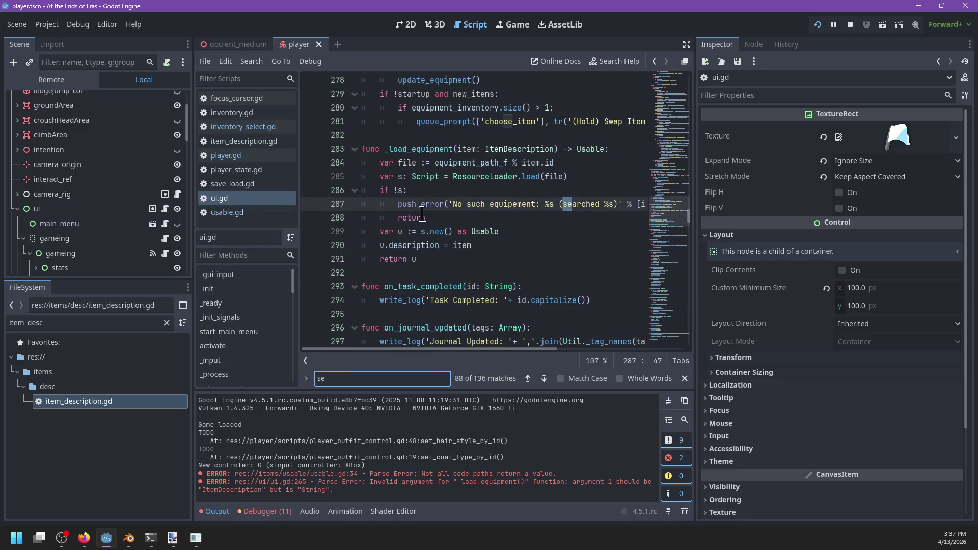
{"action": "key", "text": "BackSpace"}
{"action": "key", "text": "BackSpace"}
{"action": "type", "text": "ch"}
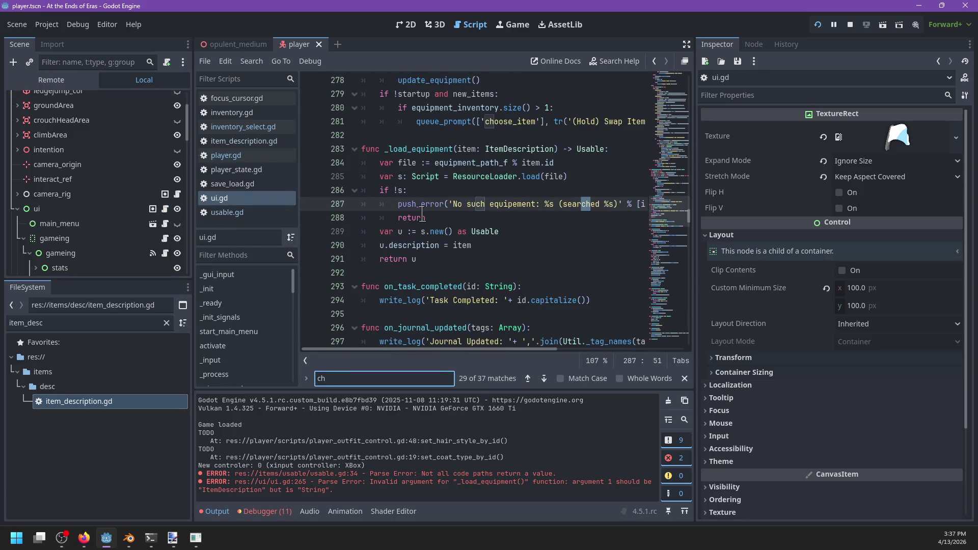
{"action": "type", "text": "oose_item"}
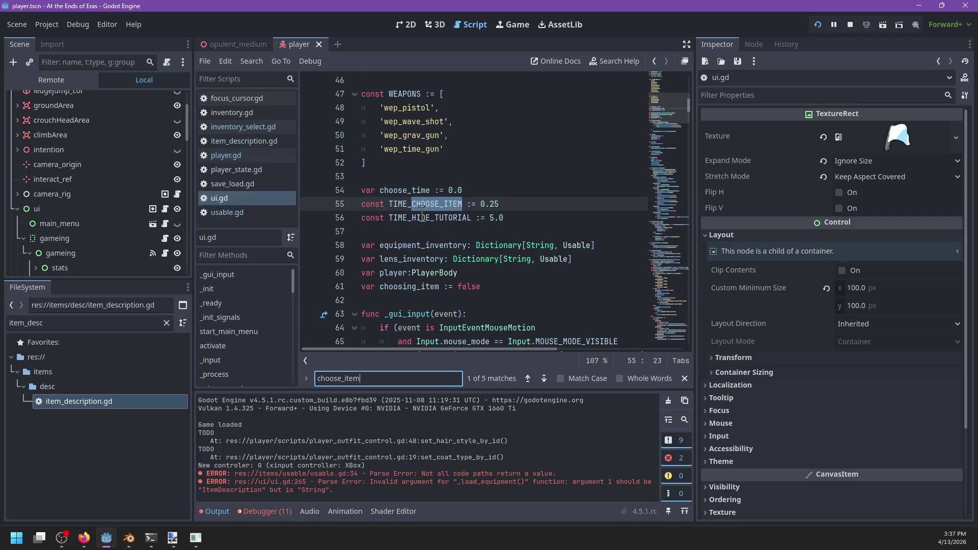
{"action": "key", "text": "Return"}
{"action": "key", "text": "Escape"}
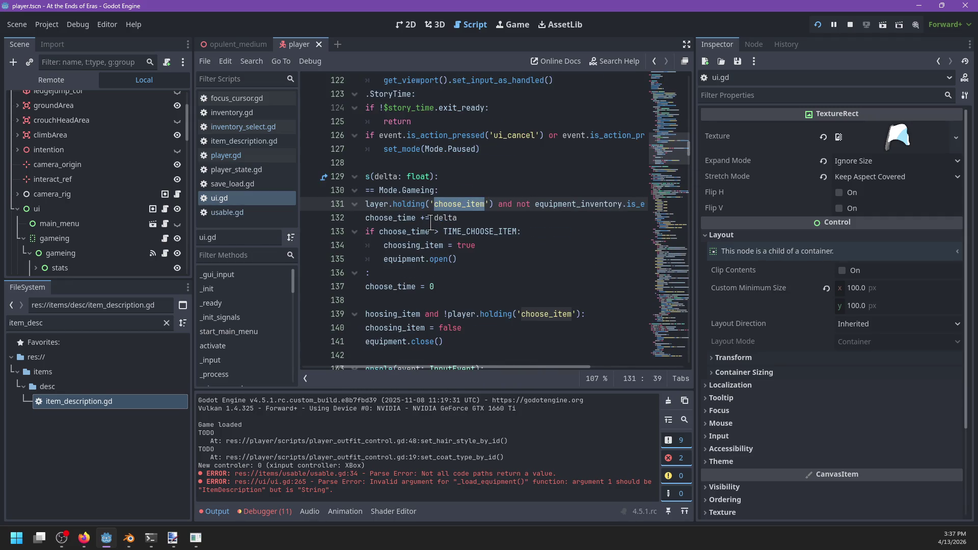
- Delete blank line 138 after choose_time = 0 in _process and save ui.gd
{"action": "double_click", "coordinate": [451, 257]}
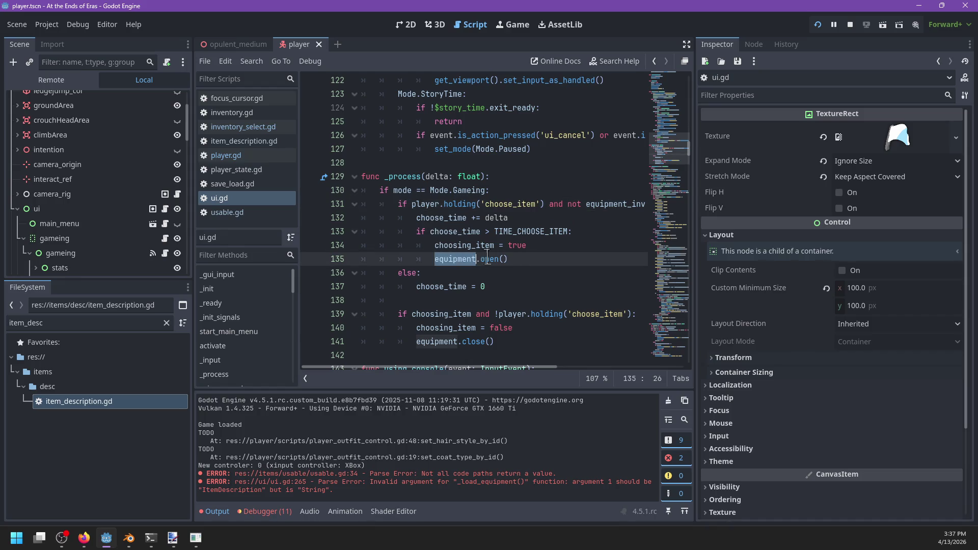
{"action": "scroll", "coordinate": [518, 253], "scroll_direction": "down", "scroll_amount": 1}
{"action": "left_click", "coordinate": [477, 261]}
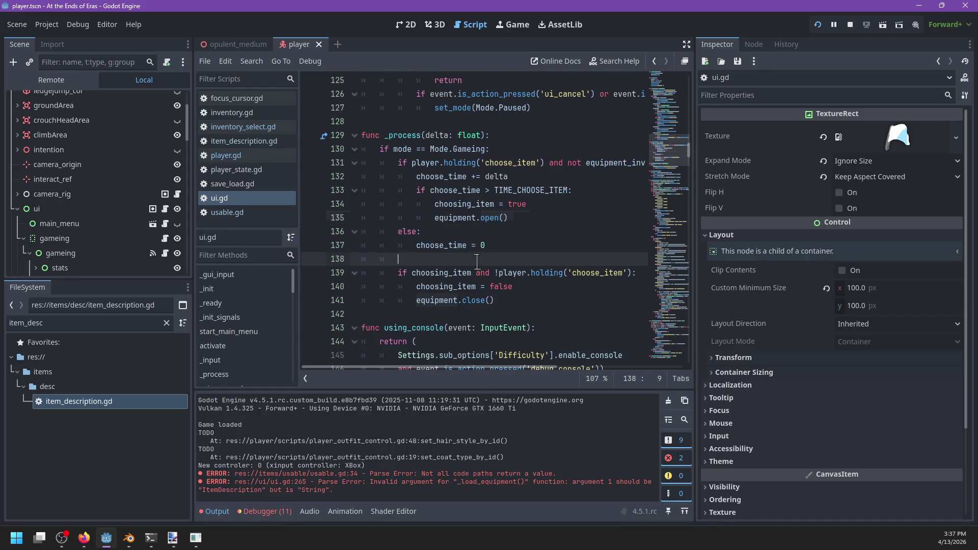
{"action": "key", "text": "BackSpace"}
{"action": "key", "text": "BackSpace"}
{"action": "key", "text": "BackSpace"}
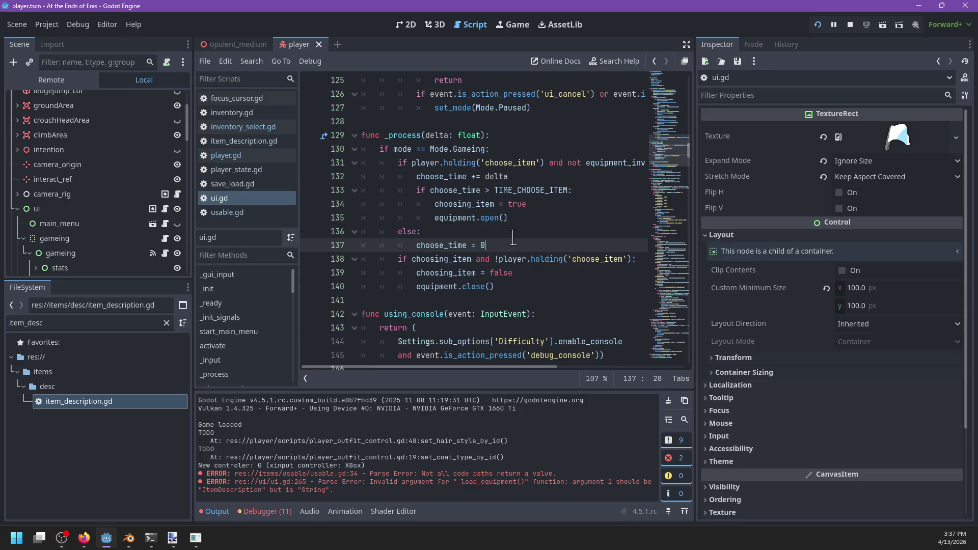
{"action": "key", "text": "ctrl+s"}
{"action": "scroll", "coordinate": [71, 239], "scroll_direction": "down", "scroll_amount": 5}
{"action": "scroll", "coordinate": [71, 239], "scroll_direction": "down", "scroll_amount": 1}
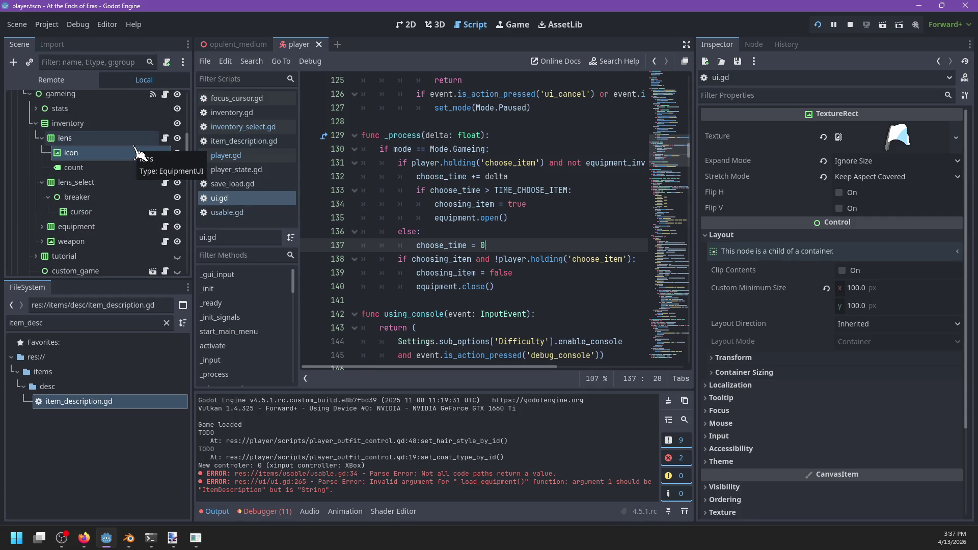
- Replace the Timers.cancel calls in equipment.gd's open() and close() with pass
{"action": "left_click", "coordinate": [165, 138]}
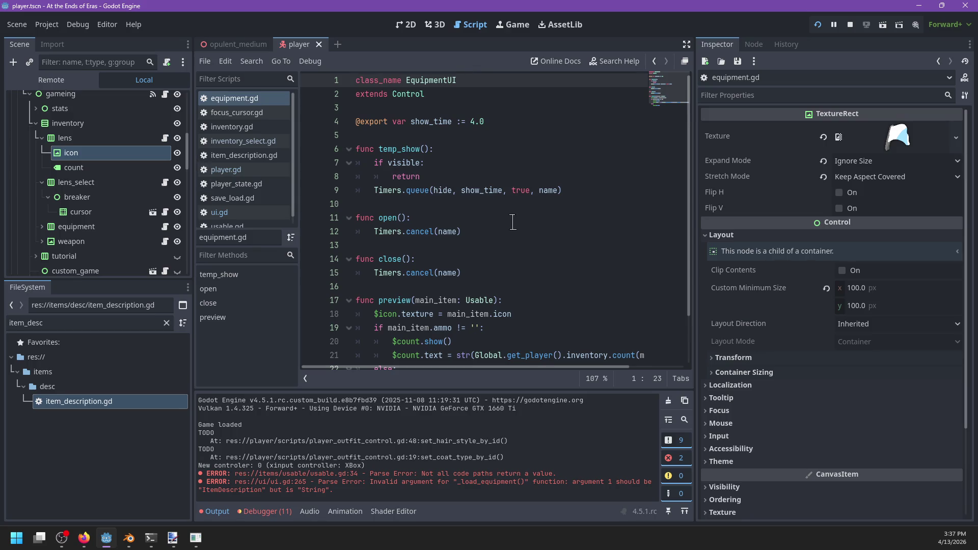
{"action": "scroll", "coordinate": [515, 222], "scroll_direction": "down", "scroll_amount": 2}
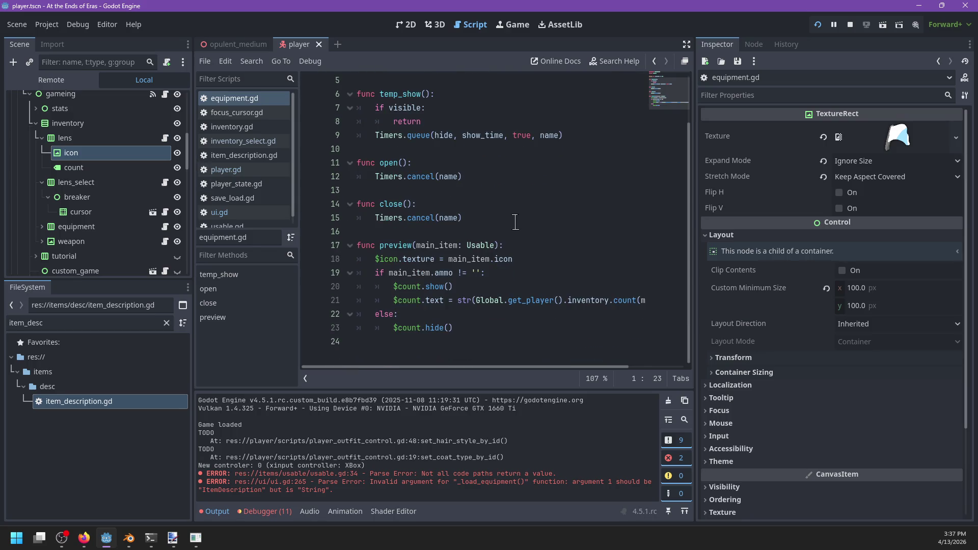
{"action": "scroll", "coordinate": [515, 223], "scroll_direction": "up", "scroll_amount": 2}
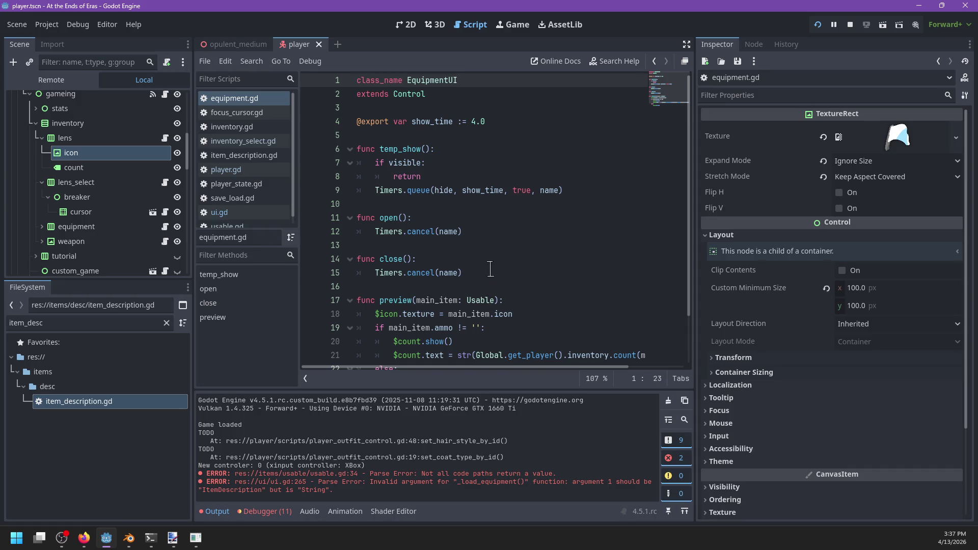
{"action": "left_click_drag", "start_coordinate": [489, 270], "coordinate": [489, 260]}
{"action": "key", "text": "BackSpace"}
{"action": "key", "text": "Return"}
{"action": "type", "text": "a"}
{"action": "type", "text": "pass"}
{"action": "left_click_drag", "start_coordinate": [479, 233], "coordinate": [372, 239]}
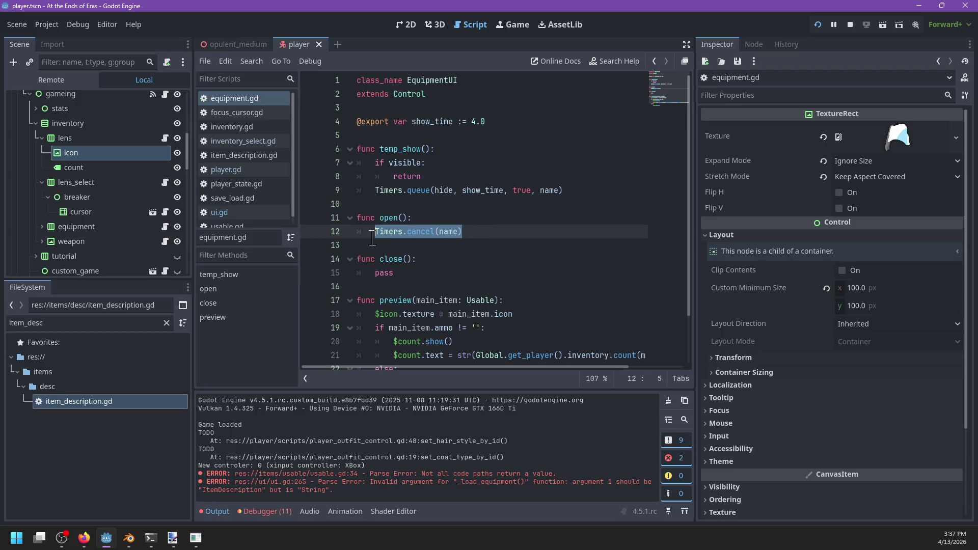
{"action": "type", "text": "pass"}
{"action": "left_click_drag", "start_coordinate": [575, 191], "coordinate": [375, 163]}
{"action": "type", "text": "pass"}
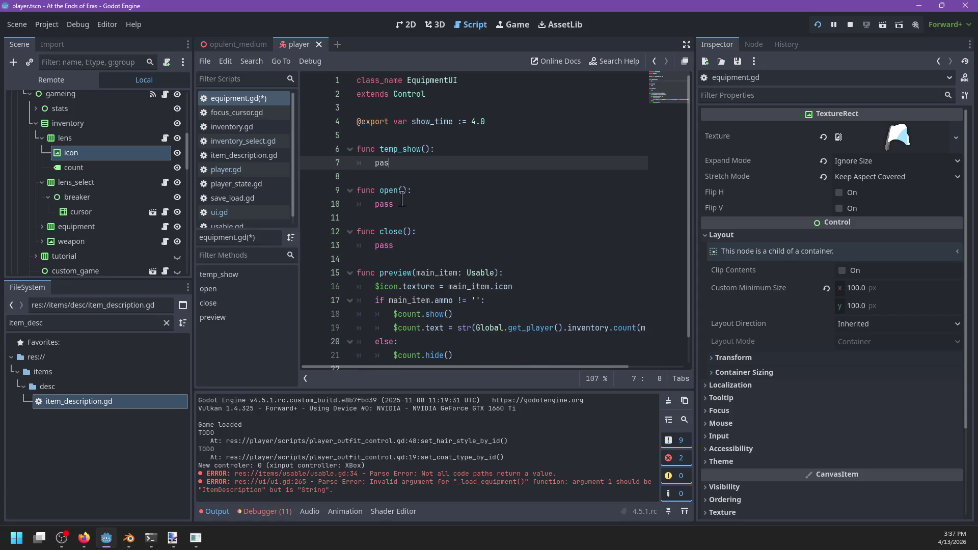
{"action": "left_click_drag", "start_coordinate": [432, 164], "coordinate": [434, 133]}
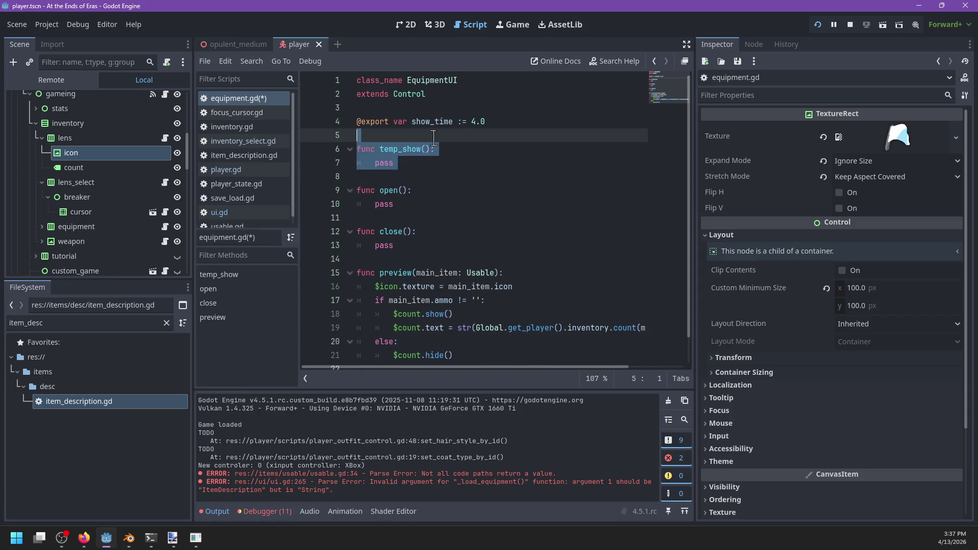
{"action": "key", "text": "BackSpace"}
{"action": "key", "text": "BackSpace"}
{"action": "key", "text": "shift+Home"}
{"action": "key", "text": "BackSpace"}
{"action": "key", "text": "BackSpace"}
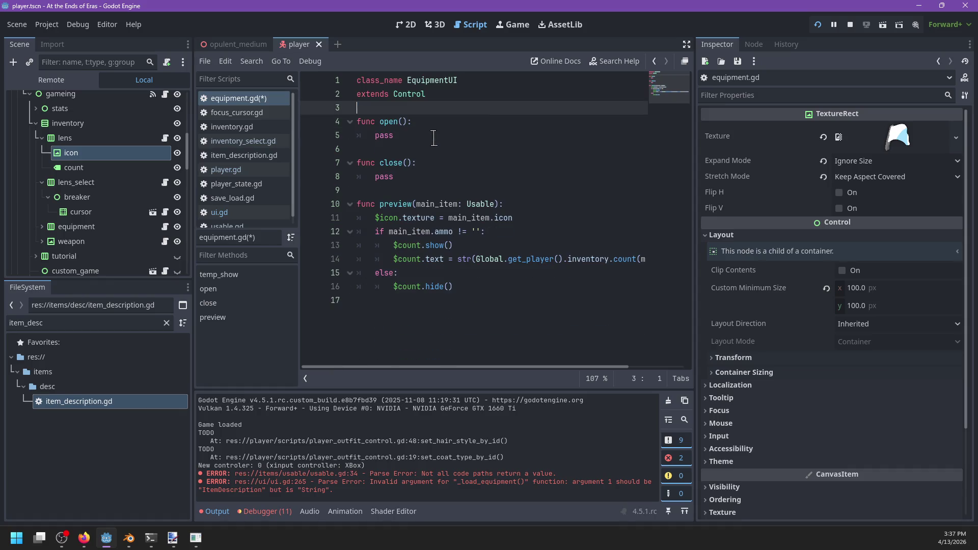
{"action": "left_click", "coordinate": [459, 168]}
{"action": "key", "text": "ctrl+s"}
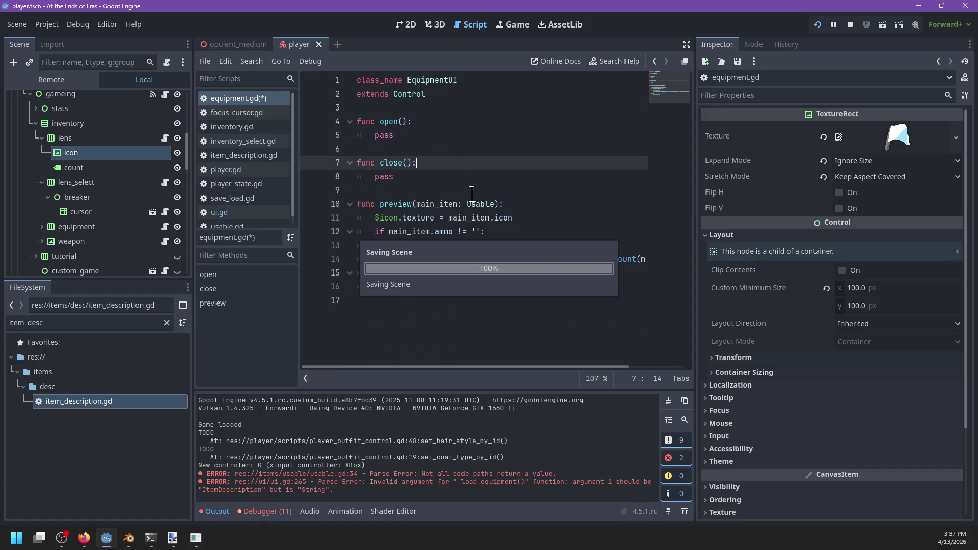
- Select the lens node, collapse its branches, and select the open and close functions
{"action": "left_click", "coordinate": [79, 143]}
{"action": "left_click", "coordinate": [41, 138]}
{"action": "left_click", "coordinate": [42, 152]}
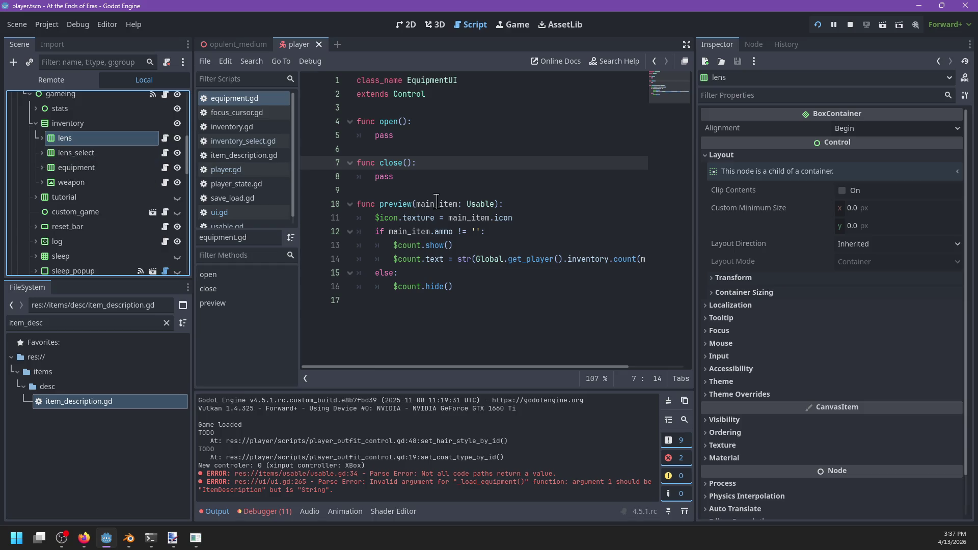
{"action": "left_click_drag", "start_coordinate": [409, 184], "coordinate": [434, 111]}
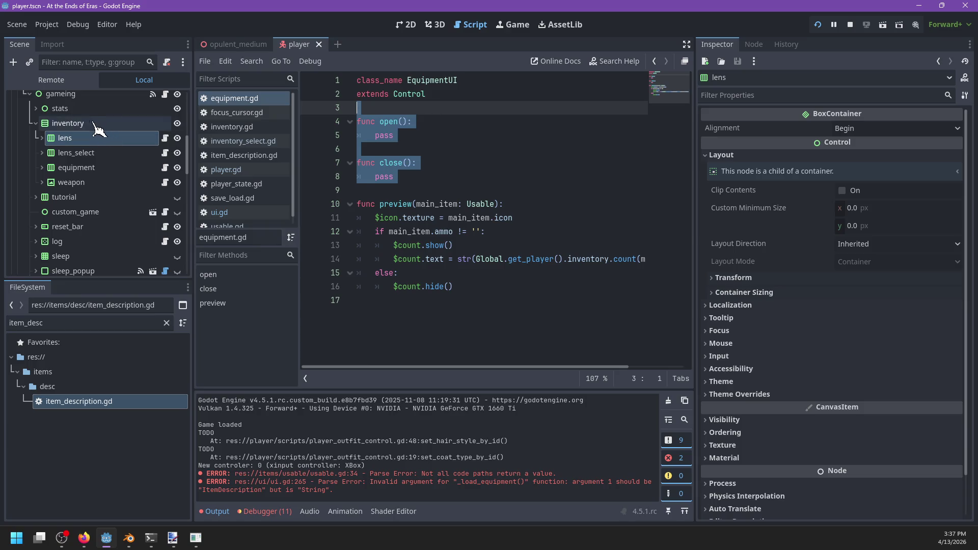
{"action": "left_click", "coordinate": [433, 25]}
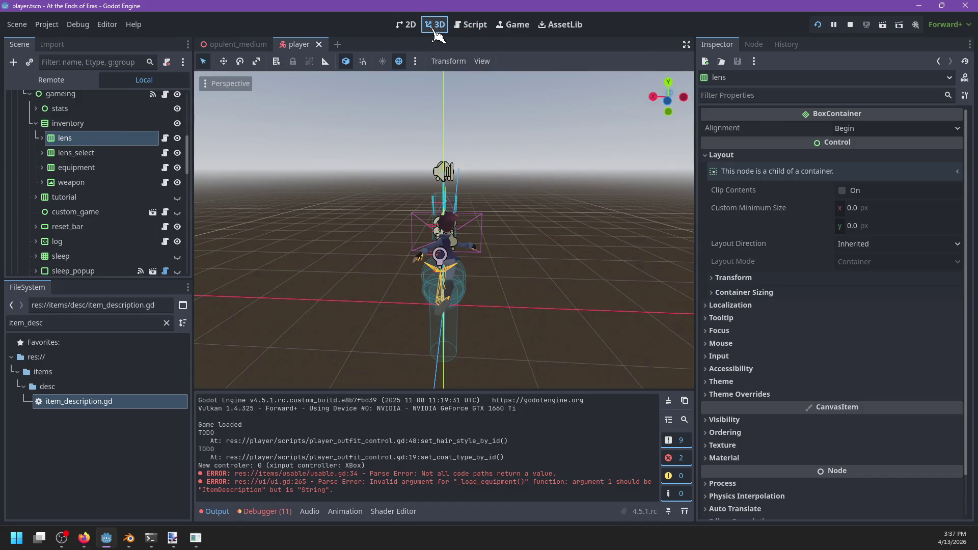
- Delete the open() and close() pass stubs so only preview() remains, and save equipment.gd
{"action": "left_click", "coordinate": [411, 25]}
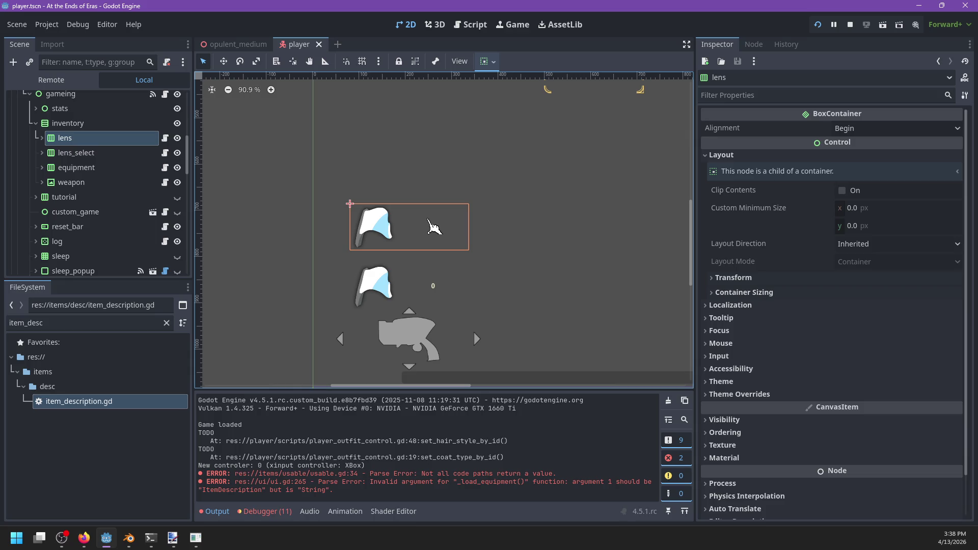
{"action": "left_click", "coordinate": [470, 26]}
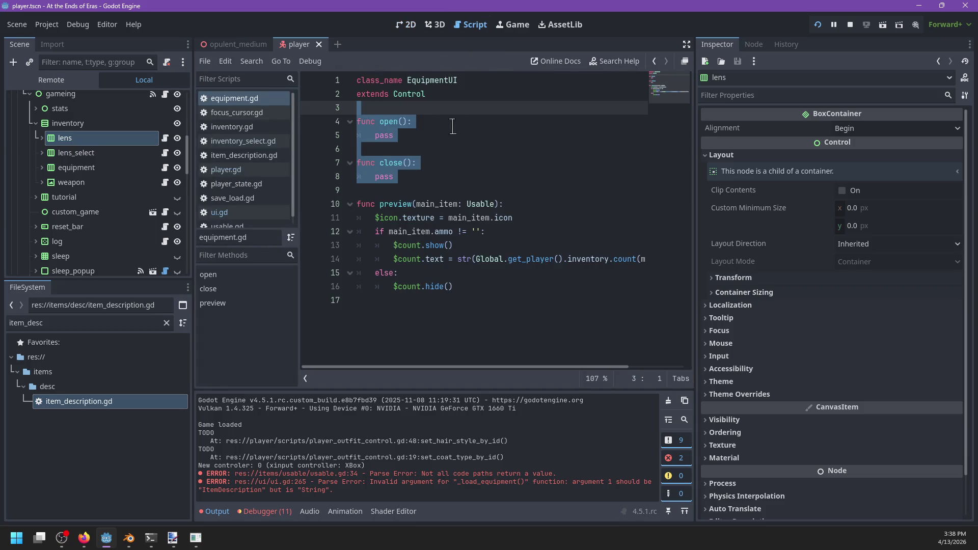
{"action": "key", "text": "Delete"}
{"action": "key", "text": "ctrl+s"}
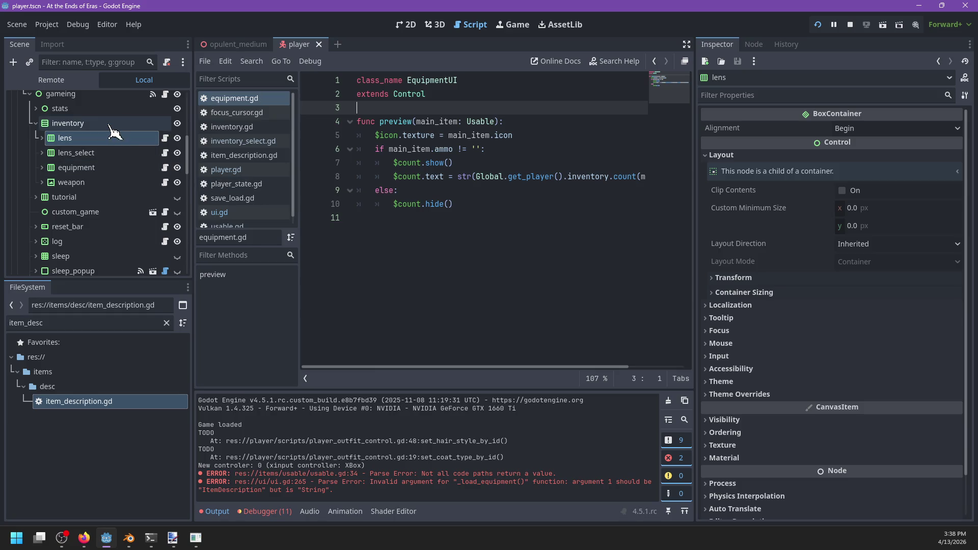
{"action": "left_click", "coordinate": [110, 125]}
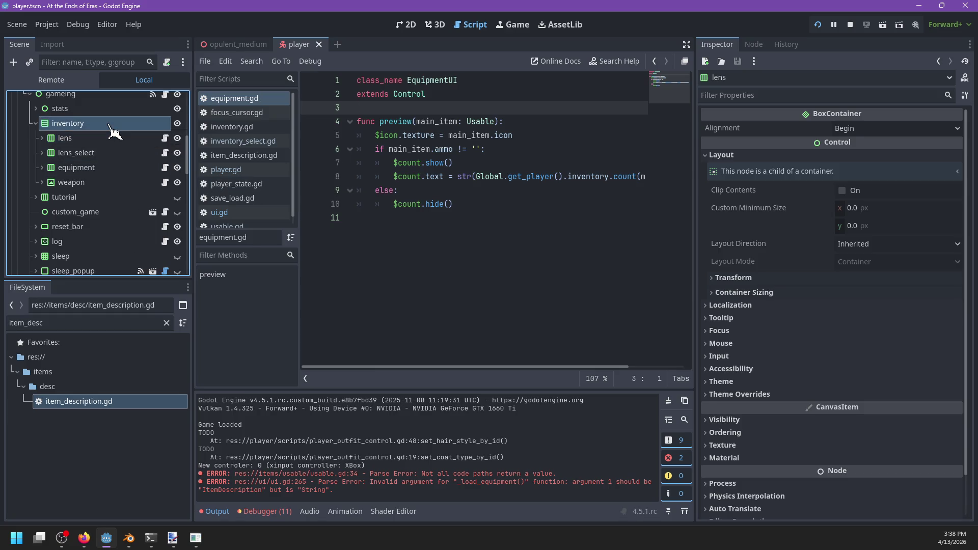
- Attach a new script equipment_inventory.gd in res://ui/components to the inventory node
{"action": "left_click", "coordinate": [167, 64]}
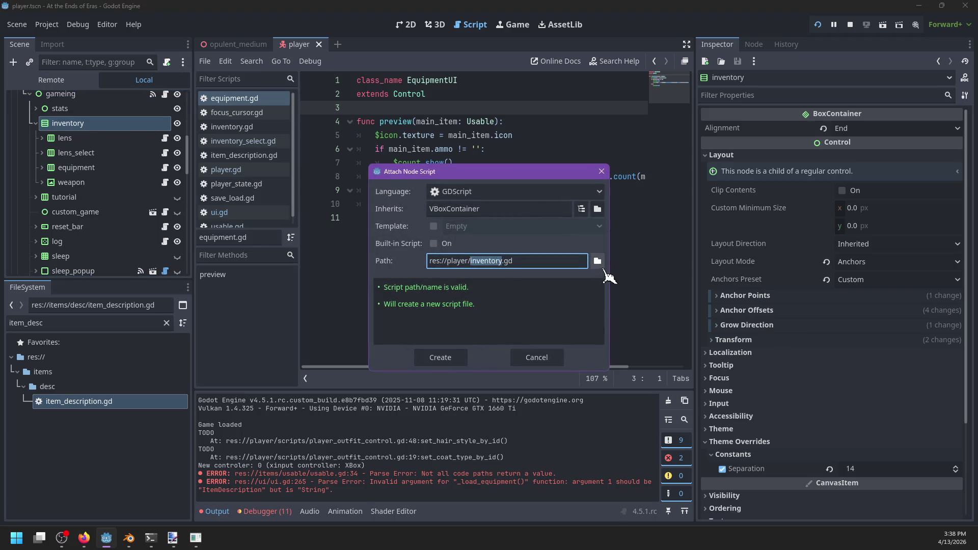
{"action": "left_click", "coordinate": [597, 261]}
{"action": "left_click", "coordinate": [257, 109]}
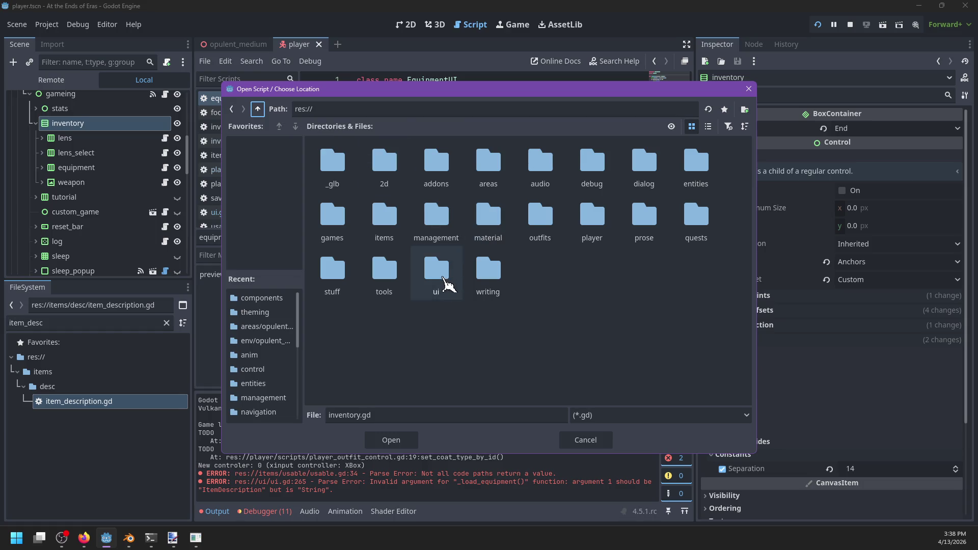
{"action": "double_click", "coordinate": [447, 283]}
{"action": "left_click", "coordinate": [386, 417]}
{"action": "key", "text": "BackSpace"}
{"action": "key", "text": "BackSpace"}
{"action": "key", "text": "ctrl+BackSpace"}
{"action": "type", "text": "item"}
{"action": "key", "text": "ctrl+BackSpace"}
{"action": "type", "text": "equipment_"}
{"action": "type", "text": "inventory.g"}
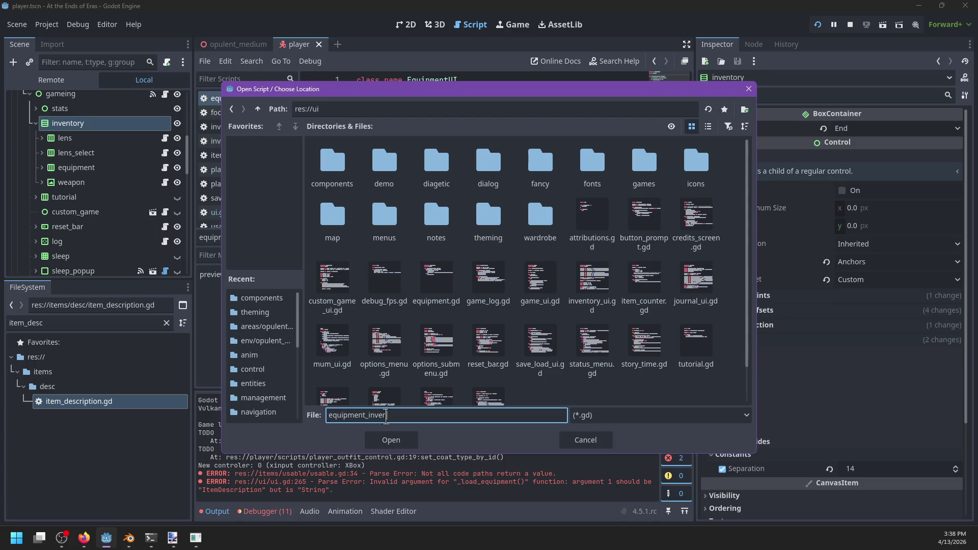
{"action": "type", "text": "d"}
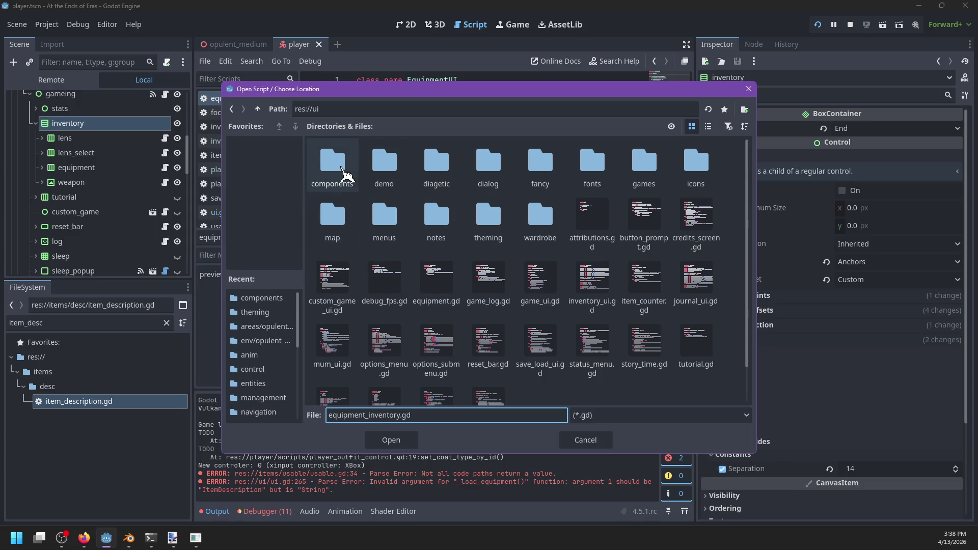
{"action": "double_click", "coordinate": [344, 175]}
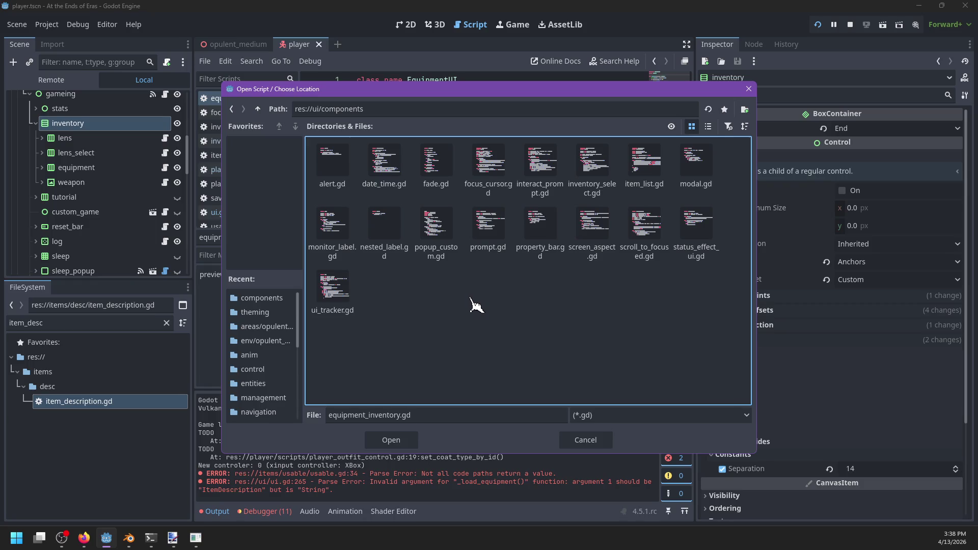
{"action": "left_click", "coordinate": [392, 440]}
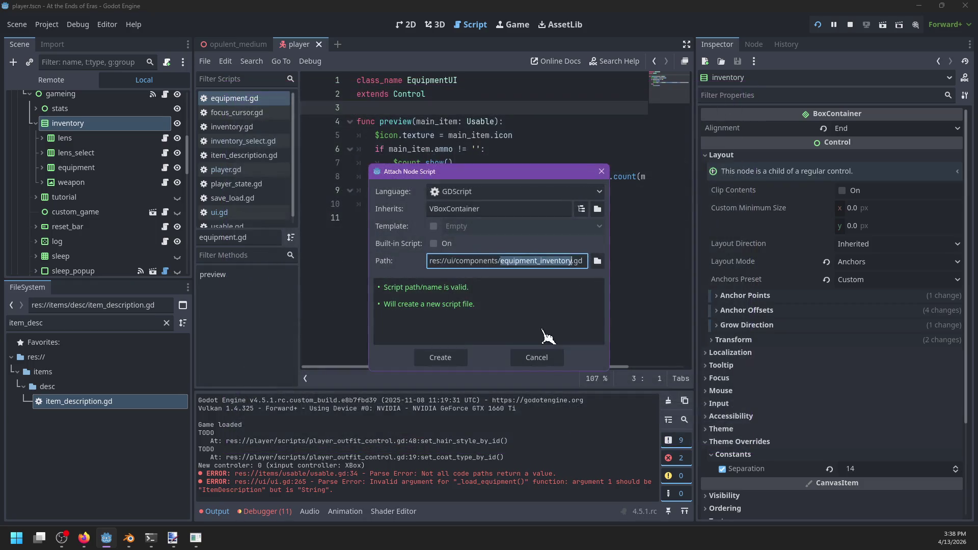
{"action": "left_click", "coordinate": [456, 359]}
- Add class_name EquipmentTable on the script's first line
{"action": "key", "text": "Up"}
{"action": "type", "text": "class_name Equipment"}
{"action": "type", "text": "ve"}
{"action": "key", "text": "ctrl+BackSpace"}
{"action": "type", "text": "EquipmentTable"}
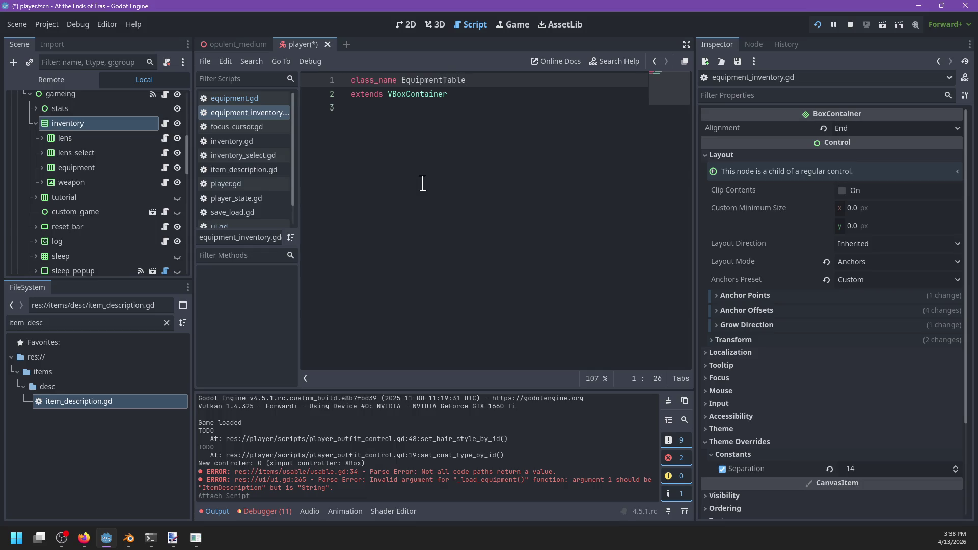
- Change EquipmentTable to extend Control instead of VBoxContainer and save
{"action": "double_click", "coordinate": [407, 94]}
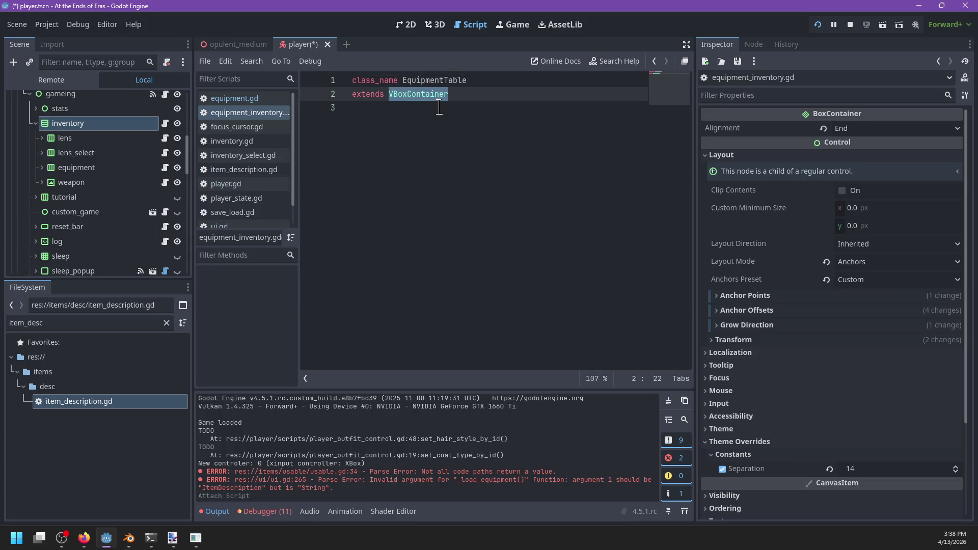
{"action": "type", "text": "Cont"}
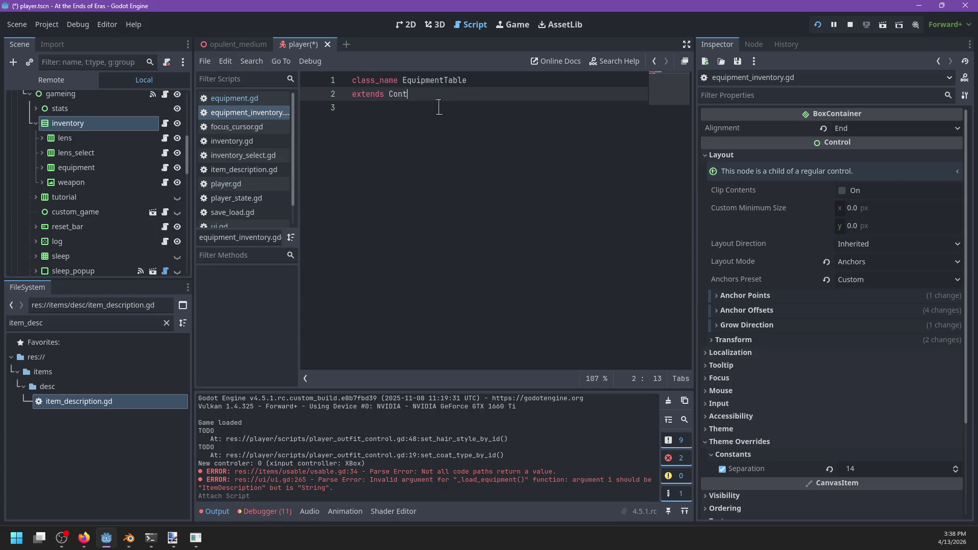
{"action": "key", "text": "ctrl+s"}
{"action": "left_click", "coordinate": [472, 134]}
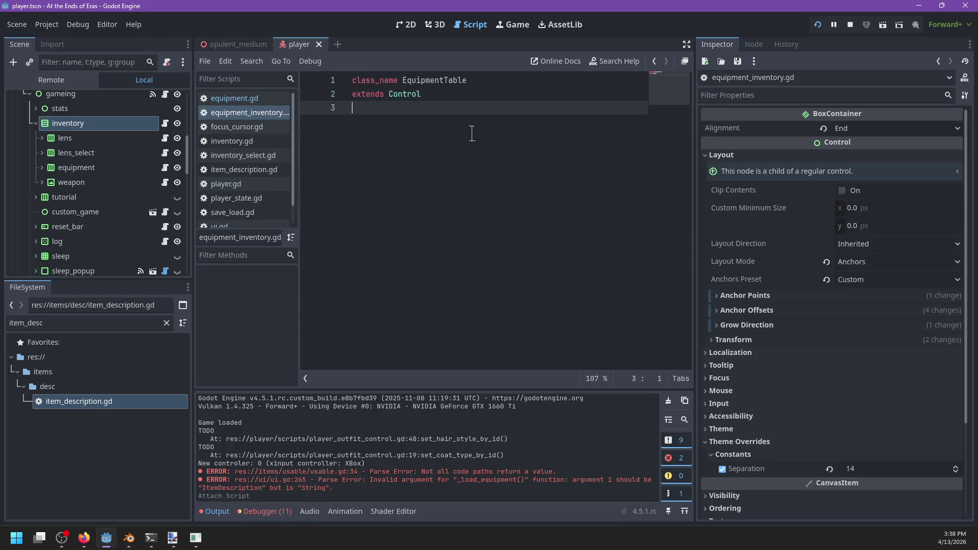
{"action": "type", "text": "@"}
{"action": "key", "text": "BackSpace"}
{"action": "scroll", "coordinate": [160, 148], "scroll_direction": "up", "scroll_amount": 2}
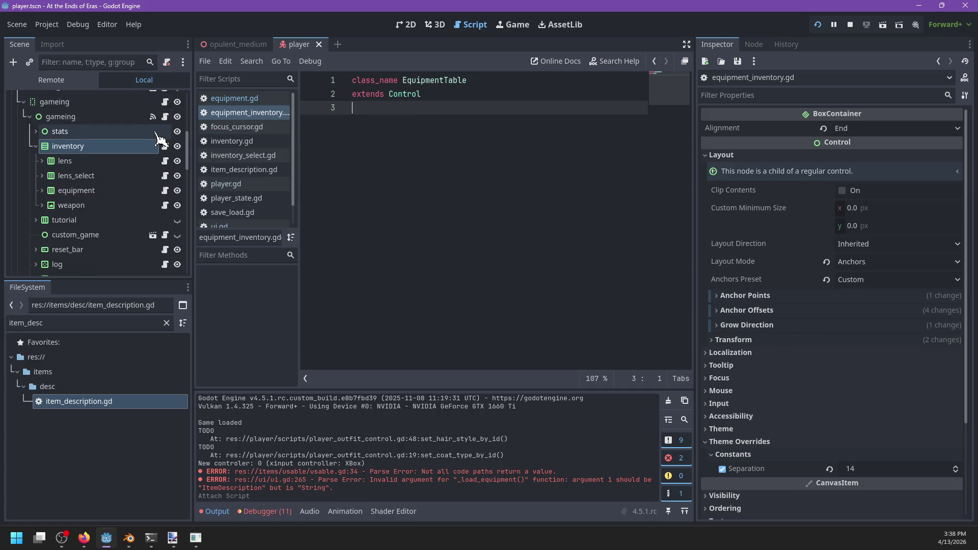
{"action": "scroll", "coordinate": [160, 138], "scroll_direction": "up", "scroll_amount": 4}
- Open the ui node's ui.gd script and search it for choose_item
{"action": "left_click", "coordinate": [164, 117]}
{"action": "left_click", "coordinate": [530, 190]}
{"action": "left_click", "coordinate": [526, 217]}
{"action": "scroll", "coordinate": [535, 193], "scroll_direction": "down", "scroll_amount": 5}
{"action": "key", "text": "ctrl+f"}
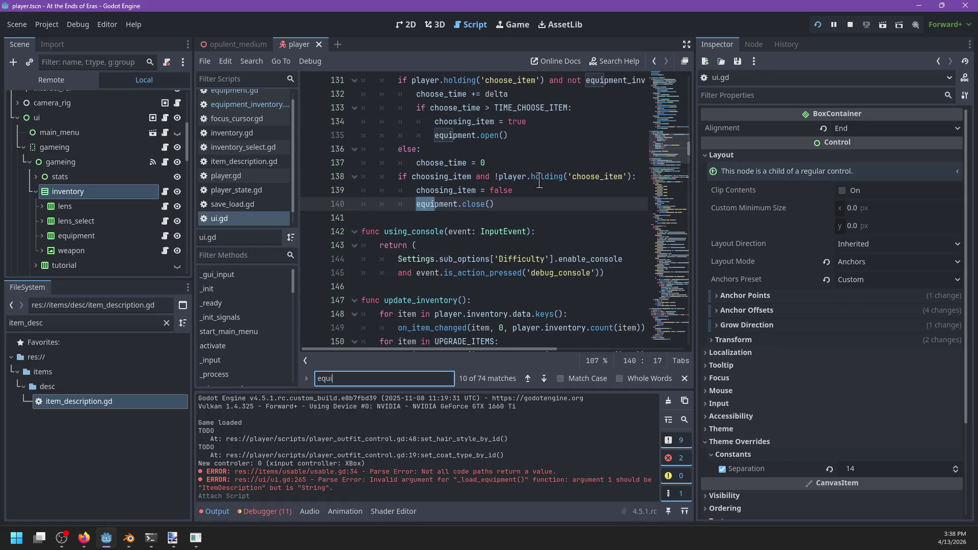
- Find 'equip_' in ui.gd and review the equip_next and equip_previous functions
{"action": "type", "text": "equip_"}
{"action": "key", "text": "Return"}
{"action": "key", "text": "Return"}
{"action": "key", "text": "Return"}
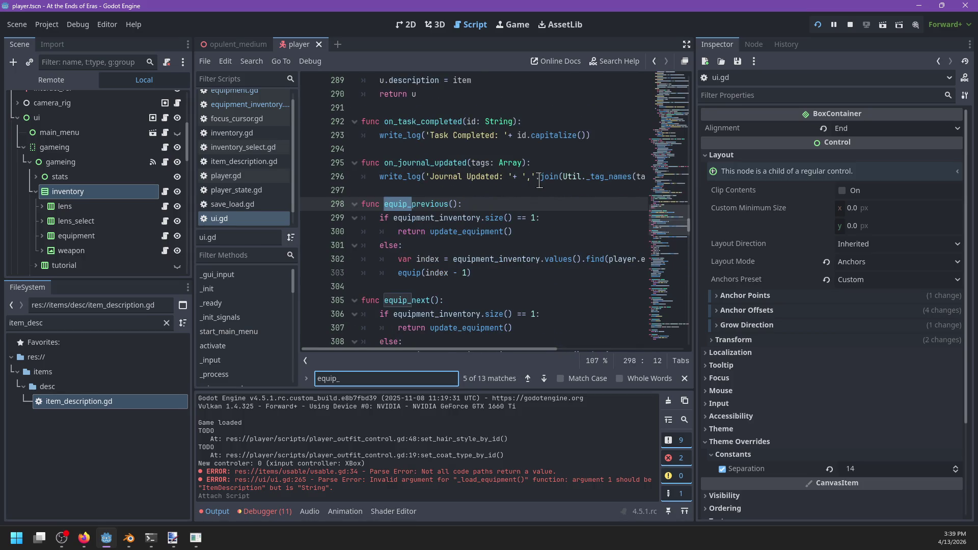
{"action": "key", "text": "Return"}
{"action": "left_click_drag", "start_coordinate": [494, 278], "coordinate": [506, 234]}
{"action": "key", "text": "Escape"}
{"action": "left_click", "coordinate": [505, 179], "text": "shift"}
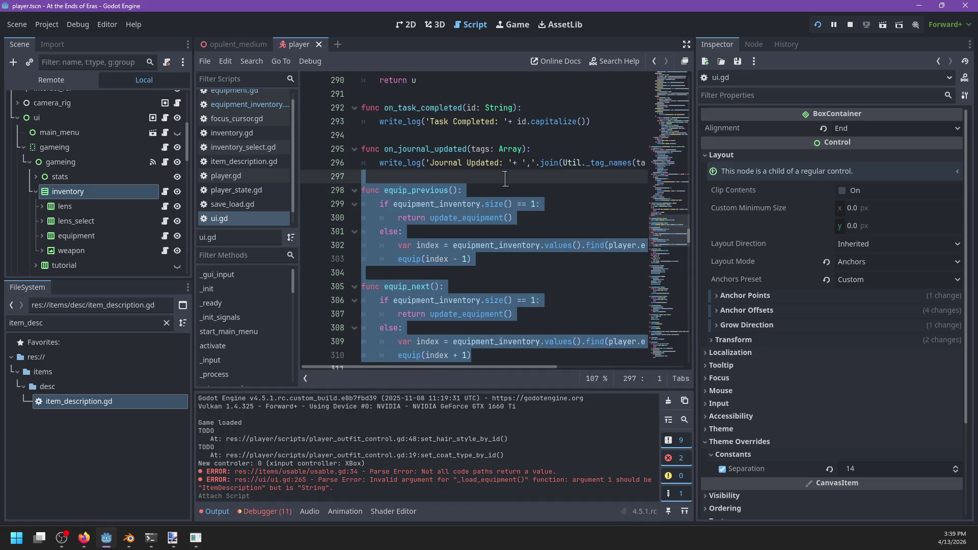
{"action": "scroll", "coordinate": [505, 179], "scroll_direction": "down", "scroll_amount": 4}
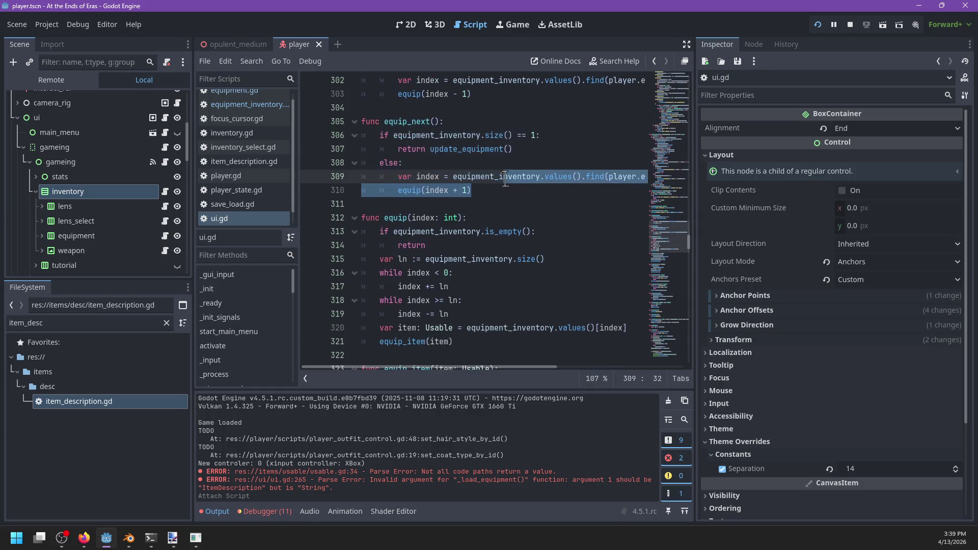
{"action": "scroll", "coordinate": [505, 178], "scroll_direction": "up", "scroll_amount": 4}
{"action": "left_click", "coordinate": [466, 191]}
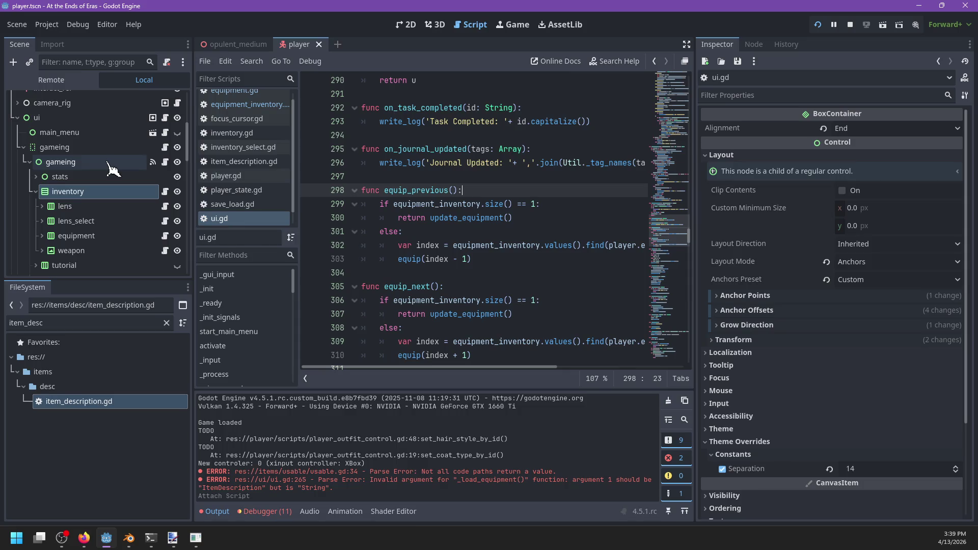
- Open game_ui.gd, then the inventory's EquipmentTable script
{"action": "left_click", "coordinate": [165, 162]}
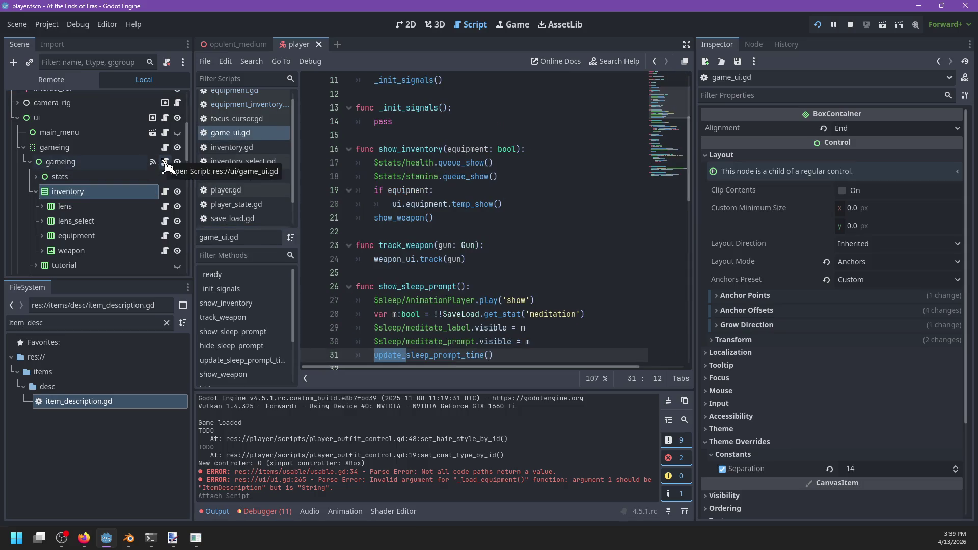
{"action": "left_click", "coordinate": [166, 193]}
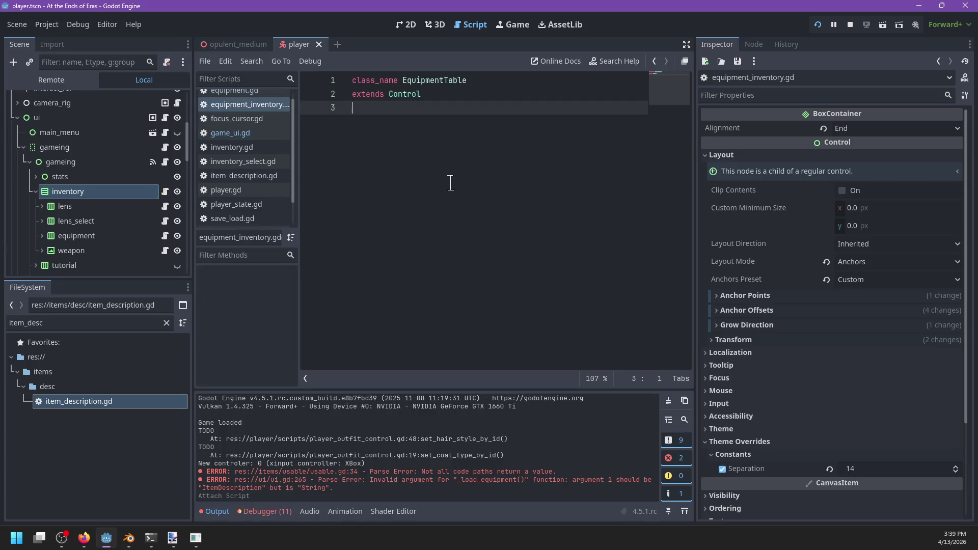
{"action": "left_click", "coordinate": [61, 223]}
- View the inventory layout in 2D, expand lens, and reorder lens_select within inventory
{"action": "left_click", "coordinate": [128, 191]}
{"action": "left_click", "coordinate": [436, 25]}
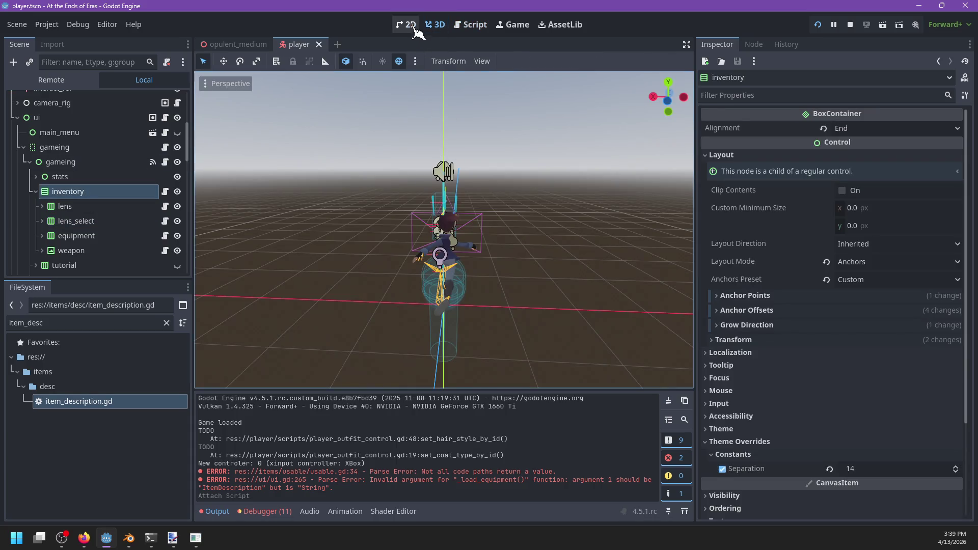
{"action": "left_click", "coordinate": [405, 25]}
{"action": "scroll", "coordinate": [455, 209], "scroll_direction": "up", "scroll_amount": 2}
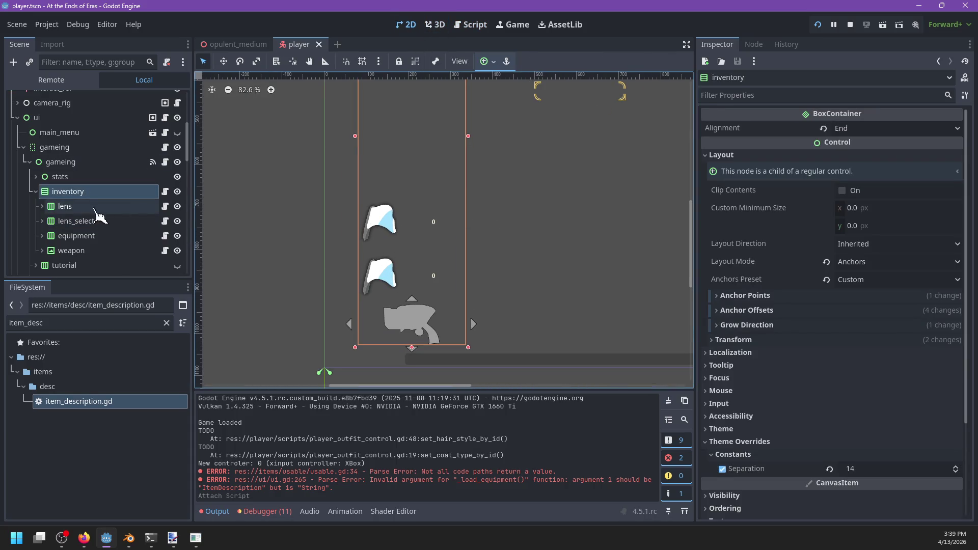
{"action": "left_click", "coordinate": [76, 196]}
{"action": "left_click", "coordinate": [78, 219]}
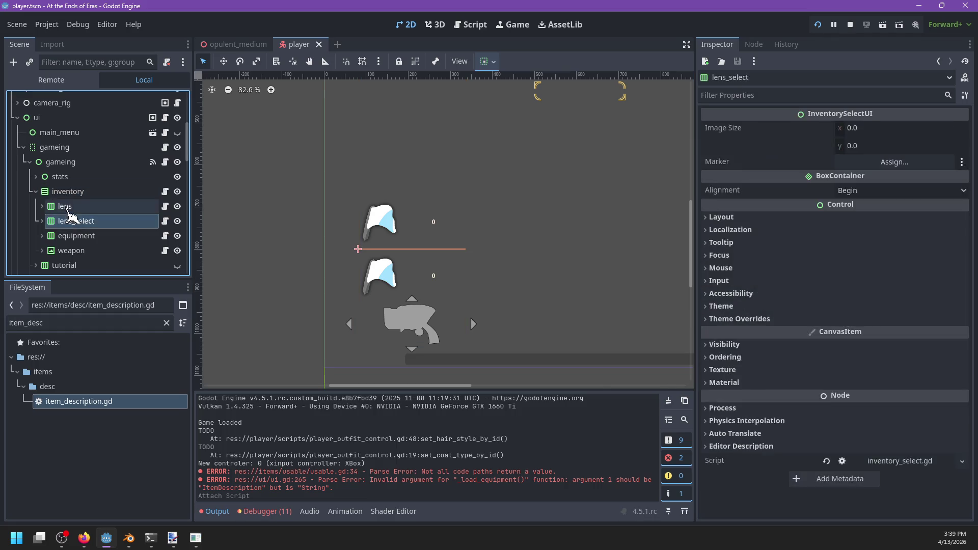
{"action": "left_click", "coordinate": [68, 208]}
{"action": "key", "text": "Right"}
{"action": "mouse_move", "coordinate": [76, 250]}
{"action": "left_mouse_down"}
{"action": "mouse_move", "coordinate": [92, 213]}
{"action": "mouse_move", "coordinate": [88, 233]}
{"action": "left_mouse_up"}
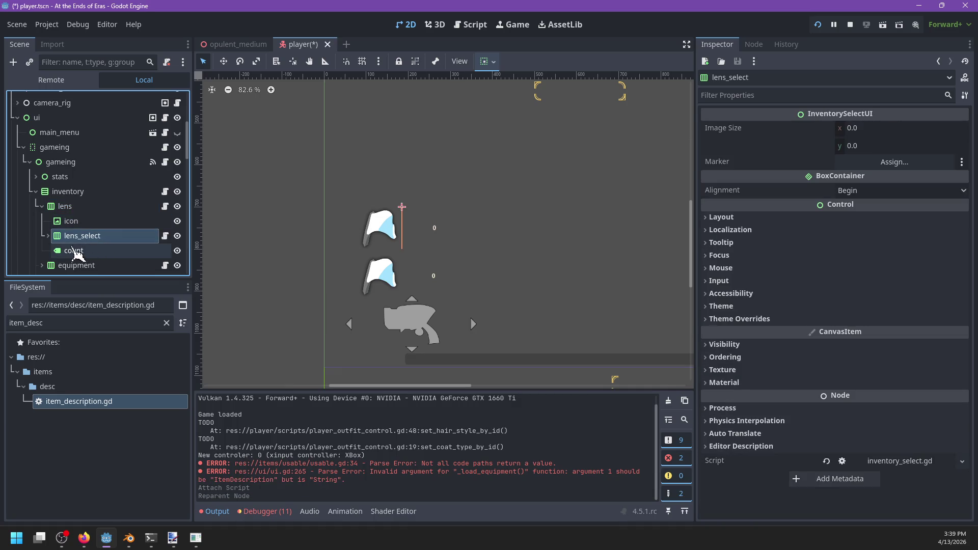
{"action": "left_click", "coordinate": [48, 235]}
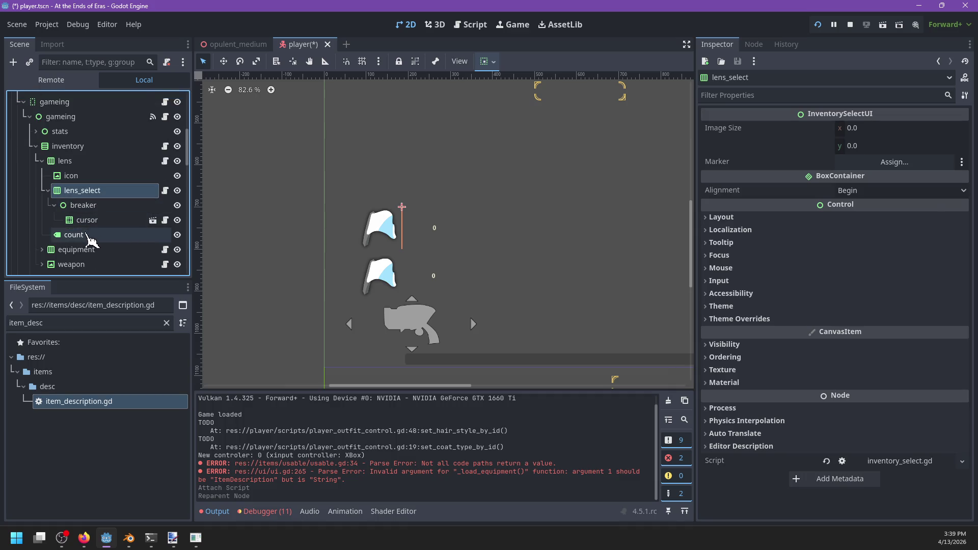
- Remove the count label from the lens row and inspect the code that shows or hides count
{"action": "left_click", "coordinate": [88, 235]}
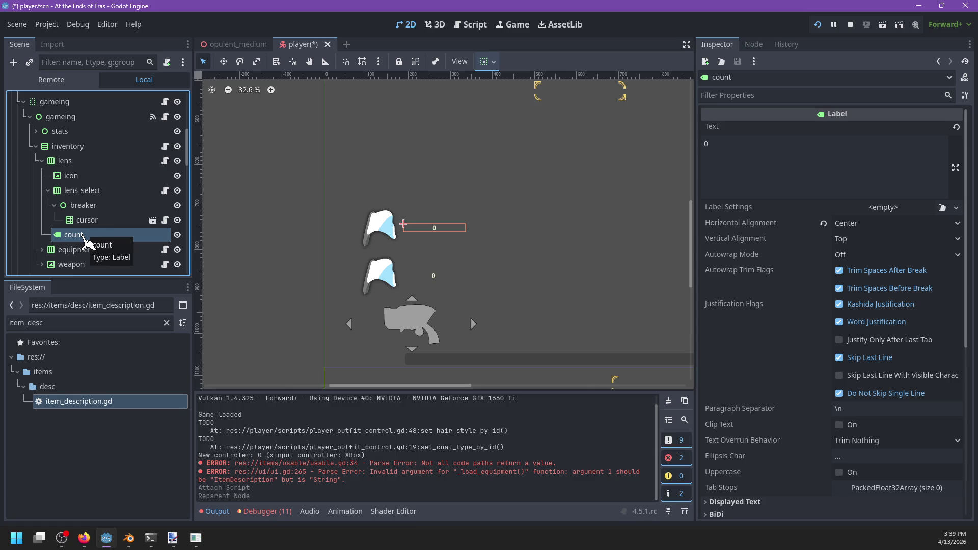
{"action": "key", "text": "Delete"}
{"action": "key", "text": "Return"}
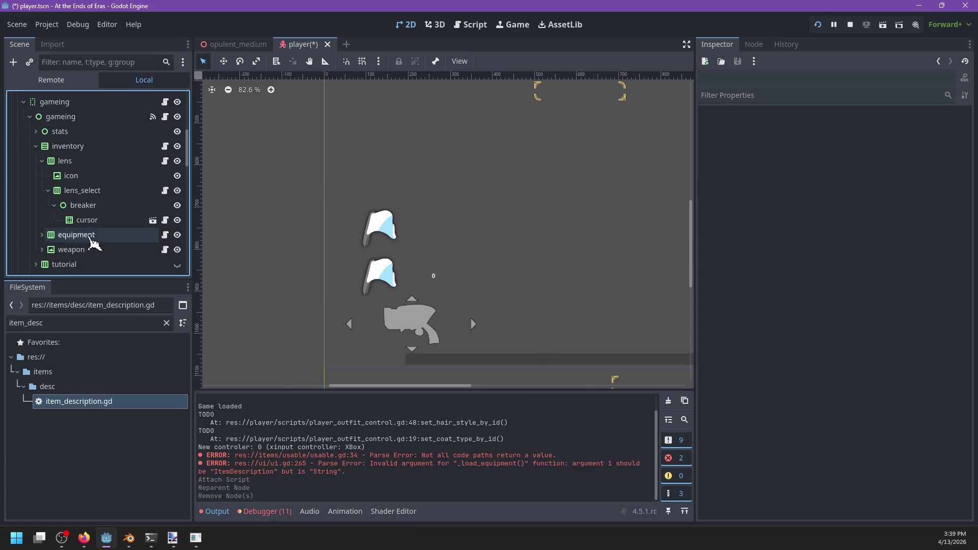
{"action": "left_click", "coordinate": [165, 161]}
{"action": "left_click", "coordinate": [532, 223]}
{"action": "mouse_move", "coordinate": [472, 220]}
{"action": "left_mouse_down"}
{"action": "mouse_move", "coordinate": [349, 122]}
{"action": "mouse_move", "coordinate": [352, 177]}
{"action": "mouse_move", "coordinate": [351, 151]}
{"action": "left_mouse_up"}
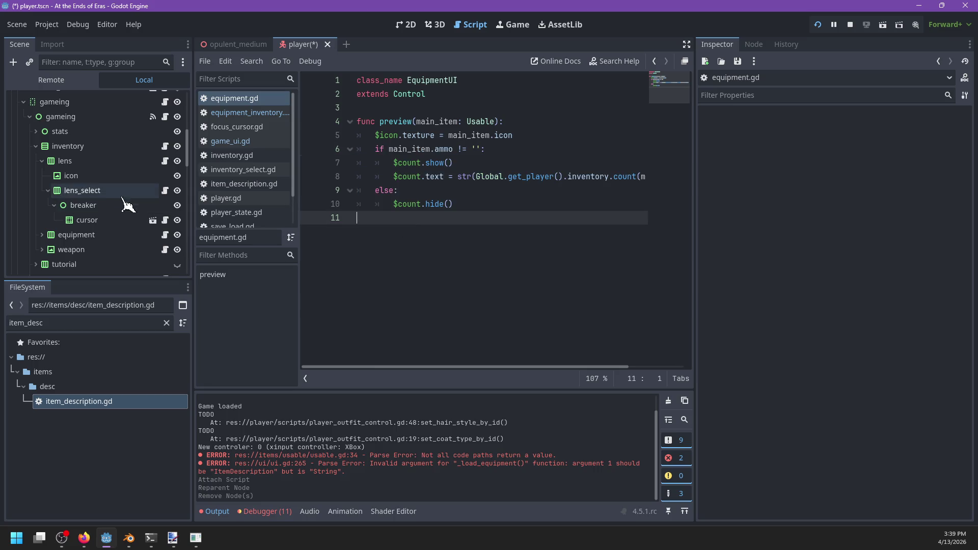
- Undo and redo the scene edits to restore the count label and lens_select
{"action": "left_click", "coordinate": [92, 191]}
{"action": "left_click", "coordinate": [435, 25]}
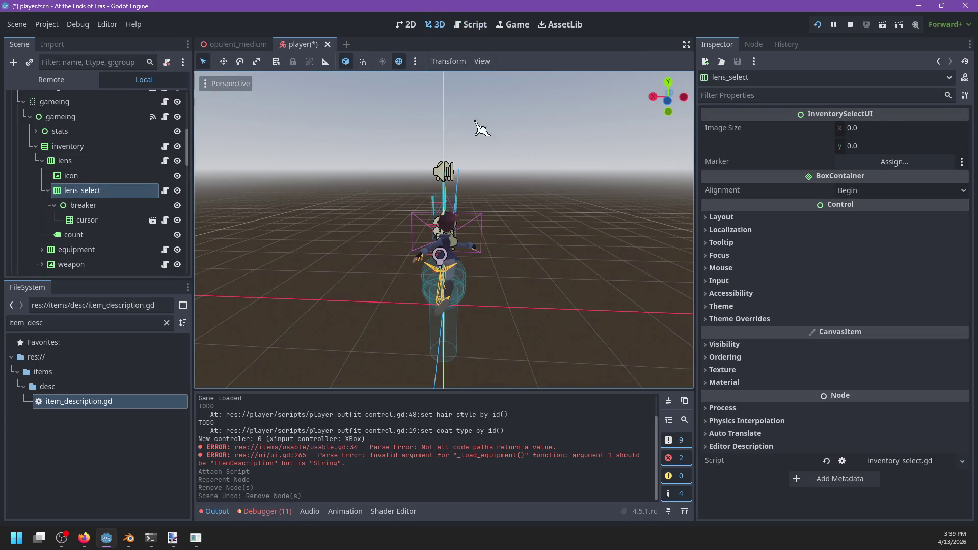
{"action": "left_click", "coordinate": [408, 25]}
{"action": "key", "text": "ctrl+z"}
{"action": "key", "text": "ctrl+z"}
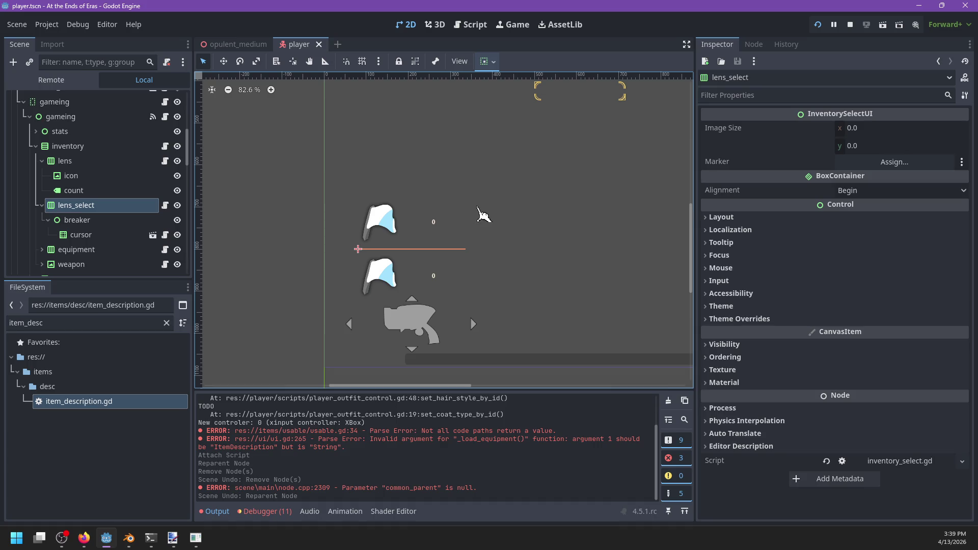
{"action": "key", "text": "ctrl+z"}
{"action": "key", "text": "ctrl+z"}
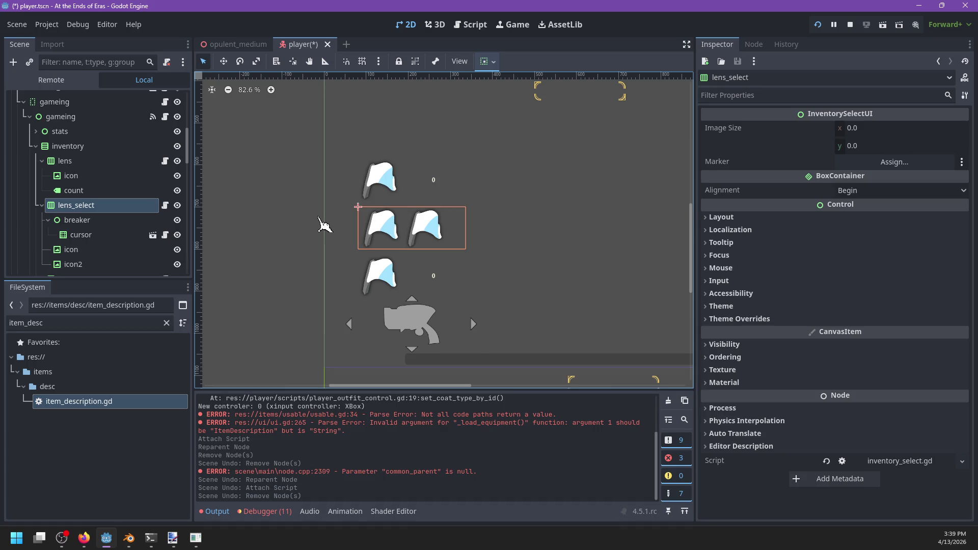
{"action": "key", "text": "ctrl+shift+z"}
{"action": "key", "text": "ctrl+shift+z"}
{"action": "key", "text": "ctrl+z"}
- Move lens_select inside the lens row container
{"action": "left_click", "coordinate": [107, 191]}
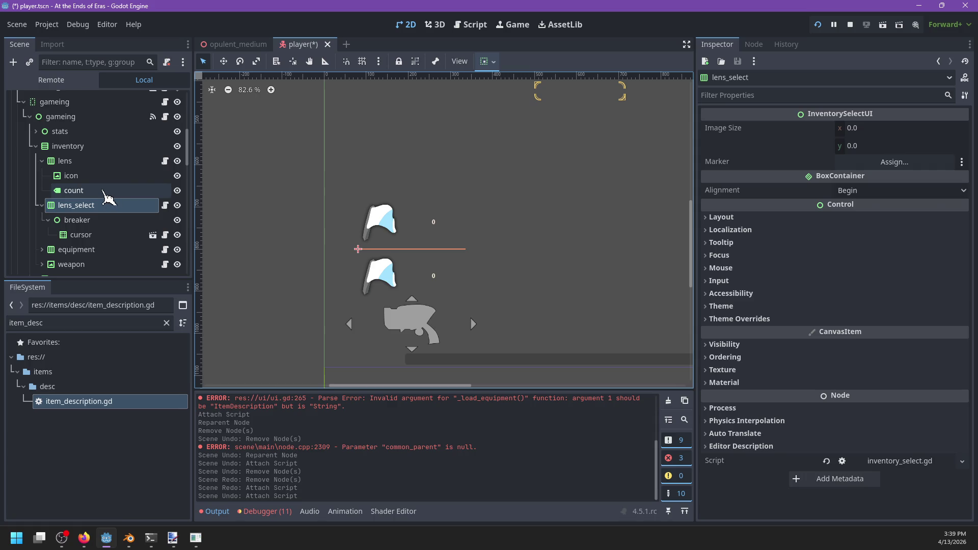
{"action": "left_click", "coordinate": [87, 162]}
{"action": "left_click", "coordinate": [83, 192]}
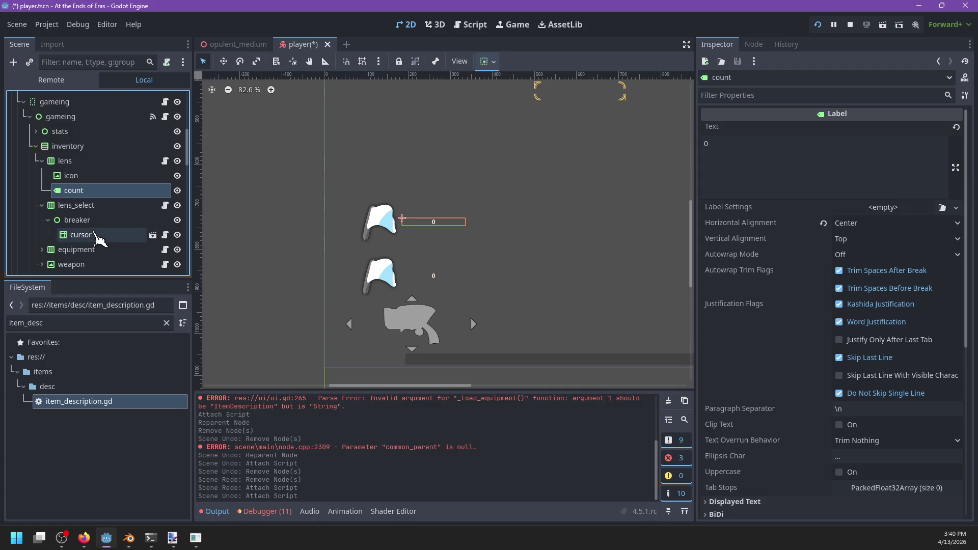
{"action": "left_click", "coordinate": [87, 206]}
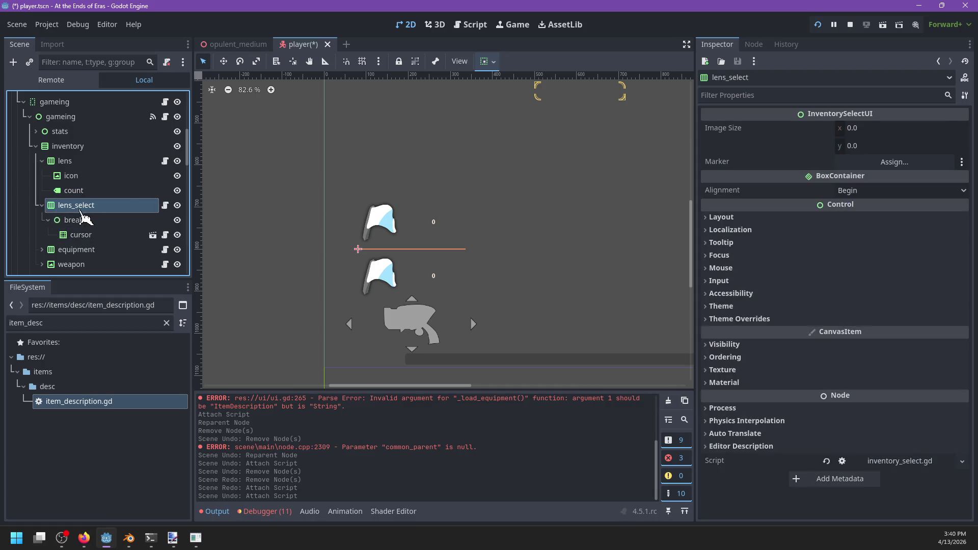
{"action": "mouse_move", "coordinate": [87, 204]}
{"action": "left_mouse_down"}
{"action": "mouse_move", "coordinate": [97, 200]}
{"action": "mouse_move", "coordinate": [87, 204]}
{"action": "left_mouse_up"}
- Rename the moved selector to selection, detach its script, change class_name to EquipmentRow, and save
{"action": "left_click", "coordinate": [96, 203]}
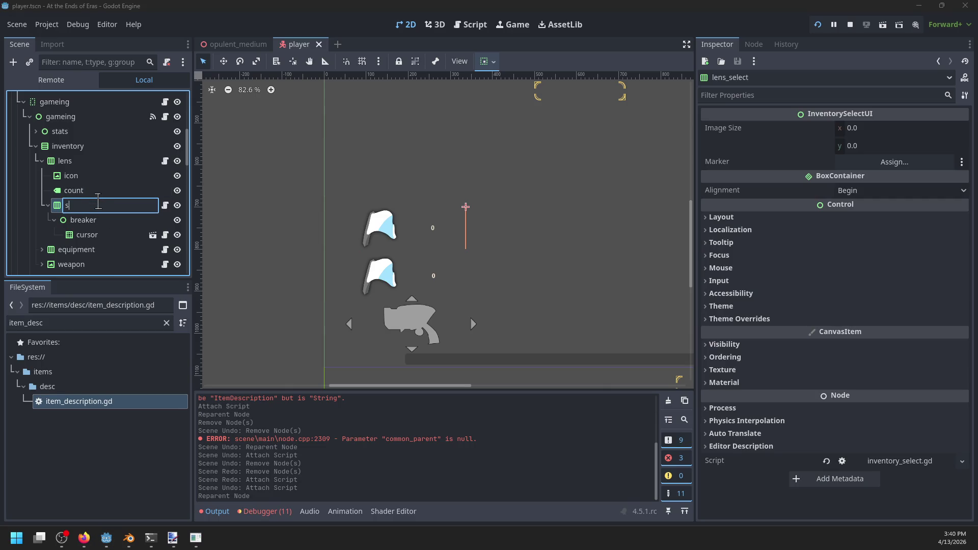
{"action": "type", "text": "t"}
{"action": "key", "text": "Return"}
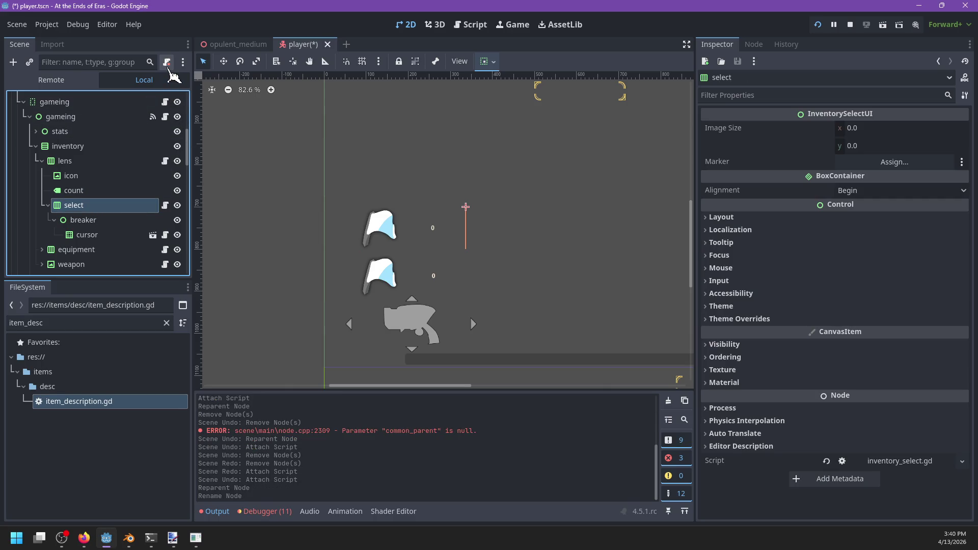
{"action": "left_click", "coordinate": [167, 64]}
{"action": "left_click", "coordinate": [164, 161]}
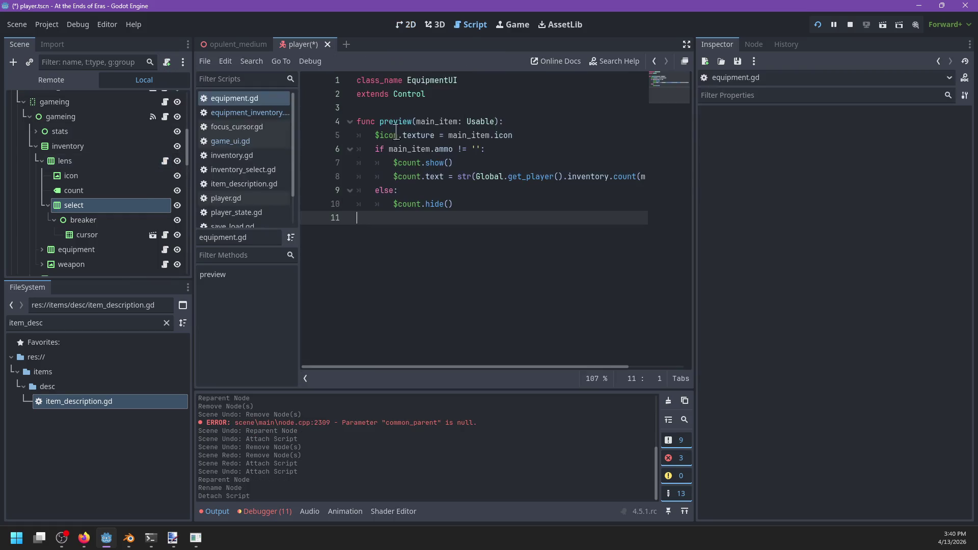
{"action": "left_click", "coordinate": [478, 78]}
{"action": "key", "text": "BackSpace"}
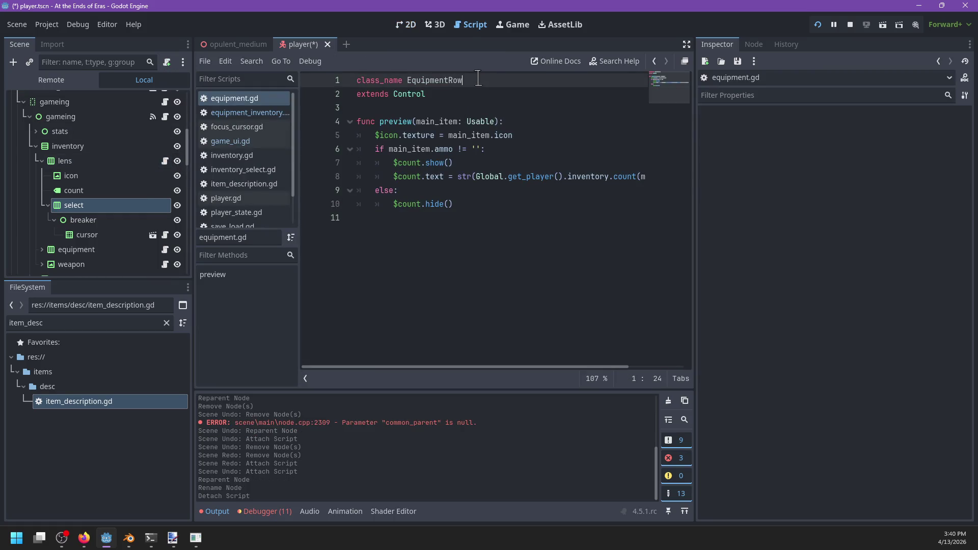
{"action": "key", "text": "ctrl+s"}
- Rename equipment.gd to equipment_row.gd and equipment_inventory.gd to equipment_table.gd in ui/components
{"action": "double_click", "coordinate": [117, 321]}
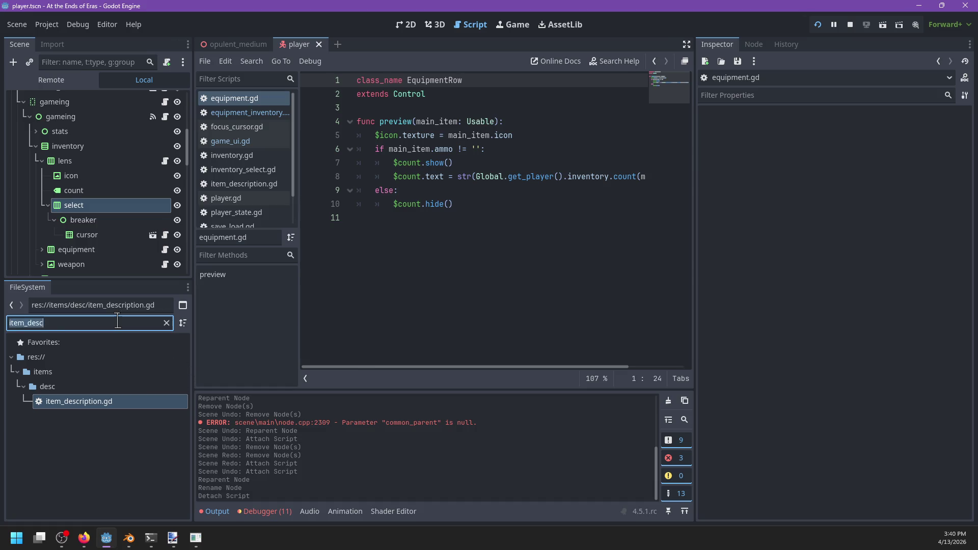
{"action": "type", "text": "equipment"}
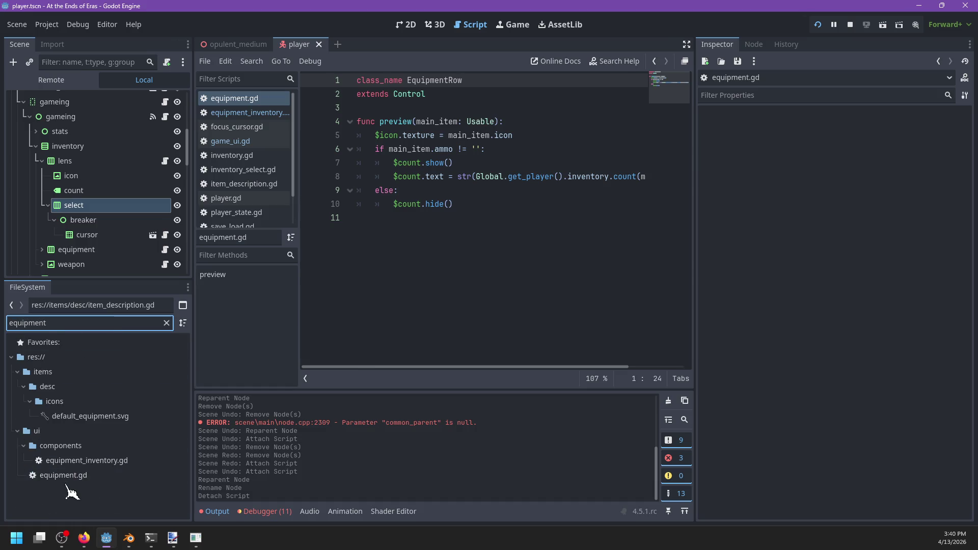
{"action": "right_click", "coordinate": [65, 476]}
{"action": "left_click", "coordinate": [108, 411]}
{"action": "type", "text": "equipment_row.gd"}
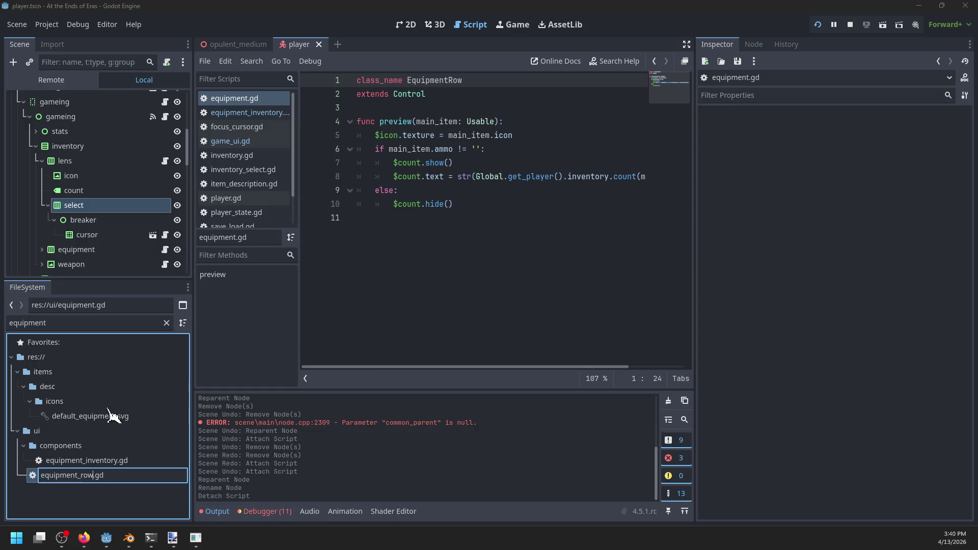
{"action": "key", "text": "Return"}
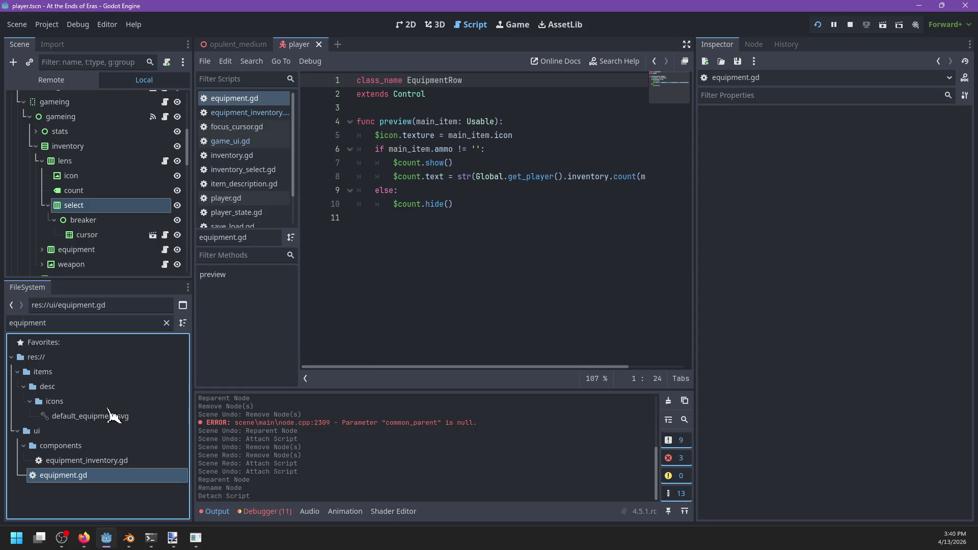
{"action": "right_click", "coordinate": [97, 462]}
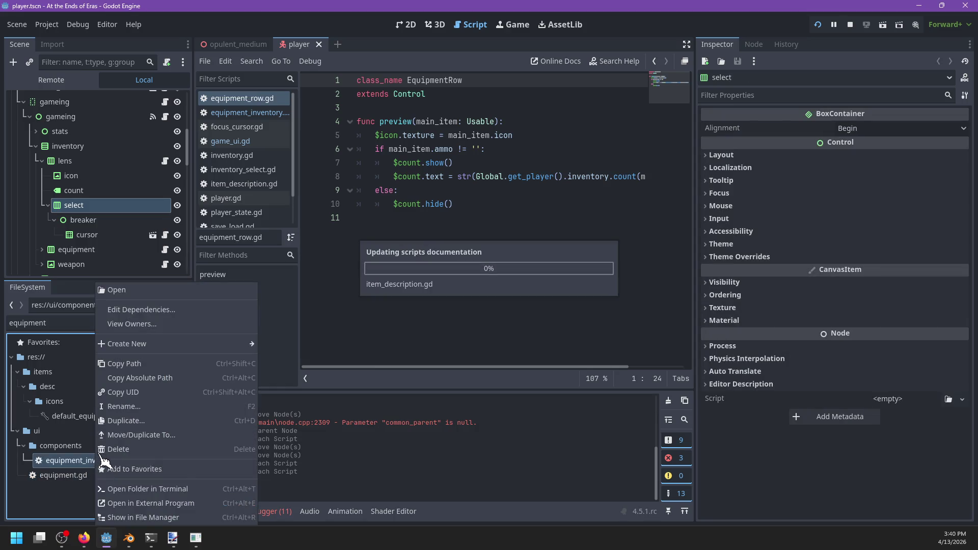
{"action": "left_click", "coordinate": [124, 407]}
{"action": "type", "text": "equipment_table.gd"}
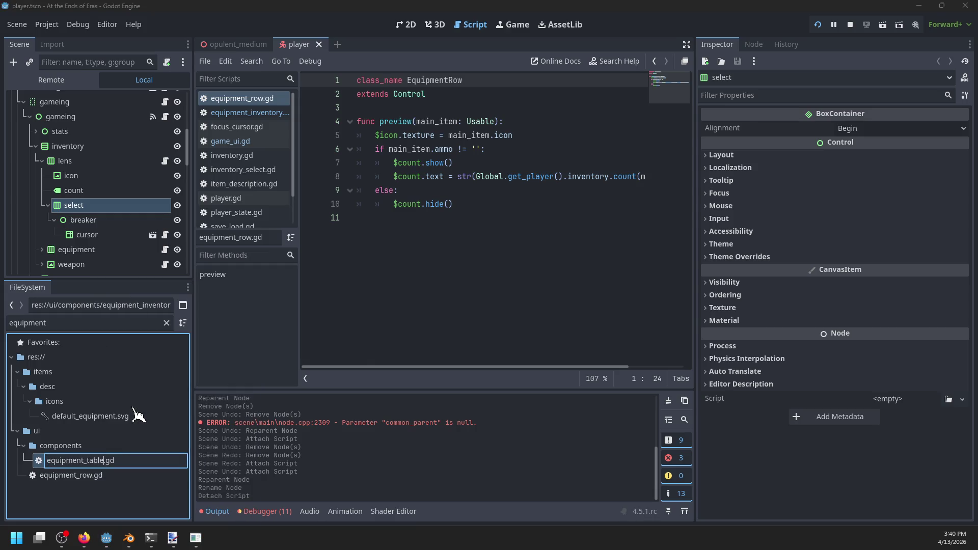
{"action": "key", "text": "Return"}
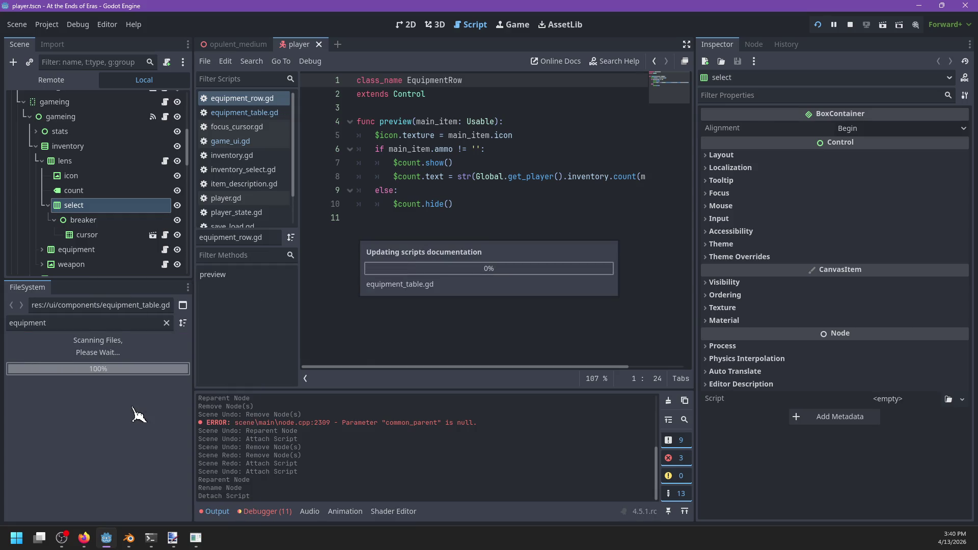
{"action": "mouse_move", "coordinate": [91, 476]}
{"action": "left_mouse_down"}
{"action": "mouse_move", "coordinate": [92, 466]}
{"action": "mouse_move", "coordinate": [153, 476]}
{"action": "left_mouse_up"}
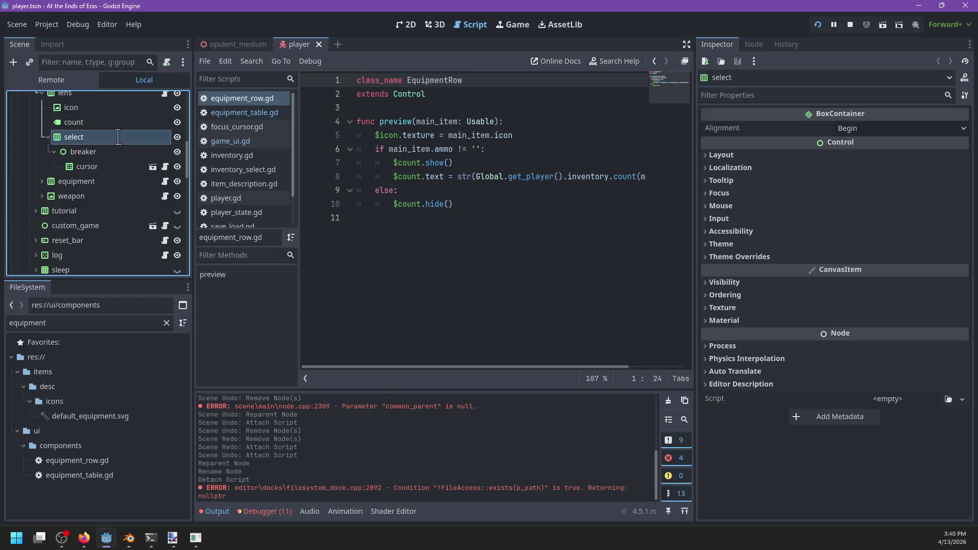
- Copy the selection node and paste it under the equipment node
{"action": "key", "text": "ctrl+c"}
{"action": "left_click", "coordinate": [76, 182]}
{"action": "key", "text": "ctrl+v"}
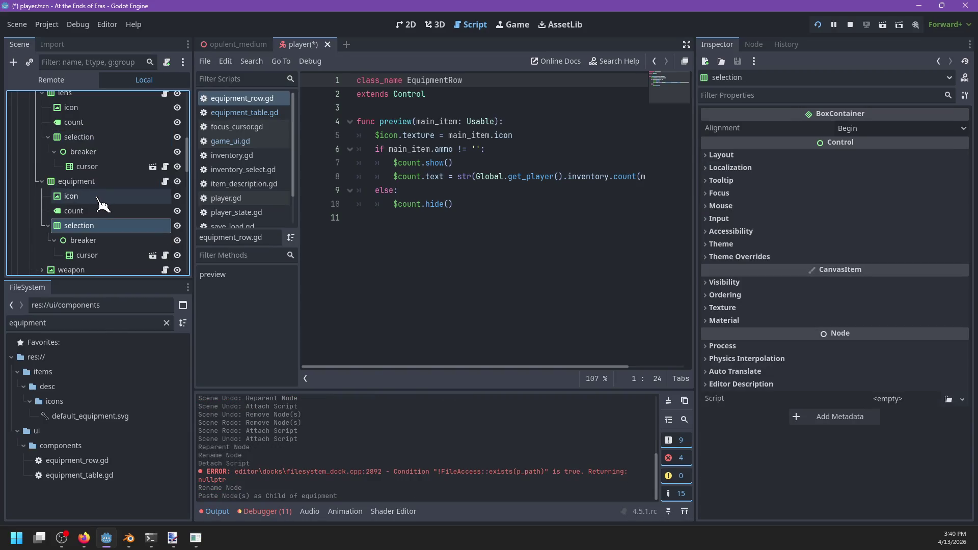
- Filter the project files for 'item' and copy the image_size and marker export lines from inventory_select.gd
{"action": "scroll", "coordinate": [100, 233], "scroll_direction": "up", "scroll_amount": 1}
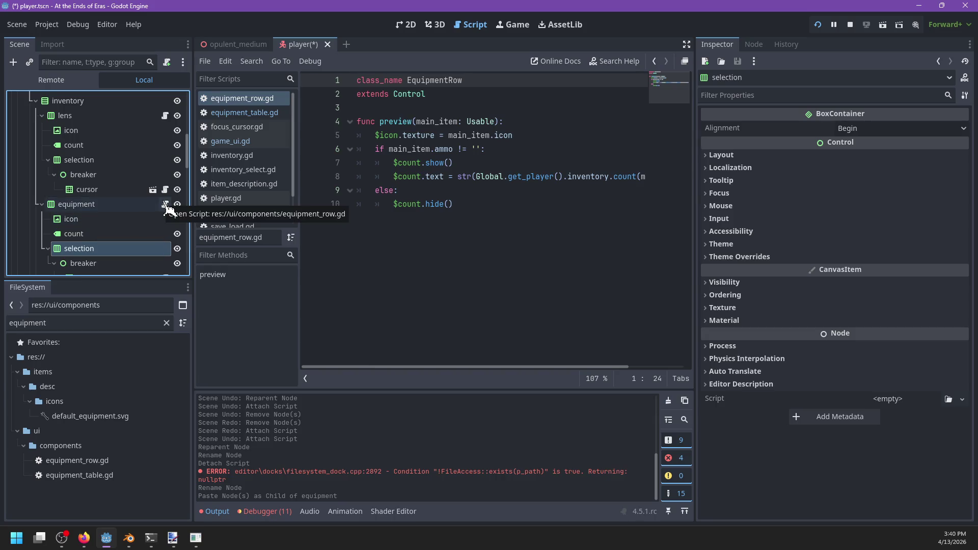
{"action": "scroll", "coordinate": [115, 232], "scroll_direction": "down", "scroll_amount": 1}
{"action": "double_click", "coordinate": [79, 323]}
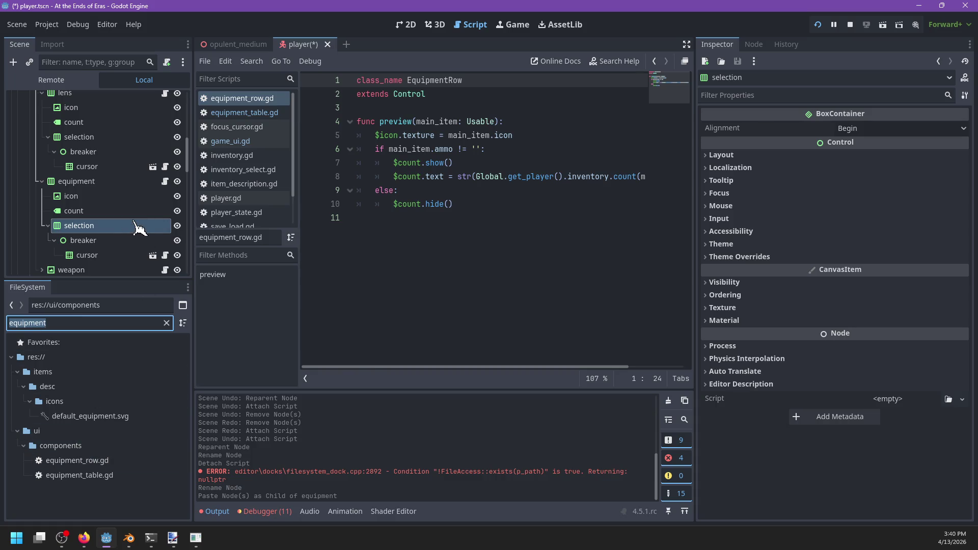
{"action": "scroll", "coordinate": [137, 227], "scroll_direction": "up", "scroll_amount": 1}
{"action": "key", "text": "BackSpace"}
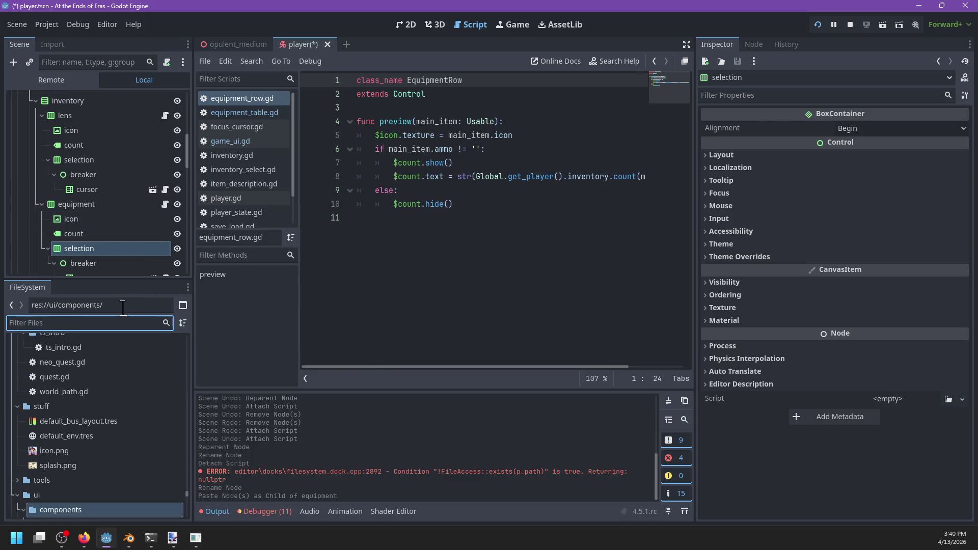
{"action": "type", "text": "item"}
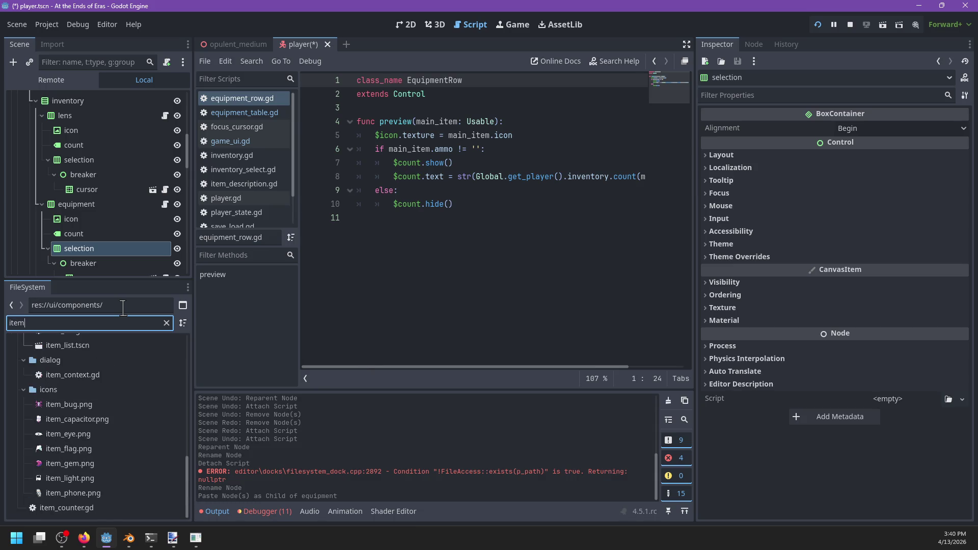
{"action": "scroll", "coordinate": [93, 463], "scroll_direction": "up", "scroll_amount": 3}
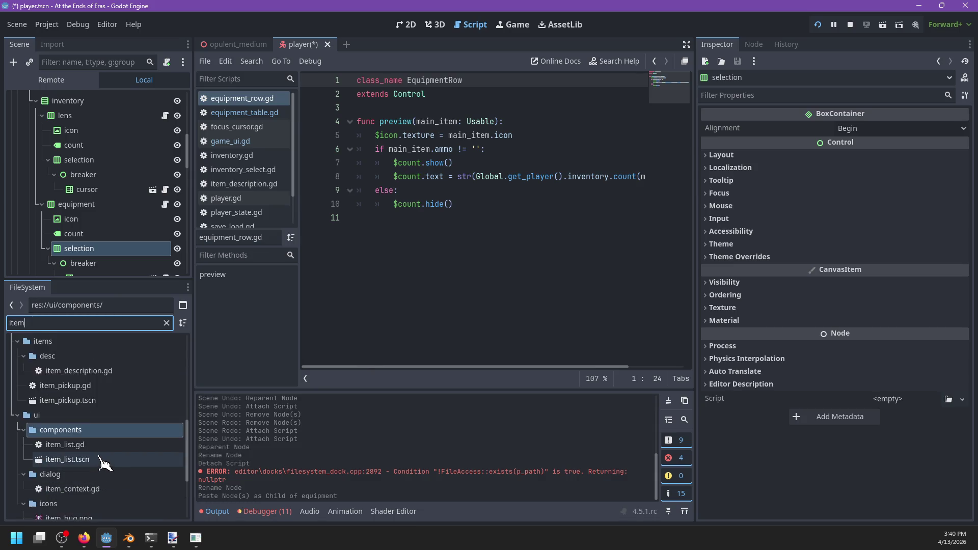
{"action": "scroll", "coordinate": [90, 452], "scroll_direction": "down", "scroll_amount": 6}
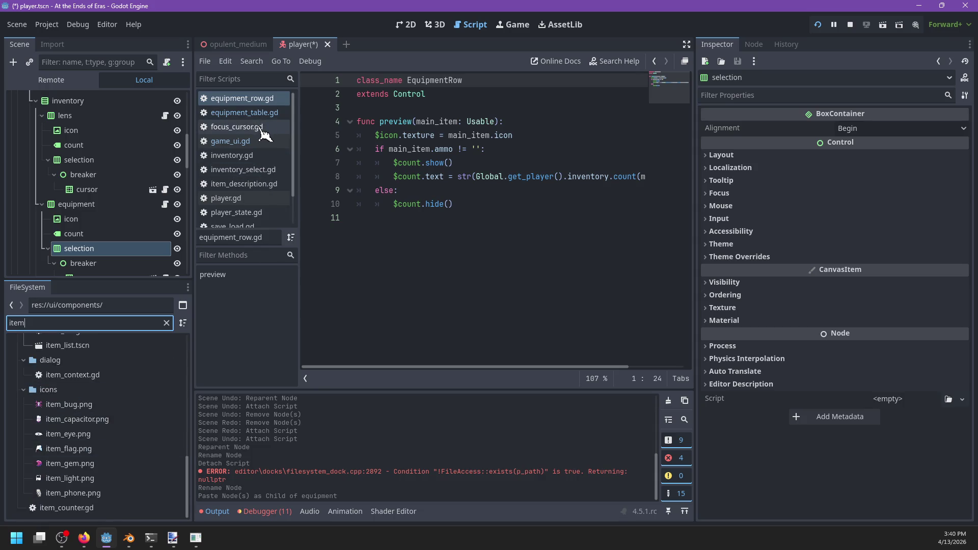
{"action": "scroll", "coordinate": [266, 137], "scroll_direction": "down", "scroll_amount": 3}
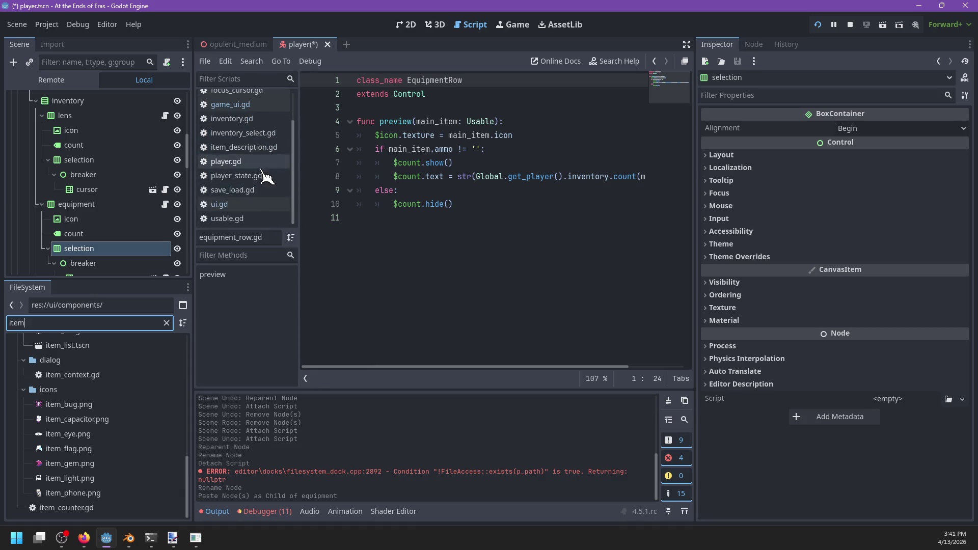
{"action": "left_click", "coordinate": [261, 133]}
{"action": "scroll", "coordinate": [528, 182], "scroll_direction": "up", "scroll_amount": 1}
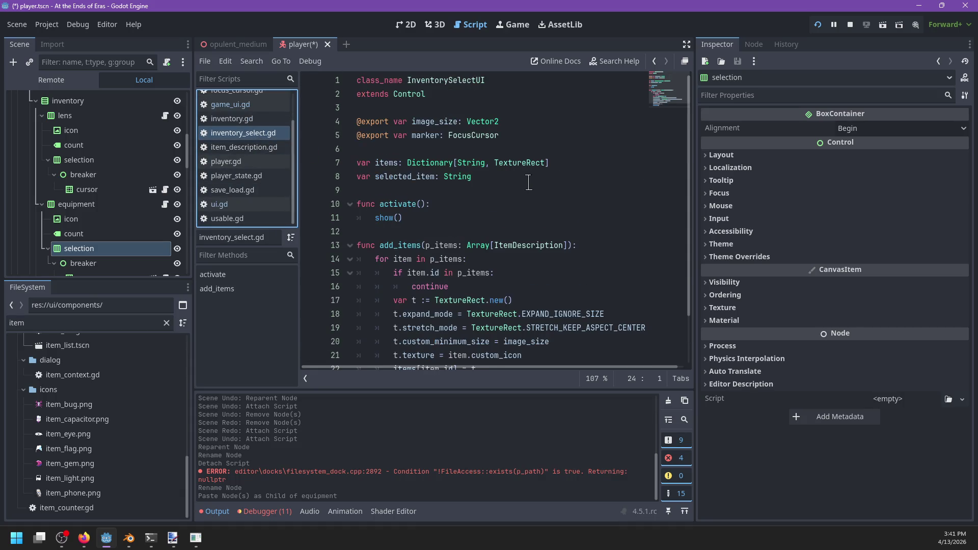
{"action": "left_click_drag", "start_coordinate": [516, 134], "coordinate": [527, 107]}
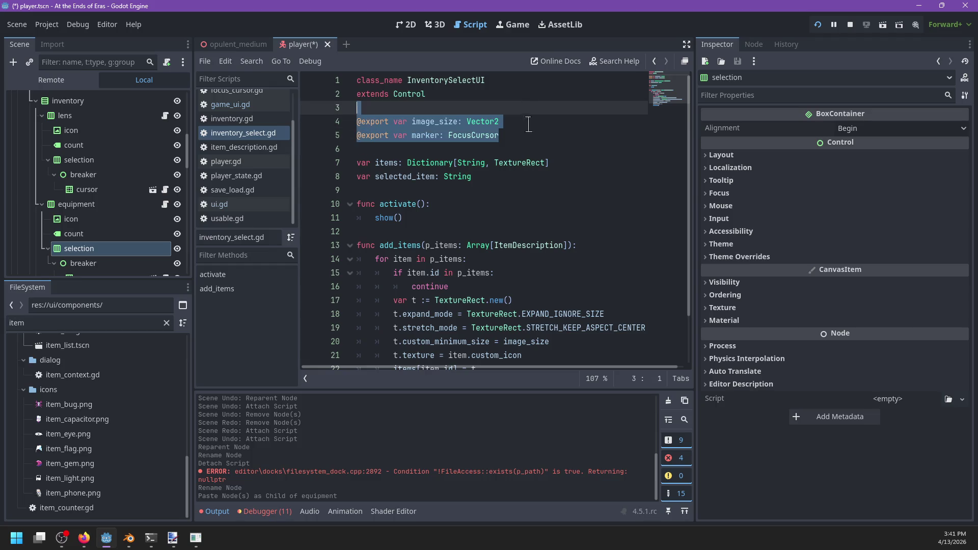
- Paste the two export variables into equipment_row.gd and remove the extra blank line
{"action": "double_click", "coordinate": [102, 321]}
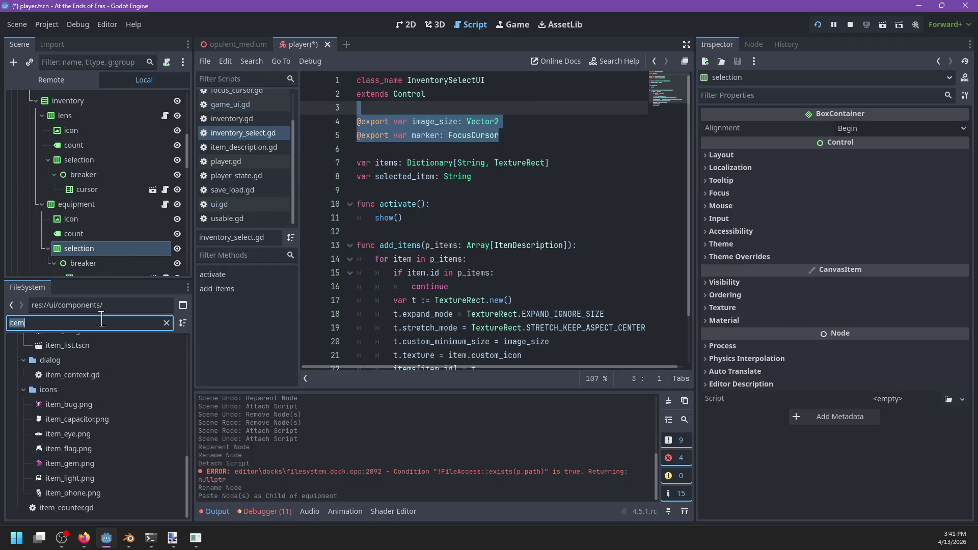
{"action": "type", "text": "inventory"}
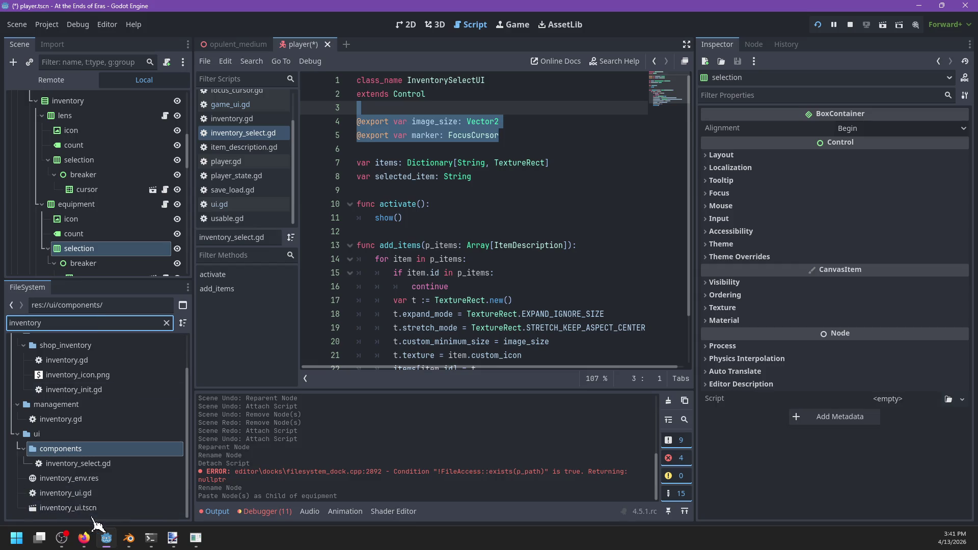
{"action": "left_click", "coordinate": [100, 464]}
{"action": "left_click", "coordinate": [164, 205]}
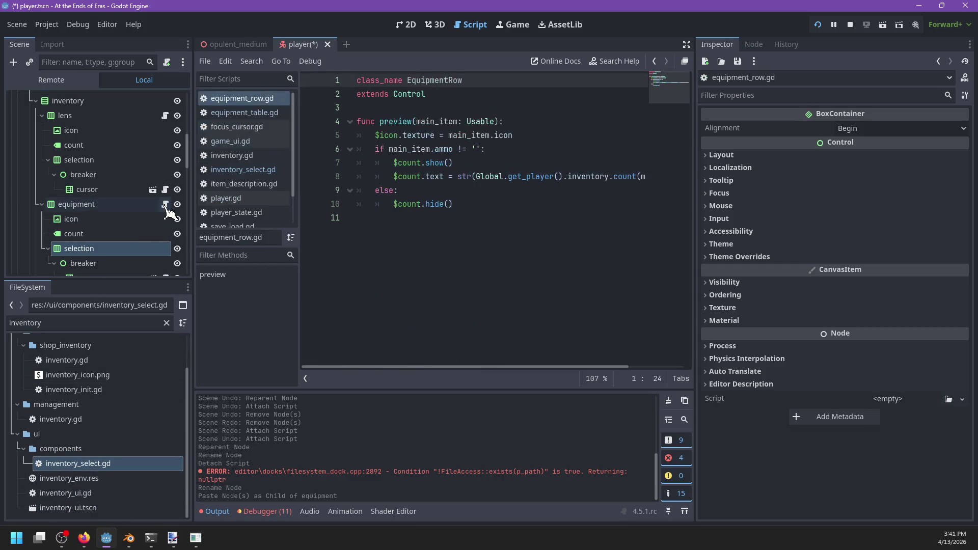
{"action": "key", "text": "ctrl+v"}
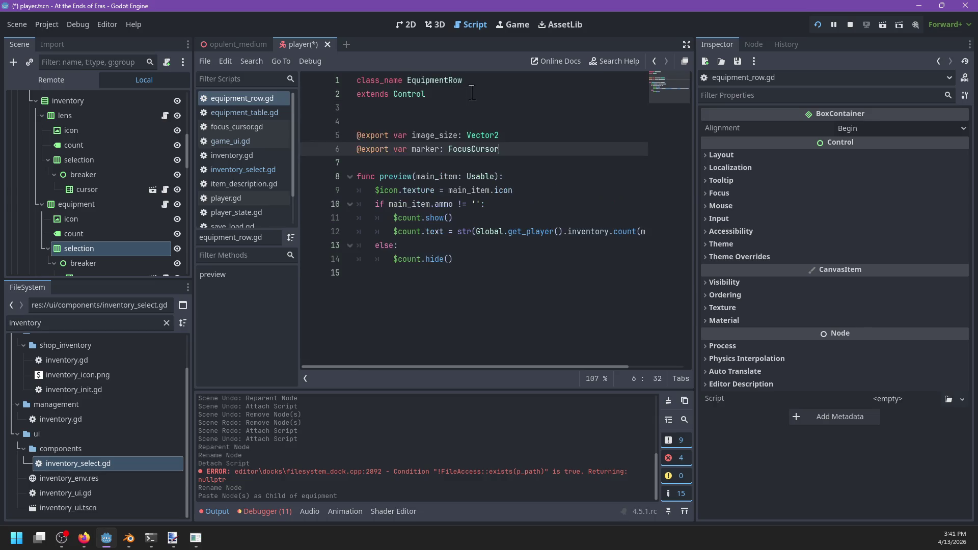
{"action": "left_click", "coordinate": [461, 108]}
{"action": "key", "text": "BackSpace"}
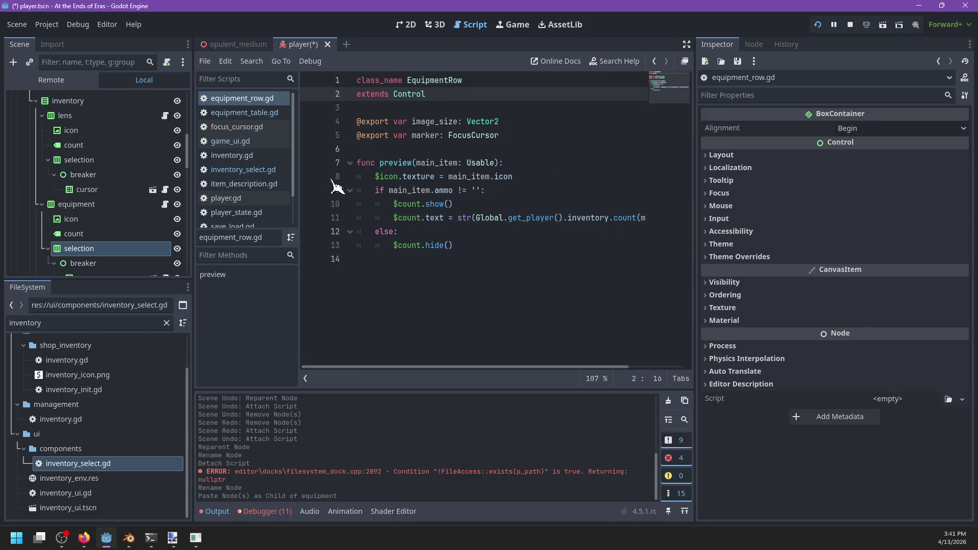
- Move the breaker node with its cursor directly under equipment, above icon
{"action": "scroll", "coordinate": [109, 252], "scroll_direction": "down", "scroll_amount": 1}
{"action": "left_click", "coordinate": [114, 256]}
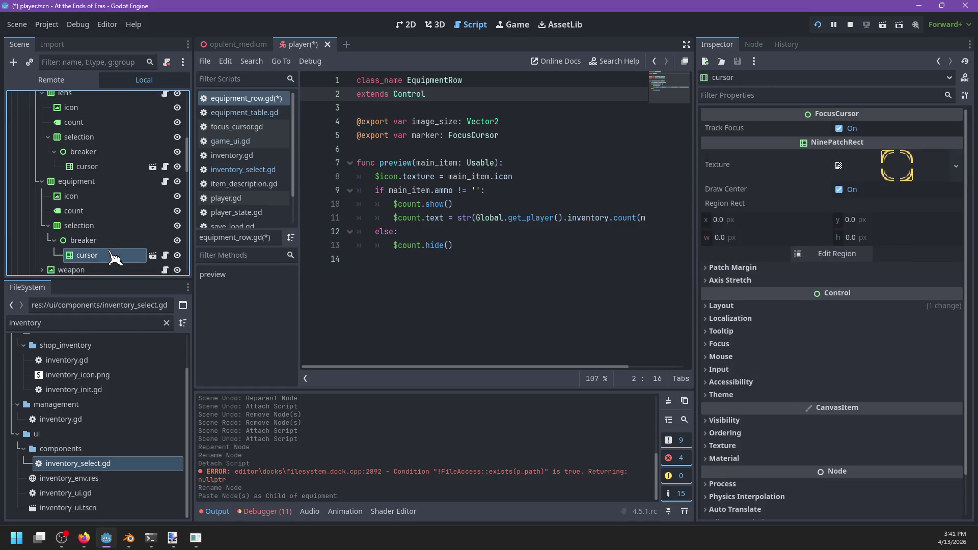
{"action": "left_click_drag", "start_coordinate": [91, 240], "coordinate": [91, 198]}
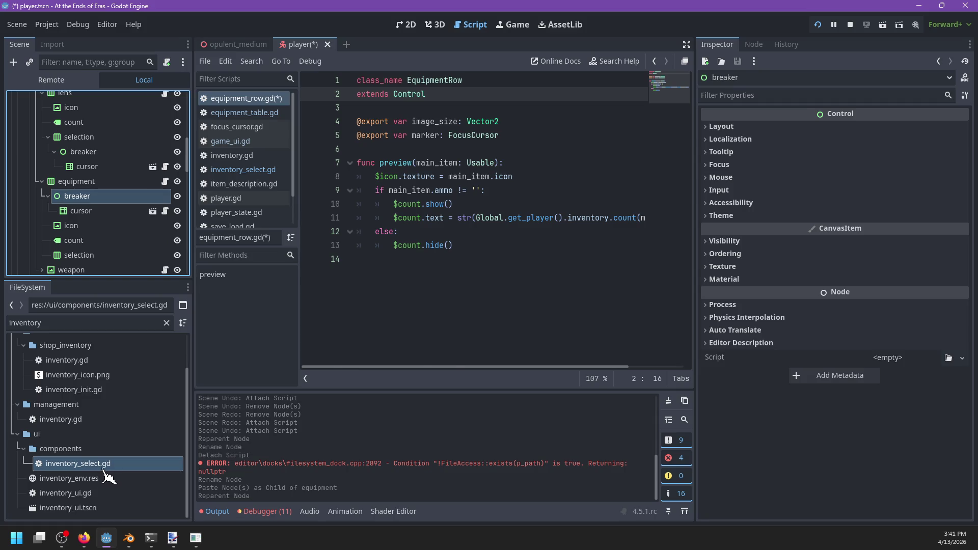
{"action": "double_click", "coordinate": [105, 468]}
{"action": "left_click_drag", "start_coordinate": [500, 178], "coordinate": [494, 163]}
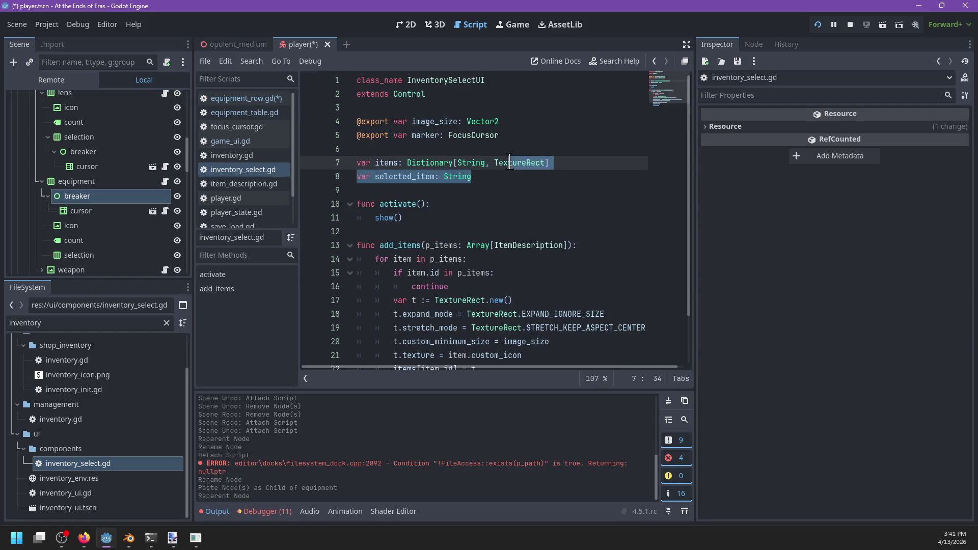
{"action": "scroll", "coordinate": [495, 162], "scroll_direction": "down", "scroll_amount": 2}
{"action": "scroll", "coordinate": [491, 198], "scroll_direction": "up", "scroll_amount": 2}
{"action": "left_click_drag", "start_coordinate": [491, 328], "coordinate": [484, 147]}
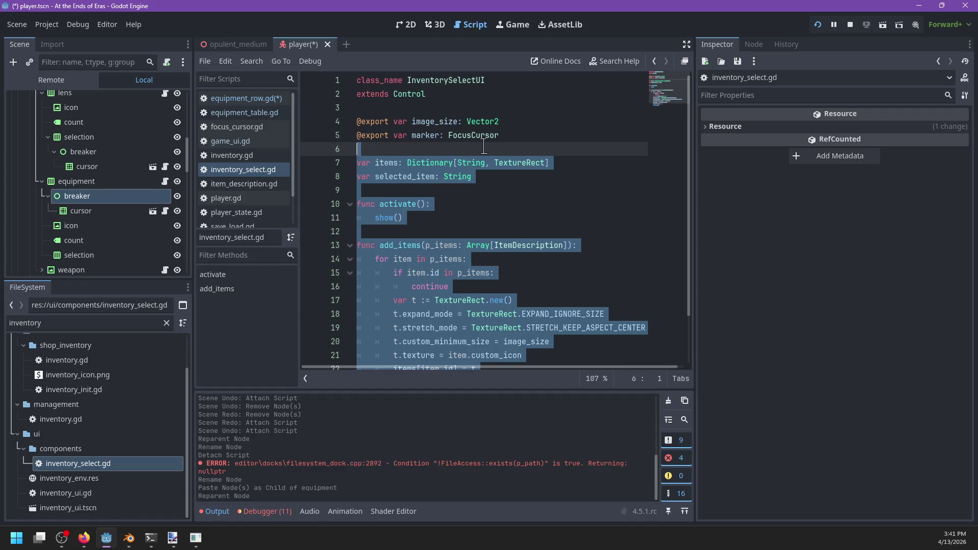
{"action": "key", "text": "alt+Left"}
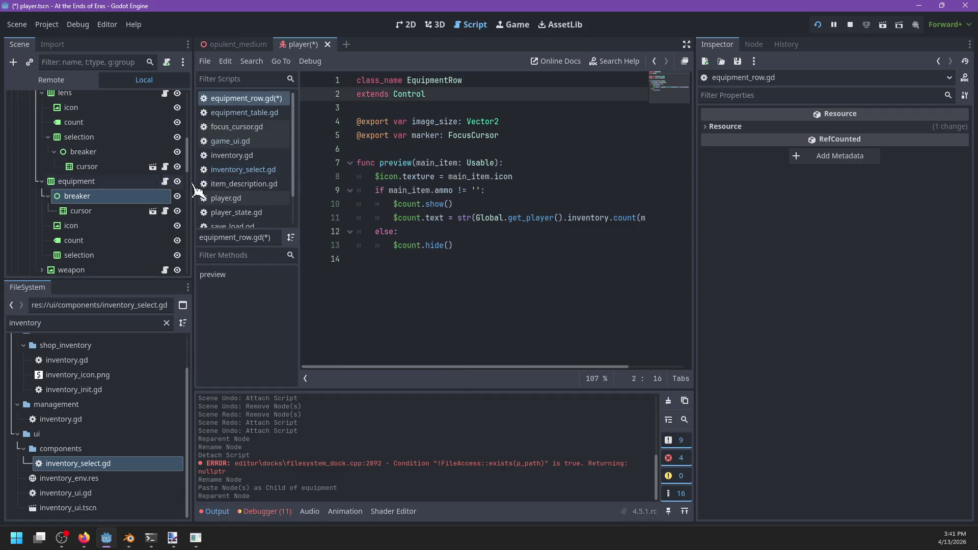
{"action": "left_click", "coordinate": [496, 141]}
{"action": "key", "text": "Return"}
{"action": "key", "text": "Return"}
{"action": "type", "text": "@export"}
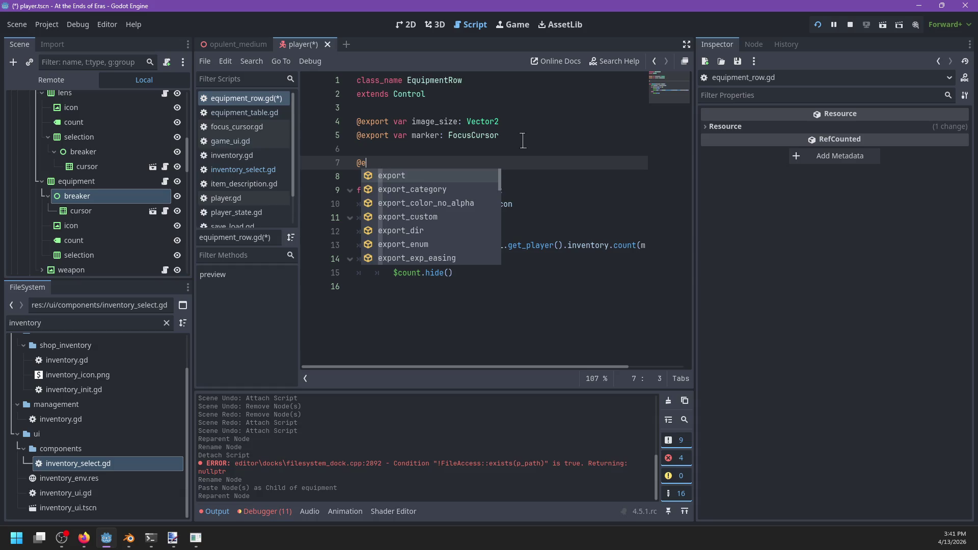
{"action": "type", "text": " var ch"}
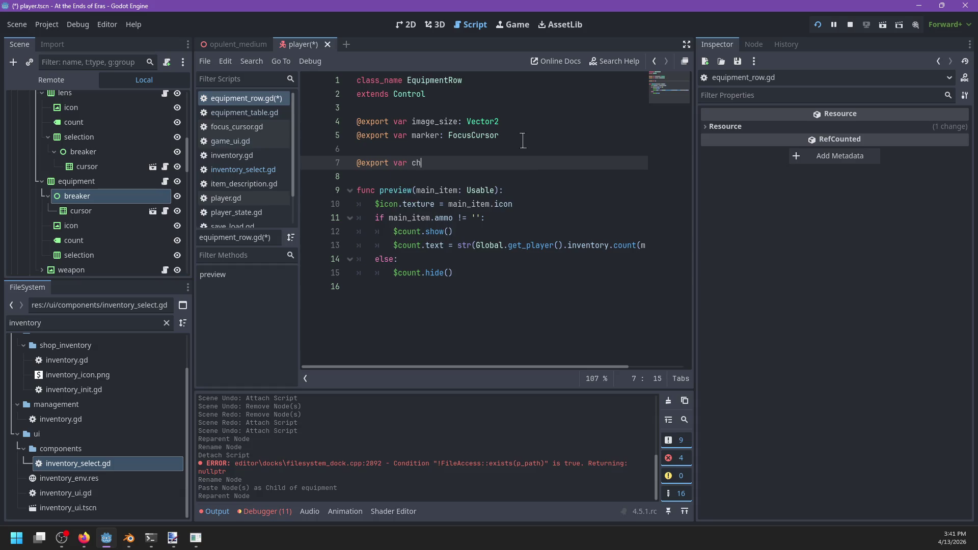
{"action": "type", "text": "@onready v"}
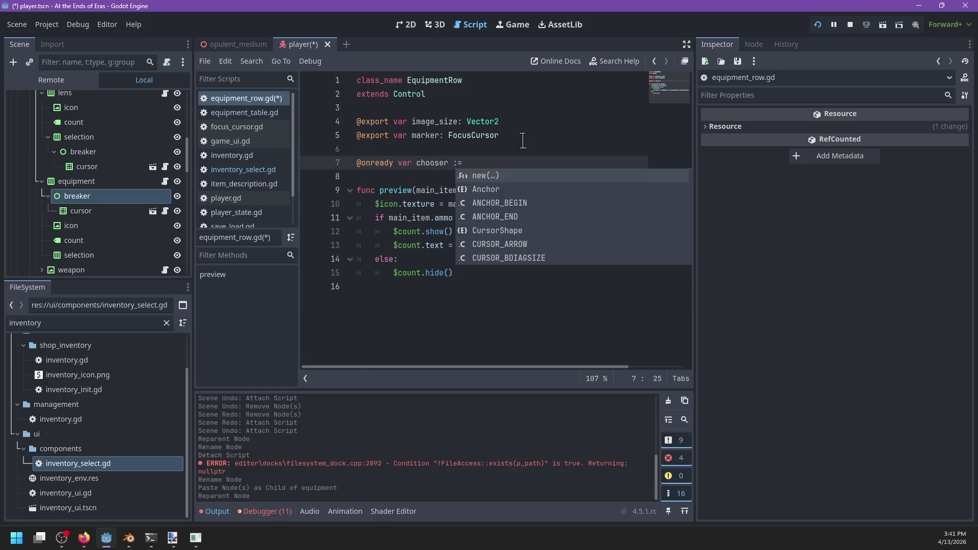
{"action": "type", "text": "$selection"}
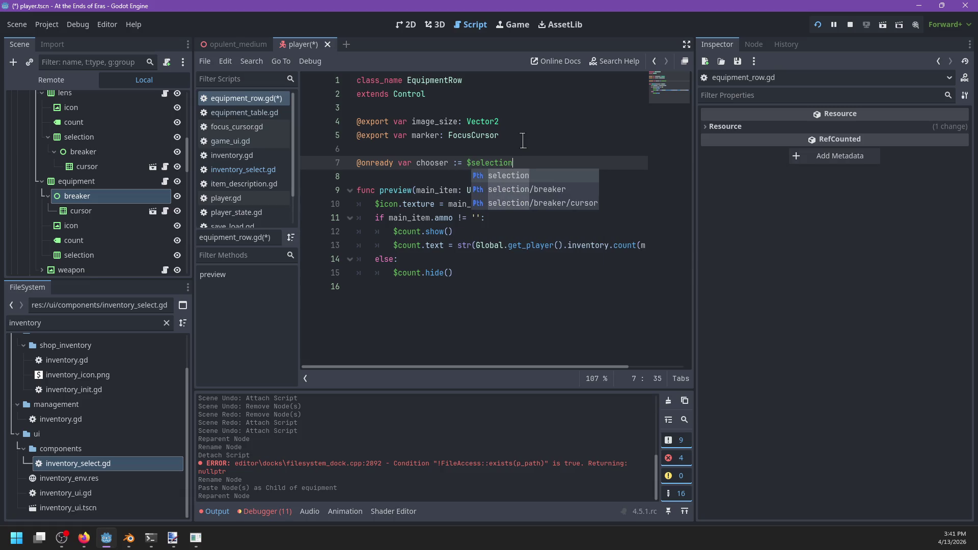
- Name the onready variable selection and paste the item-list variables and functions from InventorySelectUI
{"action": "key", "text": "ctrl+Left"}
{"action": "key", "text": "ctrl+Left"}
{"action": "key", "text": "ctrl+Left"}
{"action": "key", "text": "ctrl+Delete"}
{"action": "type", "text": "selec"}
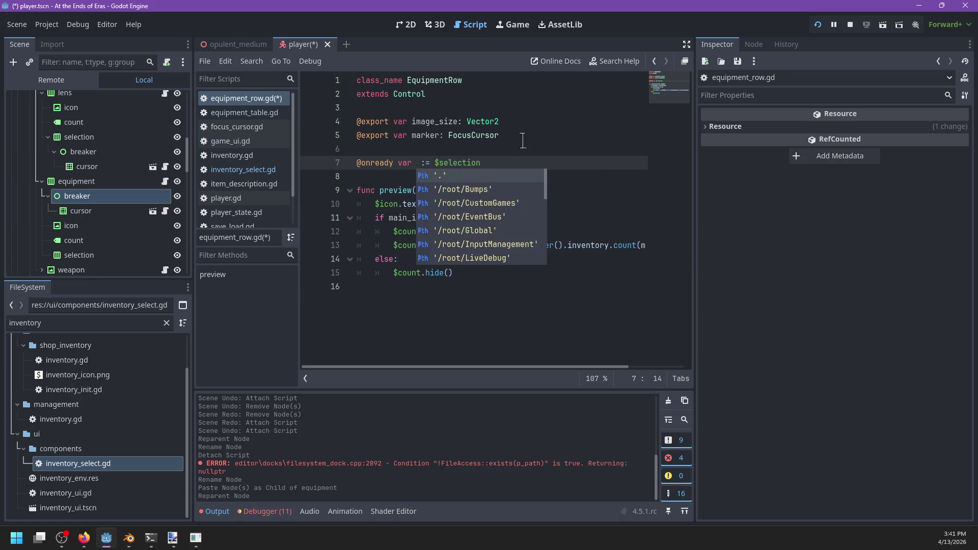
{"action": "type", "text": "tion"}
{"action": "key", "text": "Escape"}
{"action": "key", "text": "Down"}
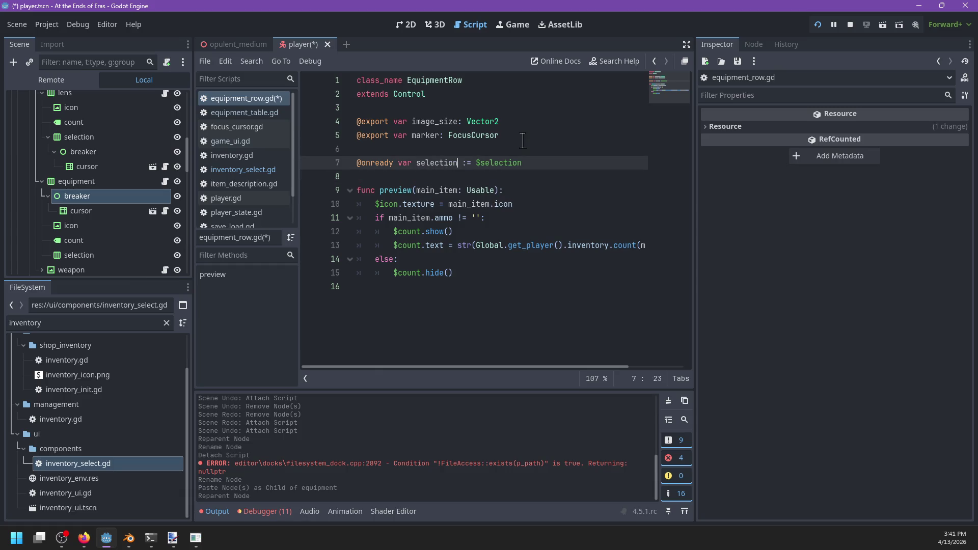
{"action": "type", "text": "var items: Dictionary[String, TextureRect] var selected_item: String  func activate(): \tshow()  func add_items(p_items: Array[ItemDescription]): \tfor item in p_items: \t\tif item.id in p_items: \t\t\tcontinue \t\tvar t := TextureRect.new() \t\tt.expand_mode = TextureRect.EXPAND_IGNORE_SIZE \t\tt.stretch_mode = TextureRect.STRETCH_KEEP_ASPECT_CENTER \t\tt.custom_minimum_size = image_size \t\tt.texture = item.custom_icon \t\titems[item.id] = t \t\tadd_child(t)"}
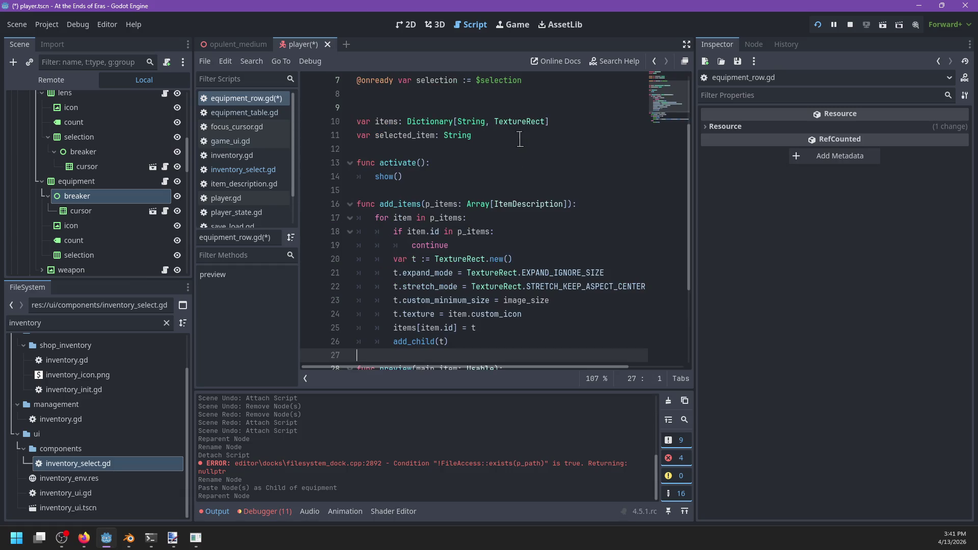
- Rename the pasted activate function to pick
{"action": "scroll", "coordinate": [479, 139], "scroll_direction": "down", "scroll_amount": 1}
{"action": "left_click", "coordinate": [377, 140]}
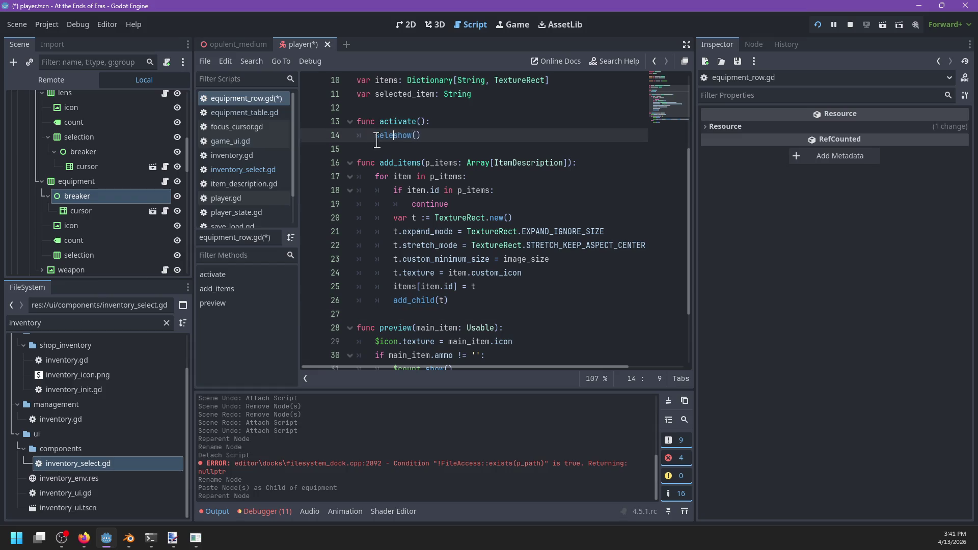
{"action": "key", "text": "Up"}
{"action": "key", "text": "ctrl+shift+Left"}
{"action": "type", "text": "pick"}
{"action": "scroll", "coordinate": [377, 140], "scroll_direction": "up", "scroll_amount": 1}
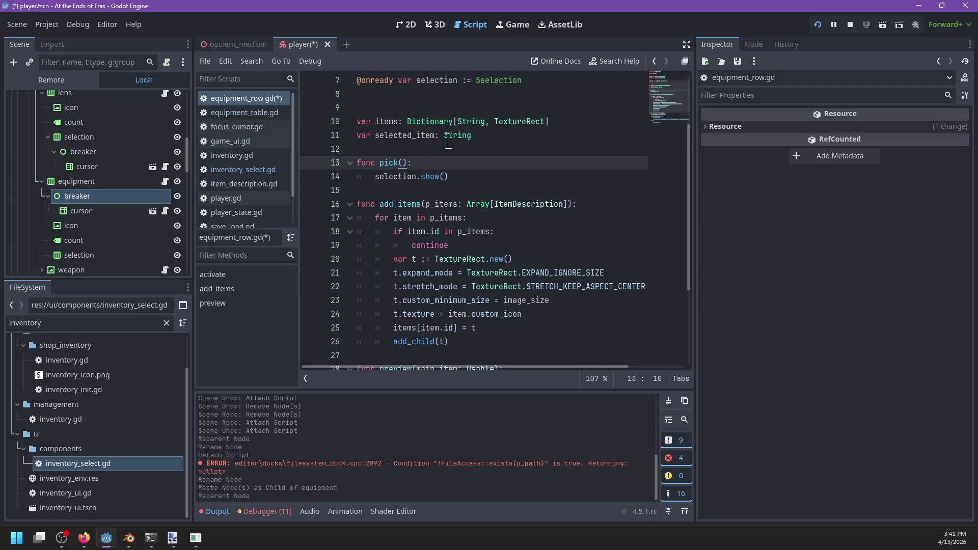
{"action": "left_click", "coordinate": [551, 94]}
{"action": "type", "text": "@onready var count"}
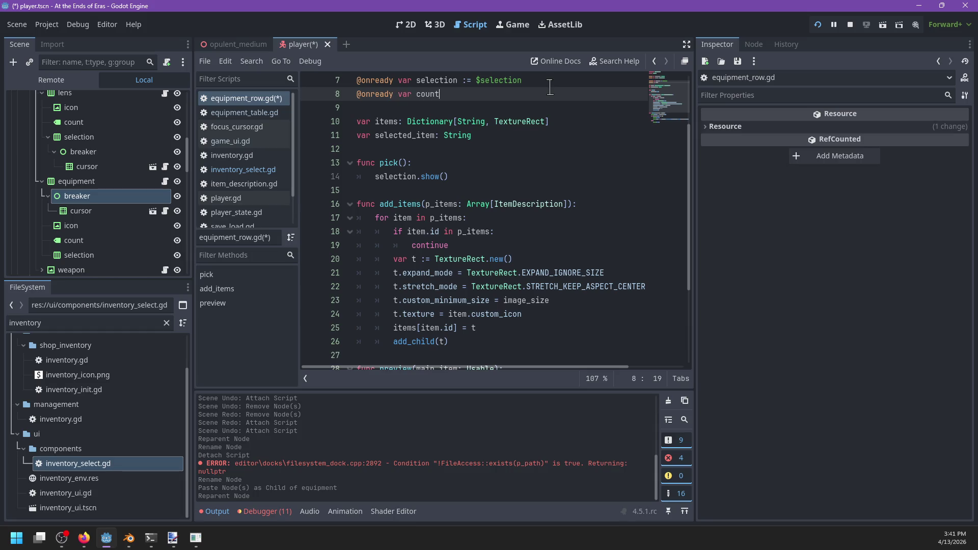
{"action": "key", "text": "BackSpace"}
{"action": "type", "text": "a"}
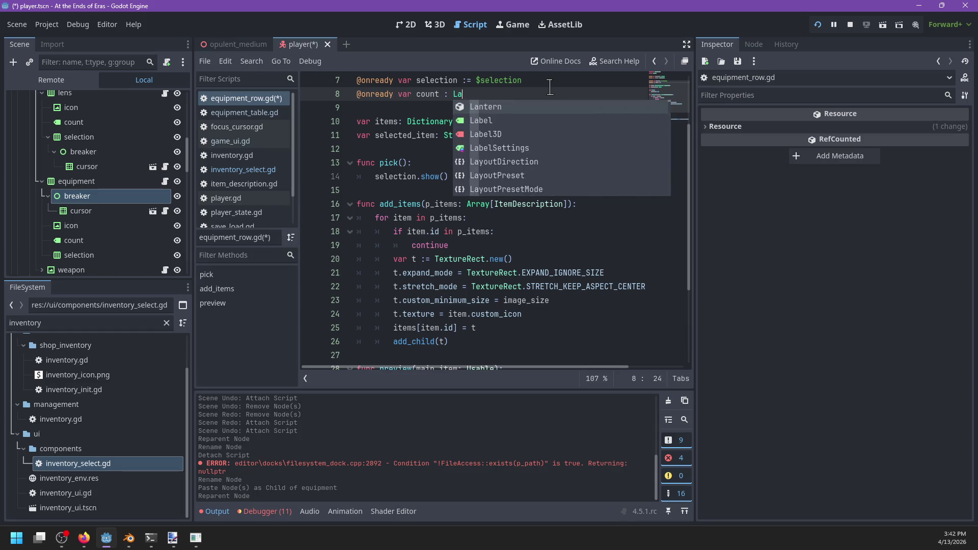
{"action": "key", "text": "Return"}
{"action": "type", "text": "= $count"}
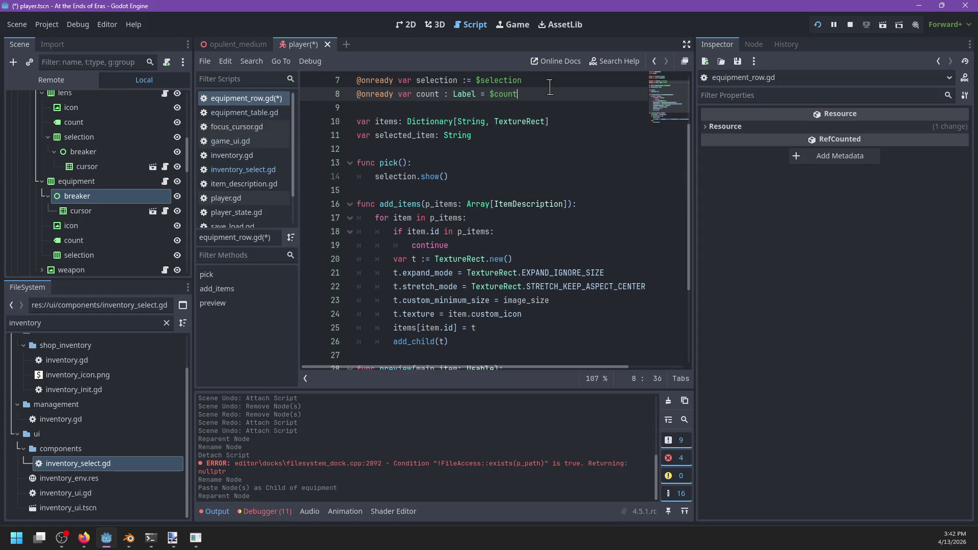
- Replace every $count in preview() with the count variable
{"action": "scroll", "coordinate": [397, 265], "scroll_direction": "down", "scroll_amount": 3}
{"action": "left_click", "coordinate": [405, 287]}
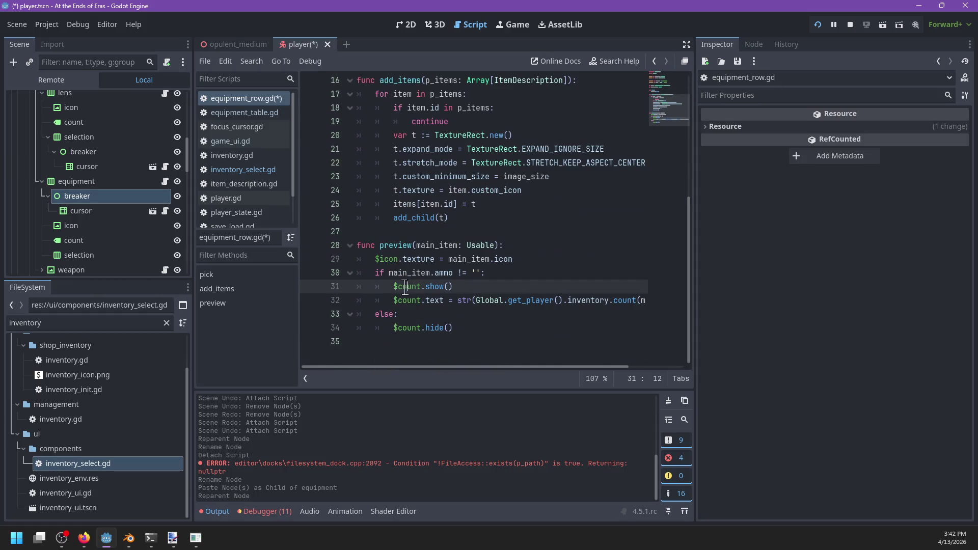
{"action": "double_click", "coordinate": [399, 287]}
{"action": "key", "text": "ctrl+d"}
{"action": "key", "text": "ctrl+d"}
{"action": "key", "text": "Left"}
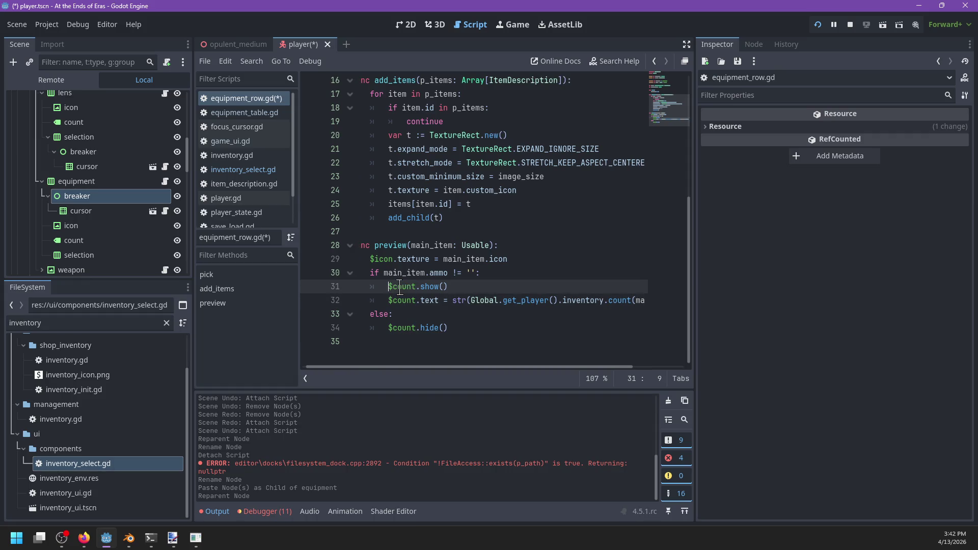
{"action": "key", "text": "shift+Right"}
{"action": "key", "text": "ctrl+d"}
{"action": "key", "text": "ctrl+d"}
{"action": "key", "text": "Delete"}
{"action": "key", "text": "Escape"}
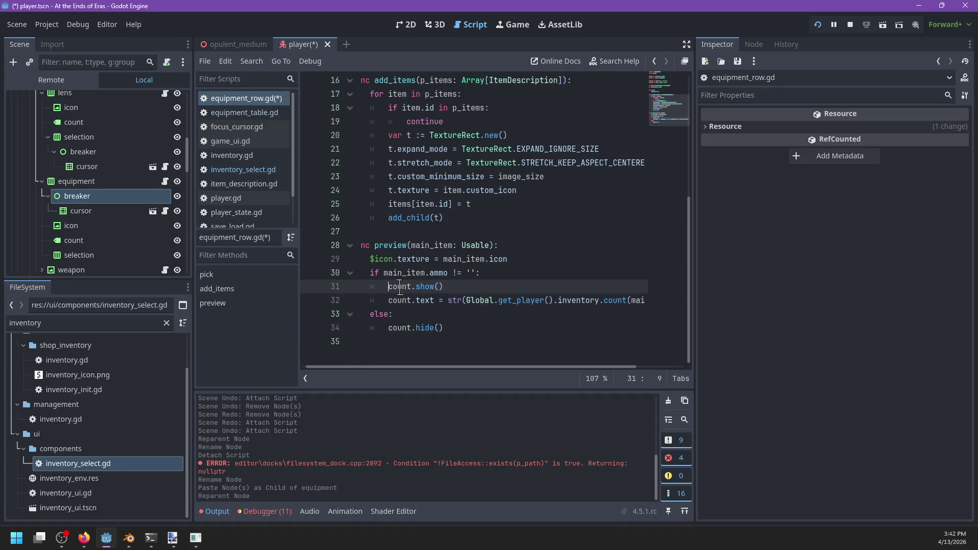
{"action": "scroll", "coordinate": [400, 286], "scroll_direction": "up", "scroll_amount": 5}
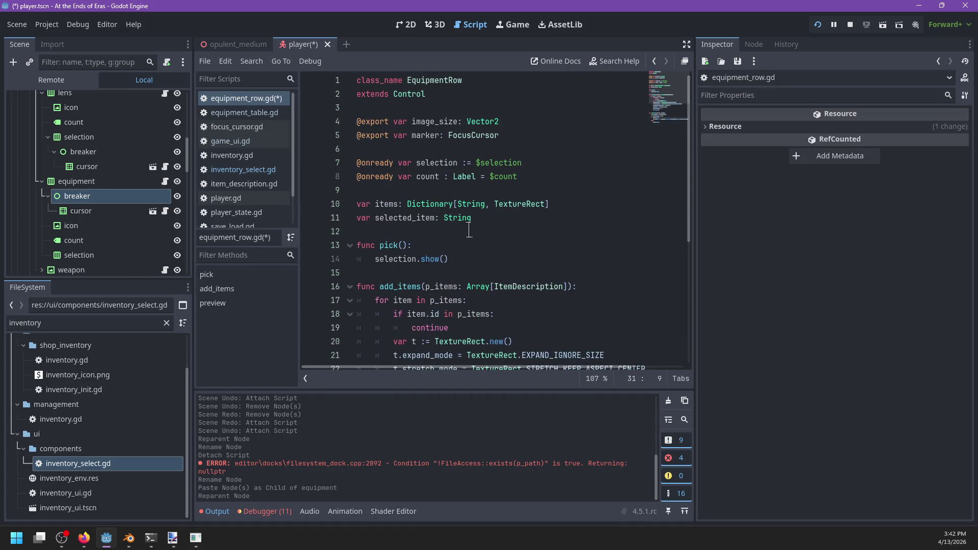
{"action": "left_click", "coordinate": [549, 171]}
{"action": "key", "text": "Return"}
{"action": "type", "text": "@onready var icon: "}
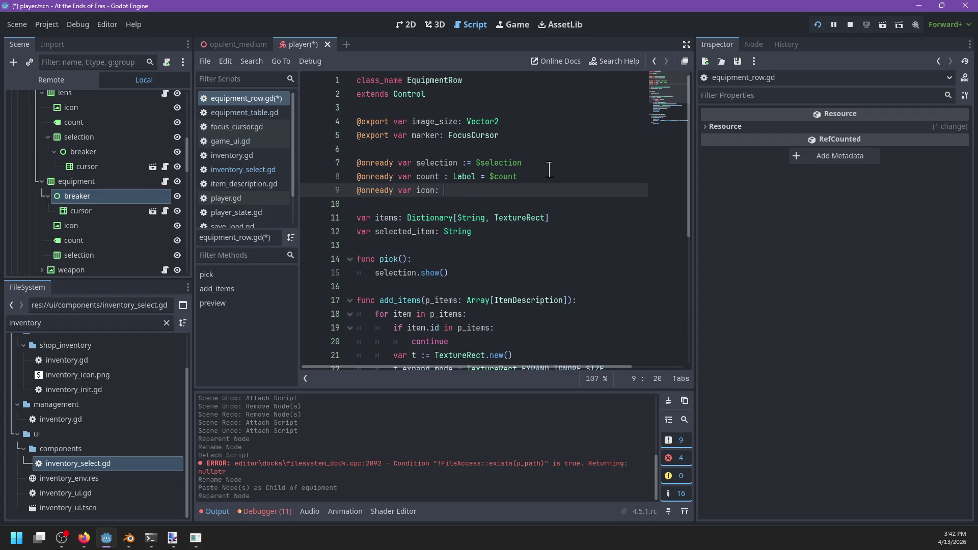
{"action": "type", "text": "TextureRect := $"}
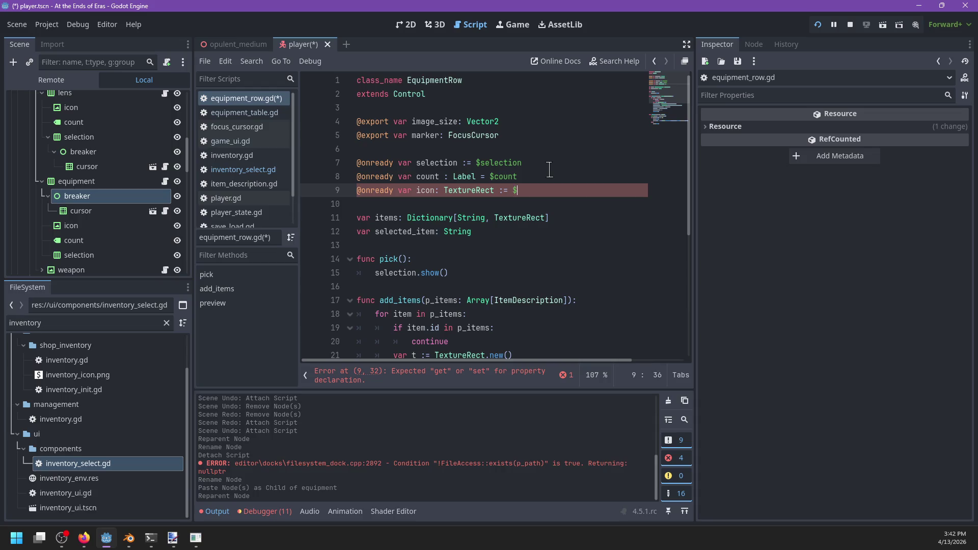
{"action": "scroll", "coordinate": [405, 250], "scroll_direction": "down", "scroll_amount": 5}
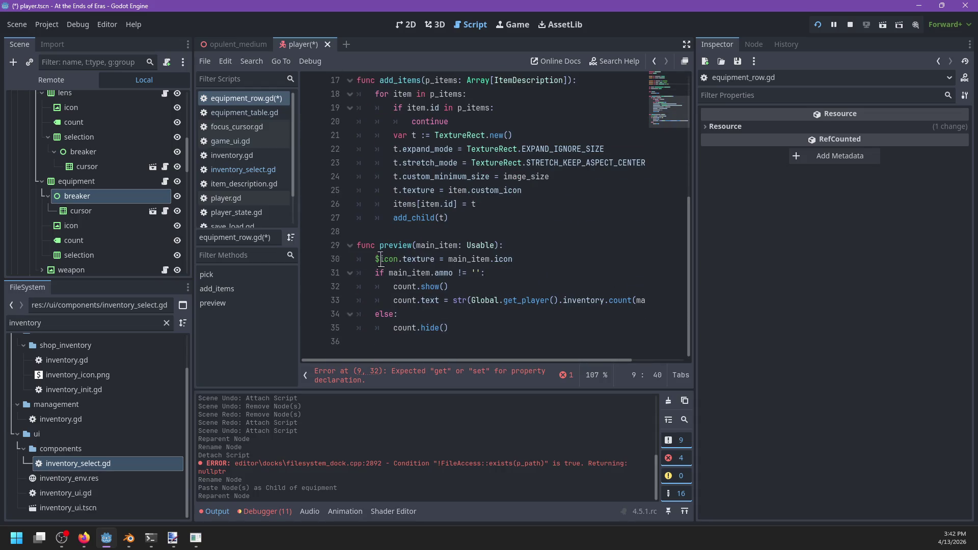
{"action": "left_click", "coordinate": [380, 259]}
{"action": "key", "text": "BackSpace"}
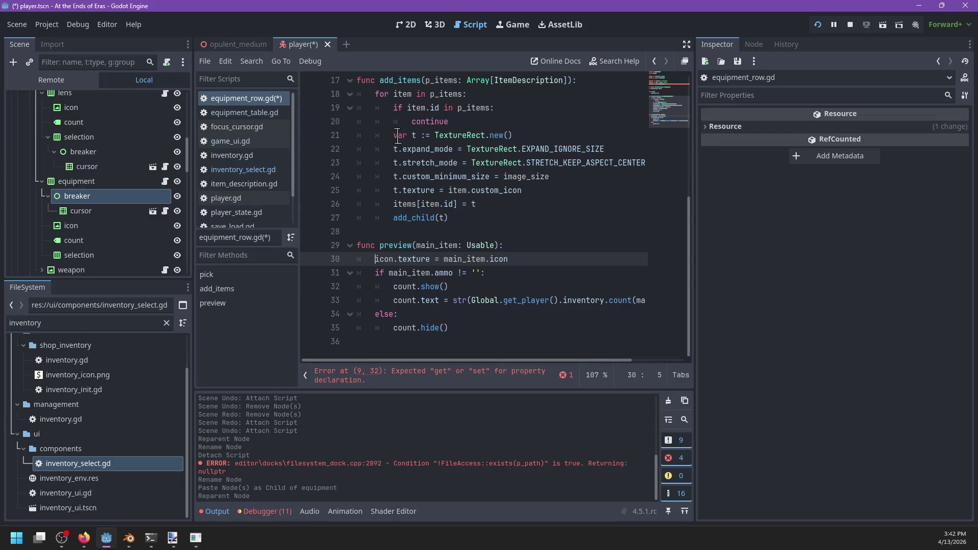
- Delete the selection.show() line and the pick() header
{"action": "scroll", "coordinate": [442, 199], "scroll_direction": "up", "scroll_amount": 3}
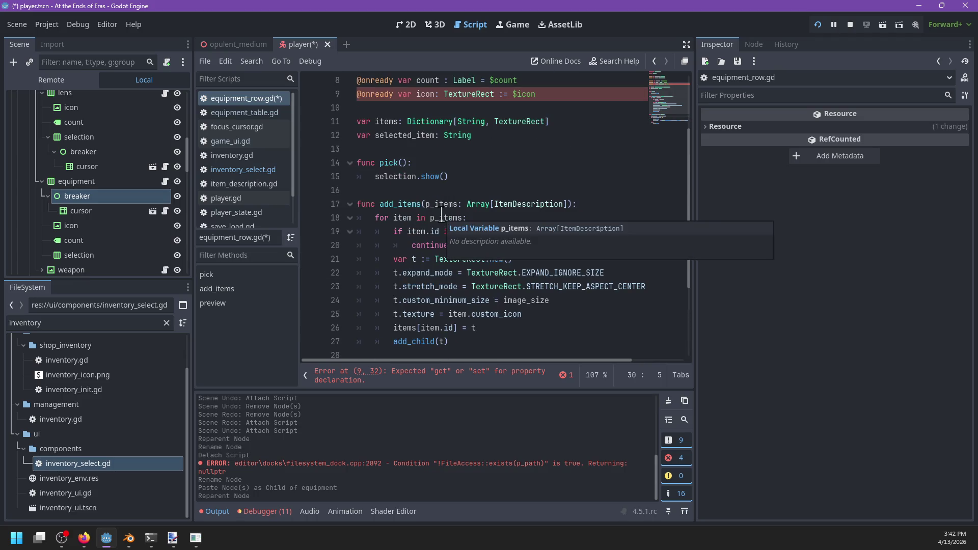
{"action": "double_click", "coordinate": [396, 204]}
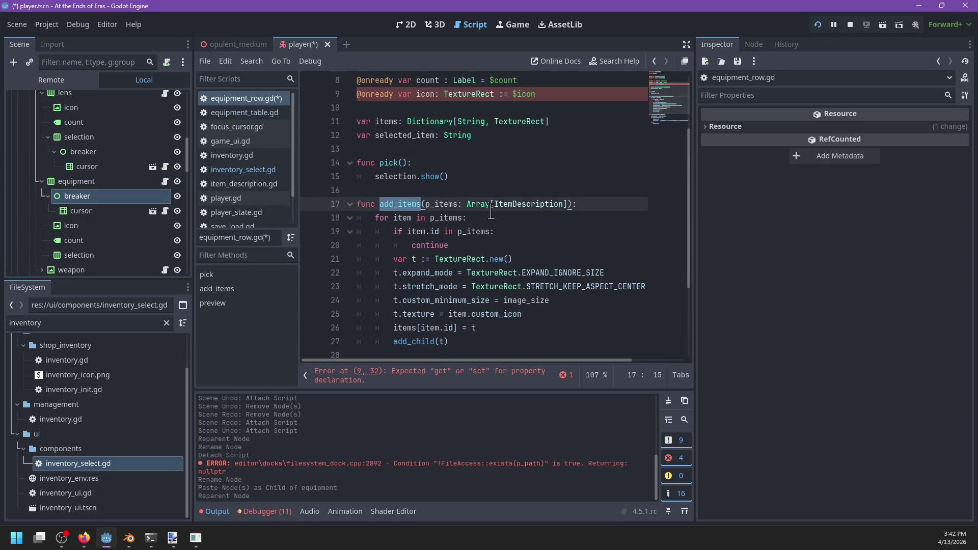
{"action": "left_click", "coordinate": [465, 176]}
{"action": "left_click", "coordinate": [432, 167], "text": "shift"}
{"action": "key", "text": "BackSpace"}
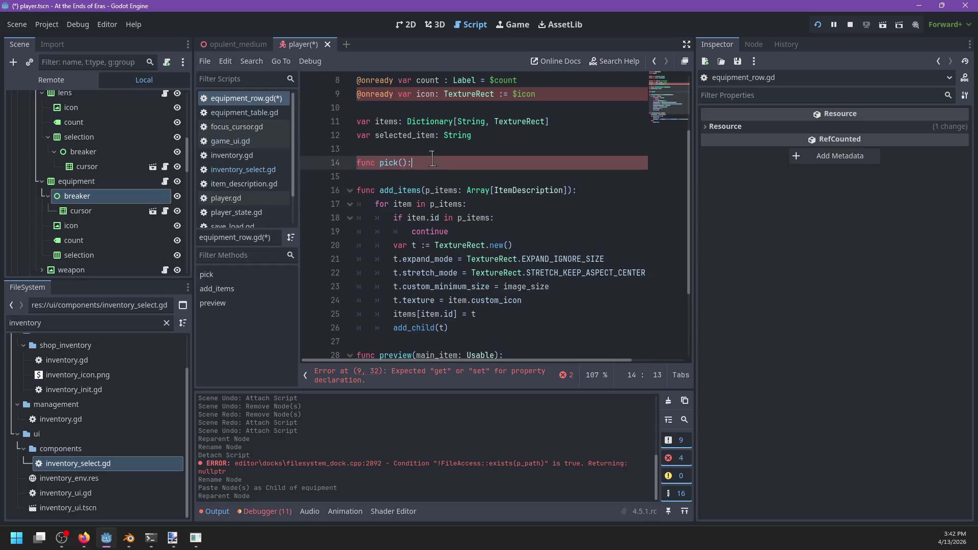
{"action": "key", "text": "shift+Up"}
{"action": "key", "text": "shift+Up"}
{"action": "key", "text": "shift+End"}
{"action": "key", "text": "BackSpace"}
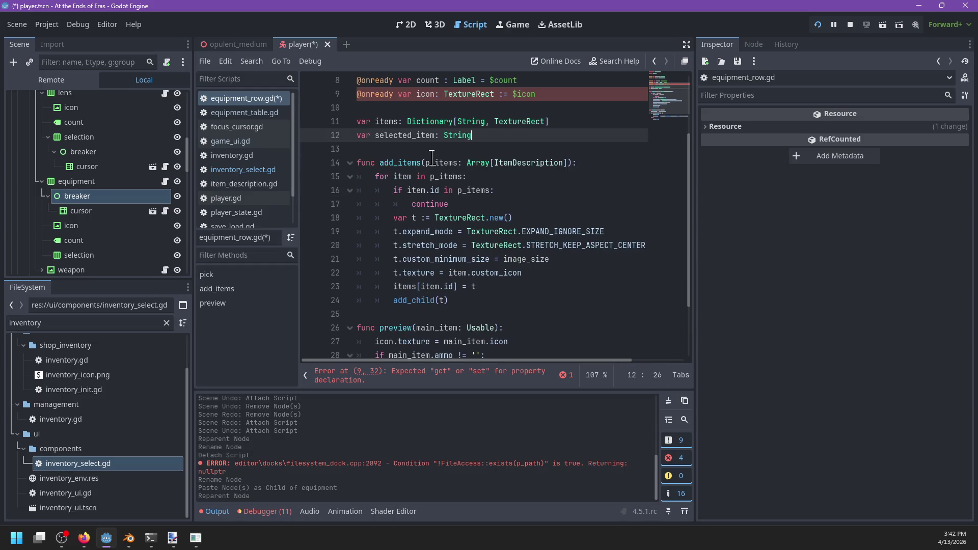
- Edit the add_items name, then undo back to the original pick() function
{"action": "left_click", "coordinate": [392, 162]}
{"action": "key", "text": "BackSpace"}
{"action": "key", "text": "BackSpace"}
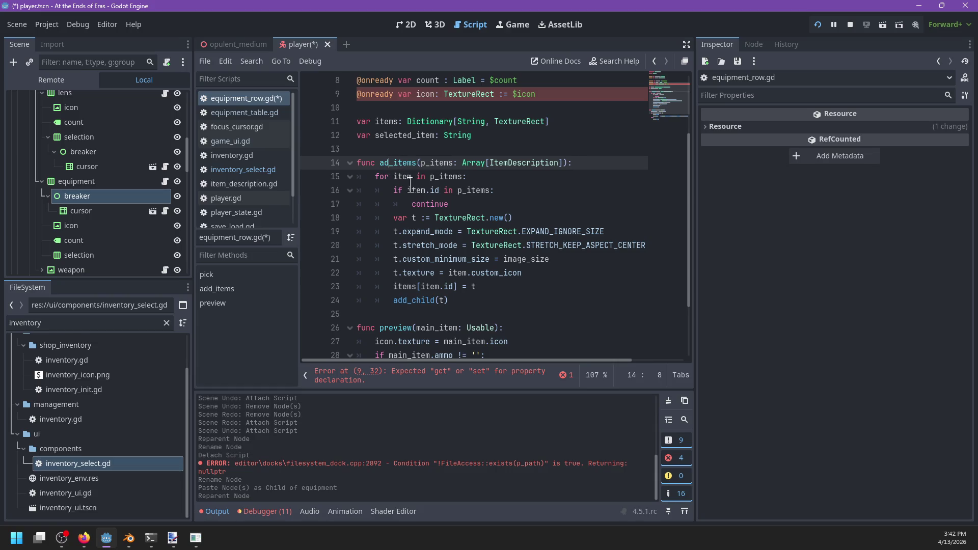
{"action": "type", "text": "dd"}
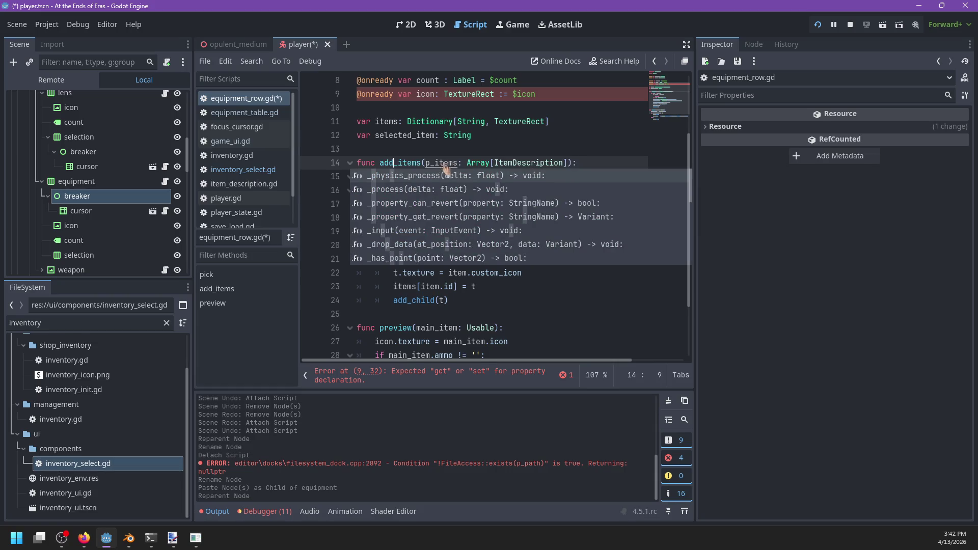
{"action": "key", "text": "Return"}
{"action": "key", "text": "ctrl+z"}
{"action": "key", "text": "ctrl+z"}
{"action": "key", "text": "ctrl+z"}
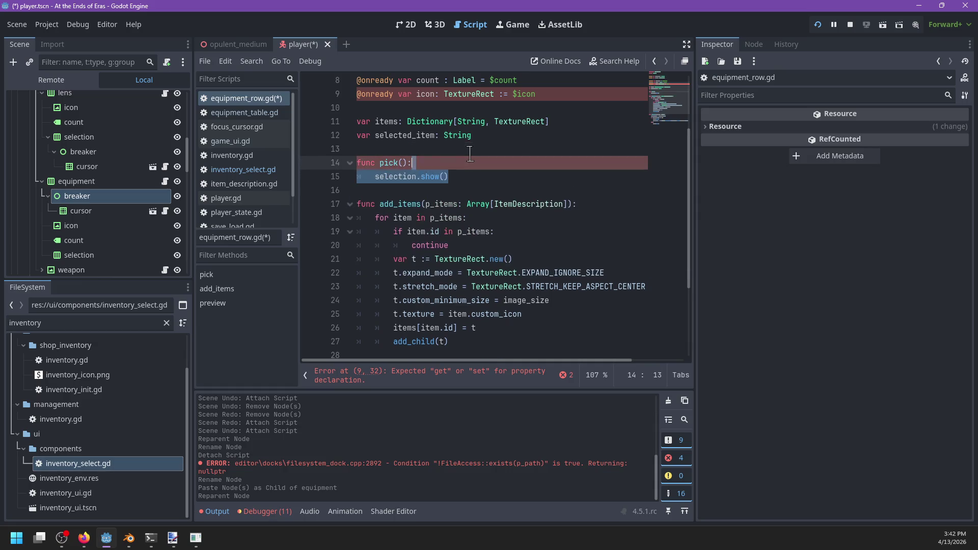
{"action": "key", "text": "Left"}
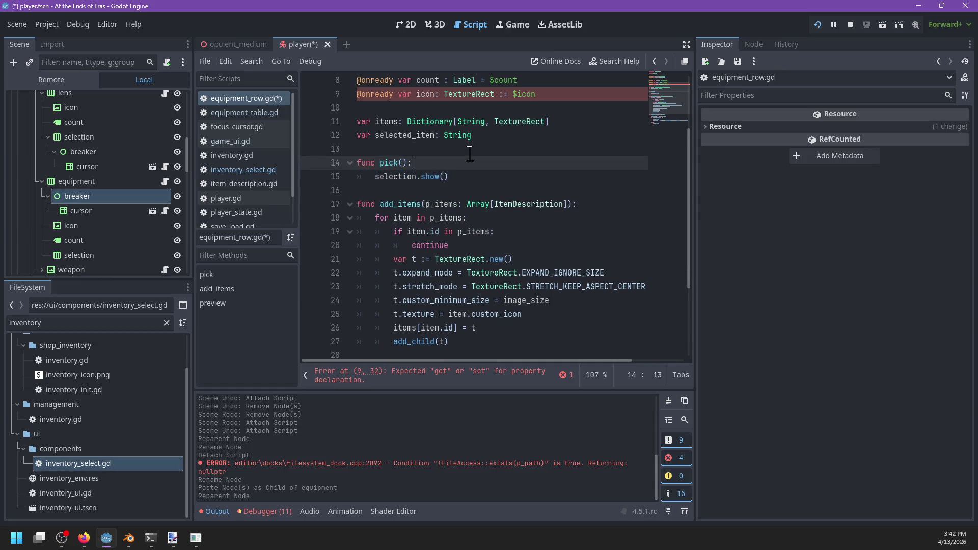
- Delete the whole pick() function and add selection.show() inside add_items
{"action": "scroll", "coordinate": [470, 157], "scroll_direction": "up", "scroll_amount": 1}
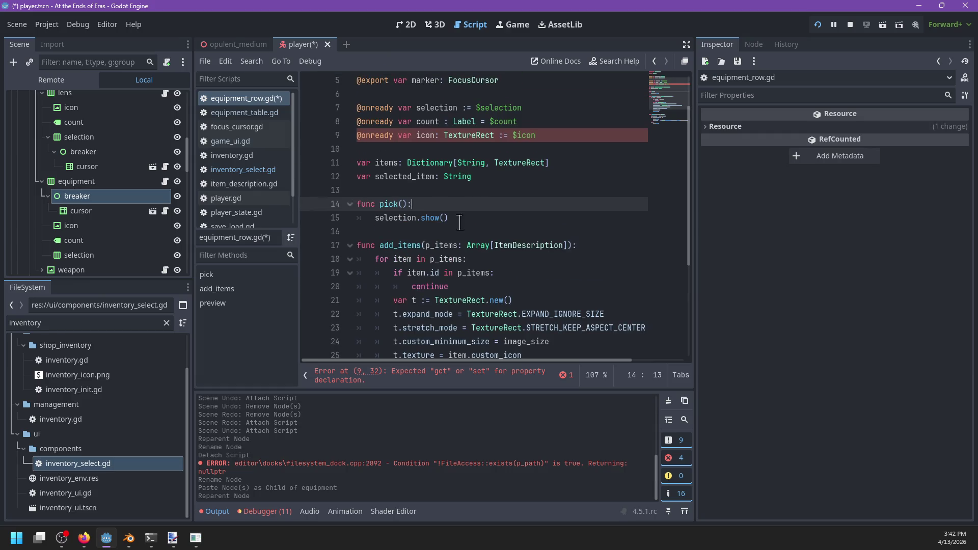
{"action": "left_click_drag", "start_coordinate": [463, 219], "coordinate": [469, 192]}
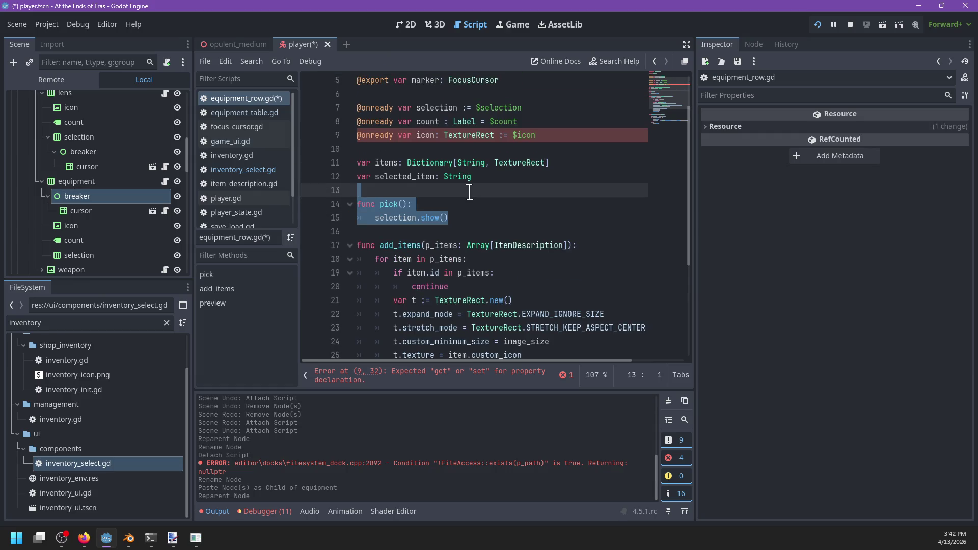
{"action": "key", "text": "BackSpace"}
{"action": "key", "text": "Delete"}
{"action": "left_click", "coordinate": [604, 204]}
{"action": "key", "text": "Return"}
{"action": "type", "text": "selection.show()"}
- Rename add_items to pick_items and collapse the breaker node in the Scene dock
{"action": "key", "text": "Up"}
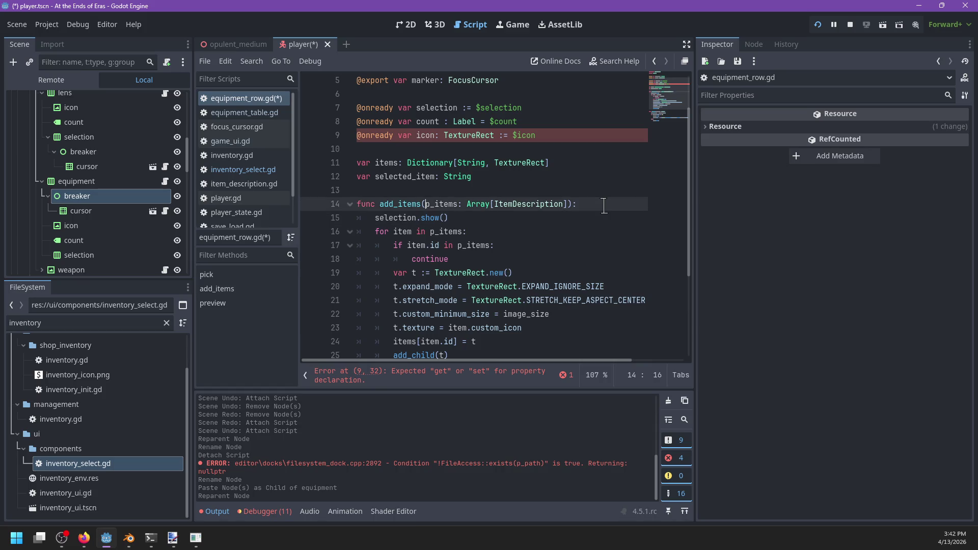
{"action": "key", "text": "ctrl+BackSpace"}
{"action": "type", "text": "pick_item"}
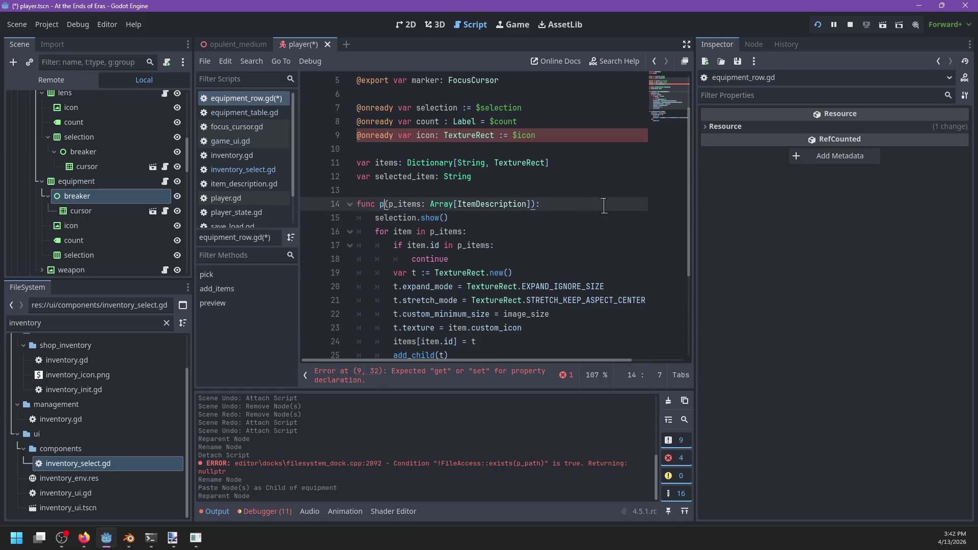
{"action": "type", "text": "s"}
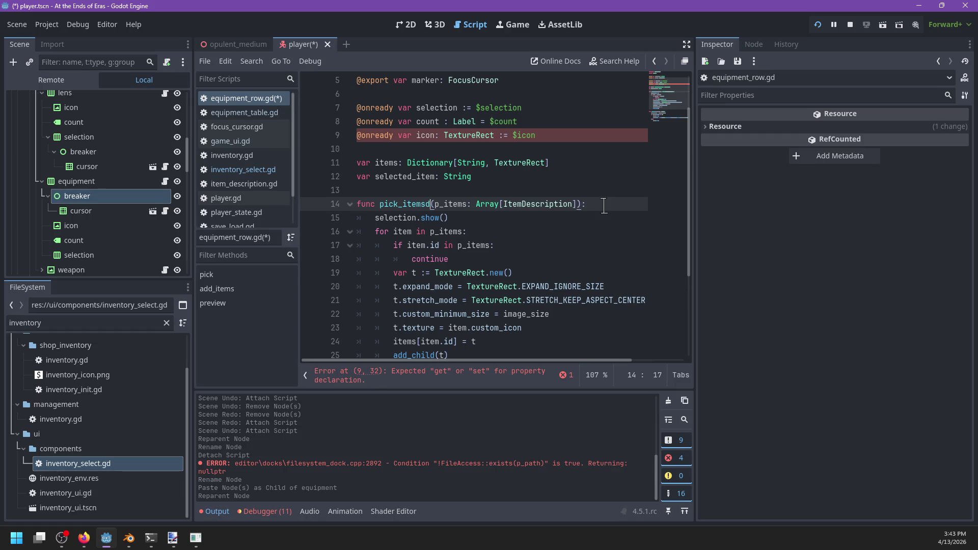
{"action": "left_click", "coordinate": [541, 135]}
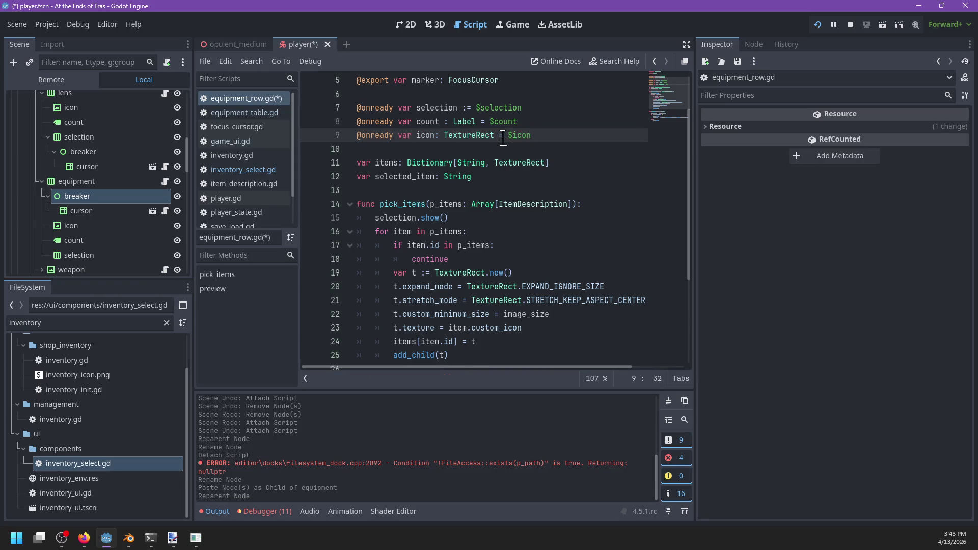
{"action": "left_click", "coordinate": [47, 196]}
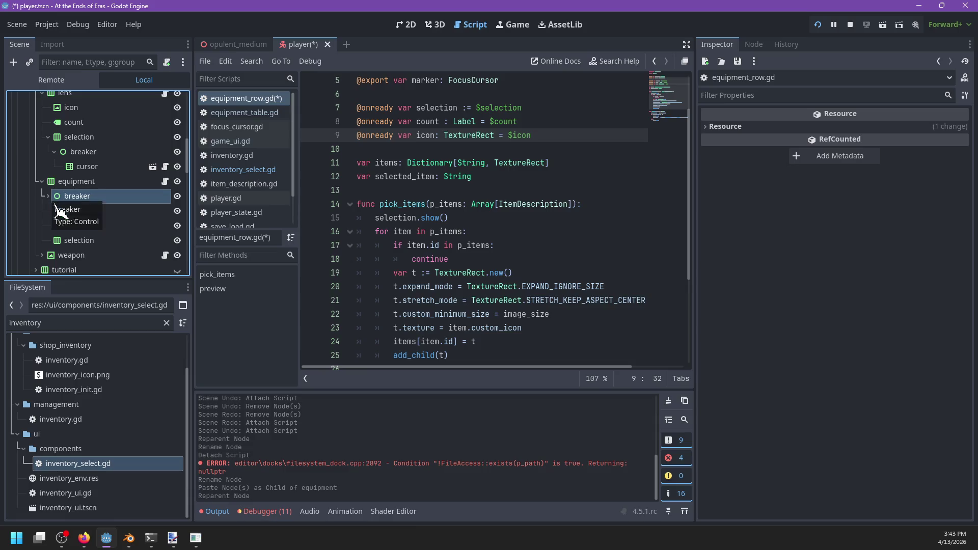
{"action": "scroll", "coordinate": [514, 157], "scroll_direction": "up", "scroll_amount": 2}
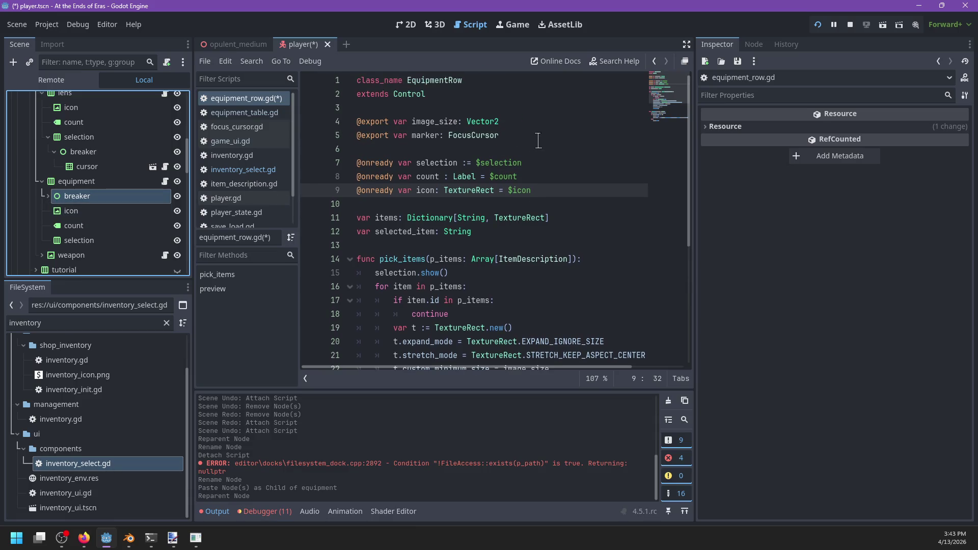
- Rename the marker variable to focus_cursor and save
{"action": "double_click", "coordinate": [426, 139]}
{"action": "type", "text": "focus_cur"}
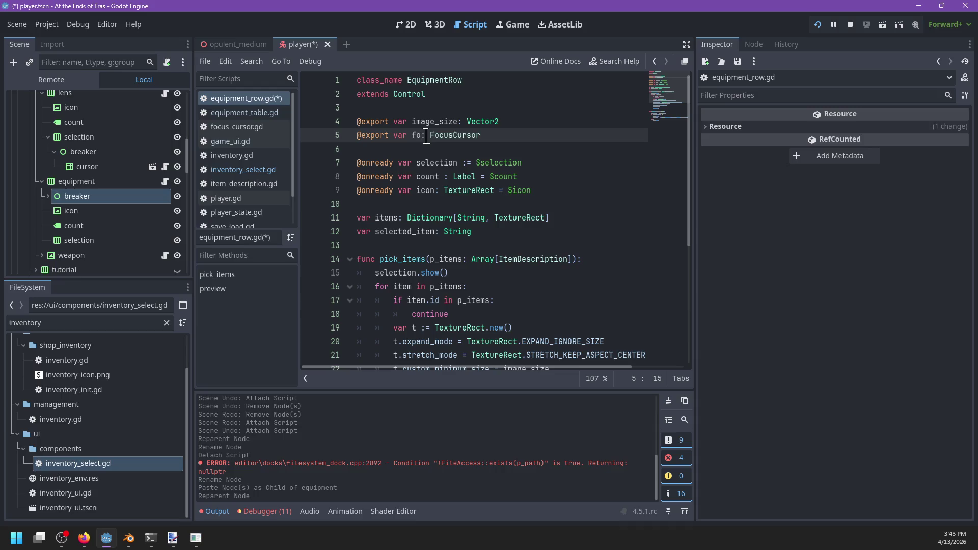
{"action": "type", "text": "sor"}
{"action": "key", "text": "ctrl+s"}
- Reparent breaker under equipment's selection node, assign cursor as equipment's Focus Cursor, and save
{"action": "left_click", "coordinate": [102, 181]}
{"action": "mouse_move", "coordinate": [117, 203]}
{"action": "left_mouse_down"}
{"action": "mouse_move", "coordinate": [86, 202]}
{"action": "mouse_move", "coordinate": [94, 249]}
{"action": "mouse_move", "coordinate": [884, 163]}
{"action": "mouse_move", "coordinate": [60, 250]}
{"action": "mouse_move", "coordinate": [153, 252]}
{"action": "mouse_move", "coordinate": [892, 161]}
{"action": "left_mouse_up"}
{"action": "left_click", "coordinate": [94, 184]}
{"action": "left_click", "coordinate": [54, 241]}
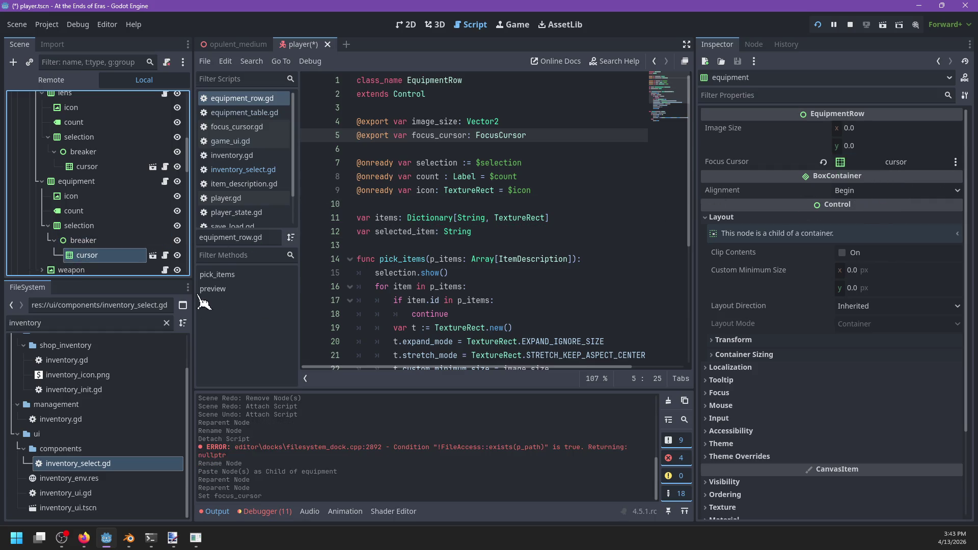
{"action": "left_click", "coordinate": [583, 136]}
{"action": "key", "text": "ctrl+s"}
- Set the lens node's Image Size to 100 × 100
{"action": "scroll", "coordinate": [86, 160], "scroll_direction": "up", "scroll_amount": 1}
{"action": "left_click", "coordinate": [65, 115]}
{"action": "left_click_drag", "start_coordinate": [86, 190], "coordinate": [876, 170]}
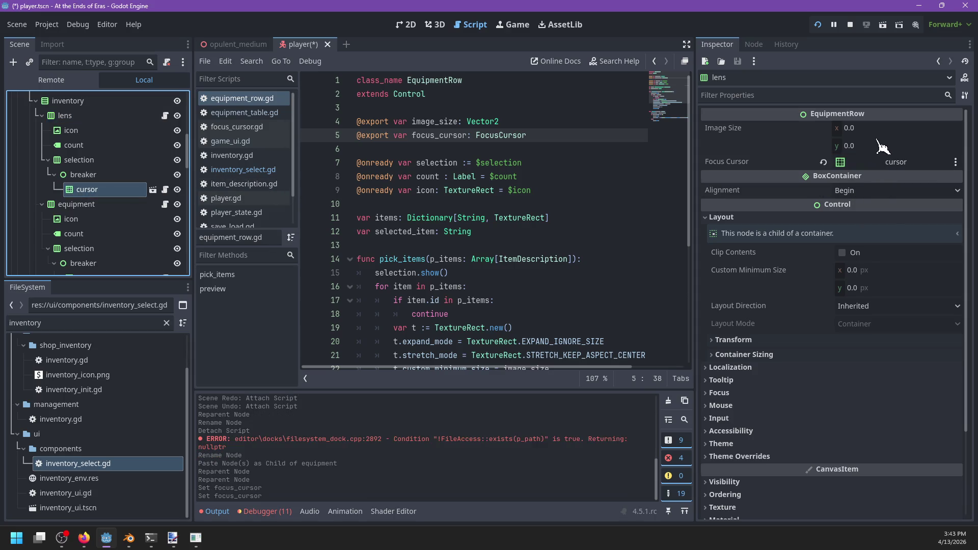
{"action": "left_click", "coordinate": [876, 128]}
{"action": "type", "text": "00"}
{"action": "key", "text": "Tab"}
{"action": "key", "text": "Return"}
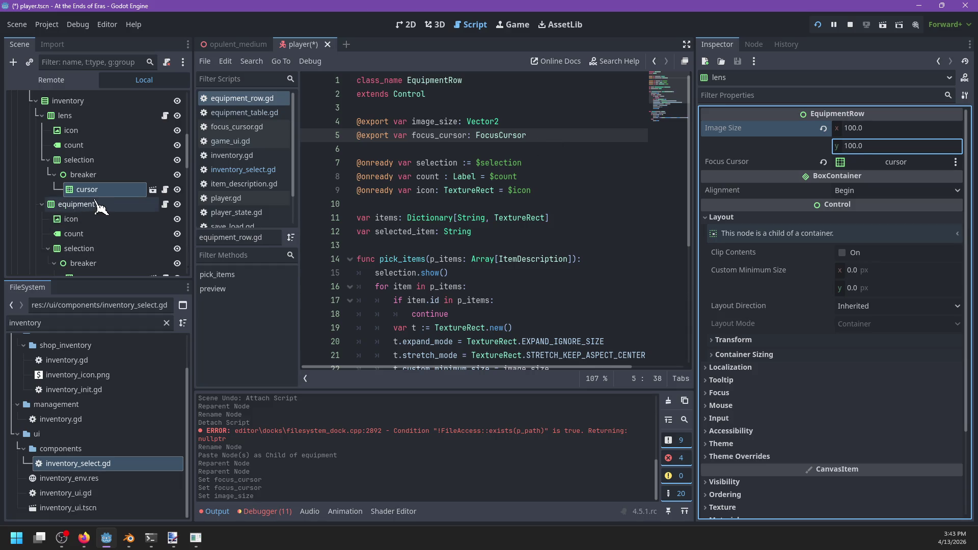
- Set the equipment node's Image Size to 100 × 100 and save the scene
{"action": "left_click", "coordinate": [97, 204]}
{"action": "left_click", "coordinate": [870, 128]}
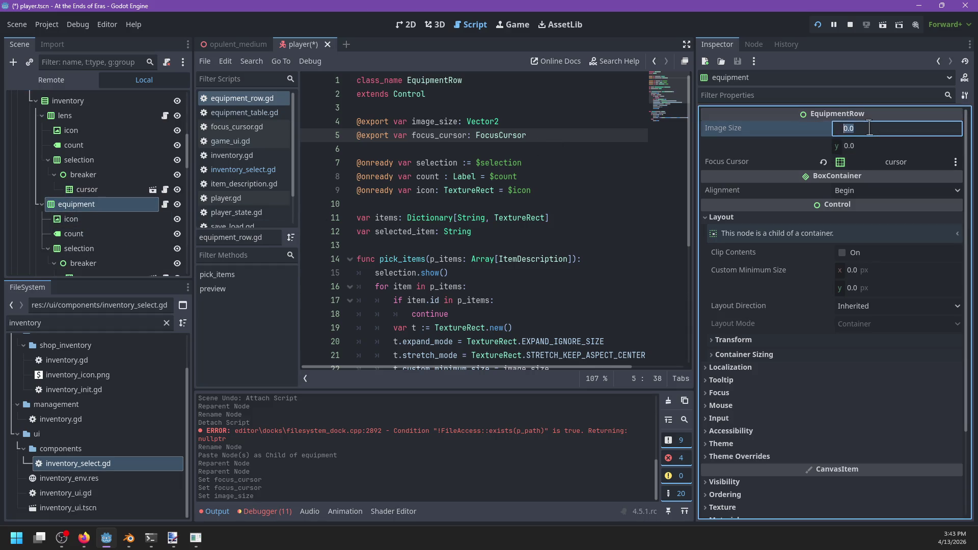
{"action": "type", "text": "00"}
{"action": "key", "text": "Tab"}
{"action": "type", "text": "100"}
{"action": "key", "text": "Return"}
{"action": "key", "text": "ctrl+s"}
- Make pick_items add each TextureRect through selection.add_child(t) and save the script
{"action": "scroll", "coordinate": [117, 234], "scroll_direction": "down", "scroll_amount": 2}
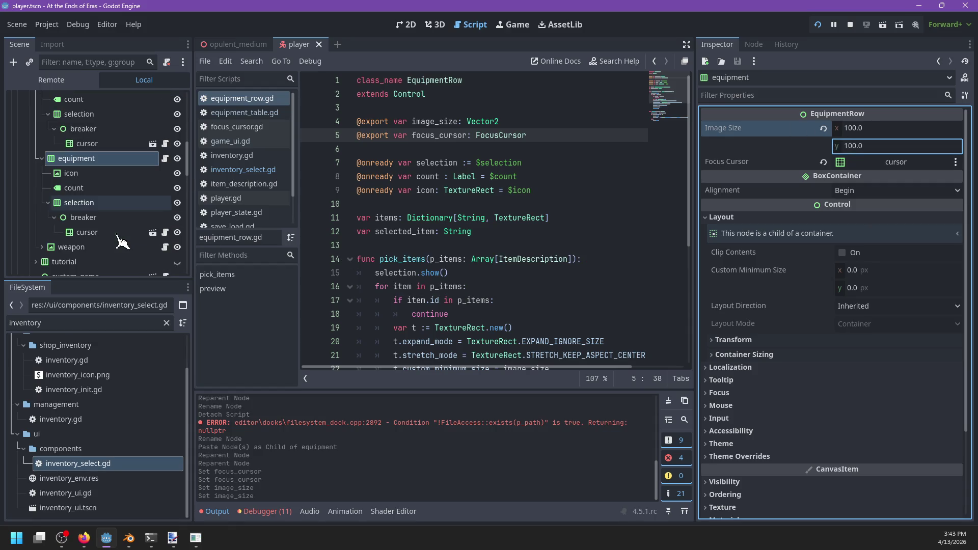
{"action": "scroll", "coordinate": [519, 229], "scroll_direction": "down", "scroll_amount": 5}
{"action": "left_click", "coordinate": [395, 218]}
{"action": "scroll", "coordinate": [514, 237], "scroll_direction": "up", "scroll_amount": 2}
{"action": "type", "text": "selection.add_child(t"}
{"action": "key", "text": "shift+Home"}
{"action": "key", "text": "ctrl+s"}
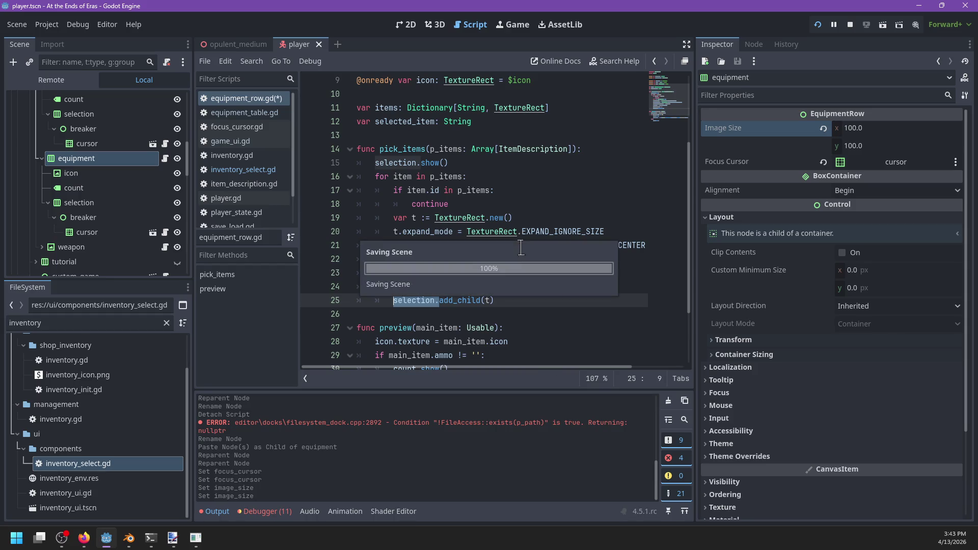
{"action": "key", "text": "Left"}
{"action": "key", "text": "End"}
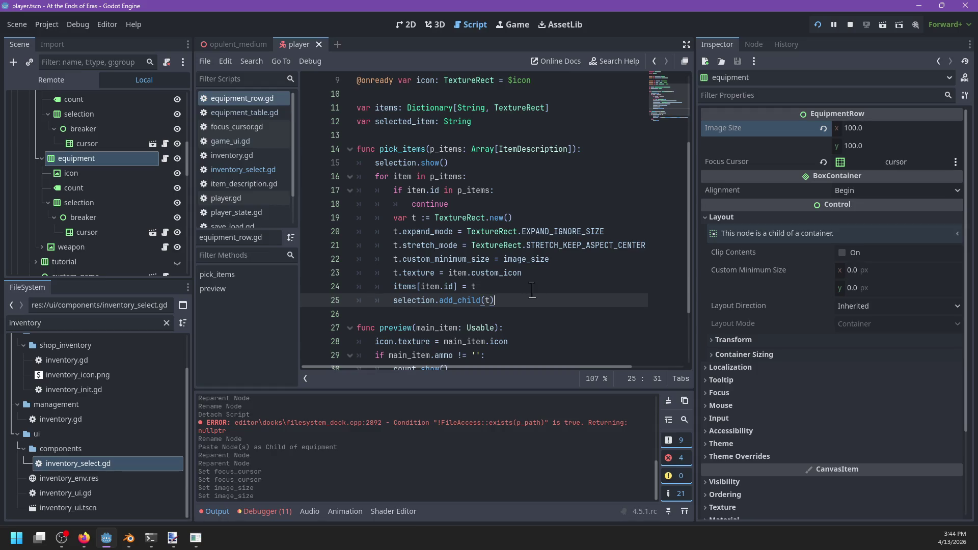
- Add an end_pick() function header below the add_child(t) line in equipment_row.gd
{"action": "key", "text": "Return"}
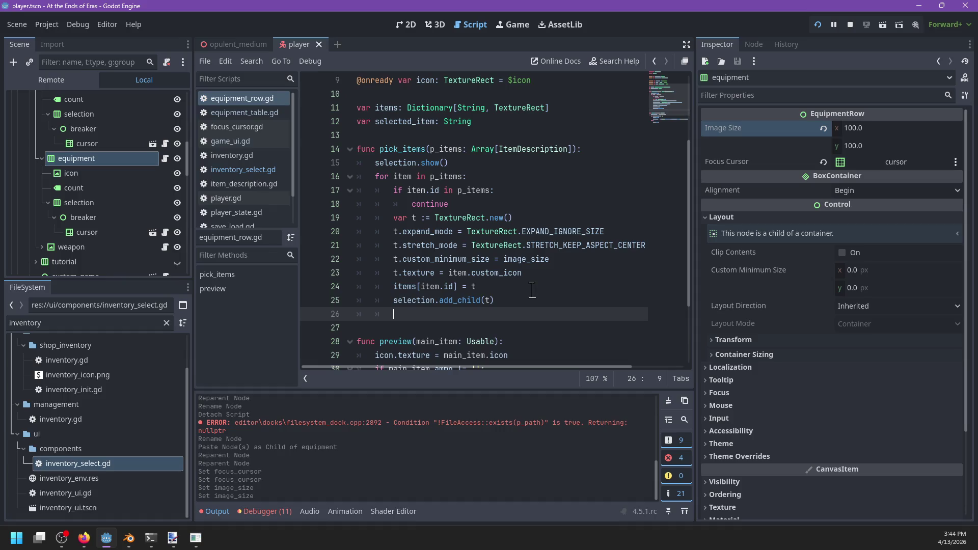
{"action": "key", "text": "Return"}
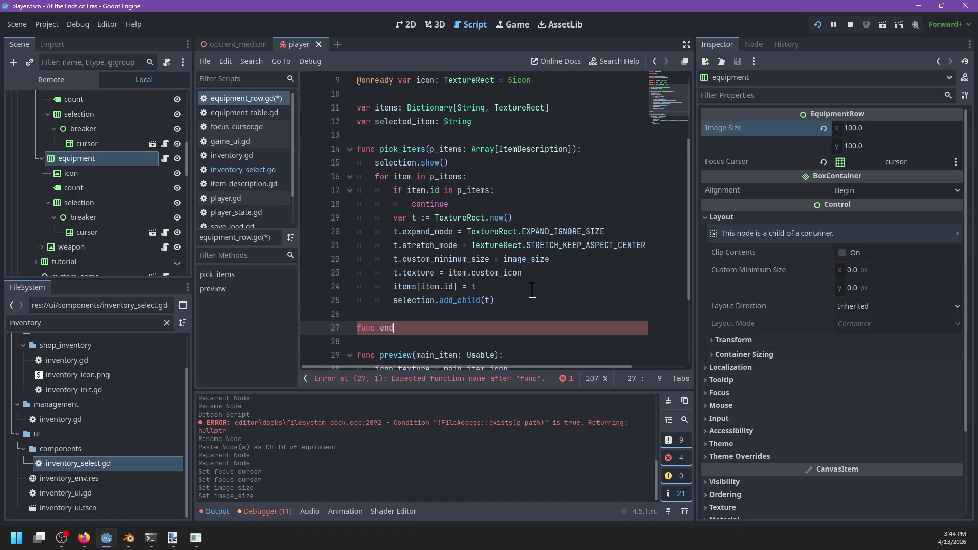
{"action": "type", "text": "ick():"}
{"action": "key", "text": "Return"}
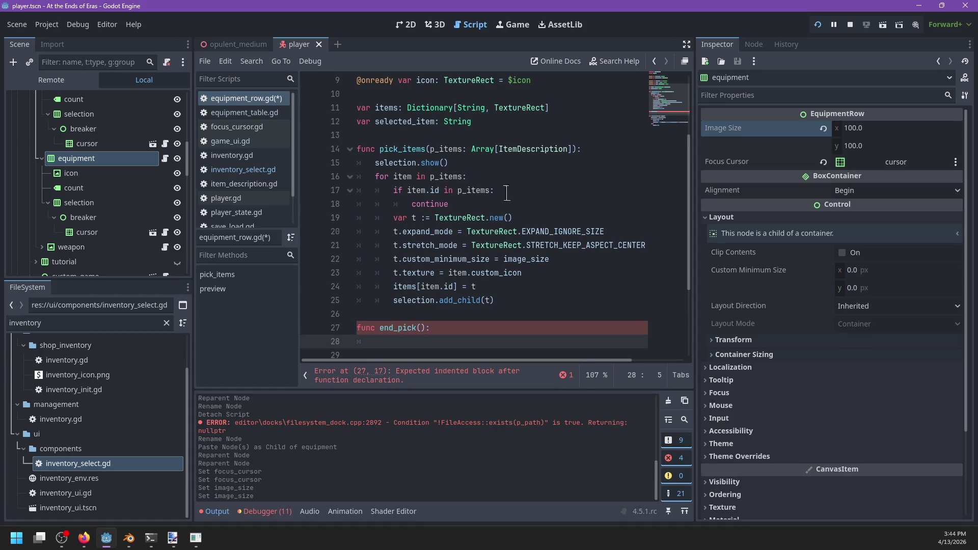
- Add count.hide() after selection.show() in pick_items
{"action": "left_click", "coordinate": [502, 166]}
{"action": "key", "text": "Return"}
{"action": "type", "text": "unt.hide()"}
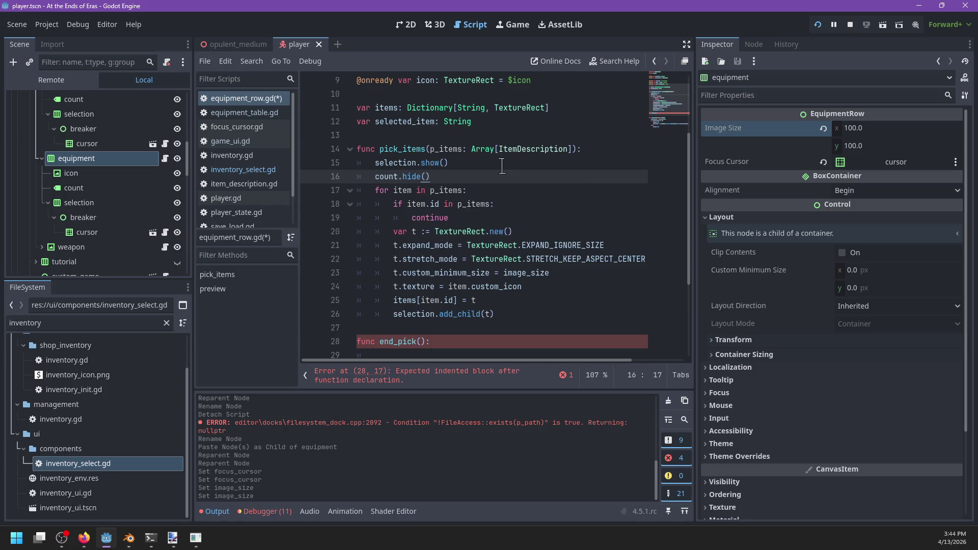
{"action": "scroll", "coordinate": [502, 165], "scroll_direction": "down", "scroll_amount": 3}
{"action": "left_click", "coordinate": [530, 216]}
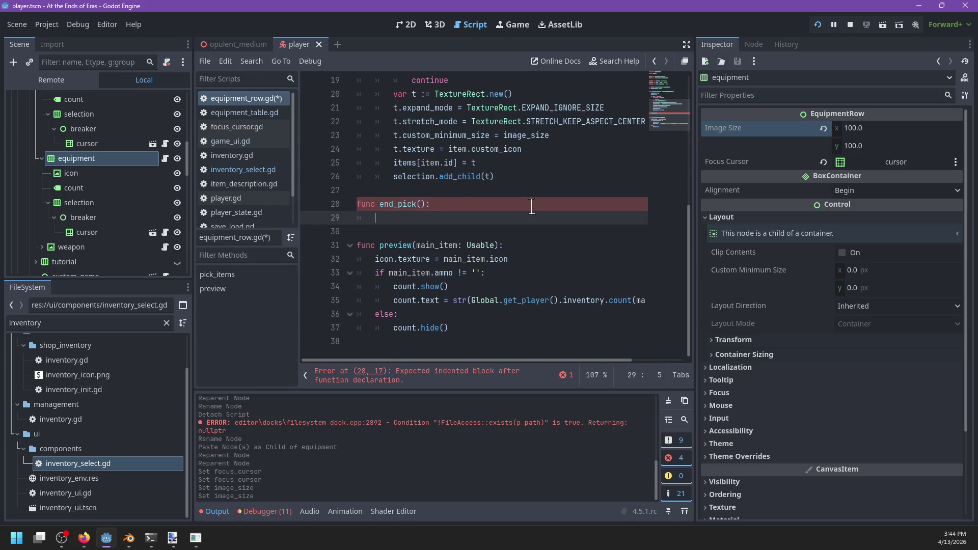
- Declare var active_item: Usable below the icon declaration
{"action": "scroll", "coordinate": [530, 203], "scroll_direction": "up", "scroll_amount": 6}
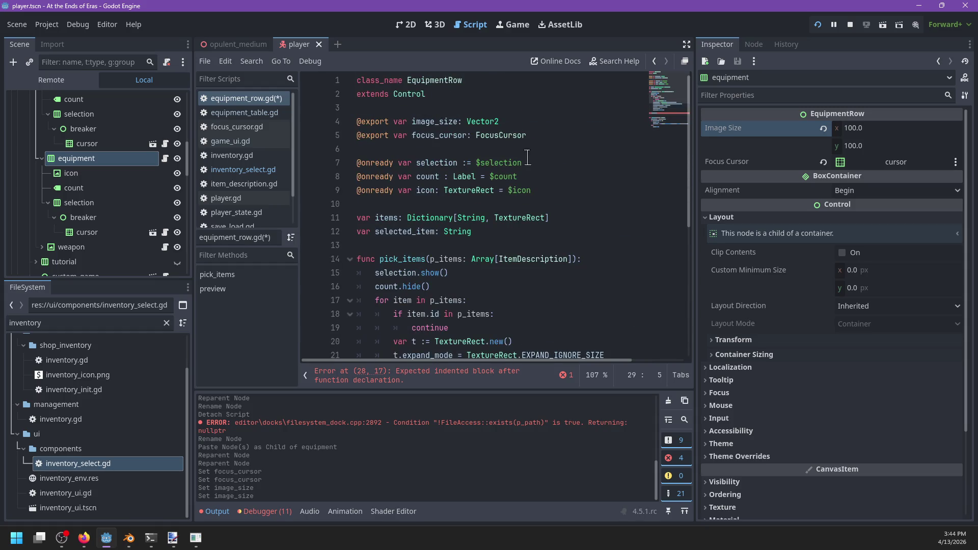
{"action": "left_click", "coordinate": [522, 120]}
{"action": "left_click", "coordinate": [563, 187]}
{"action": "key", "text": "Return"}
{"action": "type", "text": "@export"}
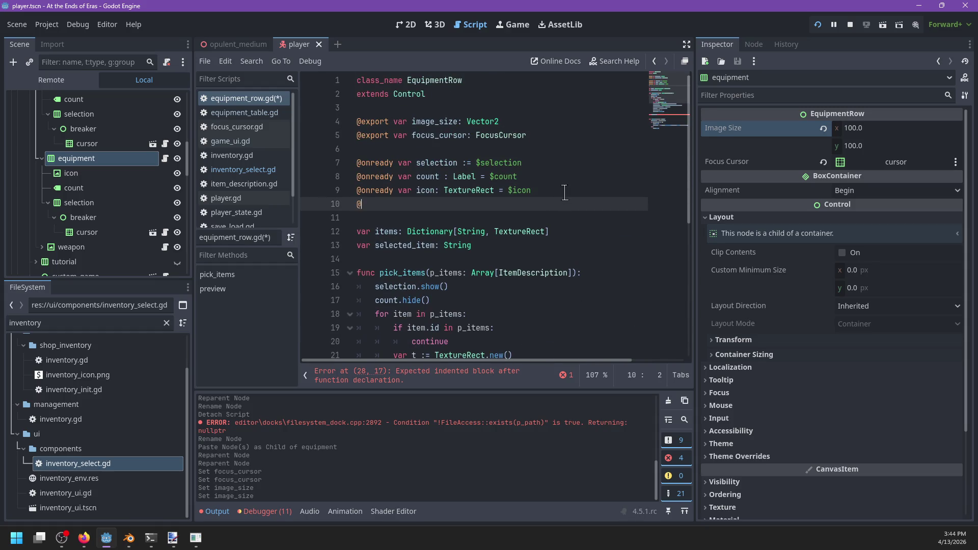
{"action": "key", "text": "BackSpace"}
{"action": "key", "text": "BackSpace"}
{"action": "key", "text": "BackSpace"}
{"action": "type", "text": "active_item"}
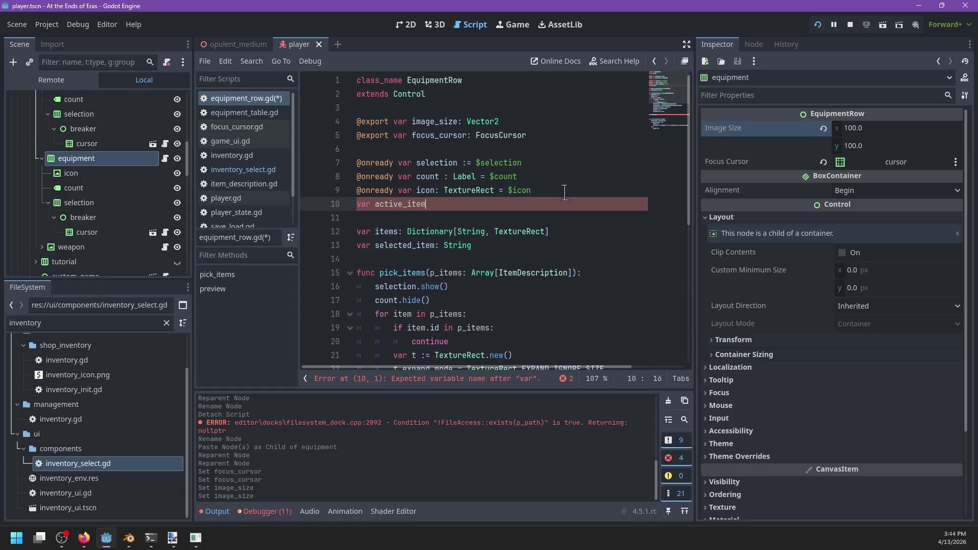
{"action": "type", "text": "able"}
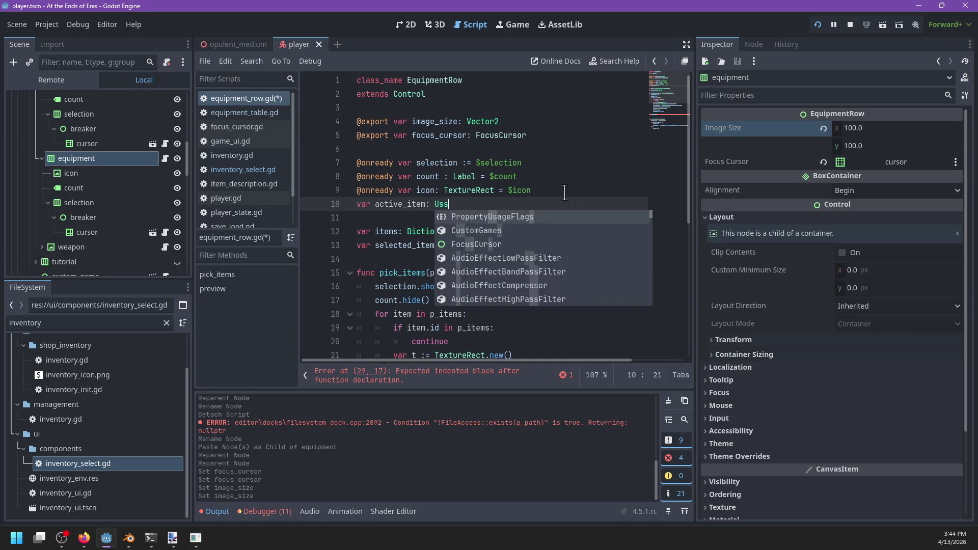
- Set active_item = main_item at the start of preview()
{"action": "scroll", "coordinate": [513, 192], "scroll_direction": "down", "scroll_amount": 6}
{"action": "left_click", "coordinate": [495, 242]}
{"action": "key", "text": "Return"}
{"action": "type", "text": "active_item = main"}
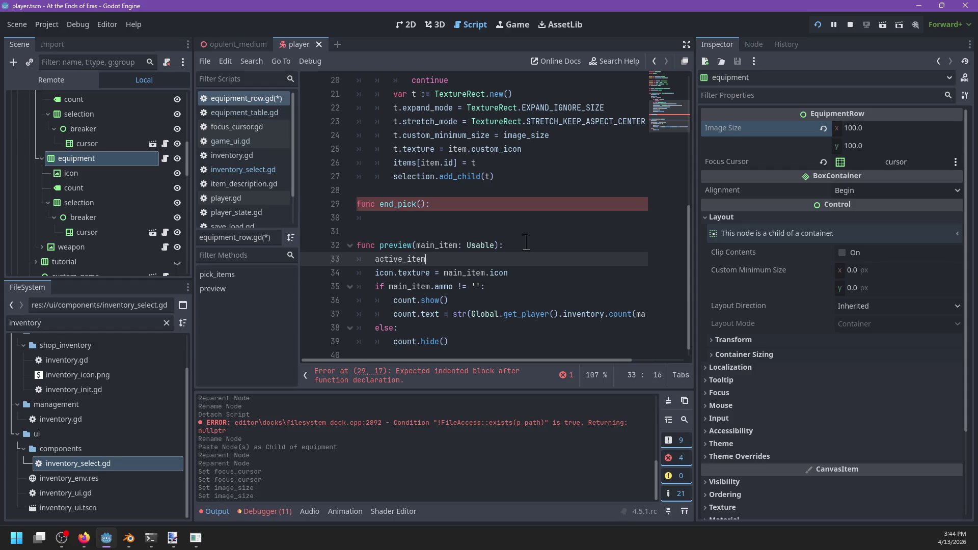
{"action": "type", "text": "_item"}
{"action": "key", "text": "Up"}
{"action": "key", "text": "Up"}
{"action": "key", "text": "Up"}
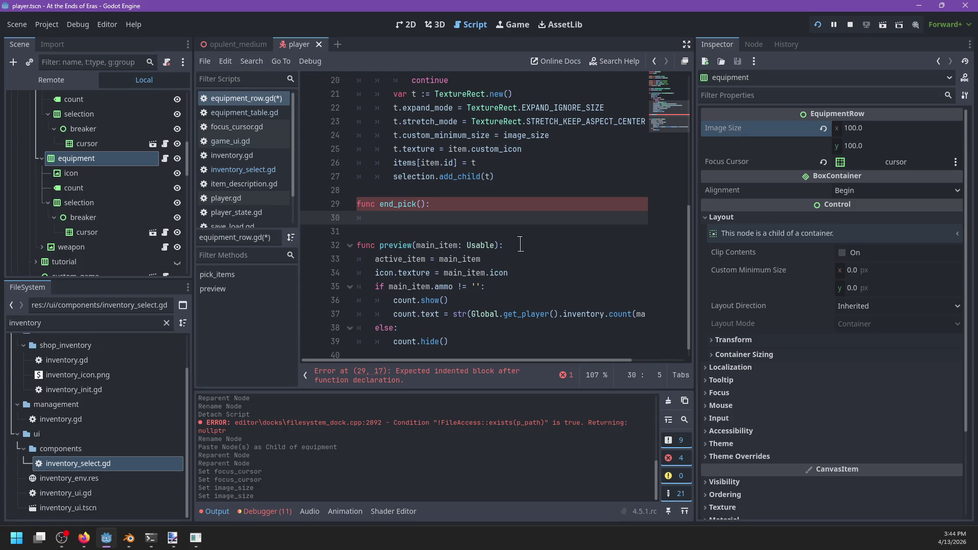
- Fill end_pick() with preview(active_item) and selection.hide(), then save the script
{"action": "left_click", "coordinate": [477, 339]}
{"action": "left_click_drag", "start_coordinate": [447, 205], "coordinate": [447, 210]}
{"action": "left_click", "coordinate": [447, 213]}
{"action": "type", "text": "review(active_item"}
{"action": "key", "text": "Return"}
{"action": "scroll", "coordinate": [474, 203], "scroll_direction": "up", "scroll_amount": 4}
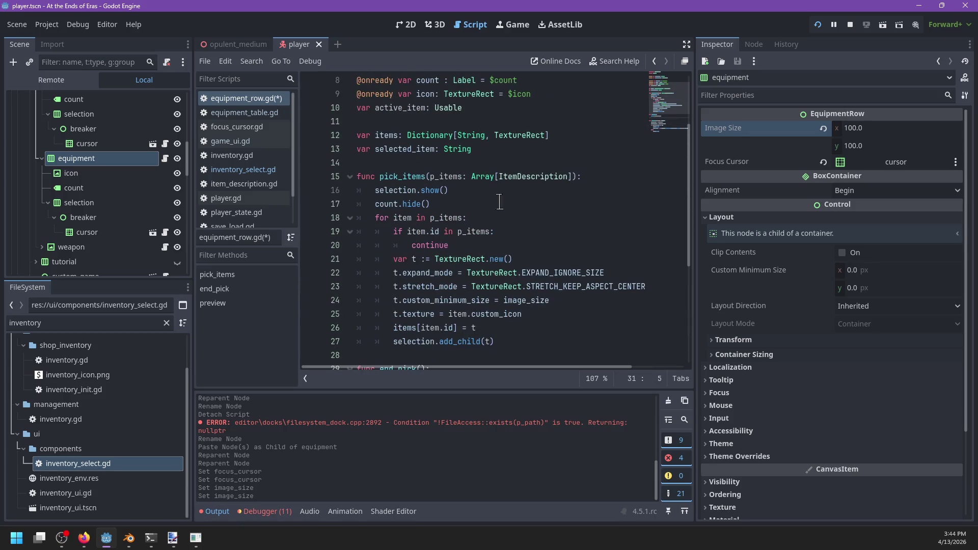
{"action": "type", "text": "ection.hide"}
{"action": "key", "text": "Return"}
{"action": "key", "text": "ctrl+s"}
{"action": "scroll", "coordinate": [473, 219], "scroll_direction": "up", "scroll_amount": 3}
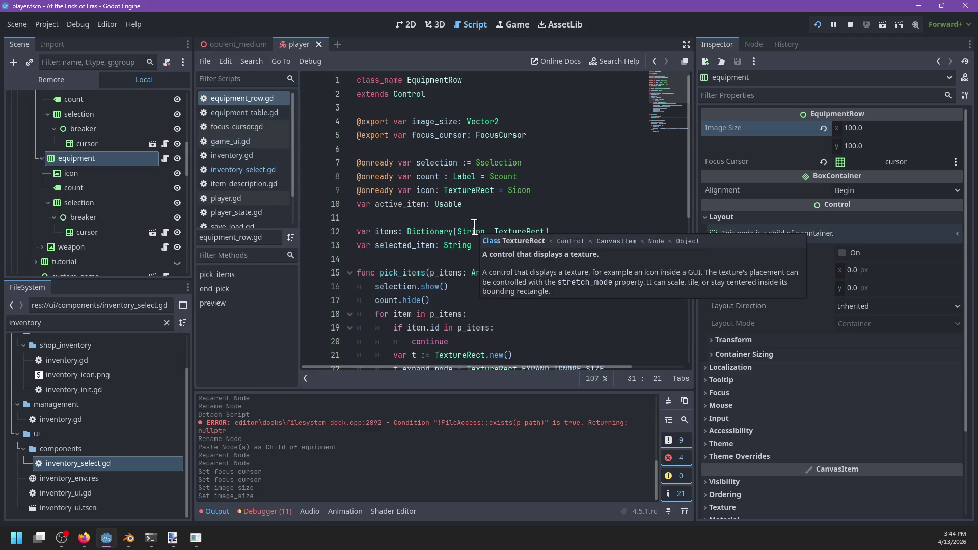
- Delete inventory_select.gd from the project via the FileSystem panel
{"action": "mouse_move", "coordinate": [474, 225]}
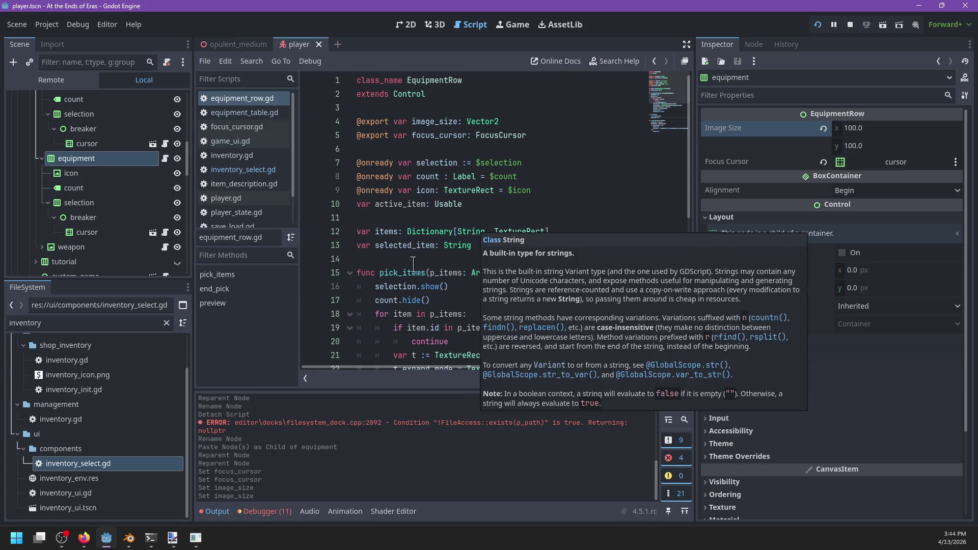
{"action": "scroll", "coordinate": [92, 202], "scroll_direction": "up", "scroll_amount": 3}
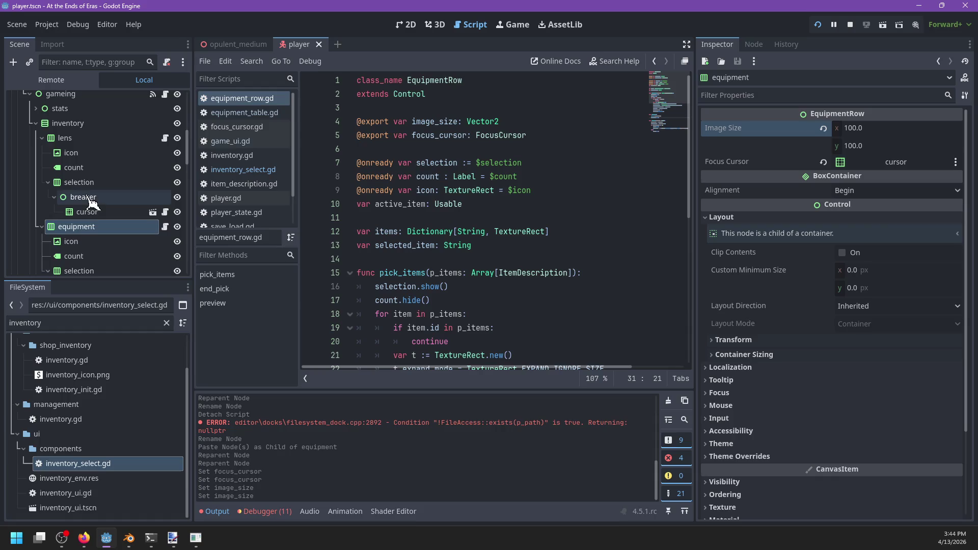
{"action": "scroll", "coordinate": [92, 202], "scroll_direction": "up", "scroll_amount": 3}
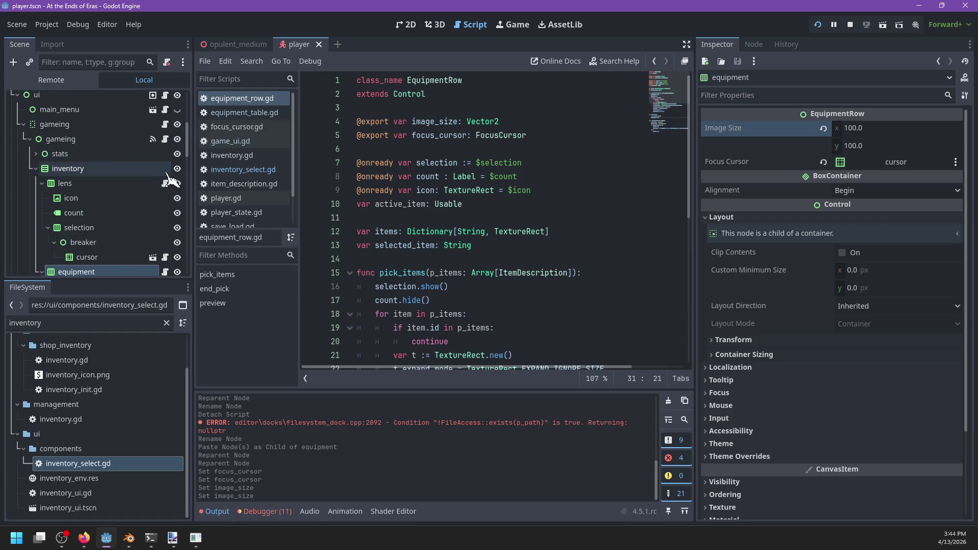
{"action": "scroll", "coordinate": [153, 203], "scroll_direction": "down", "scroll_amount": 3}
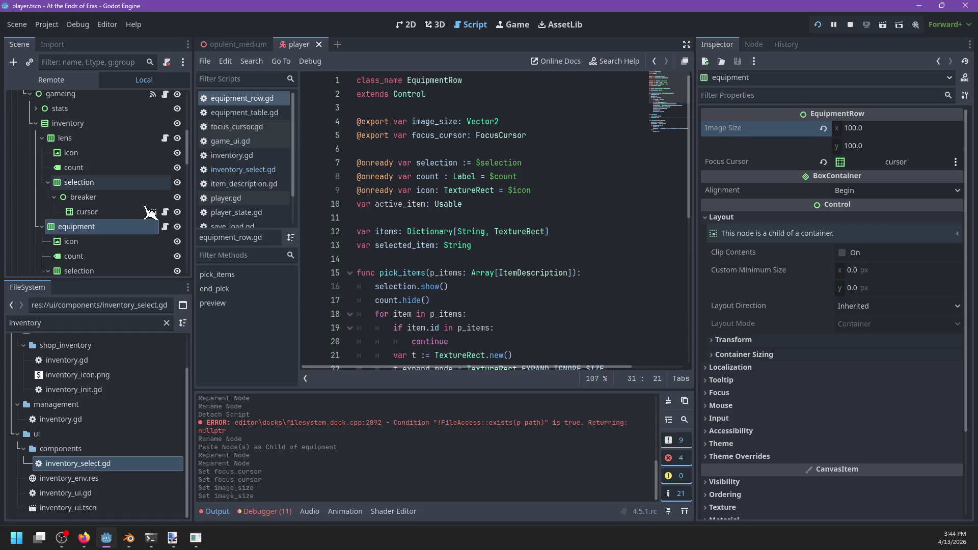
{"action": "left_click", "coordinate": [90, 127]}
{"action": "left_click", "coordinate": [35, 124]}
{"action": "left_click", "coordinate": [35, 124]}
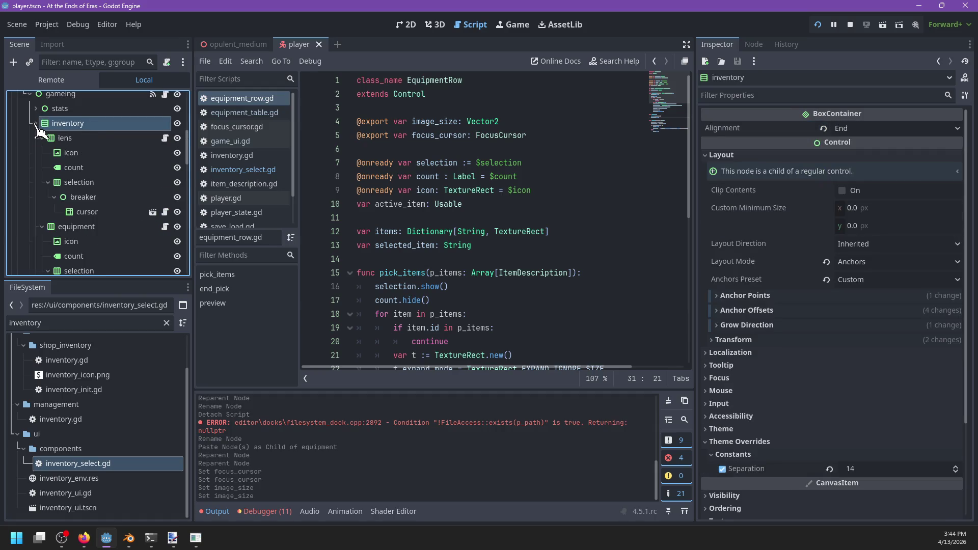
{"action": "left_click", "coordinate": [35, 123], "text": "shift"}
{"action": "left_click", "coordinate": [34, 124]}
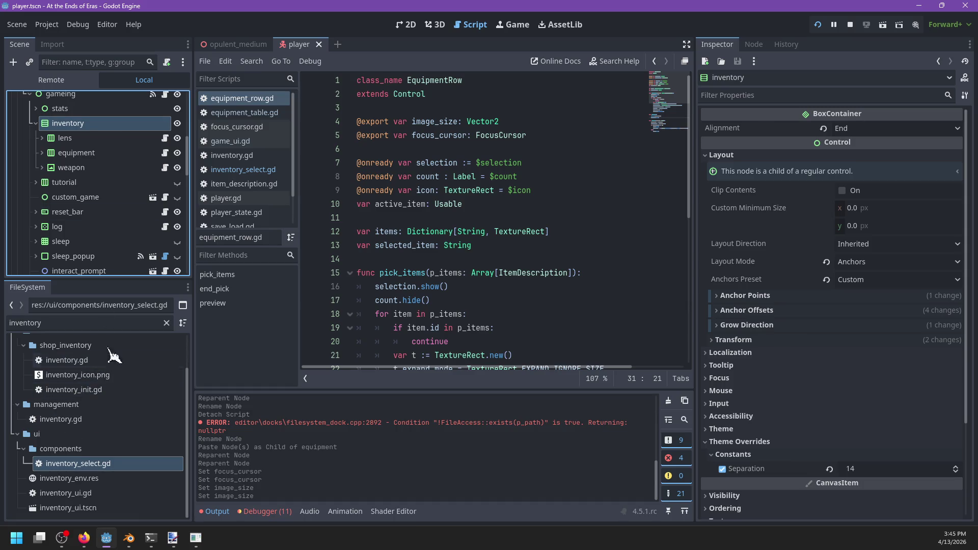
{"action": "right_click", "coordinate": [108, 474]}
{"action": "left_click", "coordinate": [193, 440]}
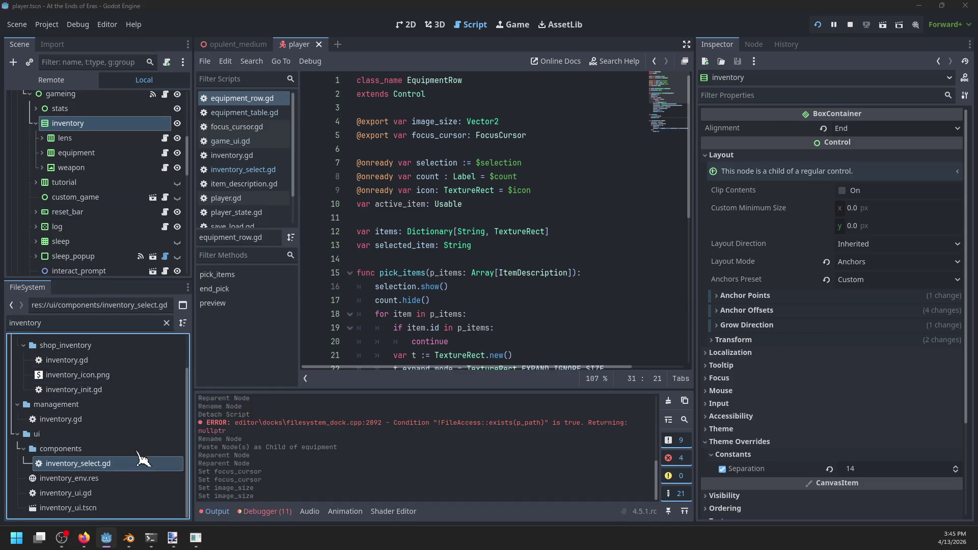
{"action": "key", "text": "Return"}
- Filter FileSystem by 'table' and attach equipment_table.gd to the inventory node
{"action": "double_click", "coordinate": [98, 323]}
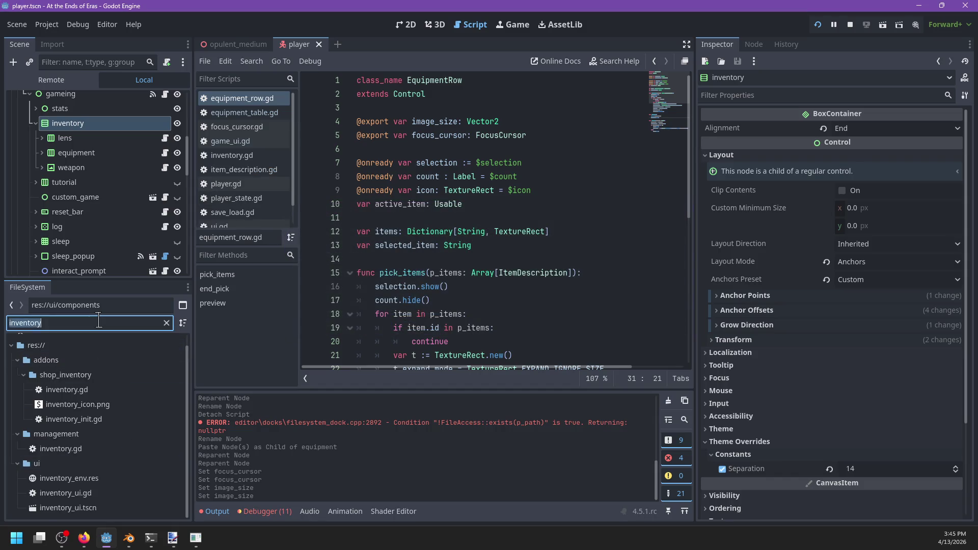
{"action": "type", "text": "tabel"}
{"action": "key", "text": "BackSpace"}
{"action": "key", "text": "BackSpace"}
{"action": "key", "text": "BackSpace"}
{"action": "type", "text": "gable"}
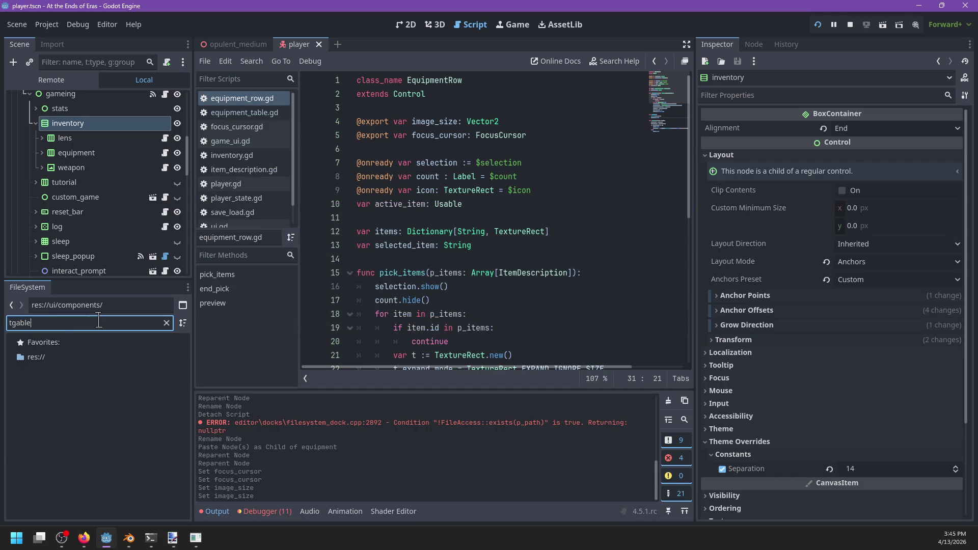
{"action": "key", "text": "ctrl+a"}
{"action": "type", "text": "table"}
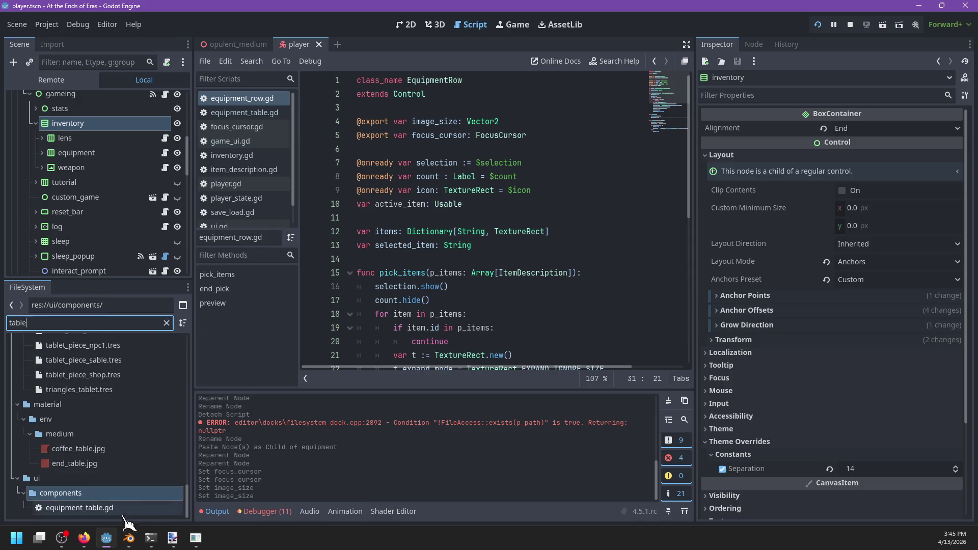
{"action": "left_click", "coordinate": [100, 510]}
{"action": "mouse_move", "coordinate": [101, 510]}
{"action": "left_mouse_down"}
{"action": "mouse_move", "coordinate": [125, 127]}
{"action": "mouse_move", "coordinate": [167, 130]}
{"action": "left_mouse_up"}
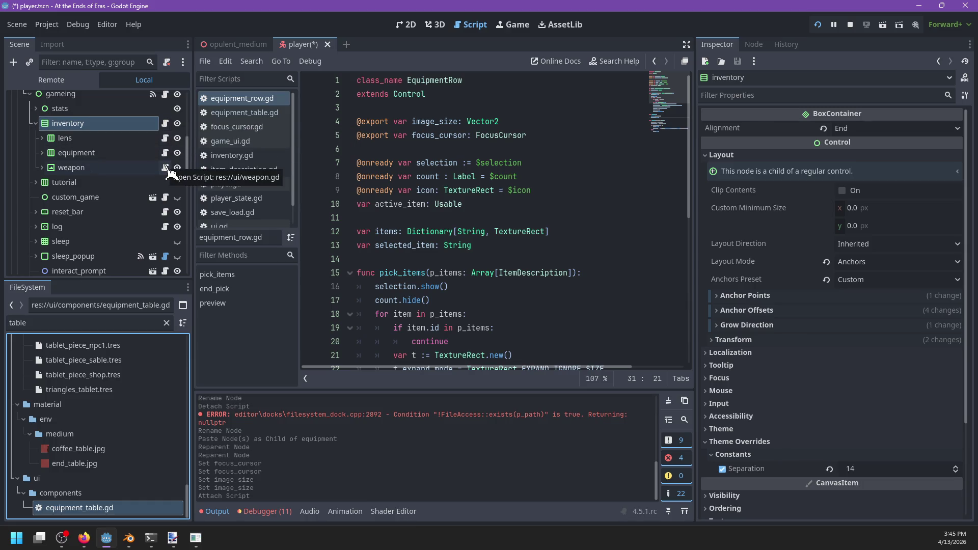
{"action": "left_click", "coordinate": [165, 123]}
{"action": "key", "text": "Return"}
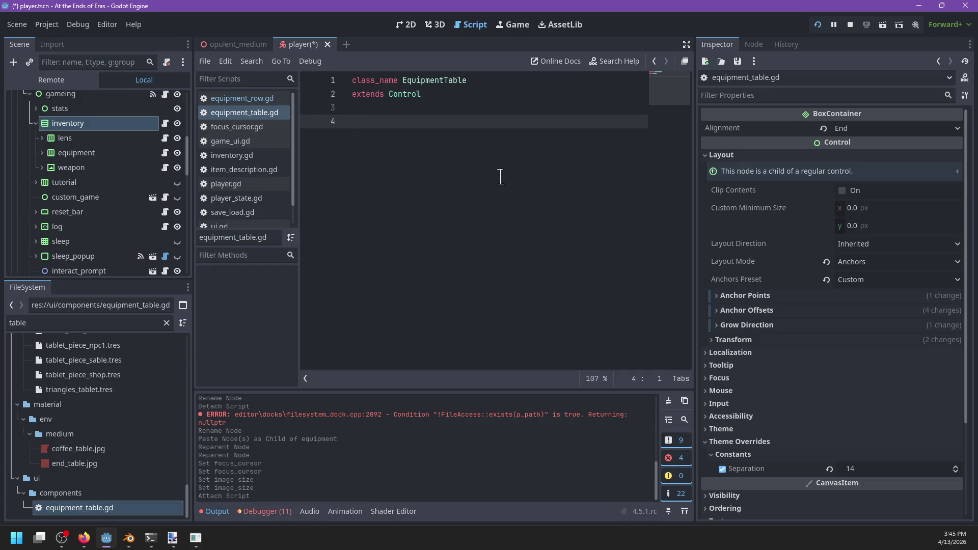
{"action": "key", "text": "BackSpace"}
{"action": "key", "text": "BackSpace"}
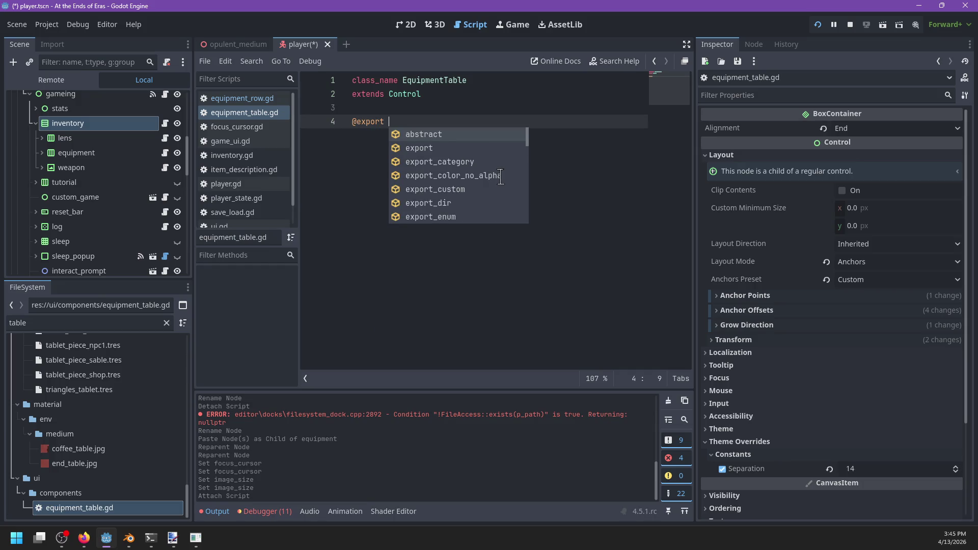
{"action": "type", "text": "onready var"}
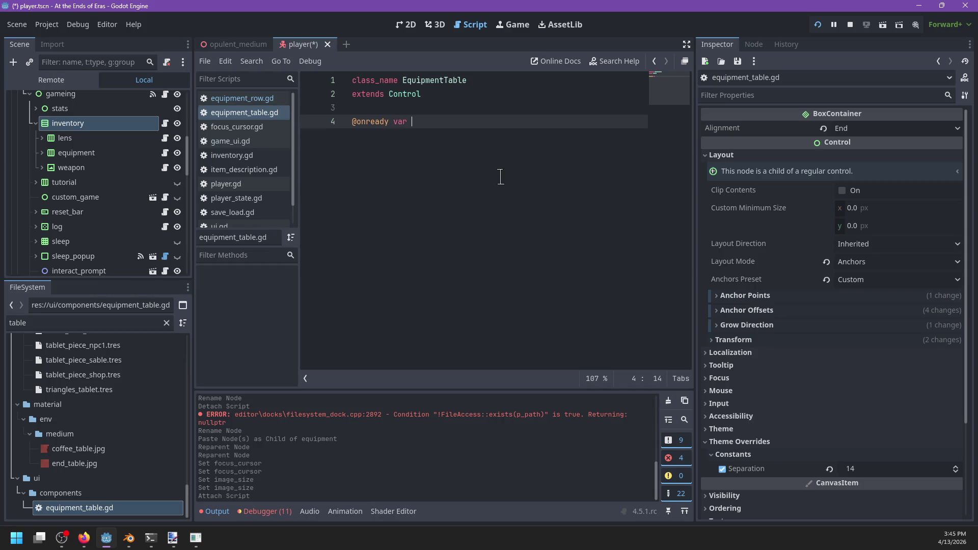
{"action": "key", "text": "alt+Tab"}
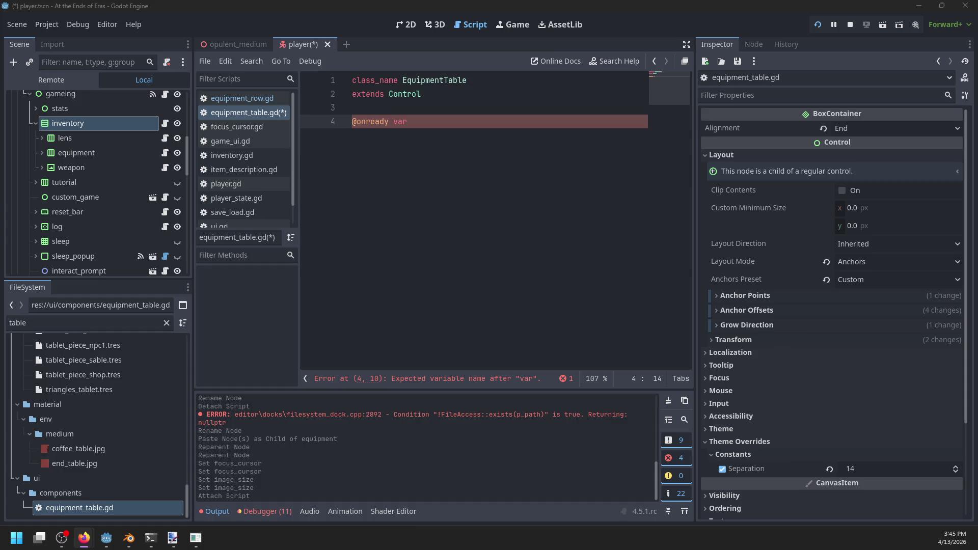
{"action": "key", "text": "alt+Tab"}
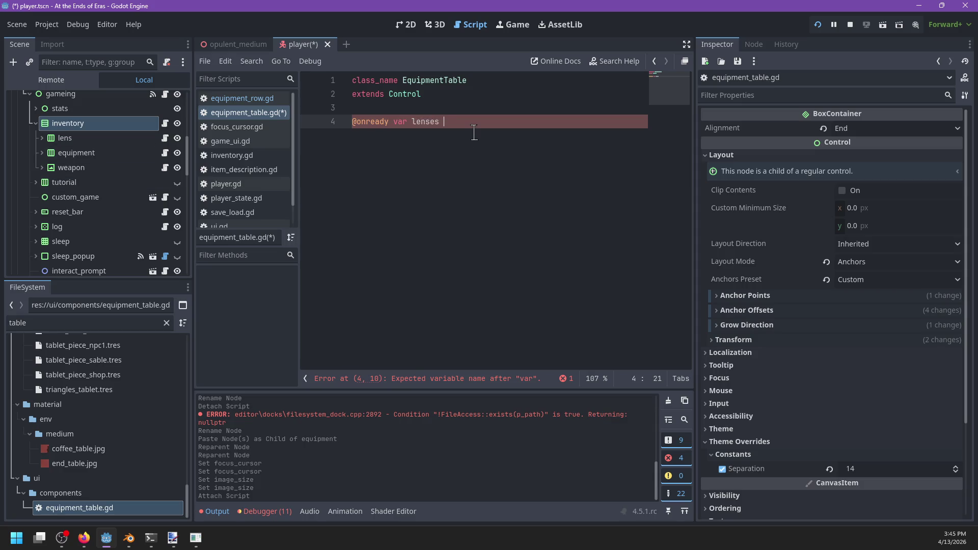
{"action": "key", "text": "BackSpace"}
{"action": "type", "text": "$lens"}
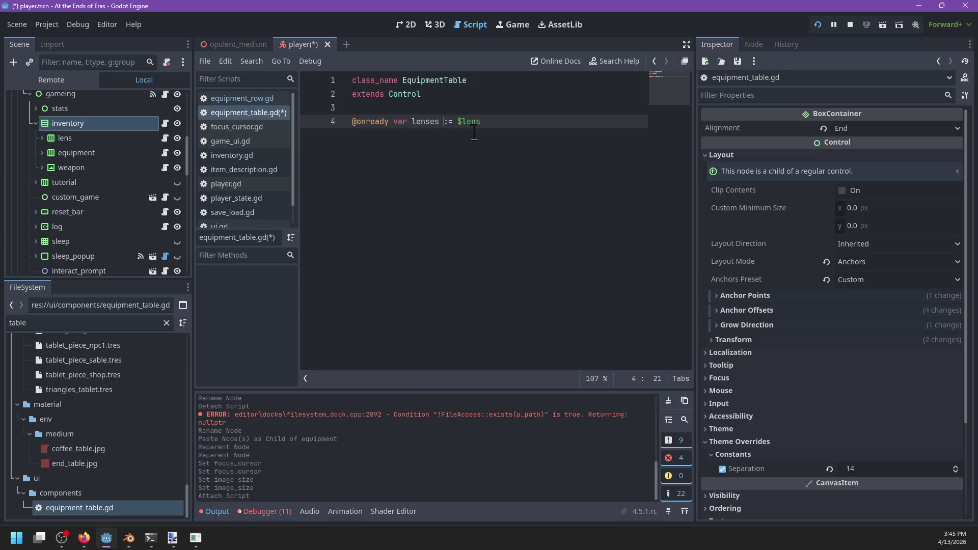
{"action": "type", "text": "Equip"}
{"action": "key", "text": "Return"}
{"action": "key", "text": "Left"}
{"action": "key", "text": "BackSpace"}
- Duplicate the declaration as an equipment variable referencing $equipment
{"action": "key", "text": "ctrl+shift+d"}
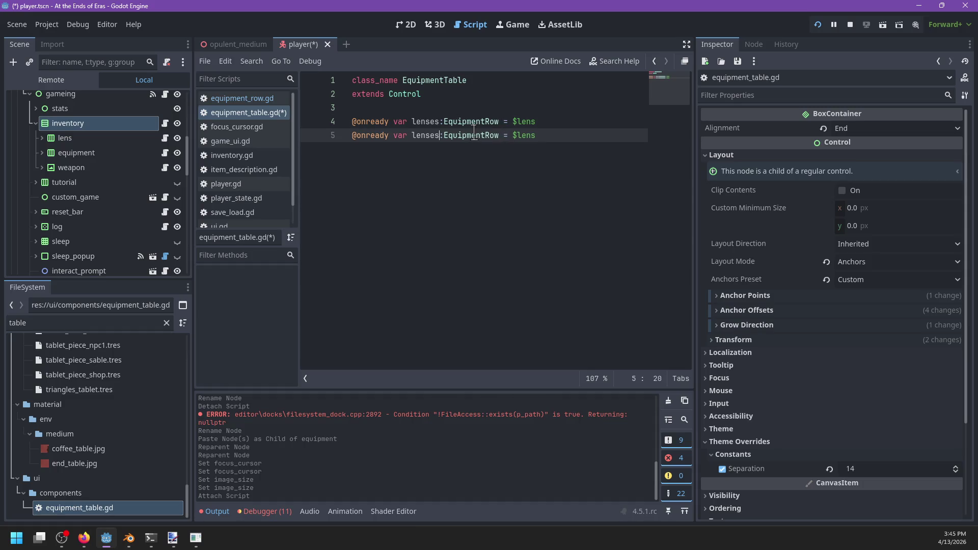
{"action": "key", "text": "ctrl+shift+Left"}
{"action": "type", "text": "equipe"}
{"action": "key", "text": "BackSpace"}
{"action": "type", "text": "ment"}
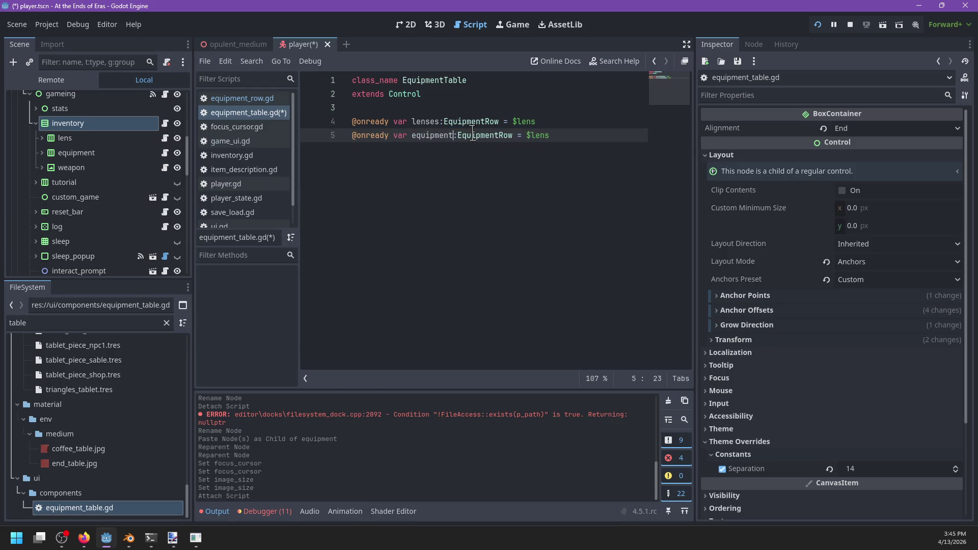
{"action": "key", "text": "ctrl+shift+Left"}
{"action": "key", "text": "ctrl+c"}
{"action": "double_click", "coordinate": [544, 135]}
{"action": "key", "text": "ctrl+v"}
- Write a pick() function that starts calling lenses.pick_items(
{"action": "key", "text": "Return"}
{"action": "key", "text": "Return"}
{"action": "type", "text": "func"}
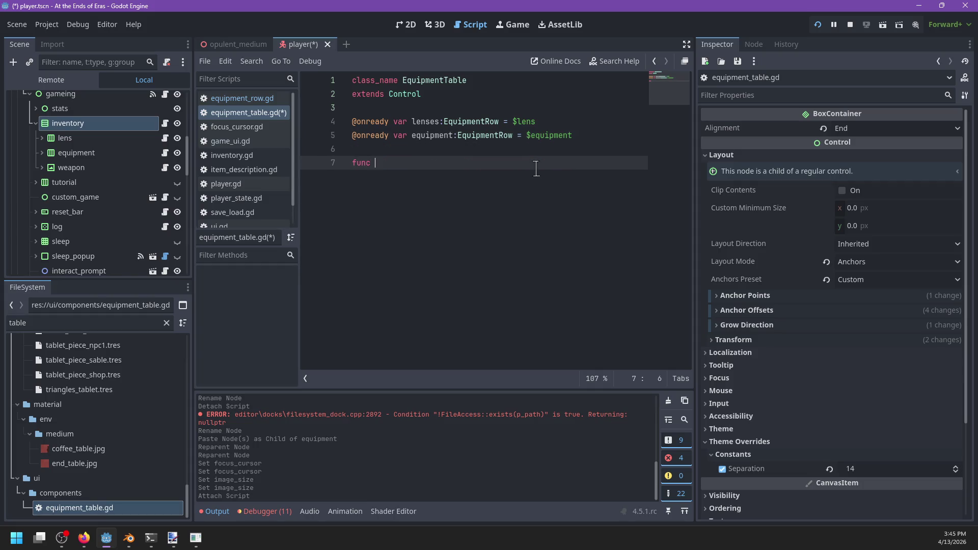
{"action": "key", "text": "BackSpace"}
{"action": "type", "text": "pro"}
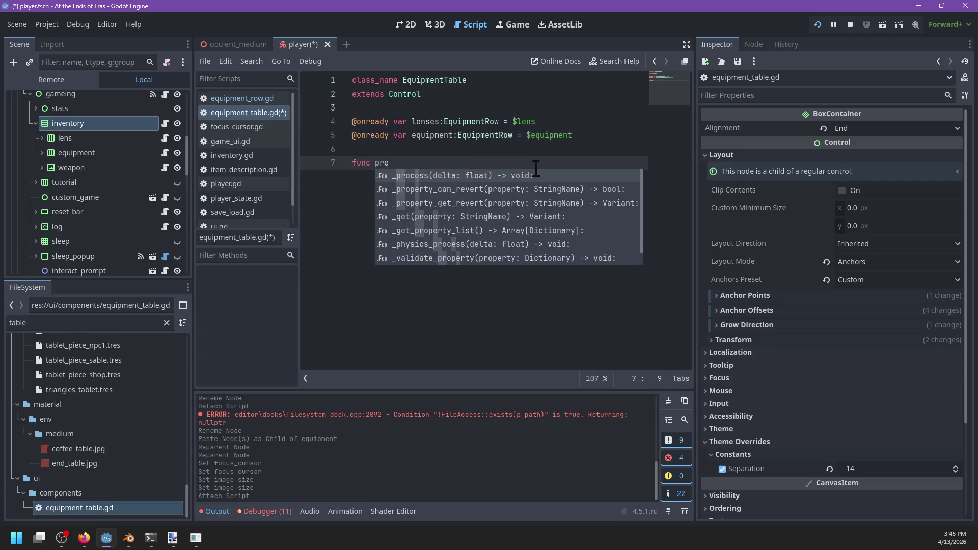
{"action": "key", "text": "BackSpace"}
{"action": "key", "text": "BackSpace"}
{"action": "key", "text": "BackSpace"}
{"action": "type", "text": "pick"}
{"action": "key", "text": "Return"}
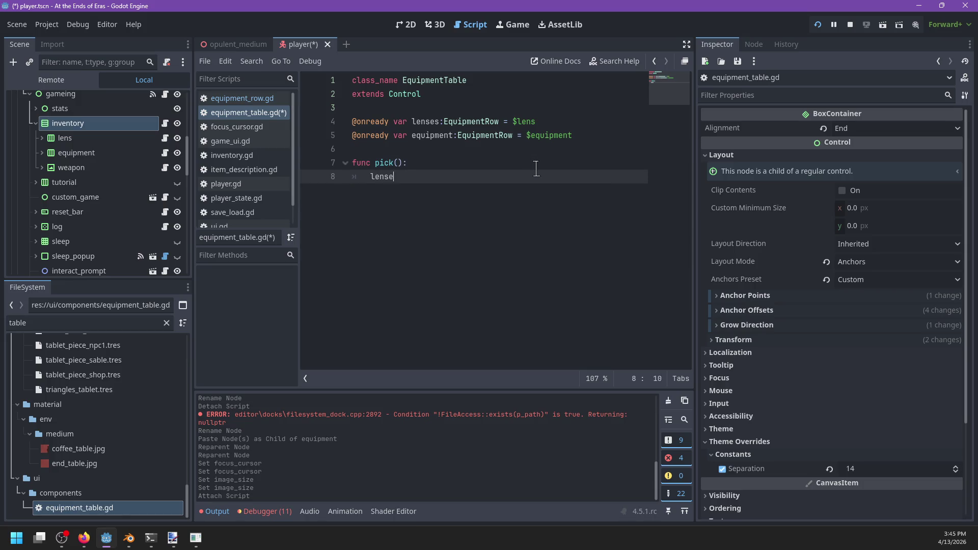
{"action": "type", "text": "s.pick"}
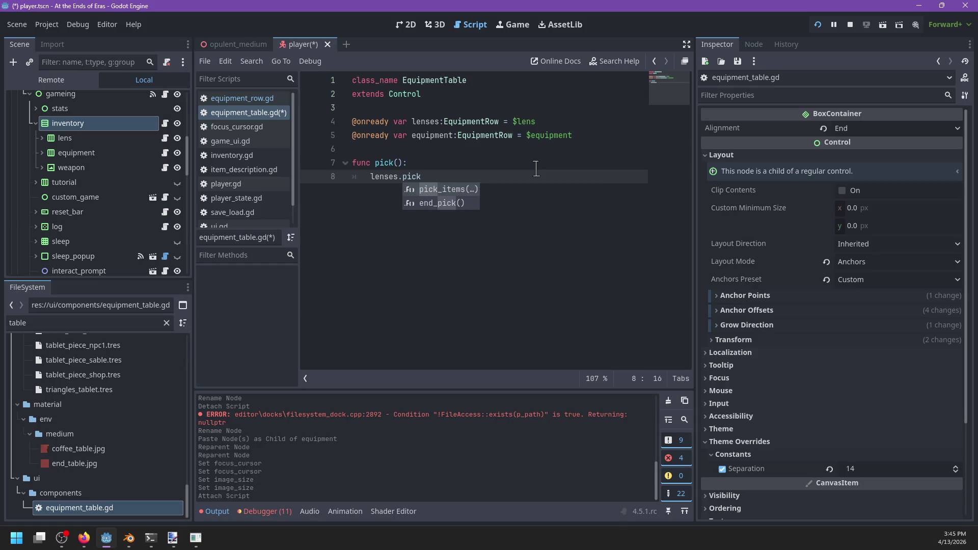
{"action": "key", "text": "Return"}
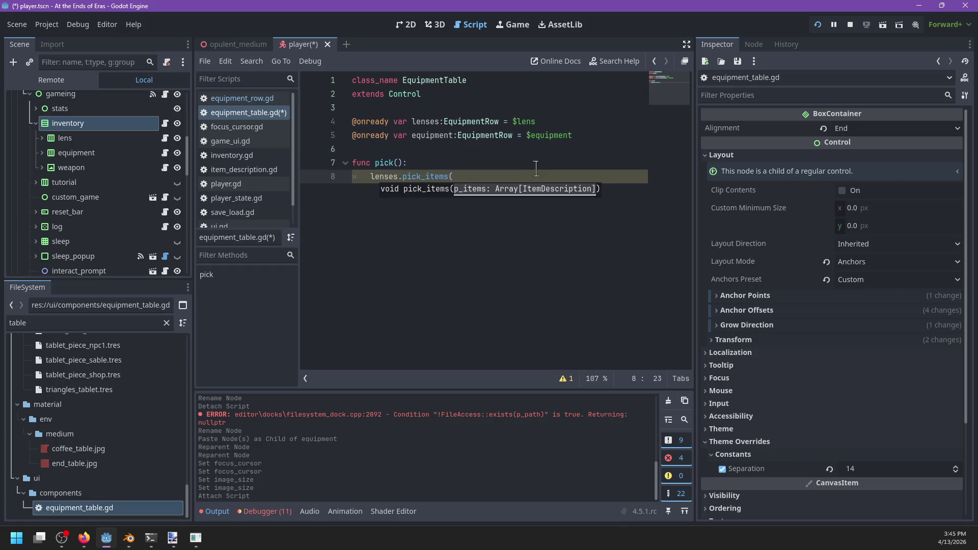
{"action": "left_click", "coordinate": [419, 108]}
{"action": "key", "text": "Return"}
{"action": "type", "text": "@export var ui: MainUI"}
- Temporarily replace the pick_items call with pass, save, and assign the ui node to the UI export
{"action": "key", "text": "ctrl+s"}
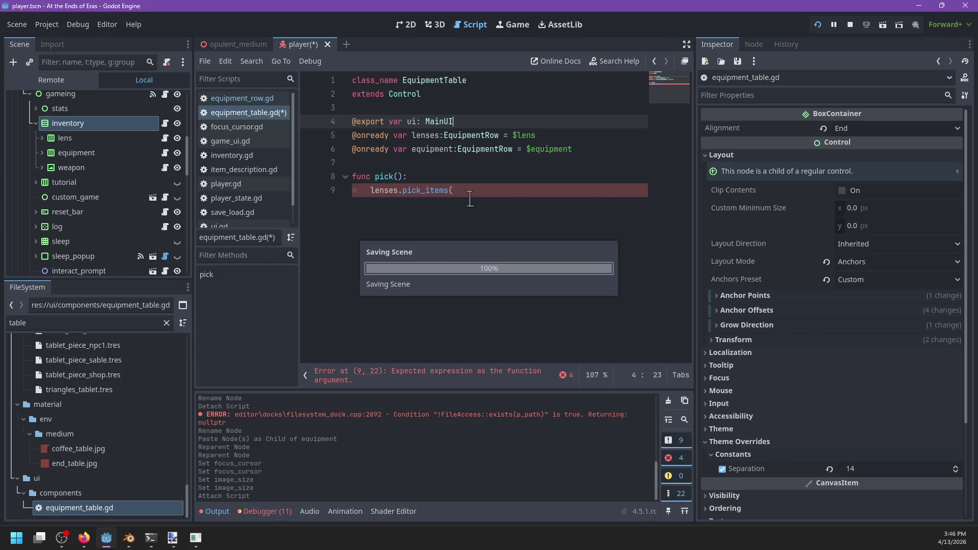
{"action": "left_click_drag", "start_coordinate": [495, 190], "coordinate": [494, 177]}
{"action": "type", "text": "pass"}
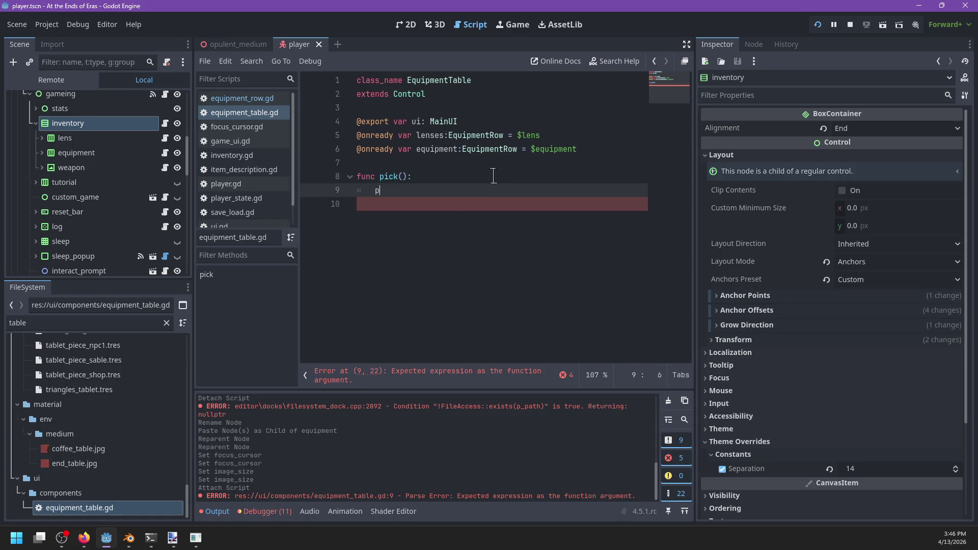
{"action": "key", "text": "ctrl+s"}
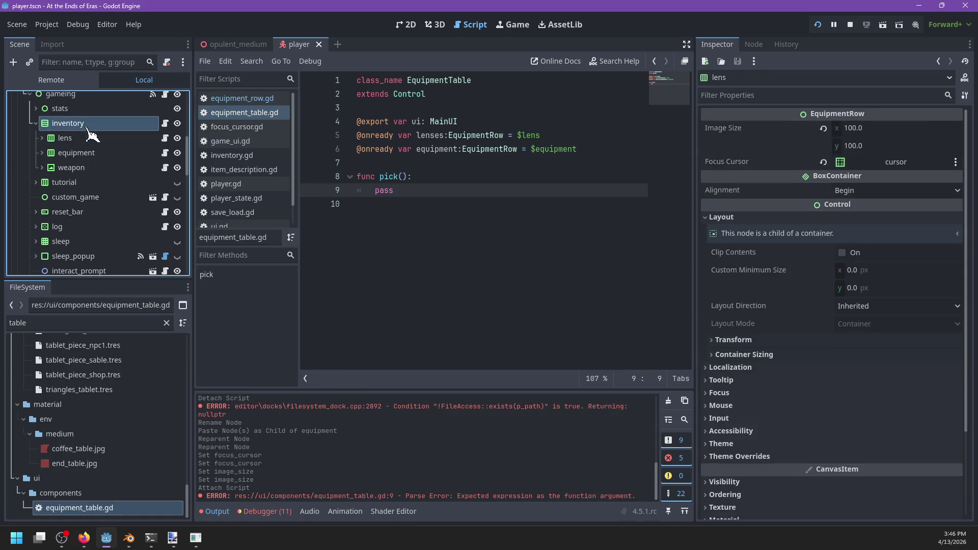
{"action": "left_click", "coordinate": [890, 128]}
{"action": "double_click", "coordinate": [437, 162]}
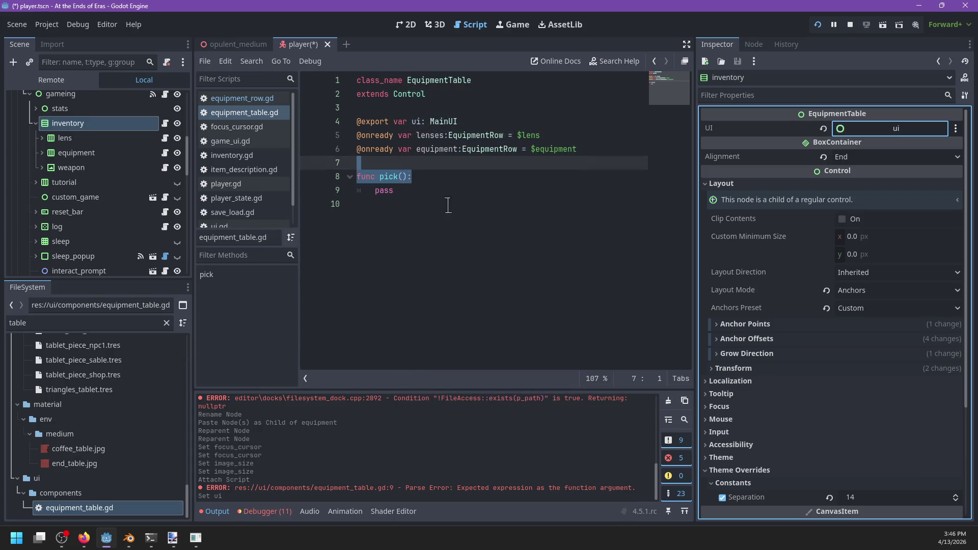
- Restore lenses.pick_items in pick() with ui.equipment_inventory as its argument
{"action": "key", "text": "BackSpace"}
{"action": "key", "text": "BackSpace"}
{"action": "key", "text": "BackSpace"}
{"action": "type", "text": "nses.pick"}
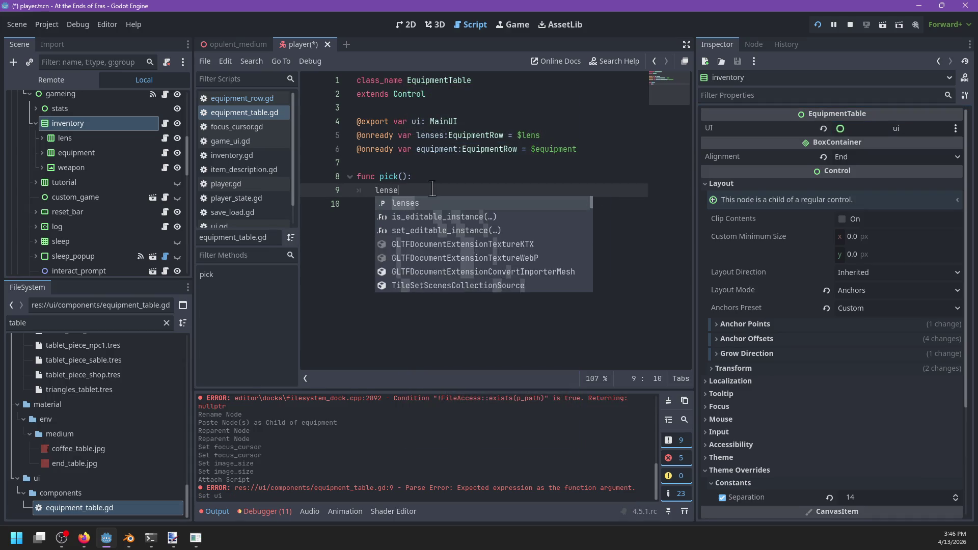
{"action": "key", "text": "Return"}
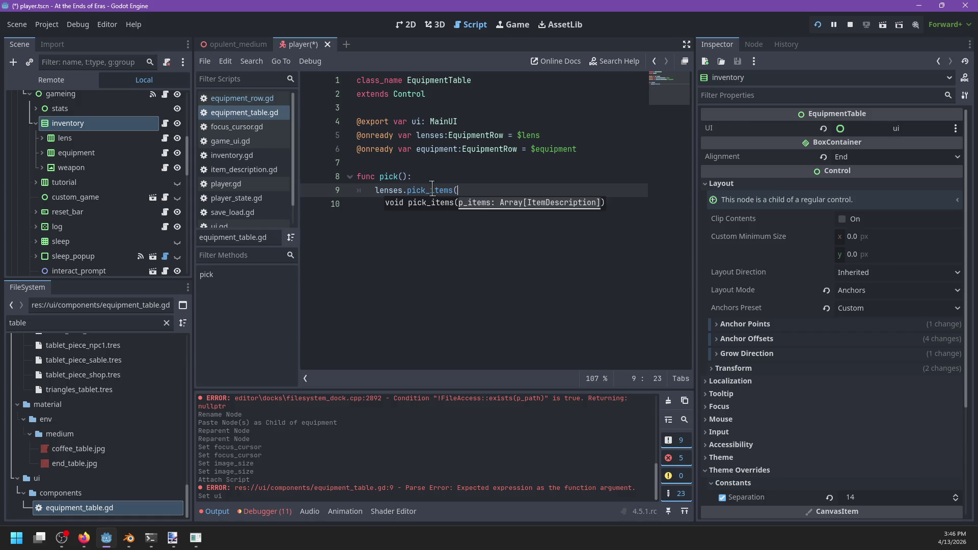
{"action": "type", "text": ".,"}
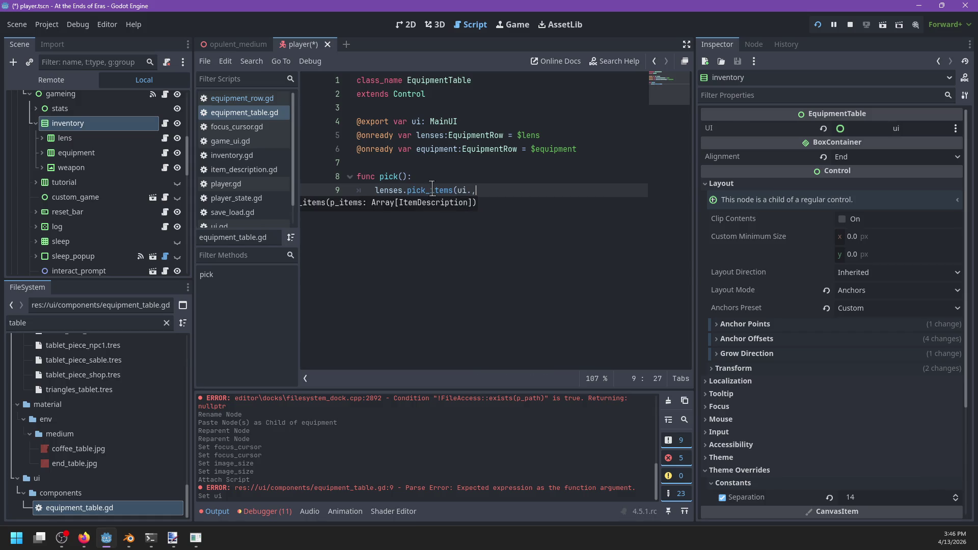
{"action": "type", "text": ".equipmen"}
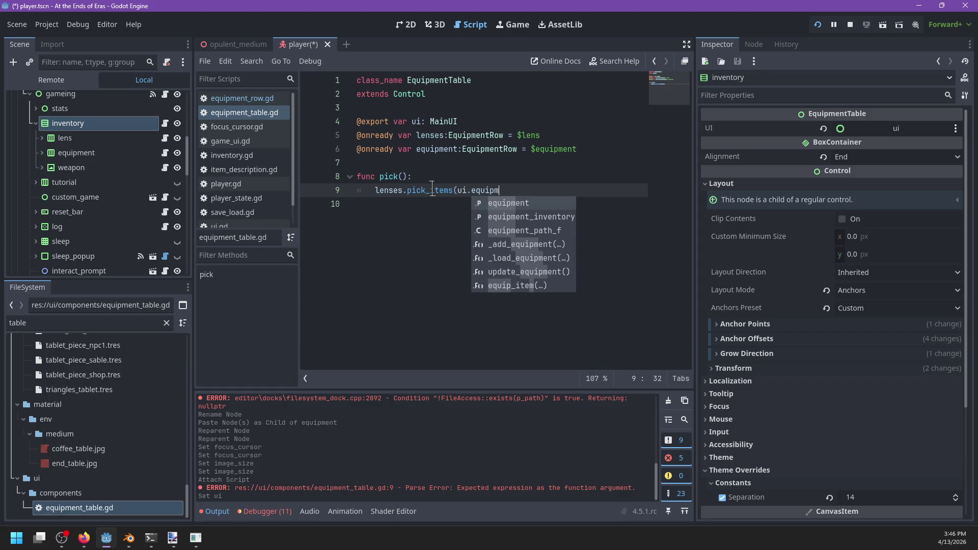
{"action": "key", "text": "Down"}
{"action": "key", "text": "Return"}
- Append .values().map(describe) to the ui.equipment_inventory argument
{"action": "type", "text": ".va"}
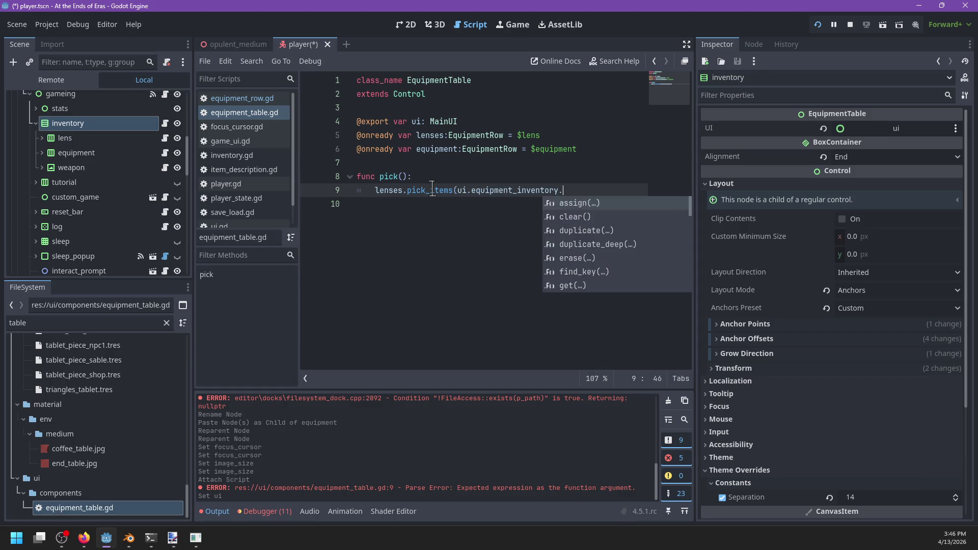
{"action": "key", "text": "Return"}
{"action": "type", "text": "ma"}
{"action": "key", "text": "Return"}
{"action": "type", "text": "describe"}
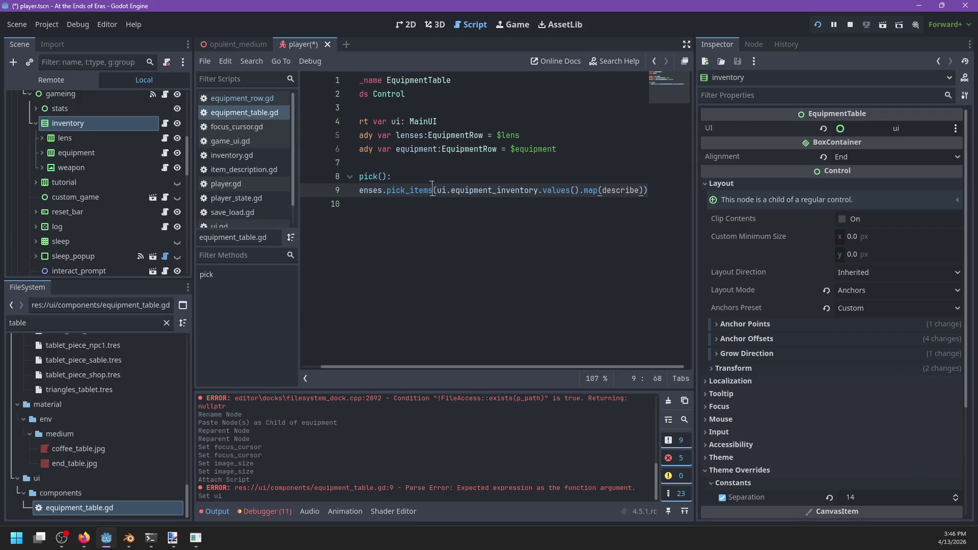
{"action": "key", "text": "Return"}
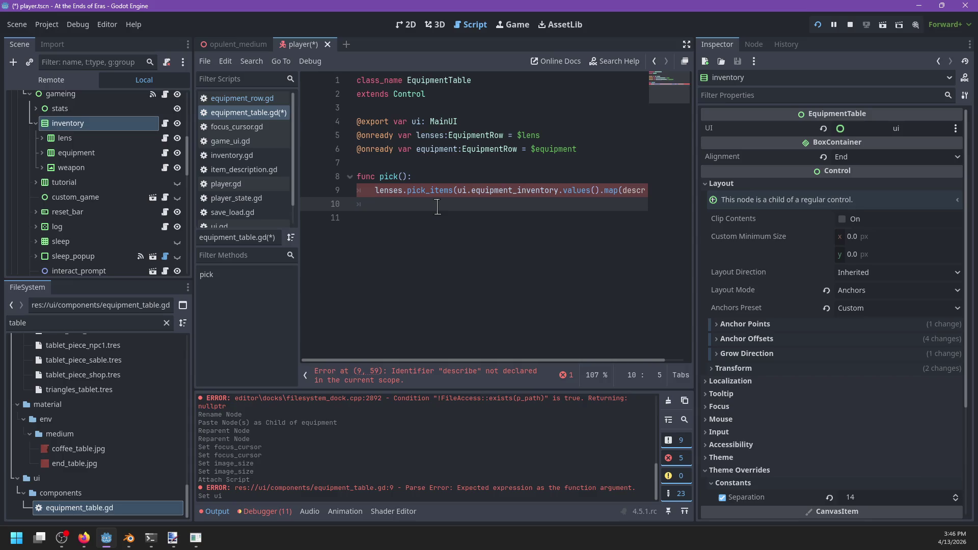
- Qualify it as Usable.describe, check its definition in usable.gd, then delete it for an inline function
{"action": "scroll", "coordinate": [437, 207], "scroll_direction": "right", "scroll_amount": 1}
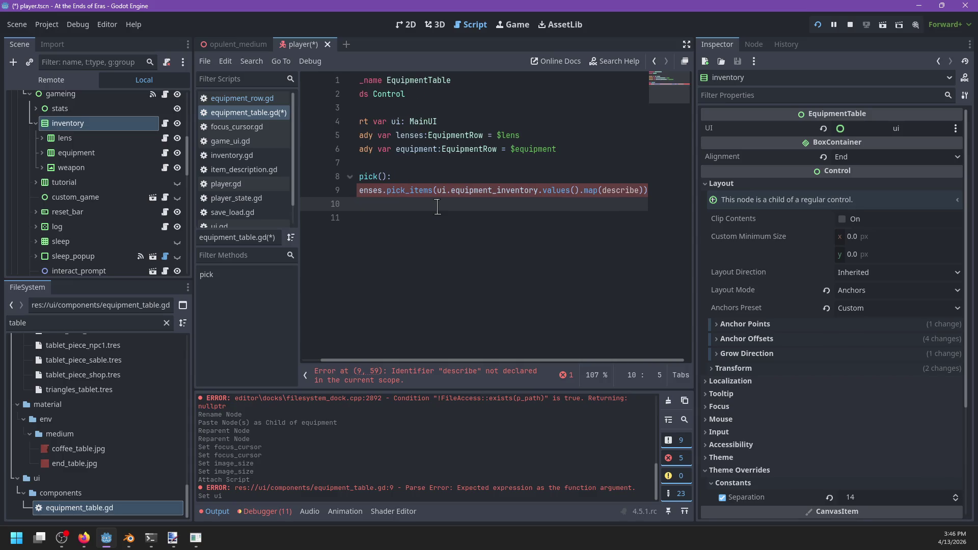
{"action": "left_click", "coordinate": [601, 190]}
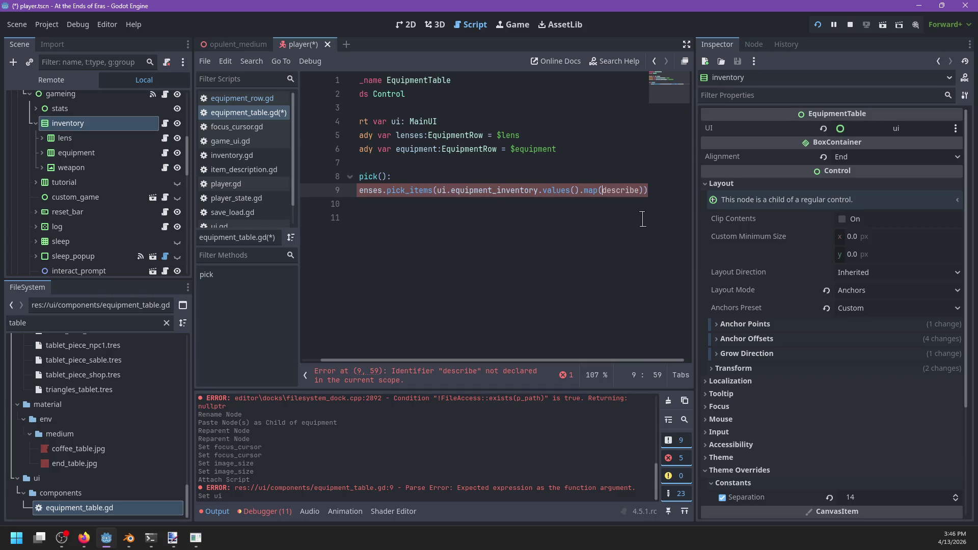
{"action": "type", "text": "Usable."}
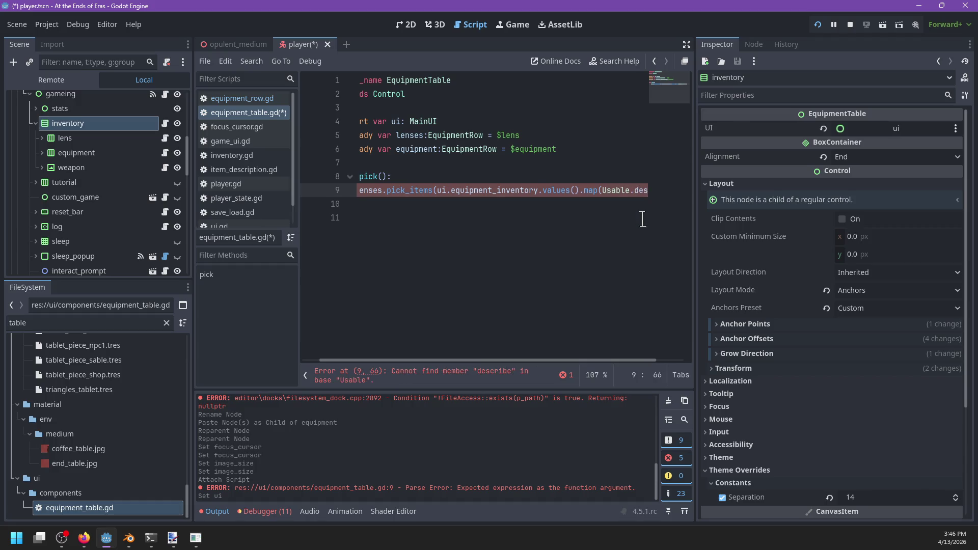
{"action": "left_click", "coordinate": [616, 191], "text": "ctrl"}
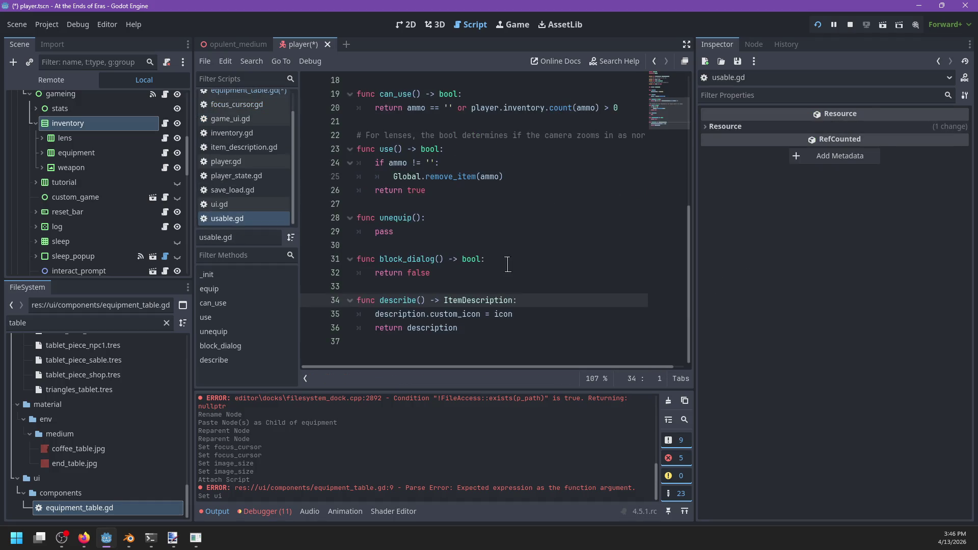
{"action": "left_click", "coordinate": [275, 95]}
{"action": "scroll", "coordinate": [553, 235], "scroll_direction": "right", "scroll_amount": 2}
{"action": "scroll", "coordinate": [553, 235], "scroll_direction": "left", "scroll_amount": 2}
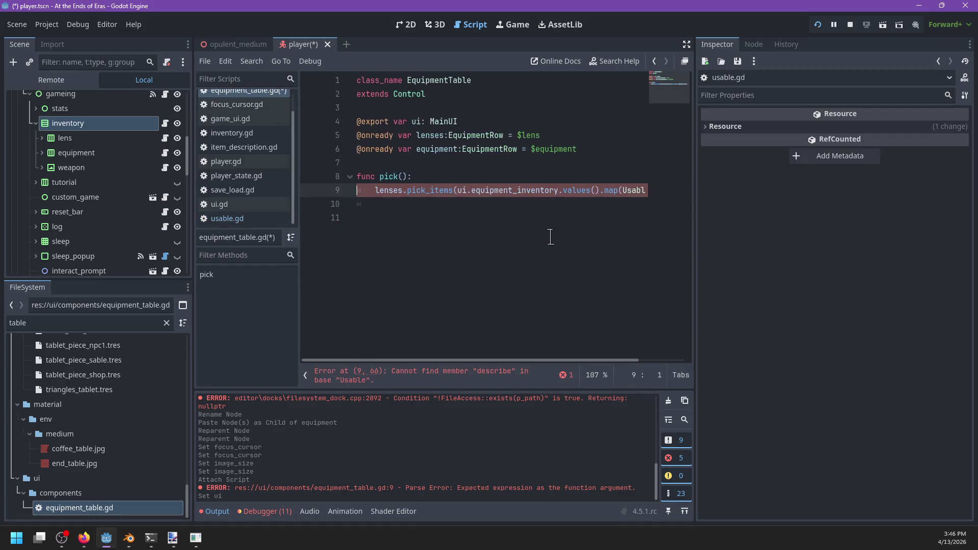
{"action": "left_click", "coordinate": [305, 375]}
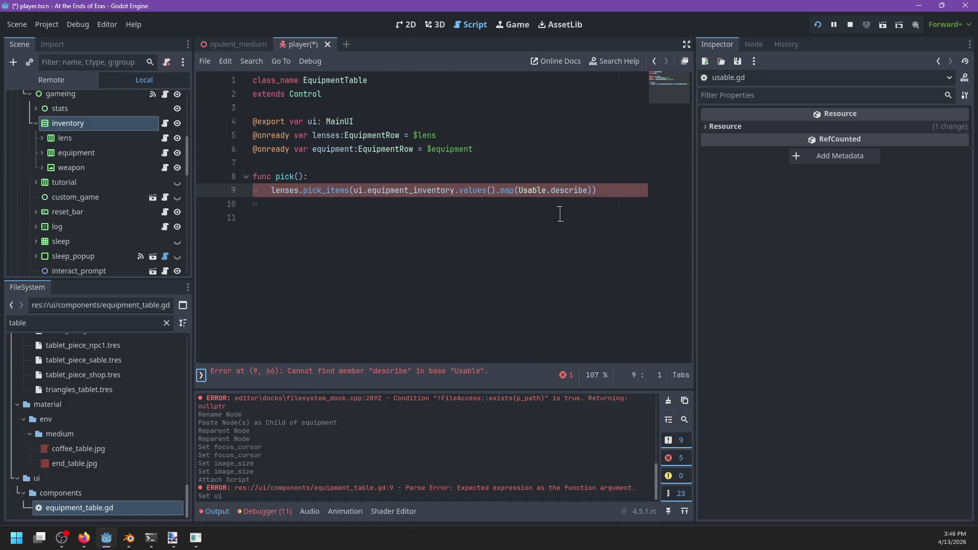
{"action": "left_click_drag", "start_coordinate": [587, 193], "coordinate": [519, 193]}
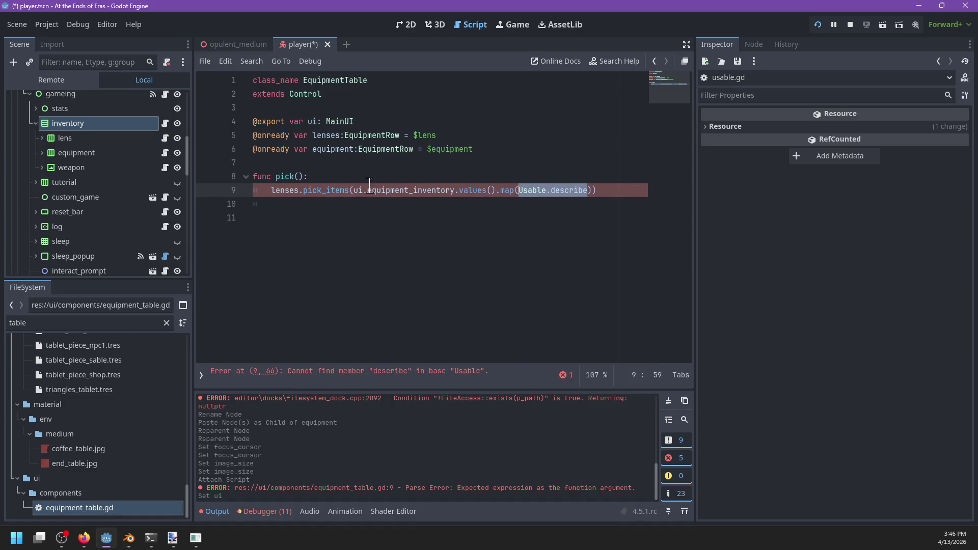
{"action": "key", "text": "BackSpace"}
- Write the map lambda func(u: Usable): return u.describe() on its own indented lines
{"action": "type", "text": "func (u:"}
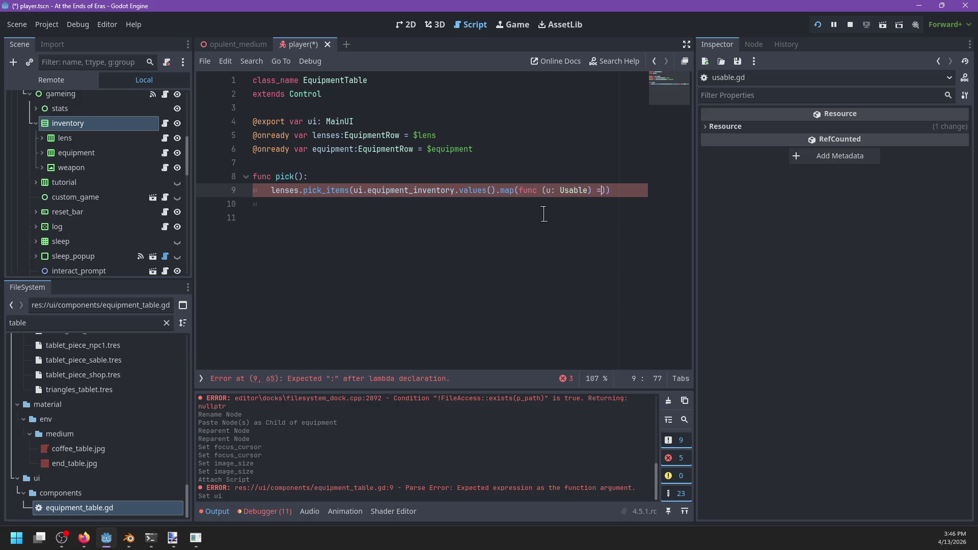
{"action": "key", "text": "BackSpace"}
{"action": "key", "text": "BackSpace"}
{"action": "key", "text": "BackSpace"}
{"action": "type", "text": ": return us"}
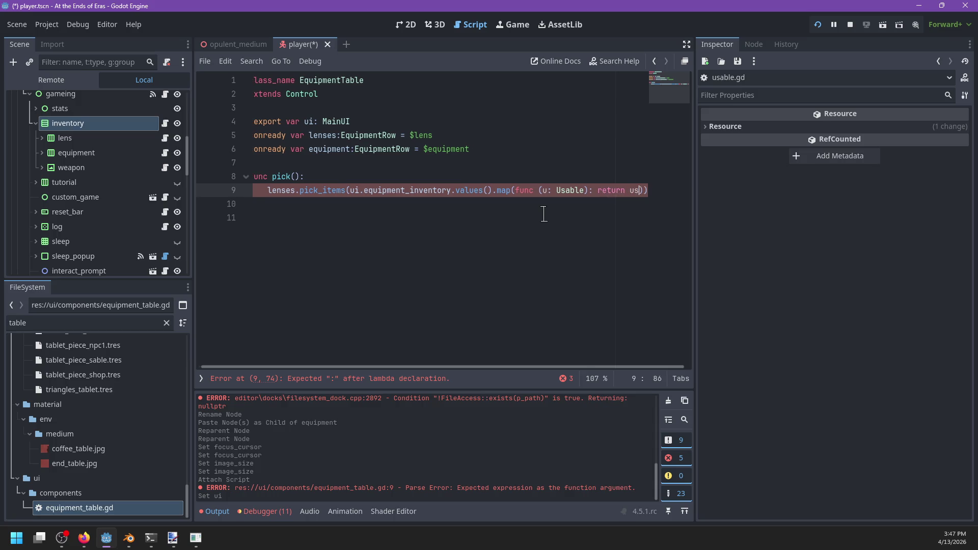
{"action": "key", "text": "BackSpace"}
{"action": "type", "text": ".des"}
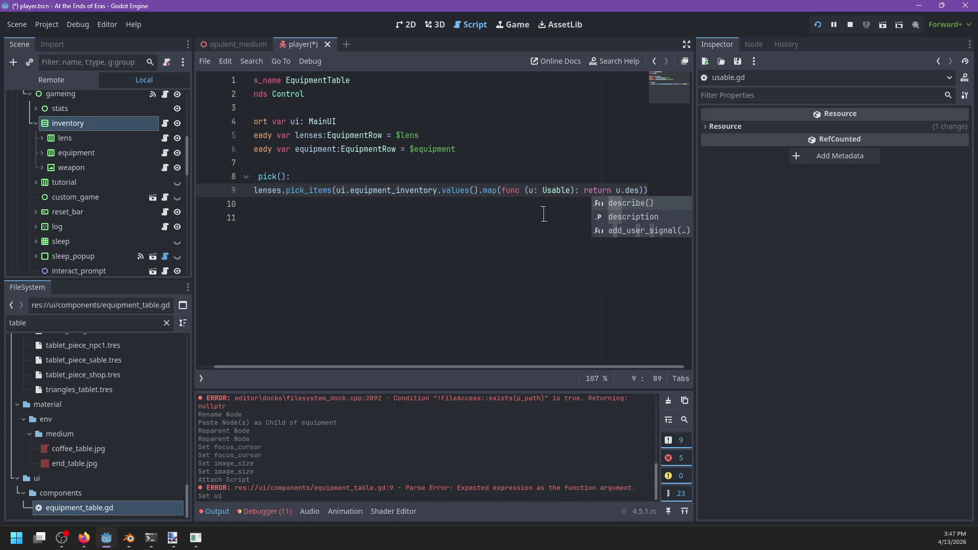
{"action": "key", "text": "Return"}
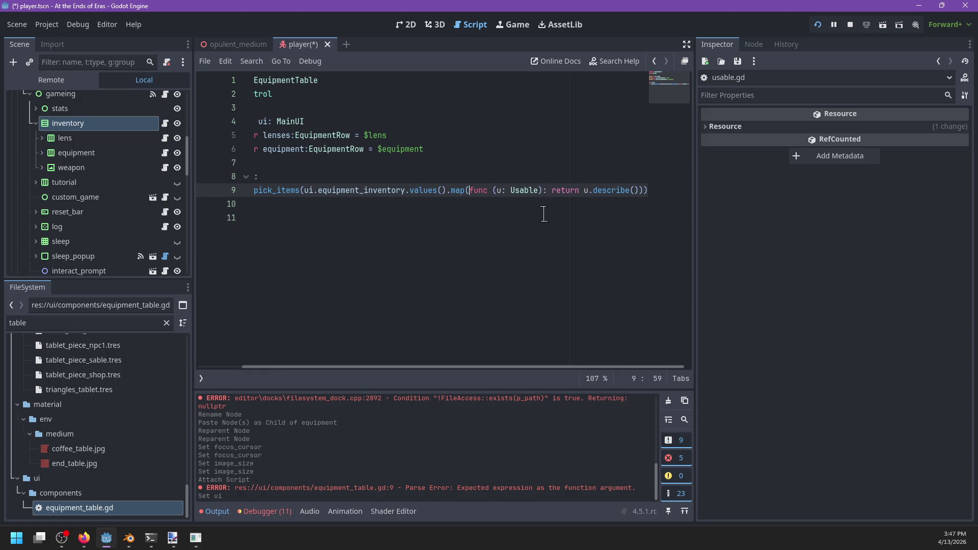
{"action": "key", "text": "Return"}
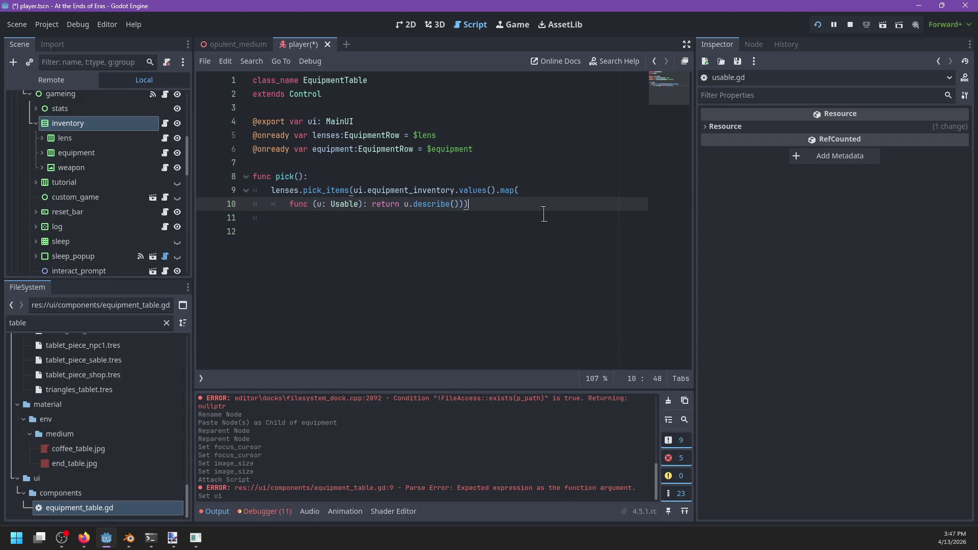
{"action": "key", "text": "Left"}
{"action": "key", "text": "Return"}
- Duplicate the lenses.pick_items block and rename the copy's target to equipment
{"action": "left_click", "coordinate": [307, 239]}
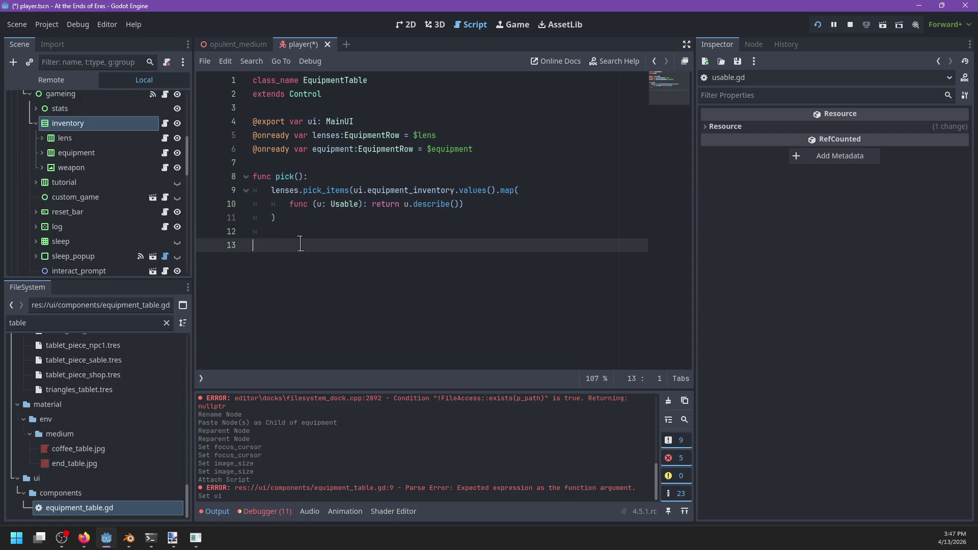
{"action": "mouse_move", "coordinate": [305, 218]}
{"action": "left_mouse_down"}
{"action": "mouse_move", "coordinate": [319, 189]}
{"action": "mouse_move", "coordinate": [312, 175]}
{"action": "left_mouse_up"}
{"action": "key", "text": "ctrl+c"}
{"action": "key", "text": "Right"}
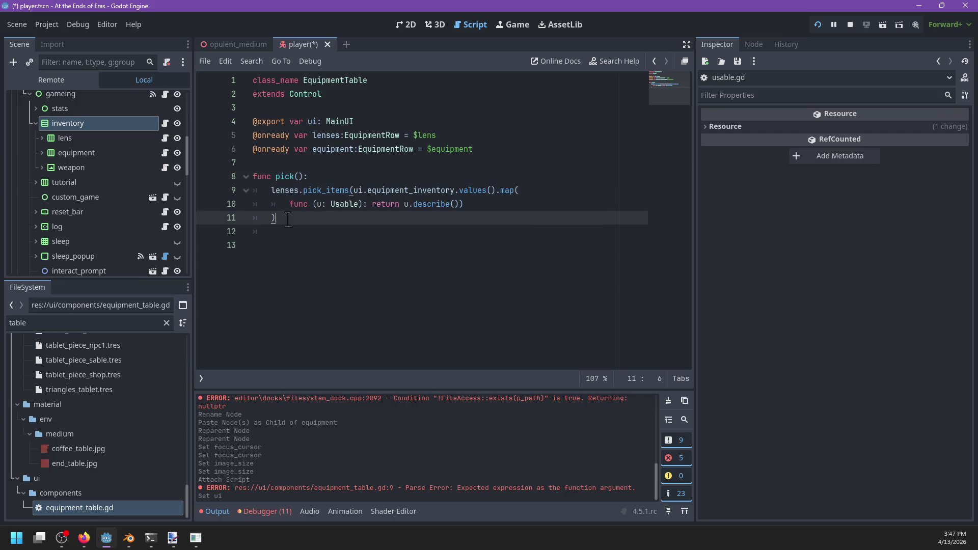
{"action": "key", "text": "ctrl+v"}
{"action": "double_click", "coordinate": [284, 232]}
{"action": "type", "text": "equipment"}
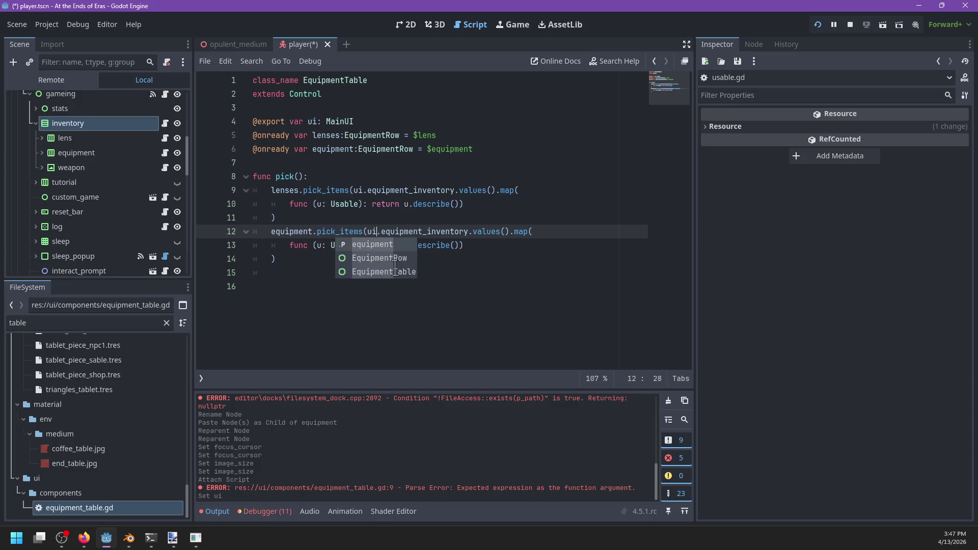
{"action": "key", "text": "Right"}
{"action": "key", "text": "Right"}
{"action": "key", "text": "Right"}
- Switch the lenses call to ui.lens_inventory, remove its inline lambda, and open space above pick()
{"action": "double_click", "coordinate": [408, 187]}
{"action": "type", "text": "len"}
{"action": "key", "text": "Down"}
{"action": "key", "text": "Return"}
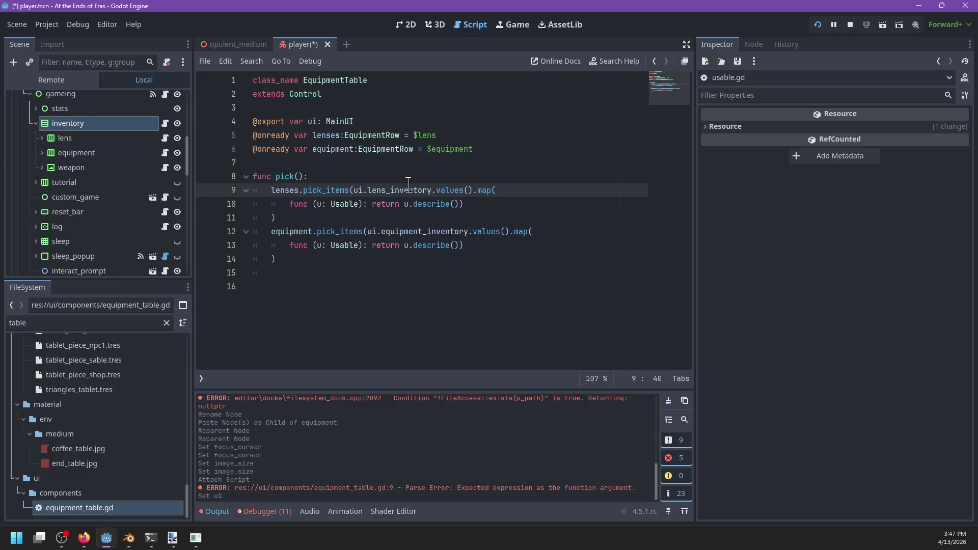
{"action": "left_click_drag", "start_coordinate": [288, 203], "coordinate": [488, 203]}
{"action": "key", "text": "BackSpace"}
{"action": "left_click", "coordinate": [337, 158]}
{"action": "key", "text": "Return"}
{"action": "key", "text": "Return"}
{"action": "key", "text": "Up"}
- Add a _describe(u: Usable) helper whose body returns u.describe()
{"action": "type", "text": "func _describe(u: U"}
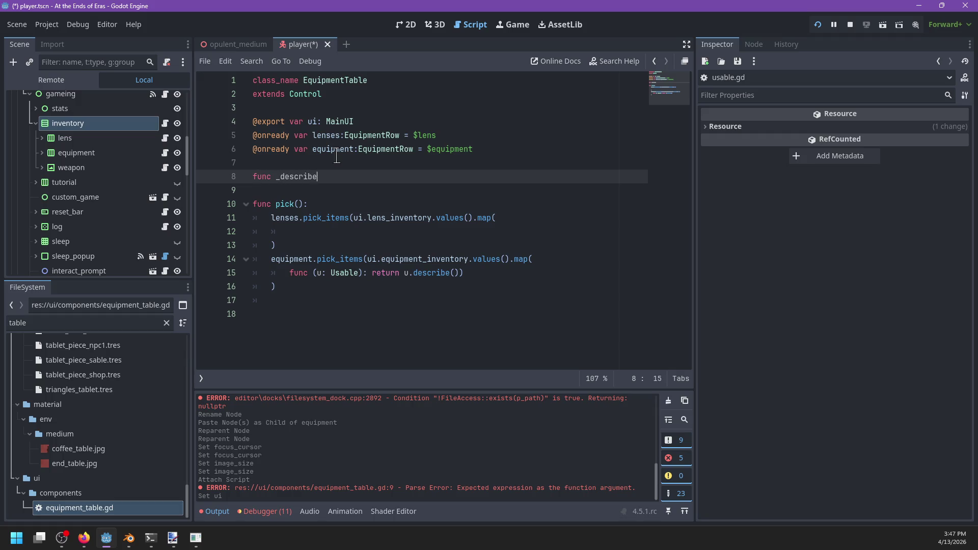
{"action": "type", "text": "sable"}
{"action": "key", "text": "Return"}
{"action": "key", "text": "ctrl+v"}
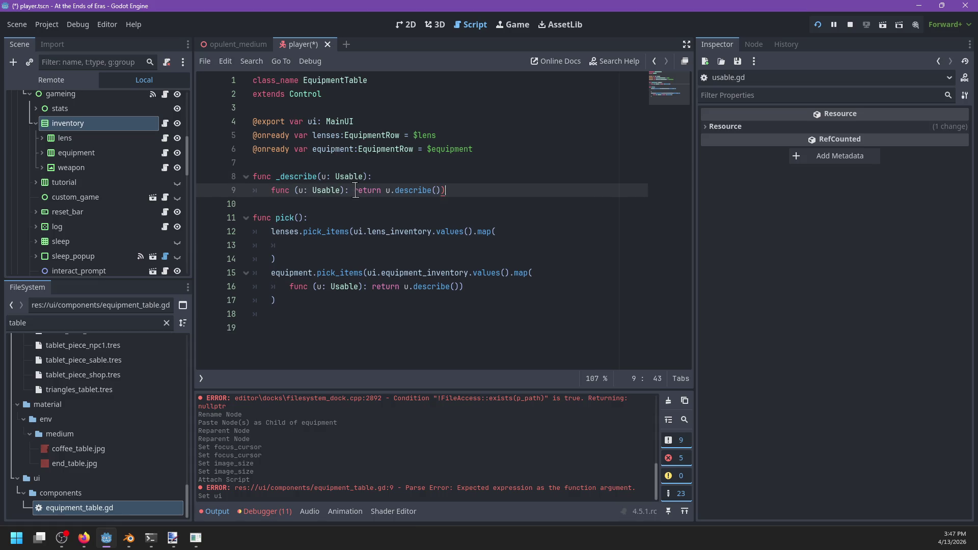
{"action": "left_click", "coordinate": [355, 190]}
{"action": "key", "text": "BackSpace"}
{"action": "key", "text": "BackSpace"}
{"action": "key", "text": "BackSpace"}
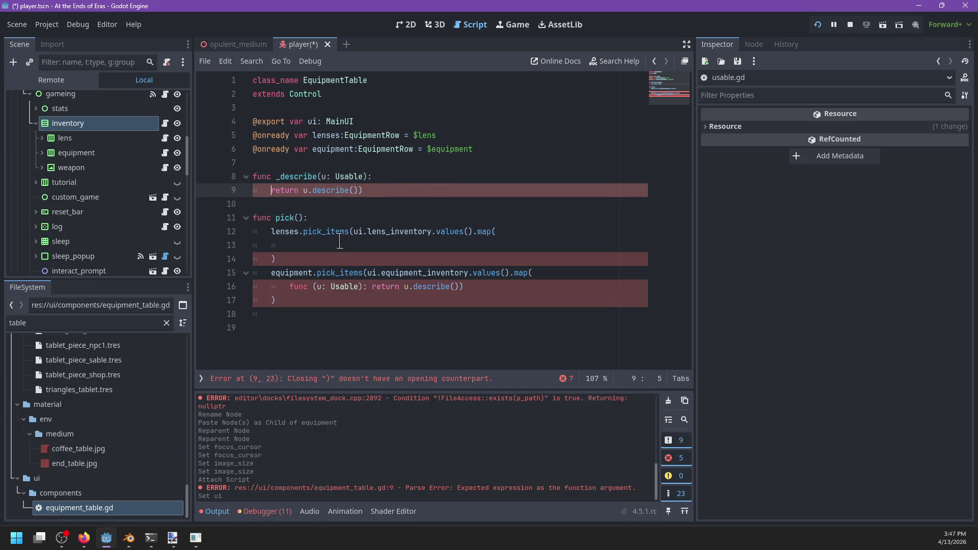
- Replace the lenses and equipment inline lambdas in pick() with _describe
{"action": "left_click", "coordinate": [340, 246]}
{"action": "type", "text": "_describe"}
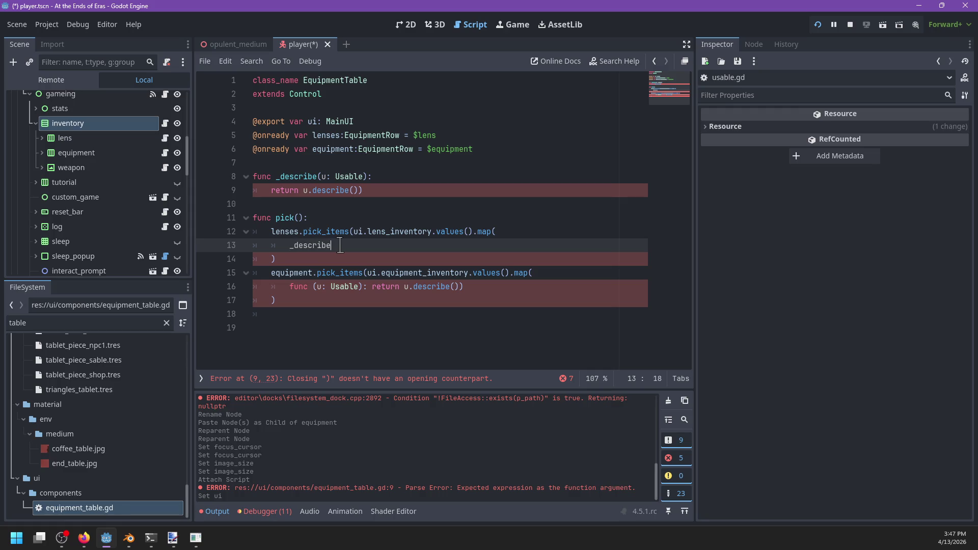
{"action": "key", "text": "Escape"}
{"action": "left_click_drag", "start_coordinate": [464, 286], "coordinate": [292, 288]}
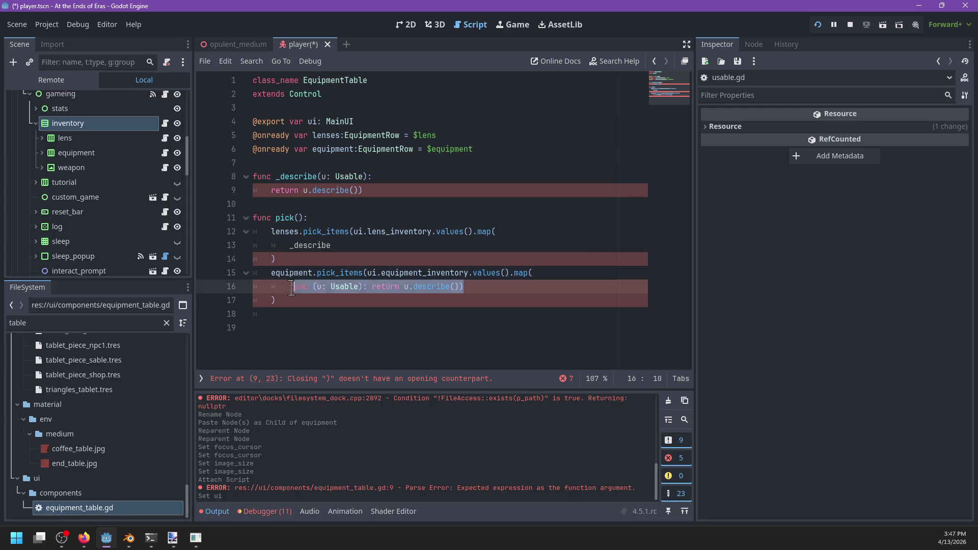
{"action": "type", "text": "_describe"}
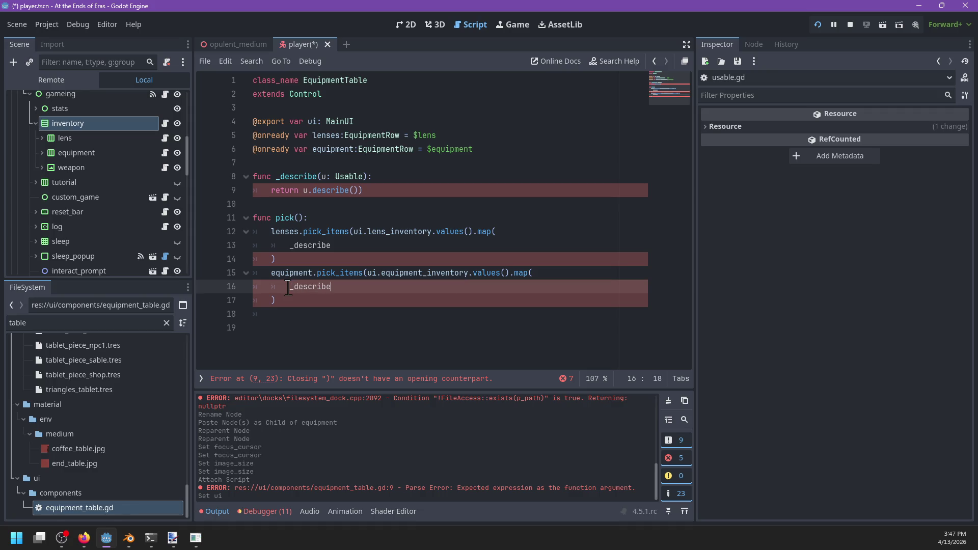
{"action": "key", "text": "Delete"}
{"action": "key", "text": "Delete"}
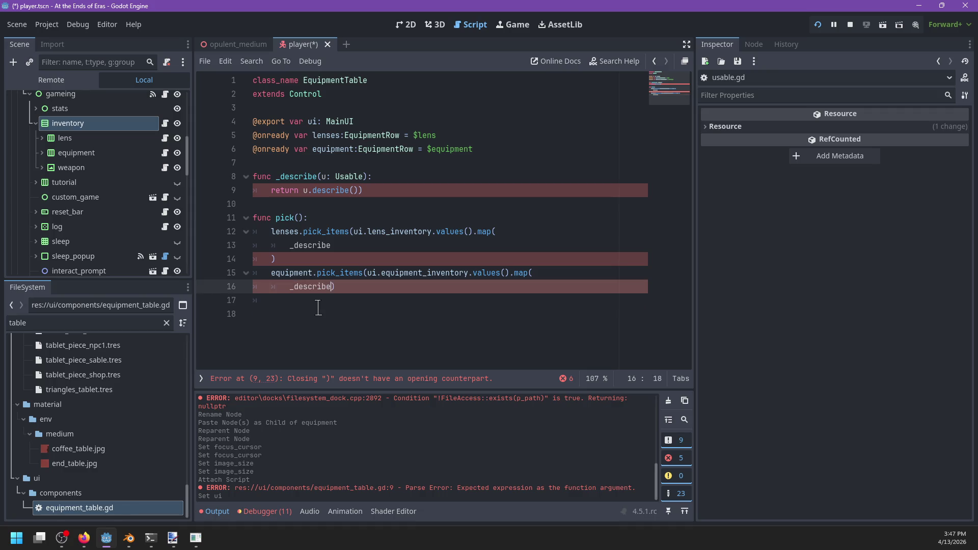
{"action": "key", "text": "Home"}
{"action": "key", "text": "BackSpace"}
{"action": "key", "text": "BackSpace"}
{"action": "key", "text": "BackSpace"}
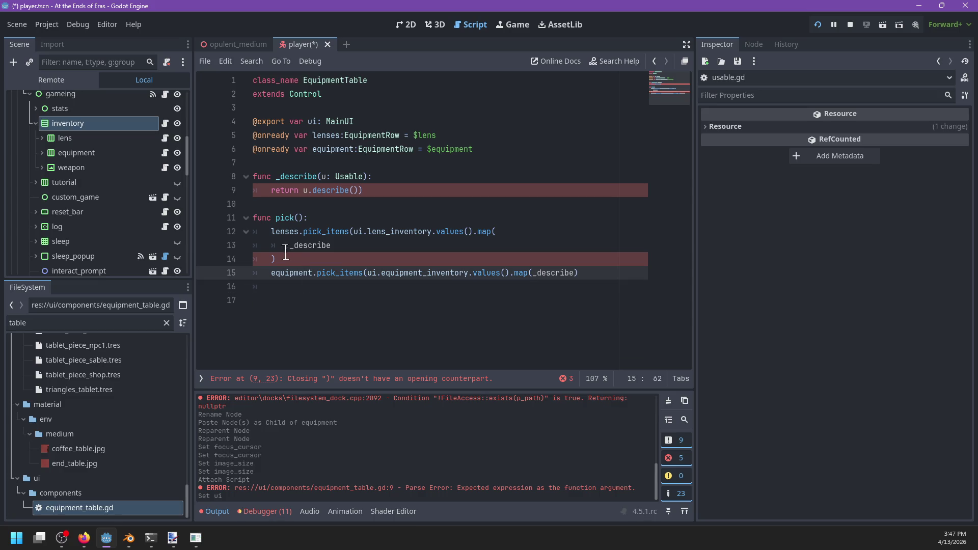
- Join the lone closing parentheses onto the _describe map lines and save
{"action": "left_click", "coordinate": [286, 253]}
{"action": "key", "text": "Home"}
{"action": "key", "text": "BackSpace"}
{"action": "key", "text": "BackSpace"}
{"action": "key", "text": "Home"}
{"action": "key", "text": "BackSpace"}
{"action": "key", "text": "BackSpace"}
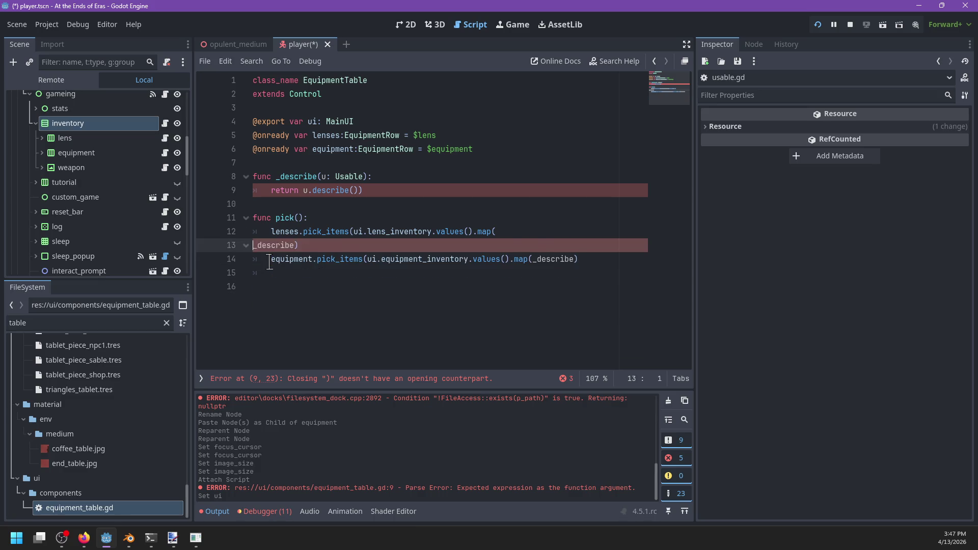
{"action": "key", "text": "BackSpace"}
{"action": "left_click", "coordinate": [364, 270]}
{"action": "key", "text": "ctrl+s"}
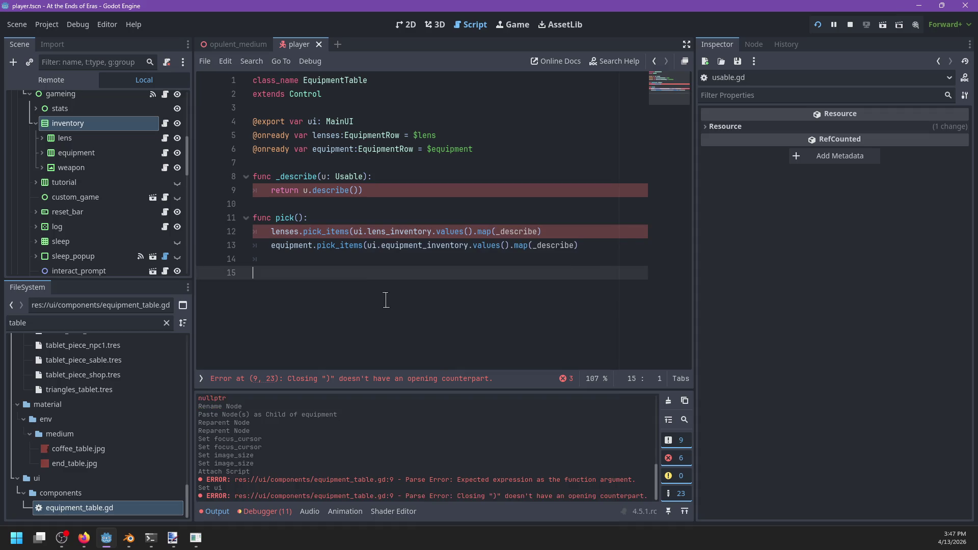
- Remove the stray closing parenthesis on line 9 of the helper and save
{"action": "left_click", "coordinate": [348, 246]}
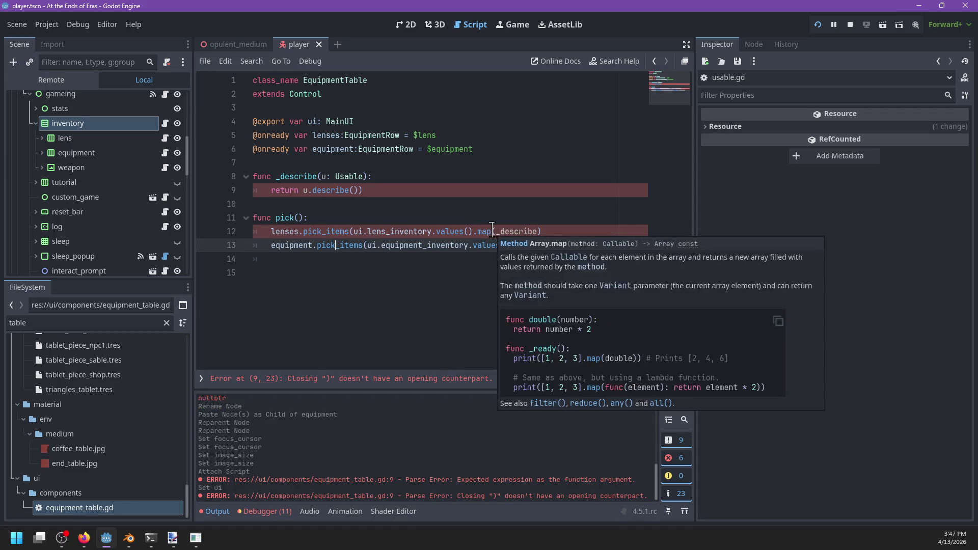
{"action": "left_click", "coordinate": [555, 230]}
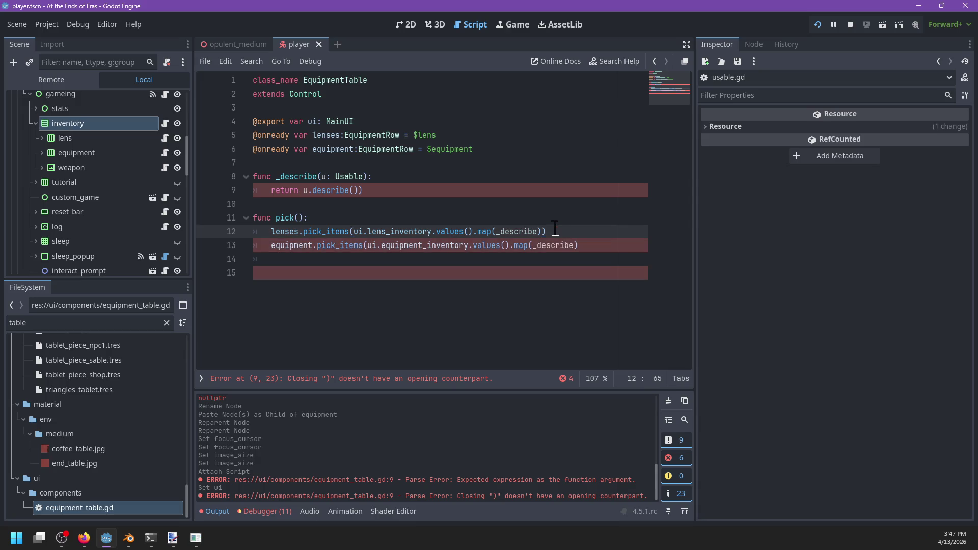
{"action": "left_click", "coordinate": [592, 248]}
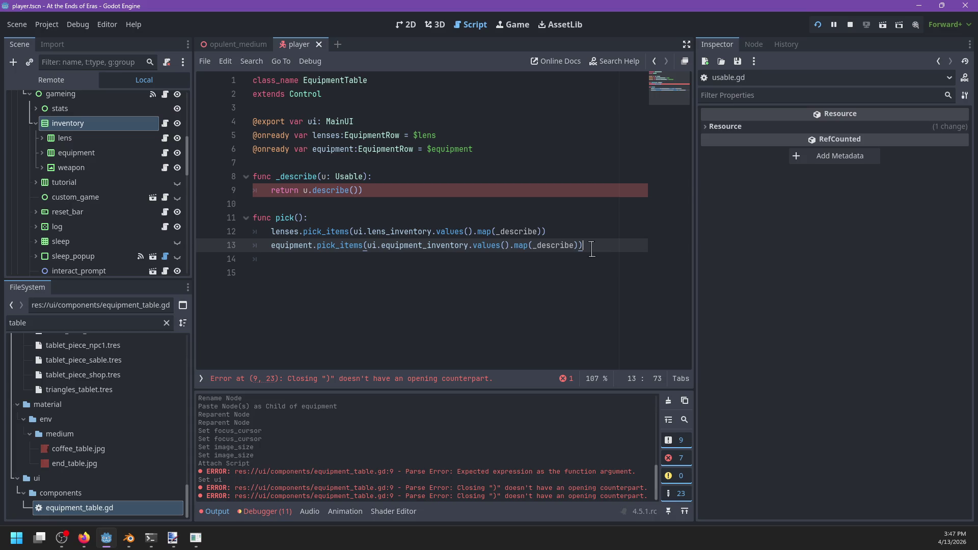
{"action": "left_click", "coordinate": [380, 176]}
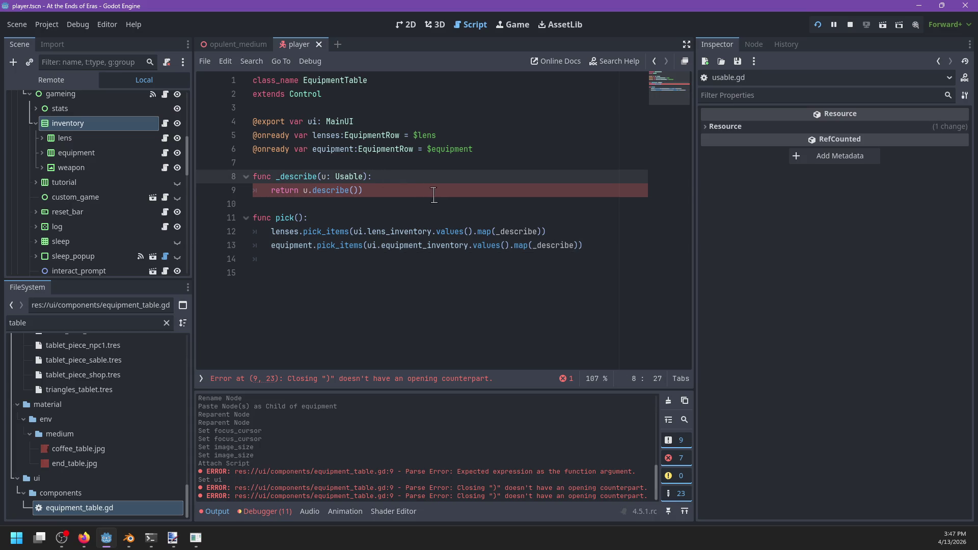
{"action": "left_click", "coordinate": [434, 196]}
{"action": "key", "text": "Left"}
{"action": "key", "text": "ctrl+s"}
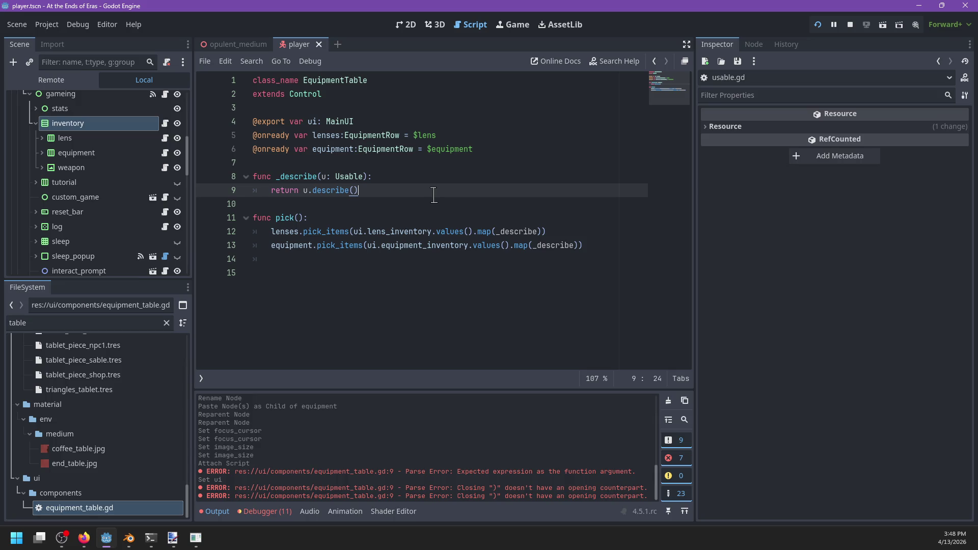
{"action": "scroll", "coordinate": [127, 226], "scroll_direction": "up", "scroll_amount": 8}
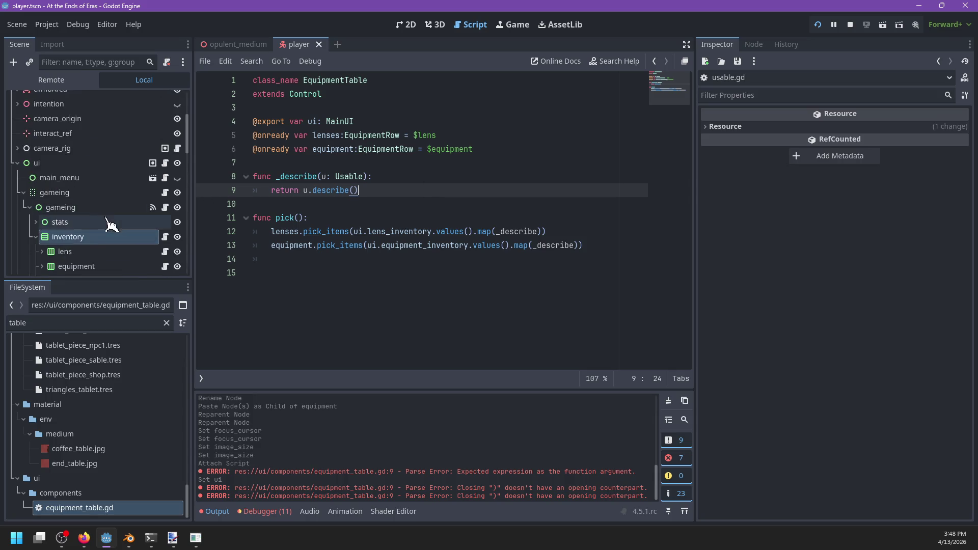
- In ui.gd, change both EquipmentUI export types to EquipmentRow
{"action": "scroll", "coordinate": [116, 224], "scroll_direction": "down", "scroll_amount": 3}
{"action": "scroll", "coordinate": [120, 218], "scroll_direction": "up", "scroll_amount": 5}
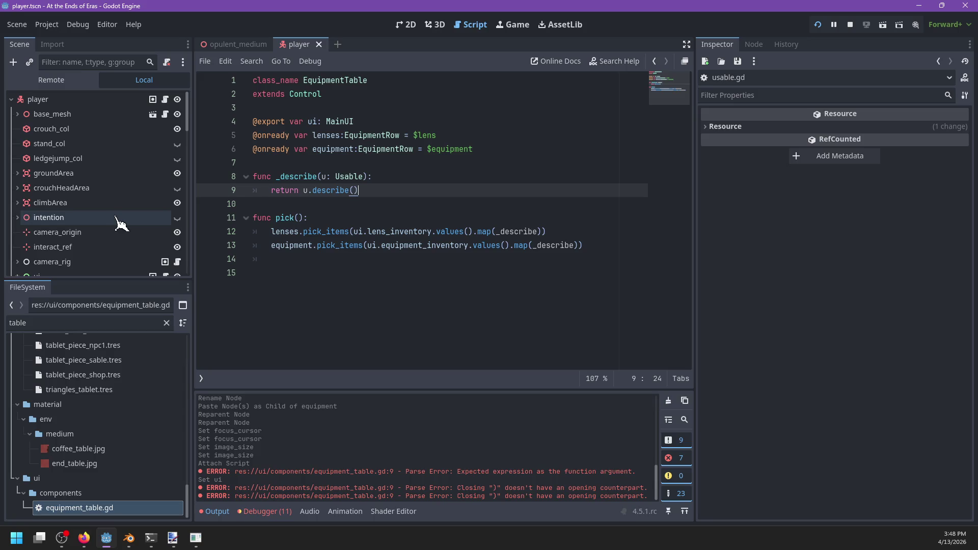
{"action": "scroll", "coordinate": [128, 183], "scroll_direction": "down", "scroll_amount": 5}
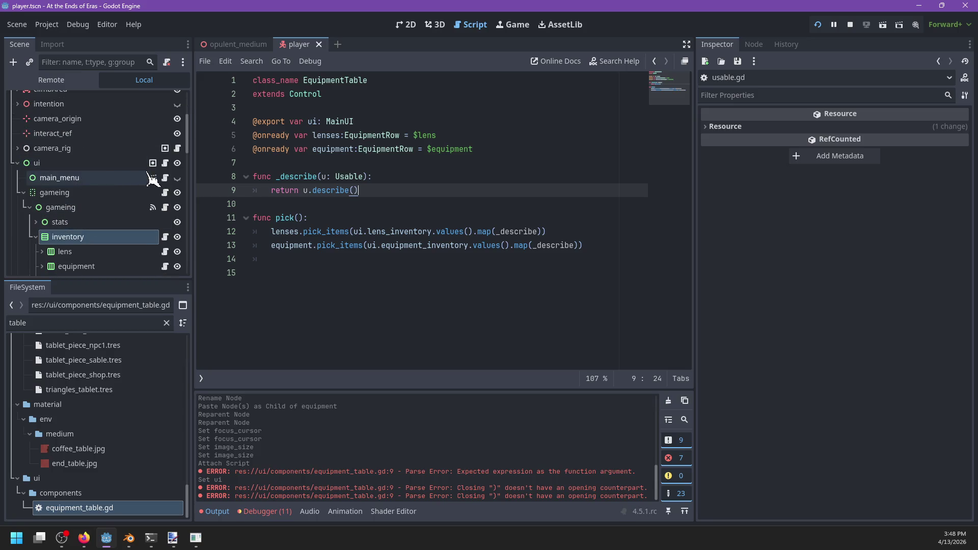
{"action": "left_click", "coordinate": [165, 163]}
{"action": "scroll", "coordinate": [484, 168], "scroll_direction": "up", "scroll_amount": 20}
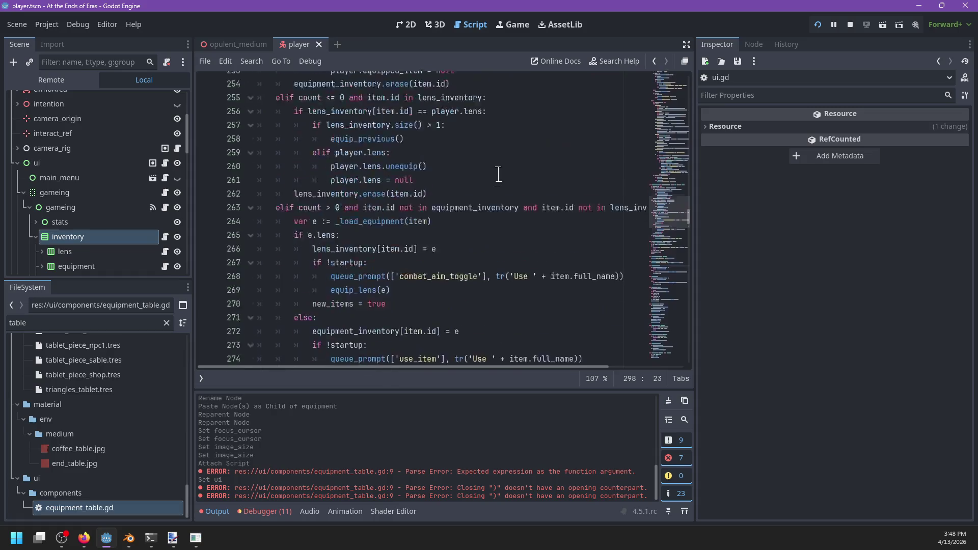
{"action": "scroll", "coordinate": [494, 176], "scroll_direction": "up", "scroll_amount": 10}
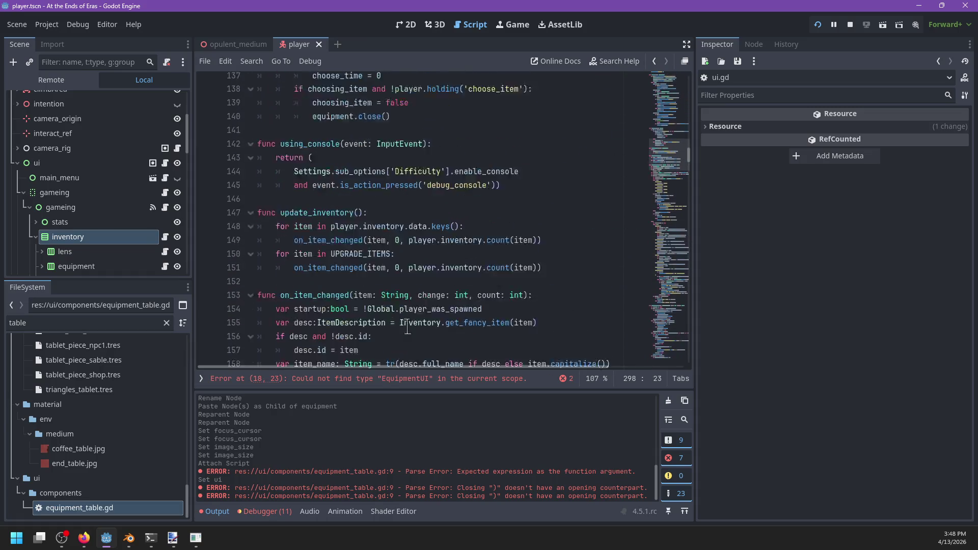
{"action": "left_click", "coordinate": [388, 379]}
{"action": "key", "text": "ctrl+d"}
{"action": "key", "text": "ctrl+d"}
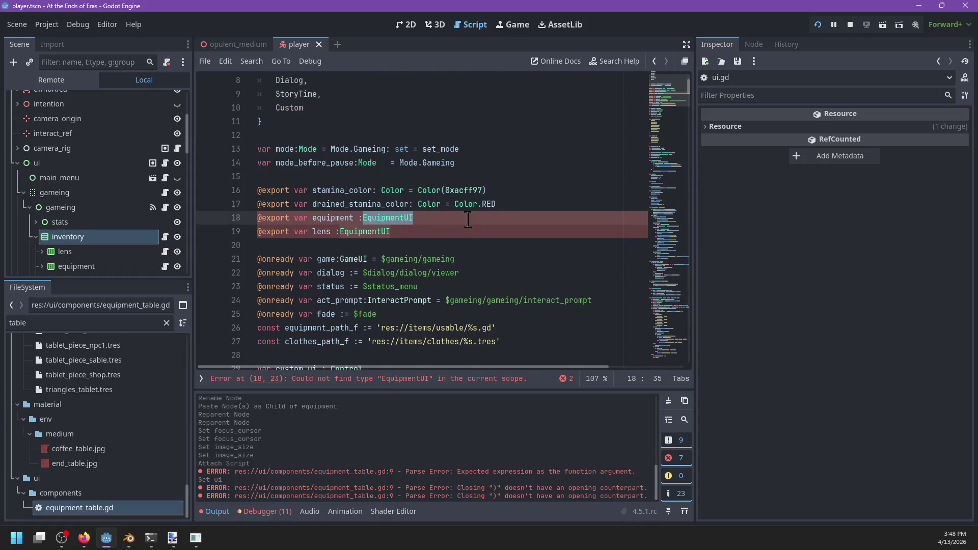
{"action": "type", "text": "Equipemtn"}
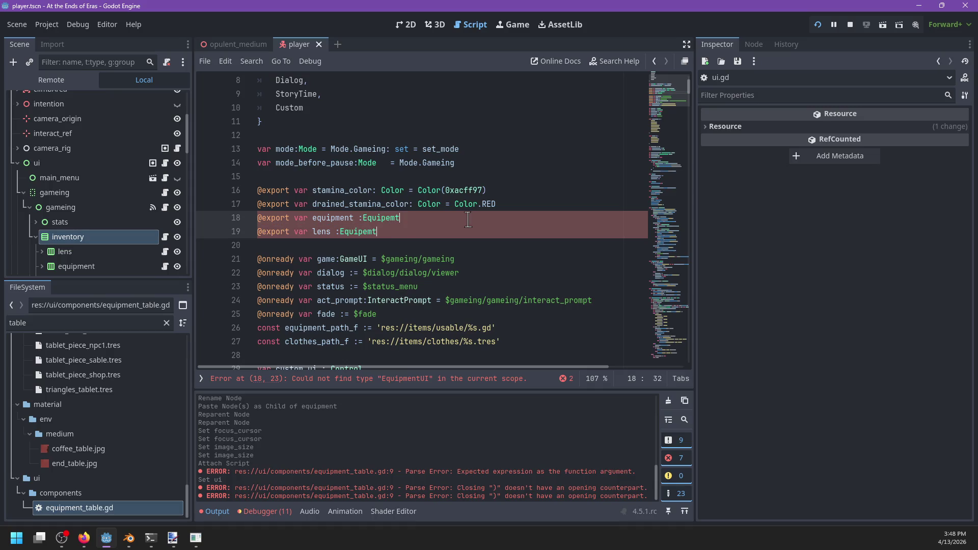
{"action": "key", "text": "ctrl+BackSpace"}
{"action": "type", "text": "Equip"}
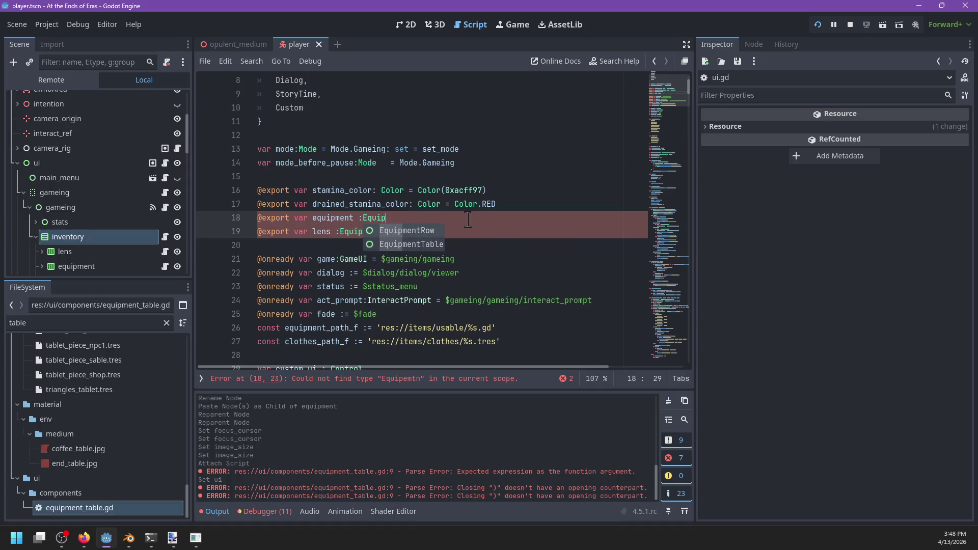
{"action": "key", "text": "Return"}
{"action": "key", "text": "Up"}
{"action": "key", "text": "Escape"}
{"action": "key", "text": "End"}
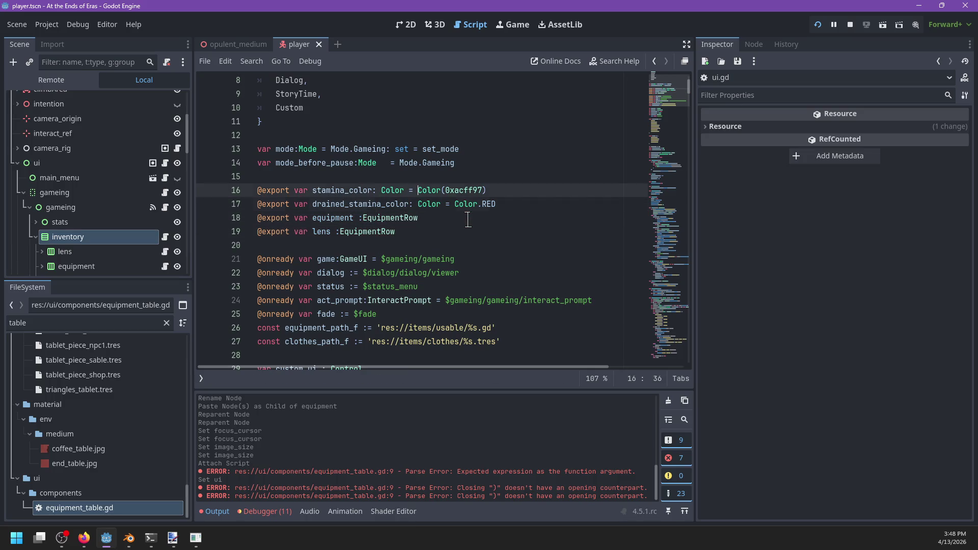
{"action": "key", "text": "Return"}
{"action": "type", "text": "xport var "}
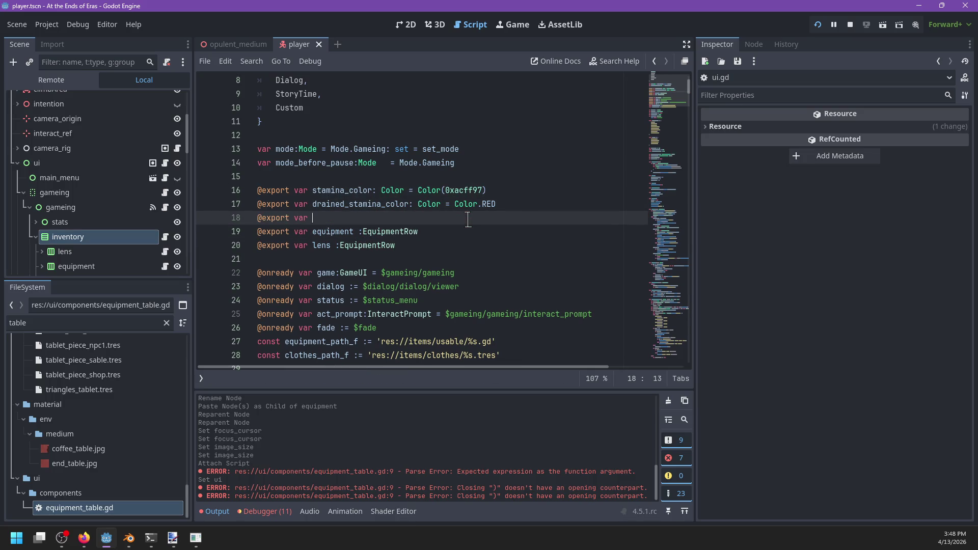
{"action": "type", "text": "equipment_table: E"}
{"action": "type", "text": "quip"}
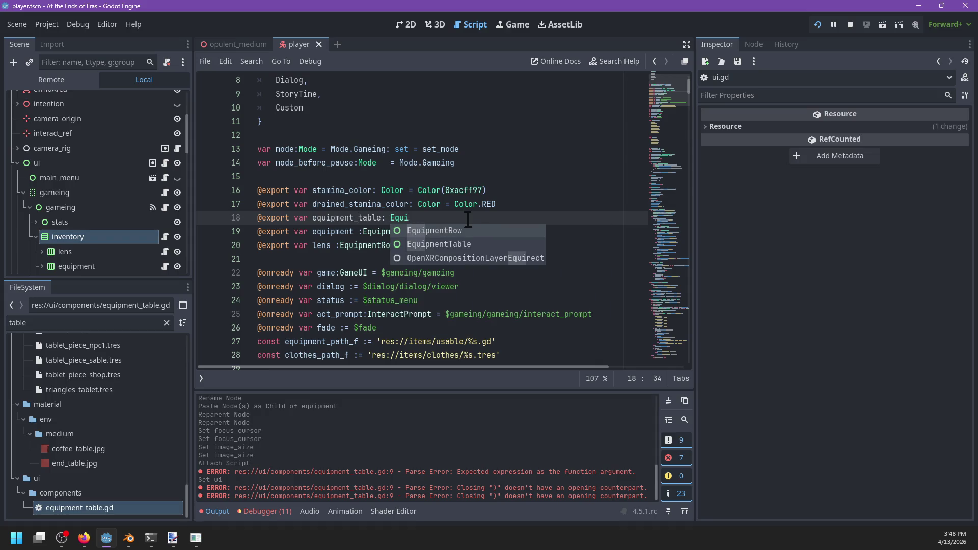
{"action": "key", "text": "Down"}
{"action": "key", "text": "Return"}
{"action": "key", "text": "ctrl+s"}
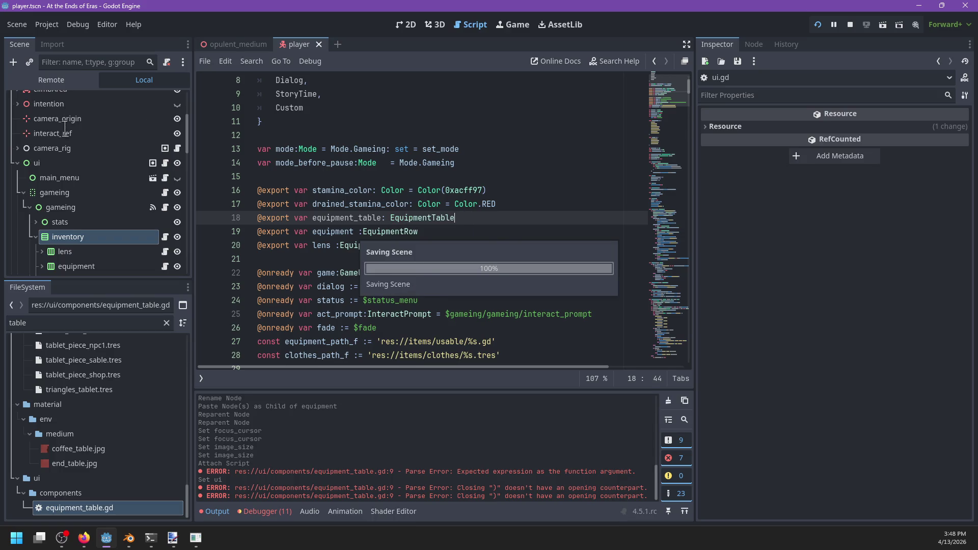
{"action": "left_click", "coordinate": [41, 163]}
{"action": "mouse_move", "coordinate": [77, 240]}
{"action": "left_mouse_down"}
{"action": "mouse_move", "coordinate": [756, 192]}
{"action": "mouse_move", "coordinate": [889, 157]}
{"action": "left_mouse_up"}
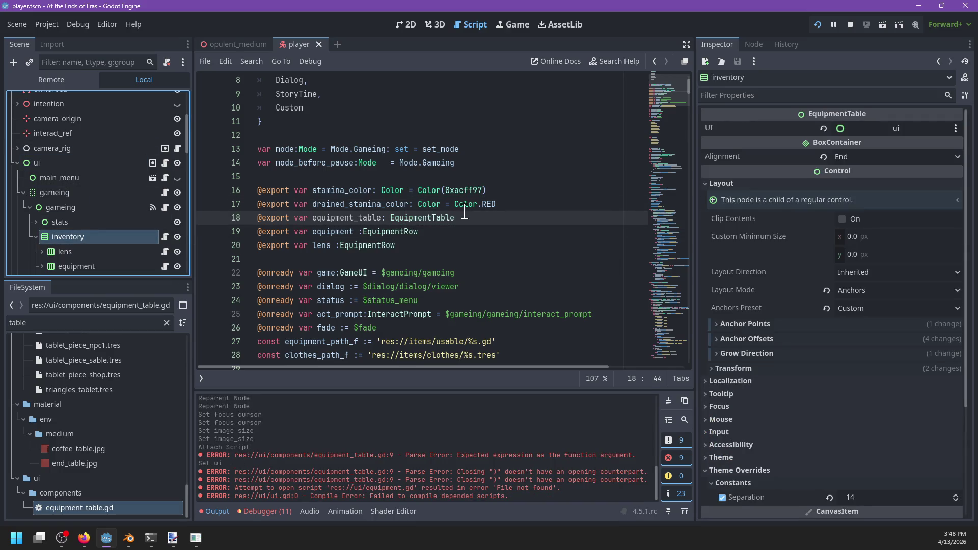
- Assign the inventory node to the ui node's Equipment Table export in the Inspector
{"action": "left_click", "coordinate": [65, 164]}
{"action": "left_click", "coordinate": [890, 157]}
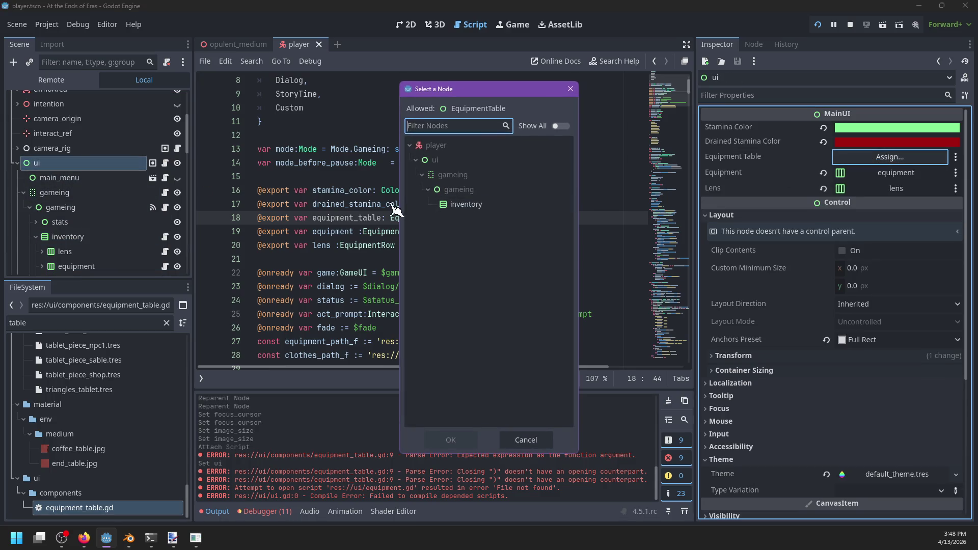
{"action": "double_click", "coordinate": [492, 213]}
{"action": "left_click", "coordinate": [397, 246]}
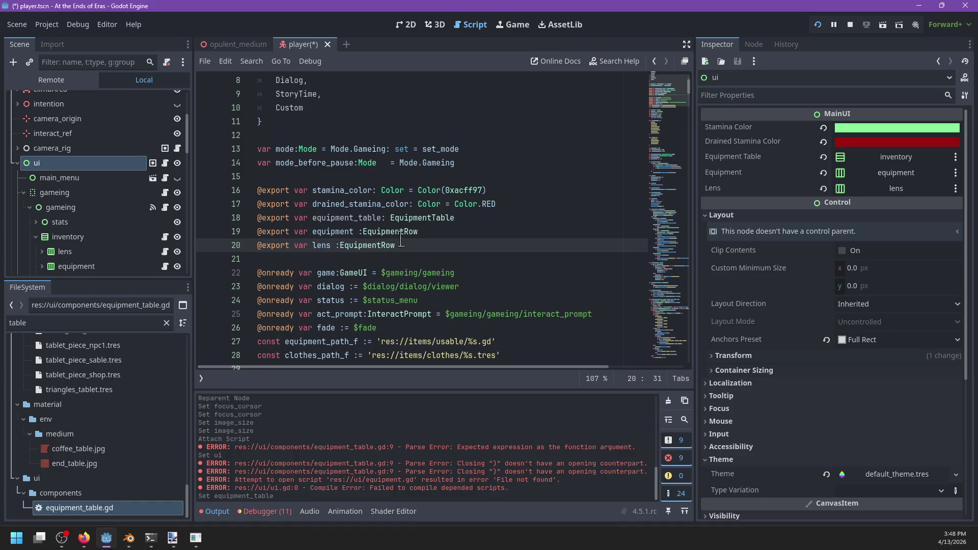
{"action": "key", "text": "ctrl+f"}
{"action": "type", "text": "equip_"}
{"action": "key", "text": "BackSpace"}
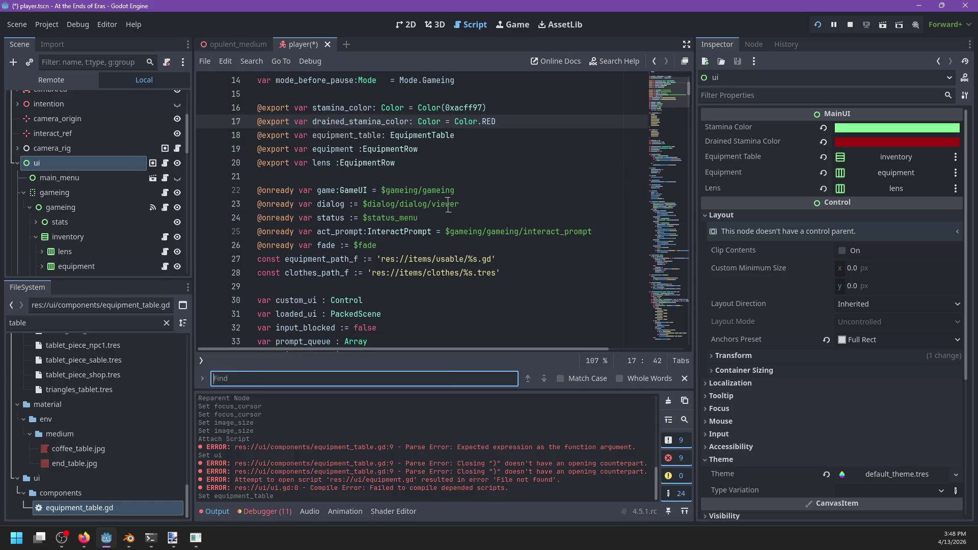
- Find choose_item and change equipment.open() on line 136 to equipment_table.open()
{"action": "type", "text": "choose_"}
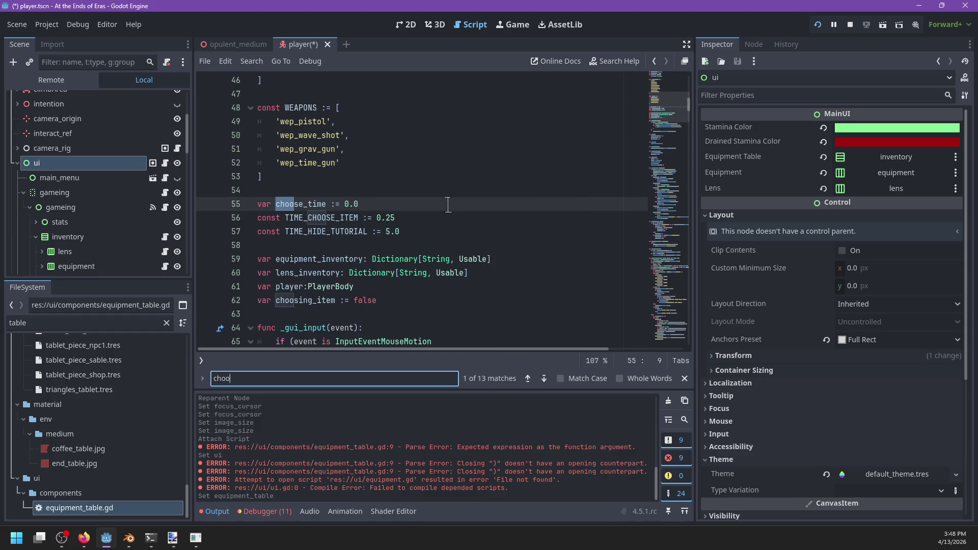
{"action": "type", "text": "item"}
{"action": "key", "text": "Escape"}
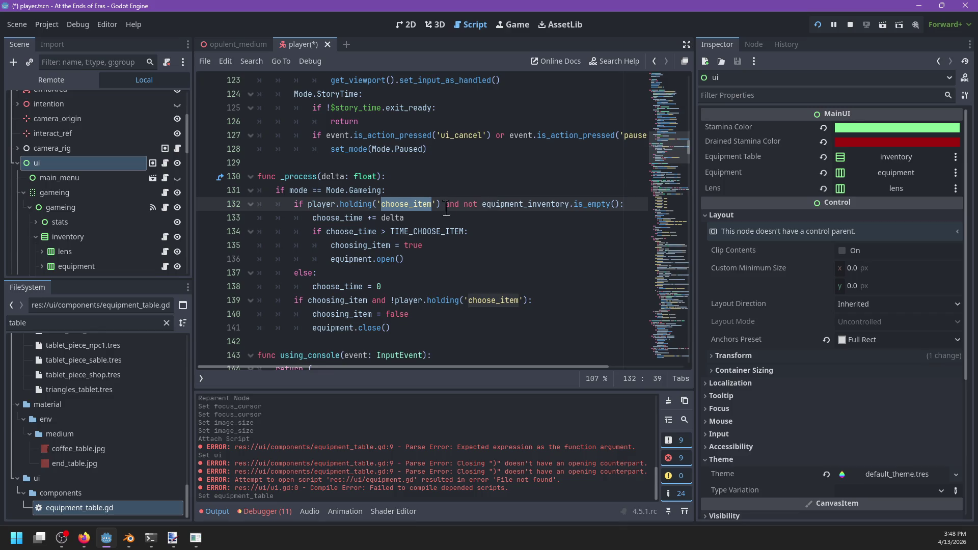
{"action": "mouse_move", "coordinate": [526, 209]}
{"action": "left_click_drag", "start_coordinate": [405, 259], "coordinate": [331, 263]}
{"action": "type", "text": "equi"}
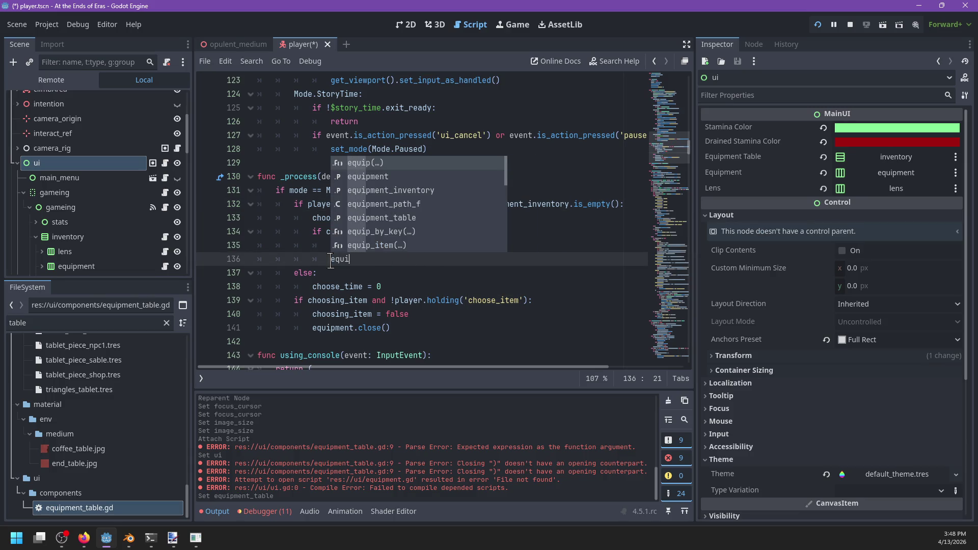
{"action": "key", "text": "Down"}
{"action": "key", "text": "Down"}
{"action": "key", "text": "Down"}
{"action": "key", "text": "Down"}
{"action": "key", "text": "Return"}
{"action": "type", "text": ".open()"}
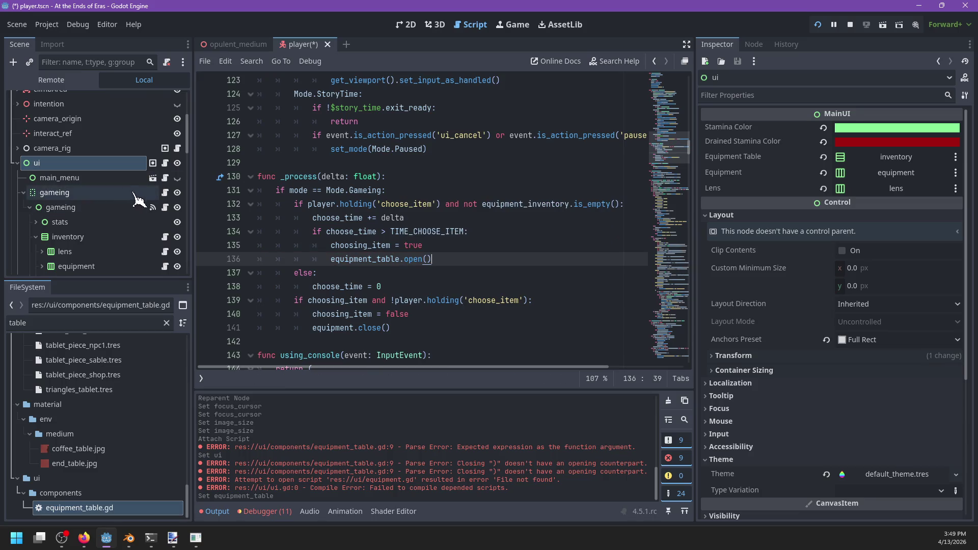
{"action": "scroll", "coordinate": [126, 211], "scroll_direction": "down", "scroll_amount": 3}
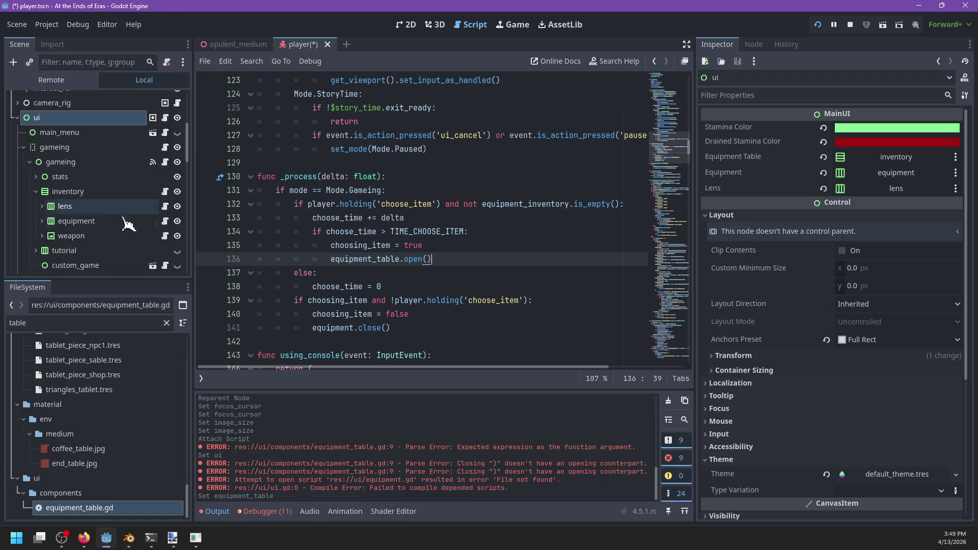
{"action": "left_click", "coordinate": [165, 192]}
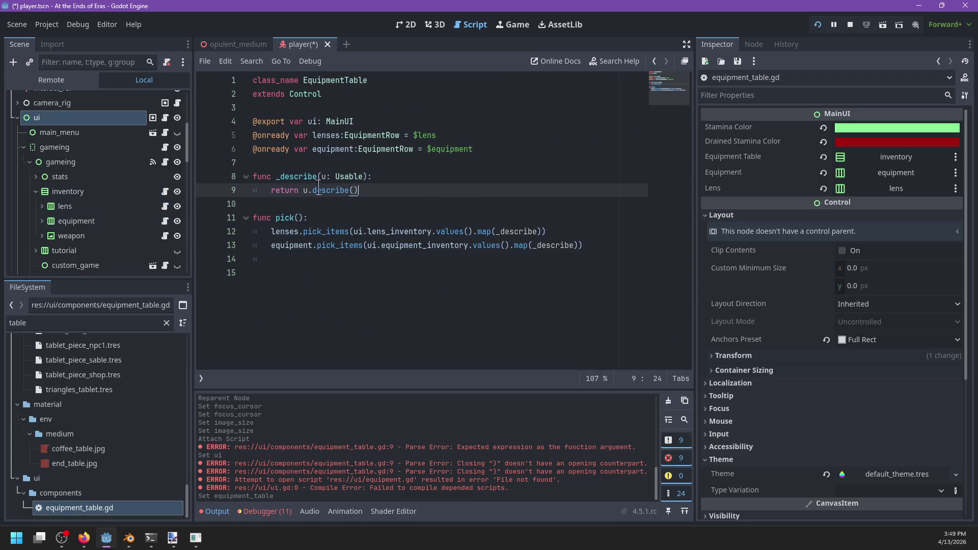
- Rename the pick function to open and start a close() function below it
{"action": "double_click", "coordinate": [289, 218]}
{"action": "type", "text": "open"}
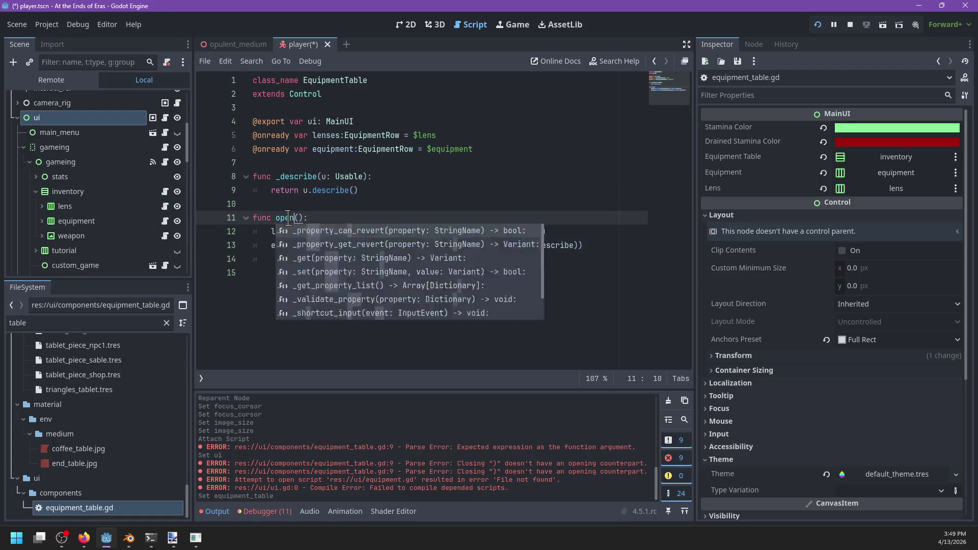
{"action": "key", "text": "Escape"}
{"action": "key", "text": "Down"}
{"action": "key", "text": "Down"}
{"action": "key", "text": "Down"}
{"action": "key", "text": "Return"}
{"action": "type", "text": "fu"}
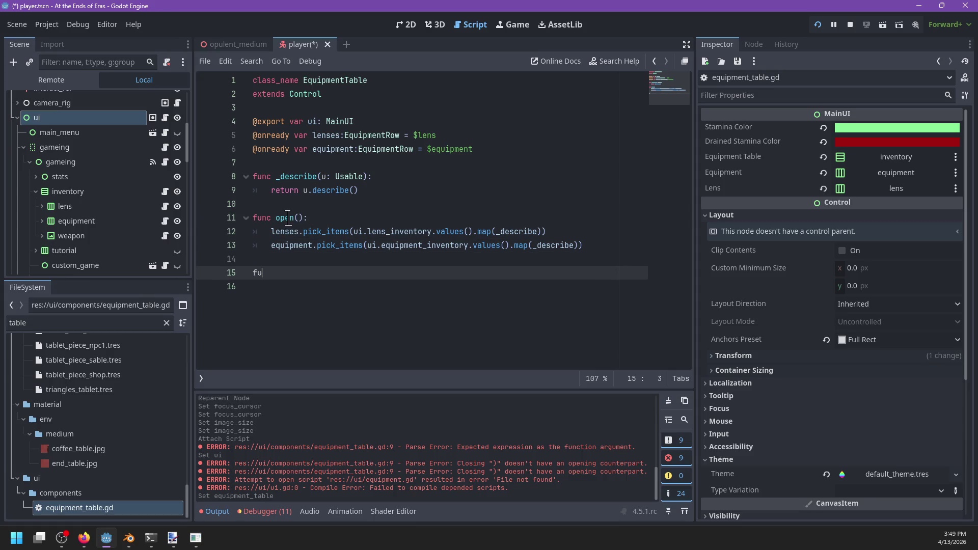
{"action": "type", "text": ":"}
{"action": "key", "text": "Return"}
{"action": "type", "text": "nses.clo"}
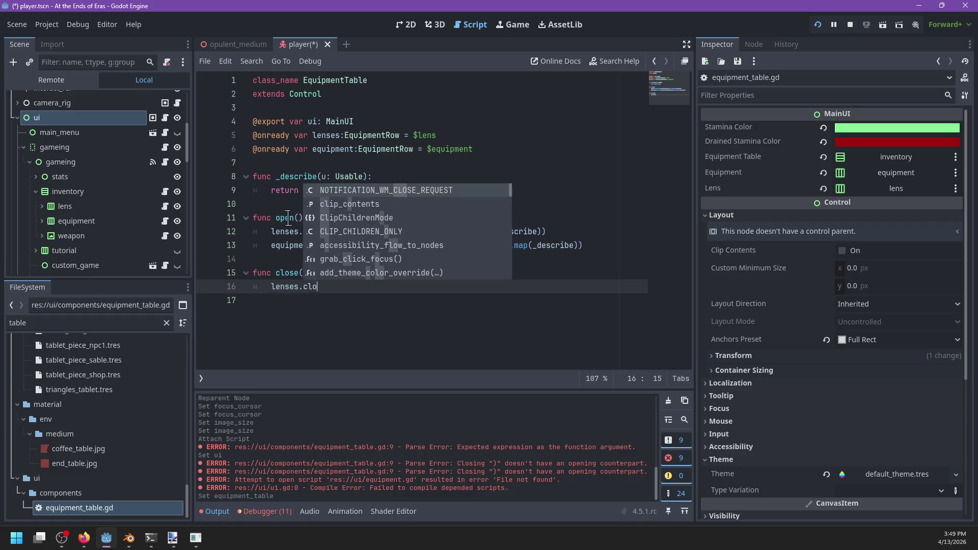
{"action": "key", "text": "BackSpace"}
{"action": "key", "text": "BackSpace"}
{"action": "key", "text": "BackSpace"}
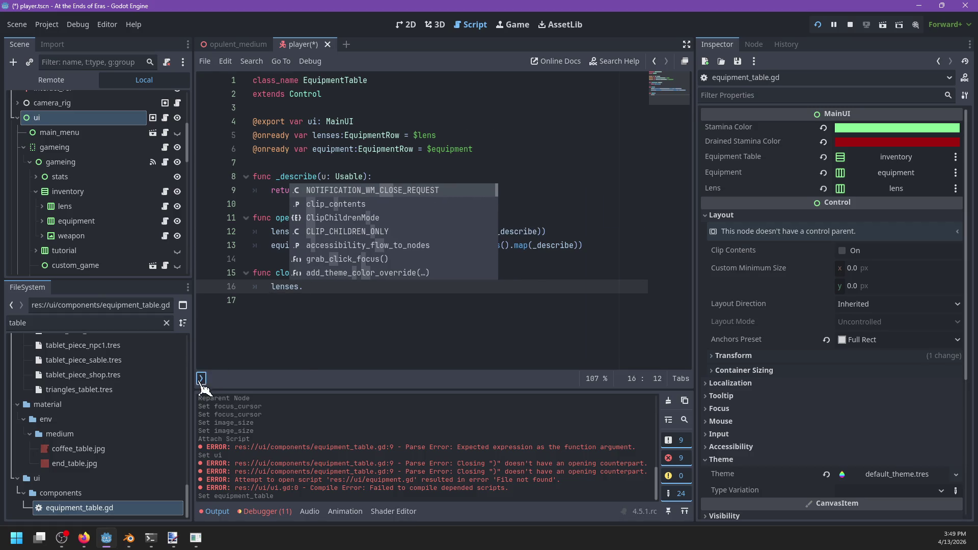
- Fill close() with lenses.end_pick() and equipment.end_pick(), then save
{"action": "left_click", "coordinate": [201, 378]}
{"action": "left_click", "coordinate": [258, 92]}
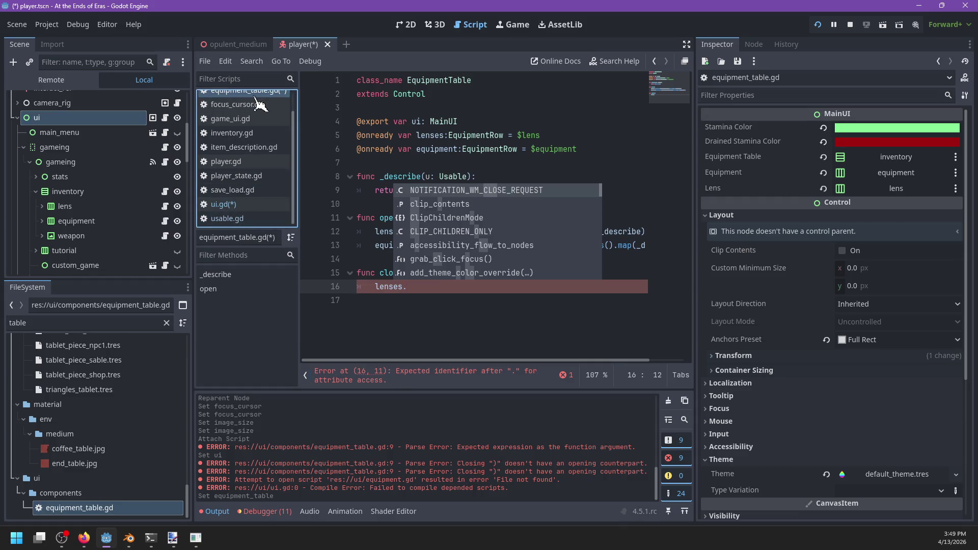
{"action": "scroll", "coordinate": [263, 111], "scroll_direction": "up", "scroll_amount": 1}
{"action": "left_click", "coordinate": [259, 99]}
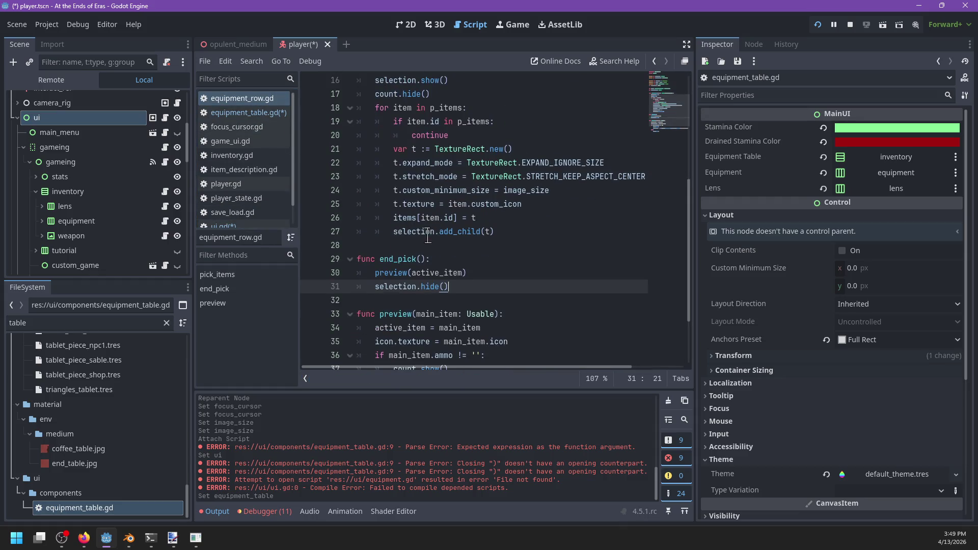
{"action": "left_click", "coordinate": [257, 117]}
{"action": "left_click", "coordinate": [441, 297]}
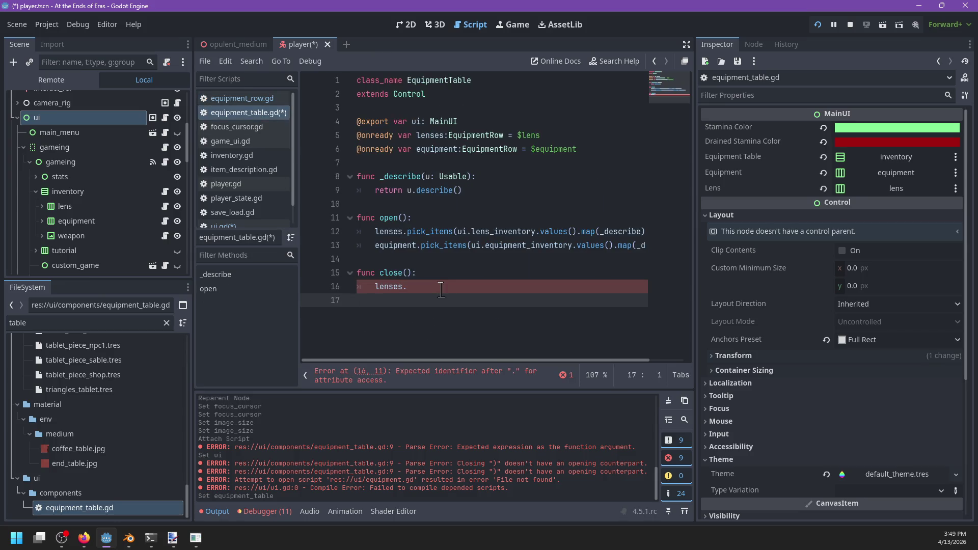
{"action": "key", "text": "BackSpace"}
{"action": "type", "text": "end_p"}
{"action": "key", "text": "Return"}
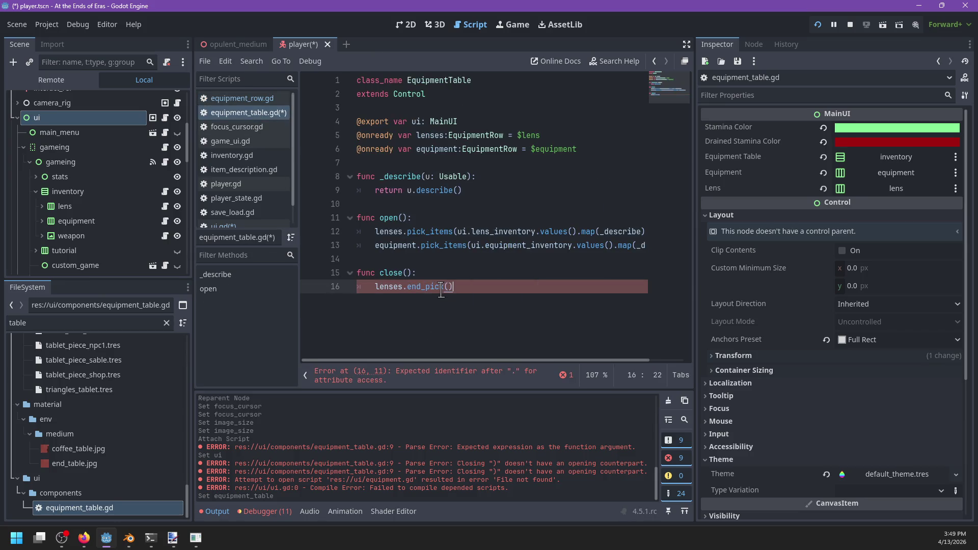
{"action": "key", "text": "Return"}
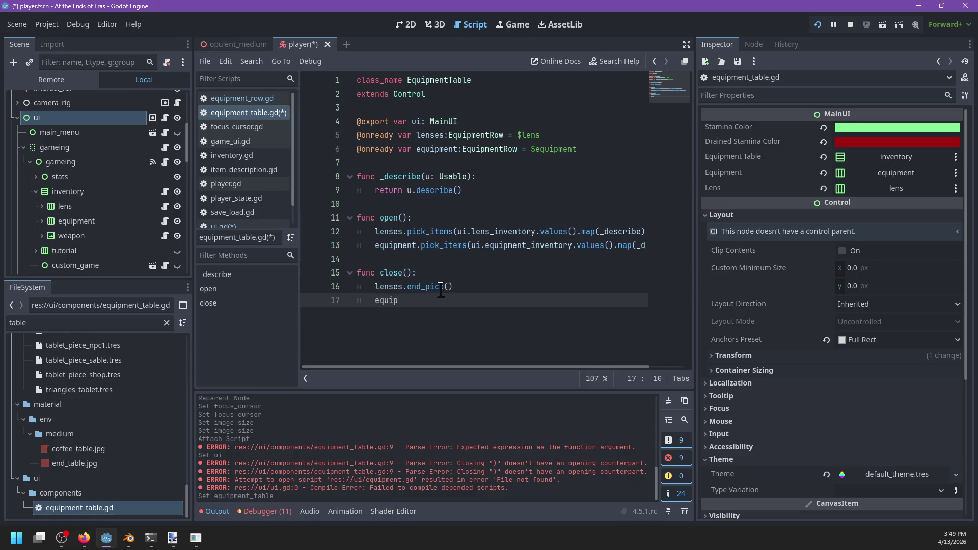
{"action": "type", "text": "end_p"}
{"action": "key", "text": "Return"}
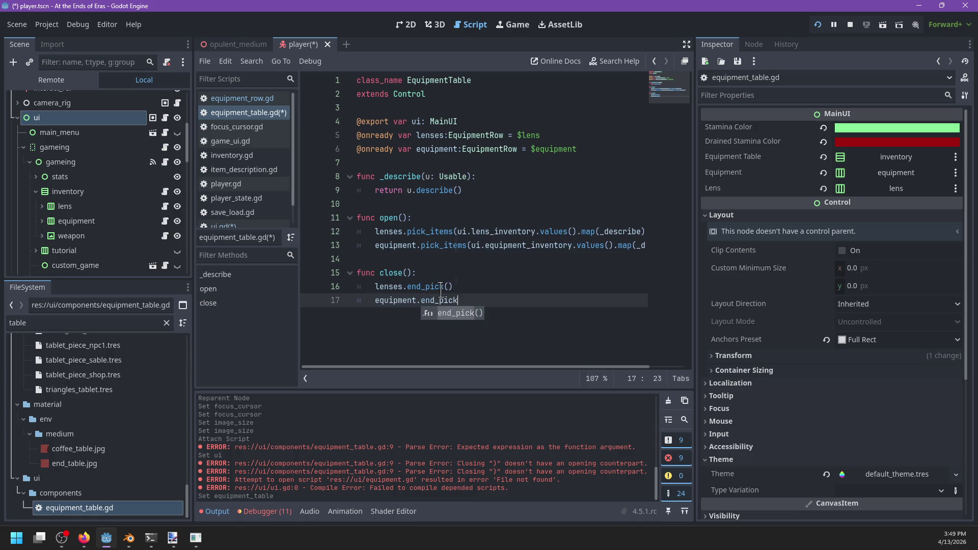
{"action": "key", "text": "ctrl+s"}
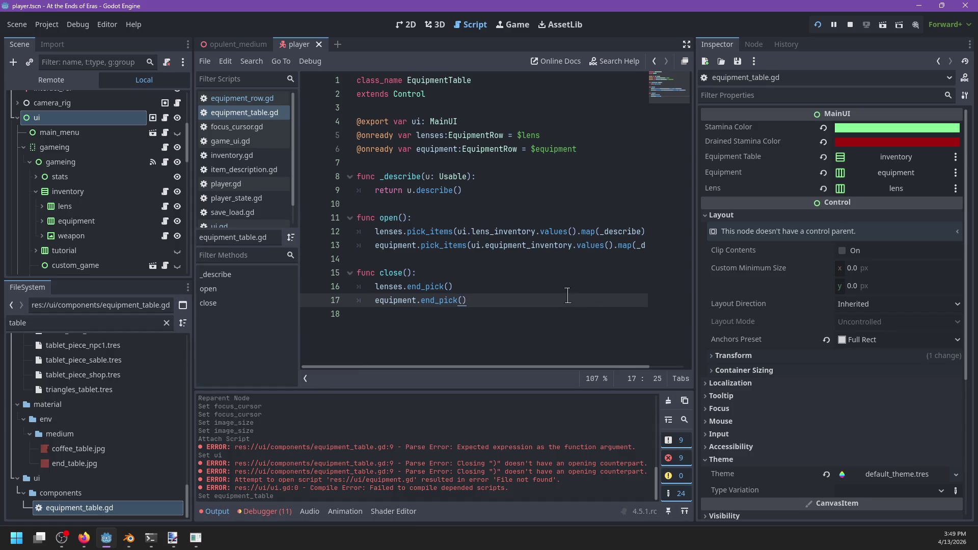
- In ui.gd, replace equipment.close() on line 141 with equipment_table.close() and save
{"action": "left_click", "coordinate": [165, 118]}
{"action": "double_click", "coordinate": [457, 259]}
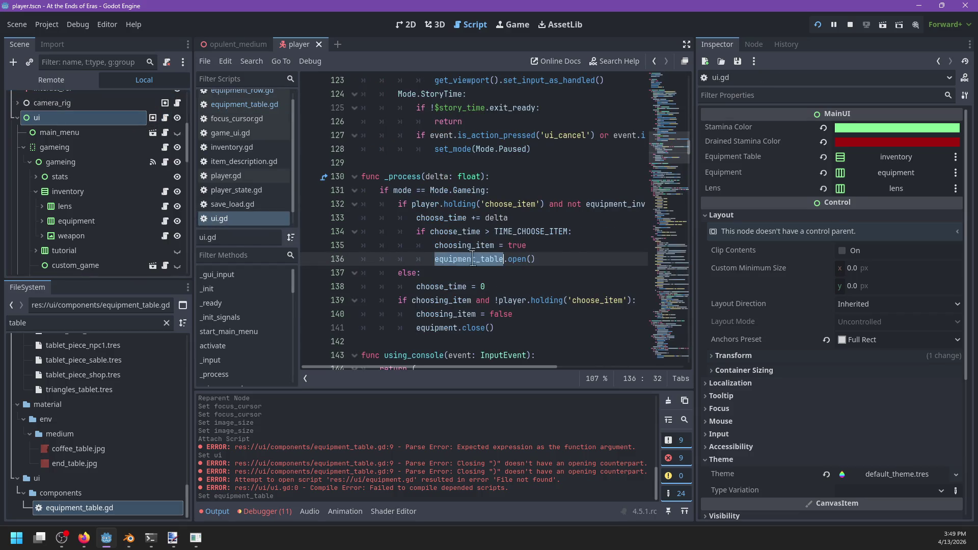
{"action": "left_click_drag", "start_coordinate": [515, 328], "coordinate": [416, 328]}
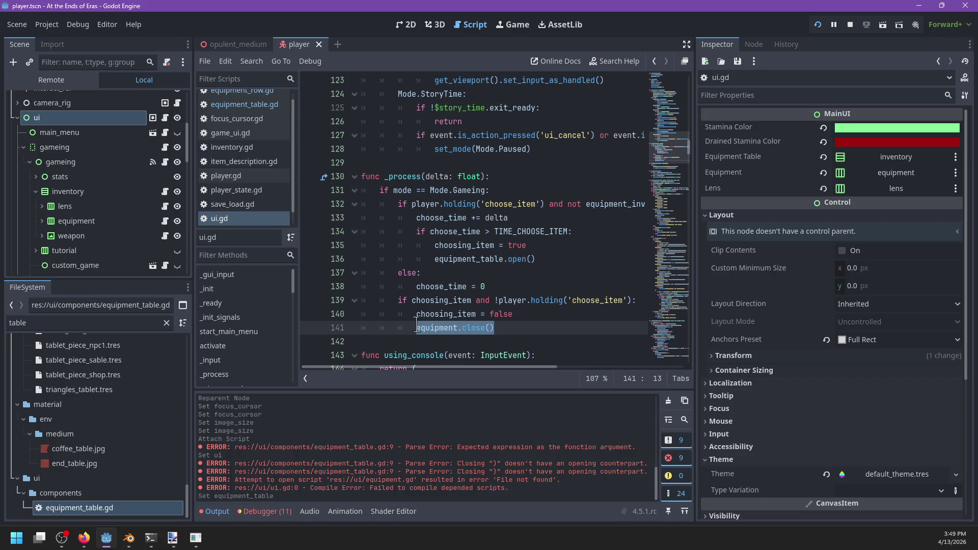
{"action": "type", "text": "equipment_table.clo"}
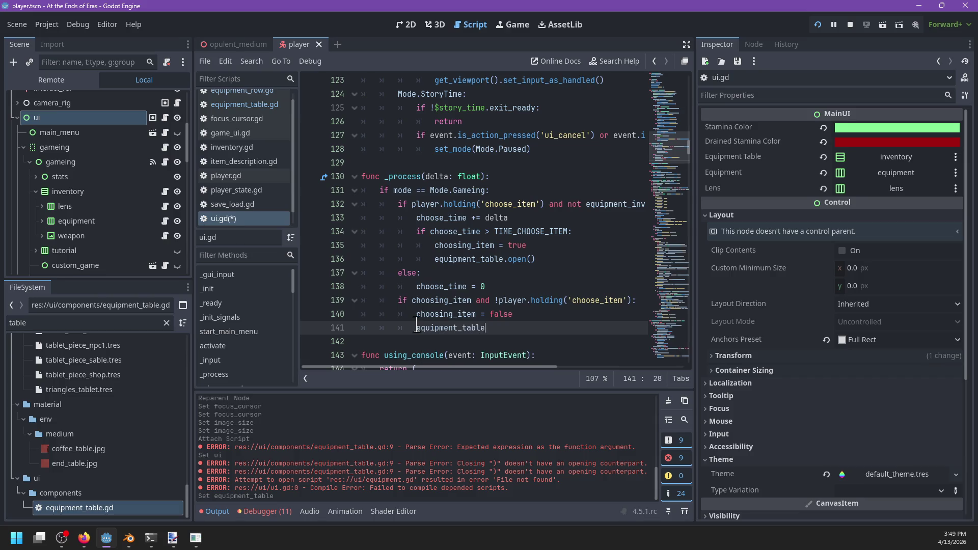
{"action": "type", "text": "se()"}
{"action": "key", "text": "ctrl+s"}
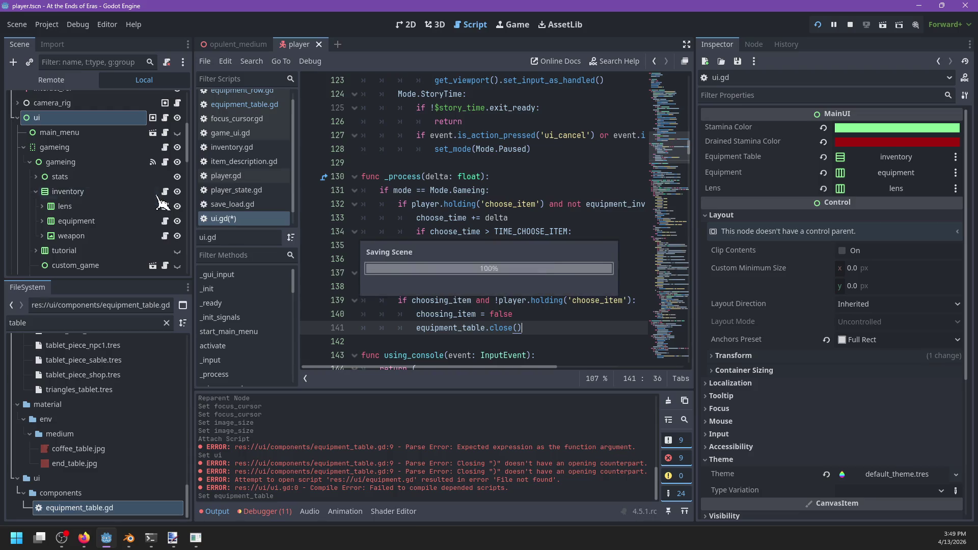
- Delete the choosing_item variable declaration and return to equipment_table.gd
{"action": "double_click", "coordinate": [451, 302]}
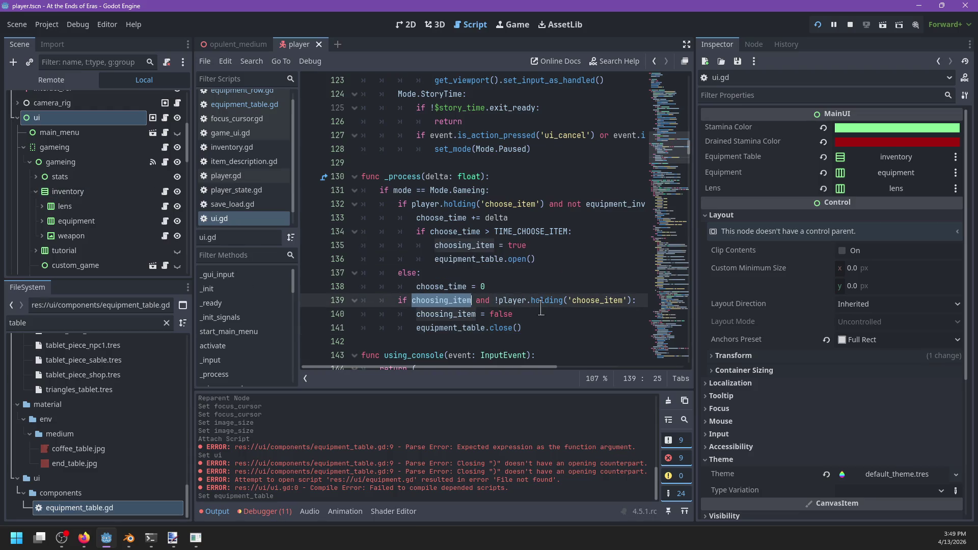
{"action": "key", "text": "F12"}
{"action": "left_click", "coordinate": [508, 203]}
{"action": "key", "text": "BackSpace"}
{"action": "key", "text": "BackSpace"}
{"action": "key", "text": "BackSpace"}
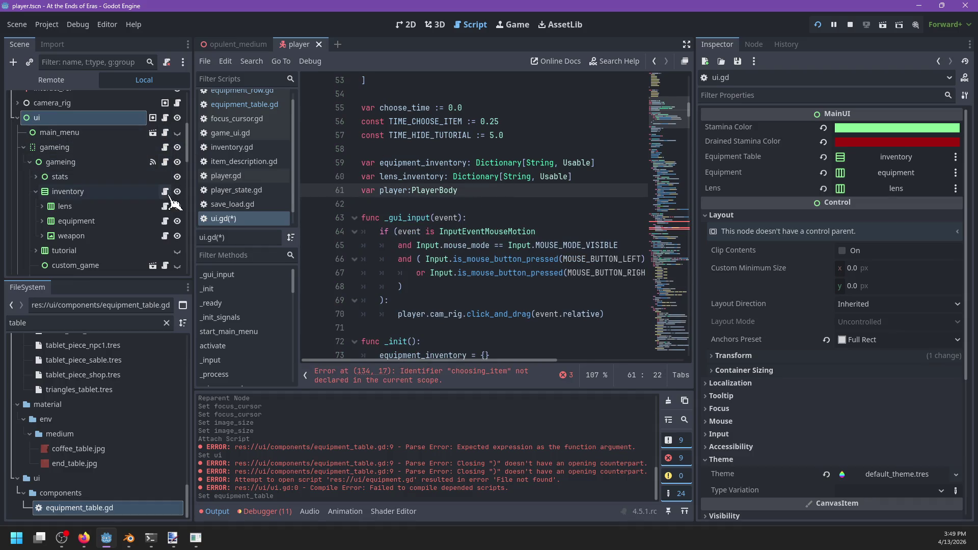
{"action": "left_click", "coordinate": [165, 191]}
{"action": "left_click", "coordinate": [629, 149]}
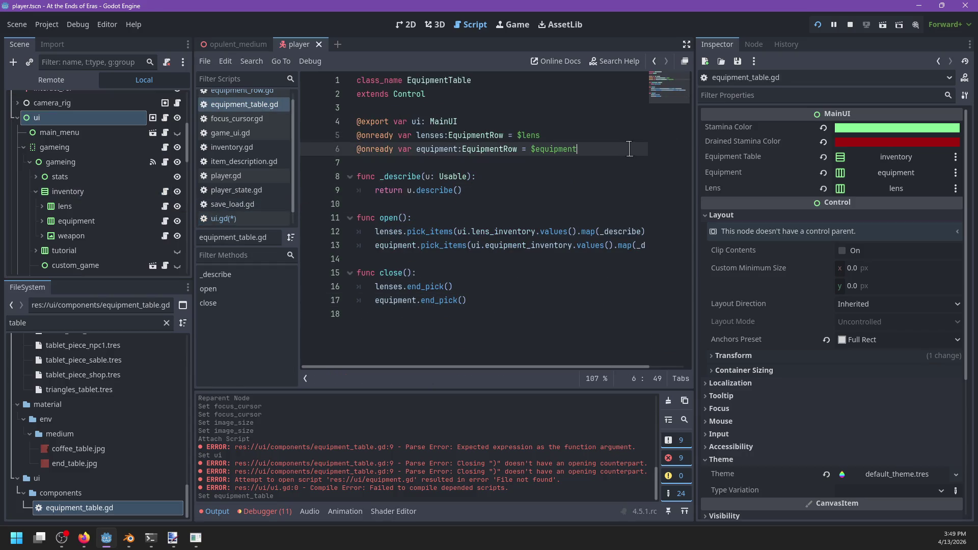
- Declare 'var choosing := false', set it true in open() and false in close(), and save
{"action": "key", "text": "Return"}
{"action": "key", "text": "Return"}
{"action": "key", "text": "BackSpace"}
{"action": "key", "text": "BackSpace"}
{"action": "key", "text": "BackSpace"}
{"action": "type", "text": "tive"}
{"action": "key", "text": "ctrl+BackSpace"}
{"action": "type", "text": "osing"}
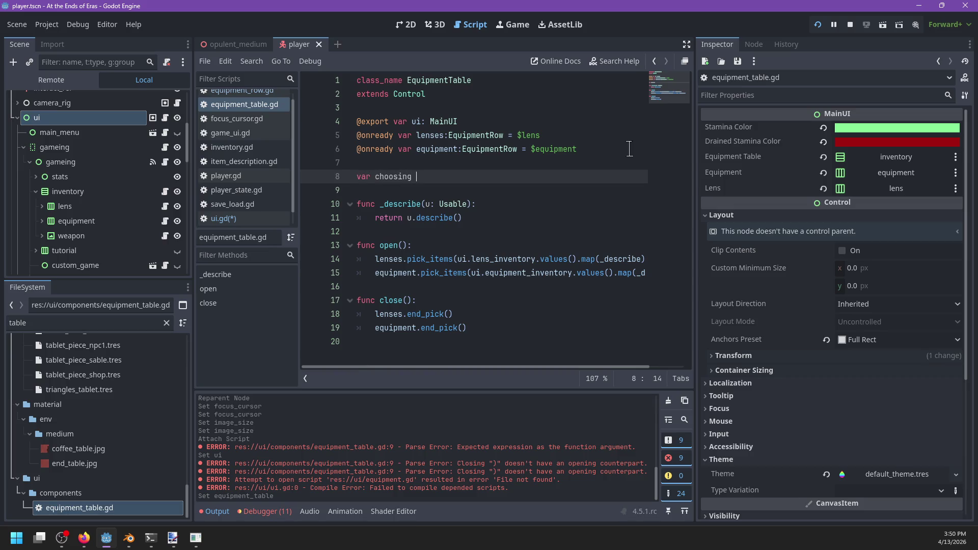
{"action": "type", "text": " := false"}
{"action": "left_click", "coordinate": [440, 246]}
{"action": "key", "text": "Return"}
{"action": "type", "text": "choosing = true"}
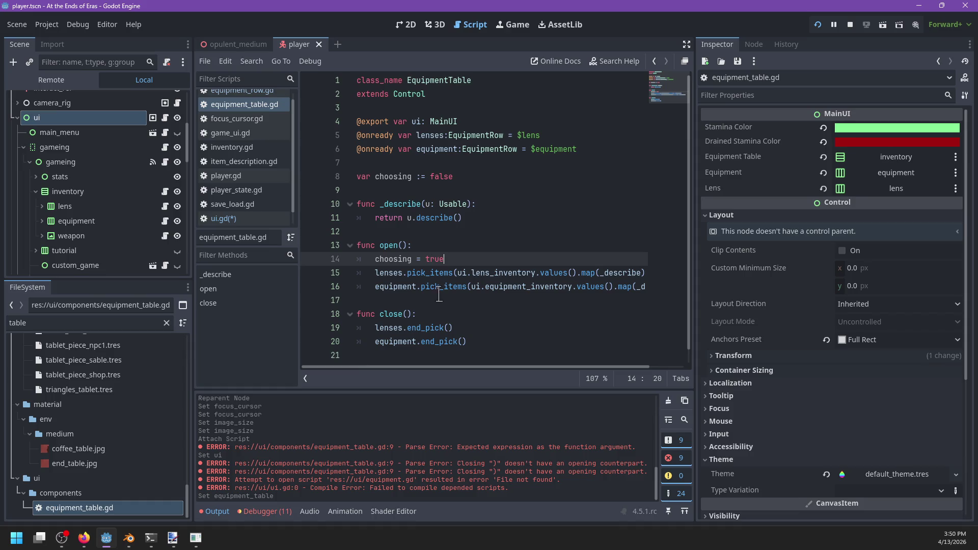
{"action": "left_click", "coordinate": [437, 313]}
{"action": "key", "text": "Return"}
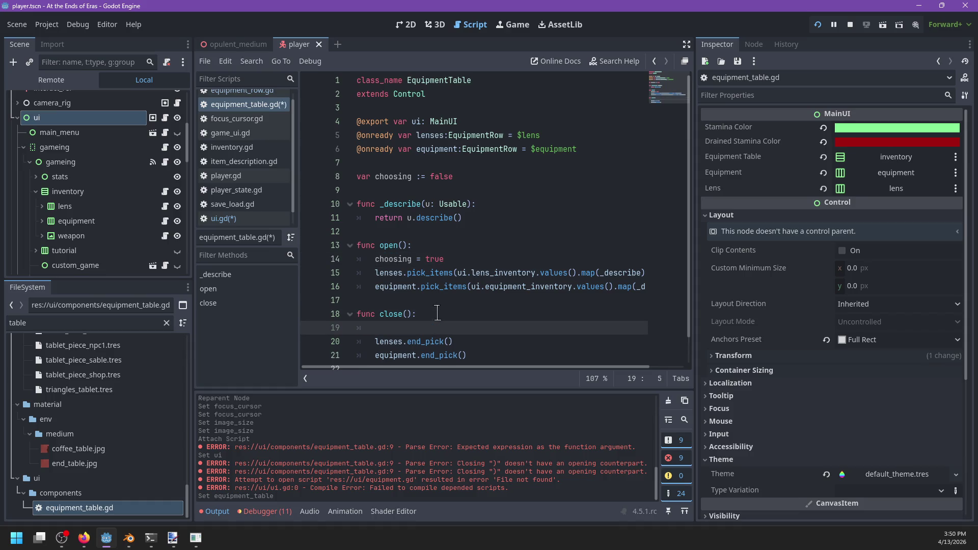
{"action": "type", "text": "= false"}
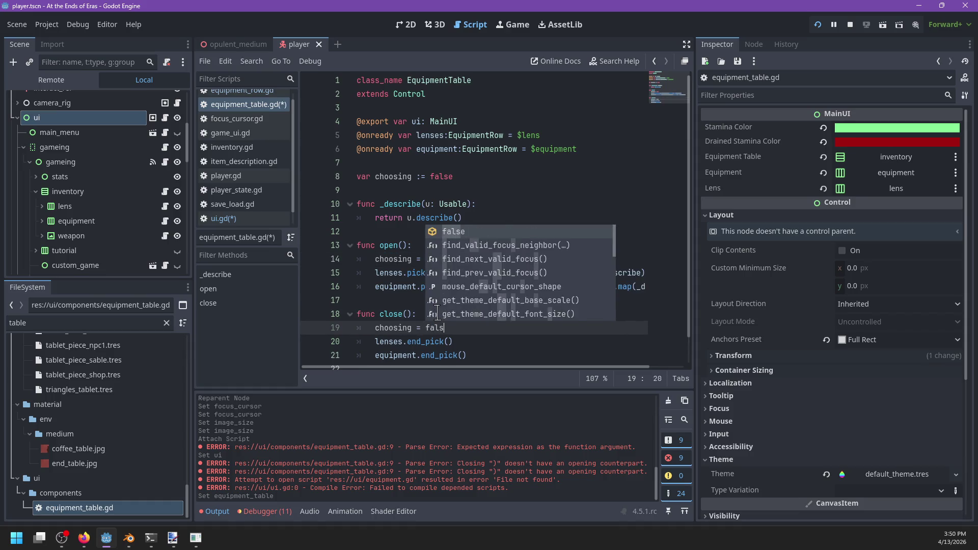
{"action": "key", "text": "ctrl+s"}
{"action": "left_click", "coordinate": [236, 219]}
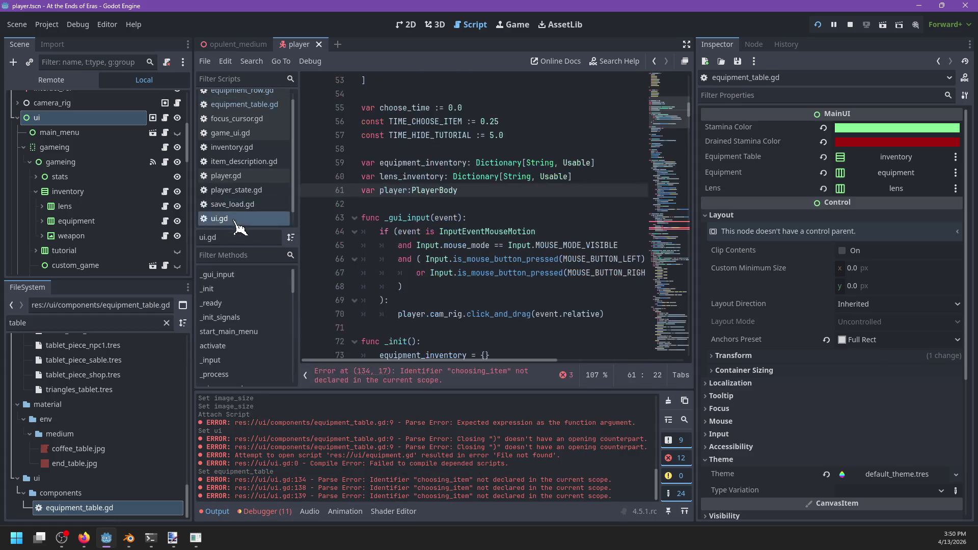
- Delete the choosing_item assignments and use equipment_table.choosing in the line 137 condition
{"action": "left_click", "coordinate": [437, 377]}
{"action": "left_click", "coordinate": [556, 217]}
{"action": "triple_click", "coordinate": [556, 218]}
{"action": "key", "text": "BackSpace"}
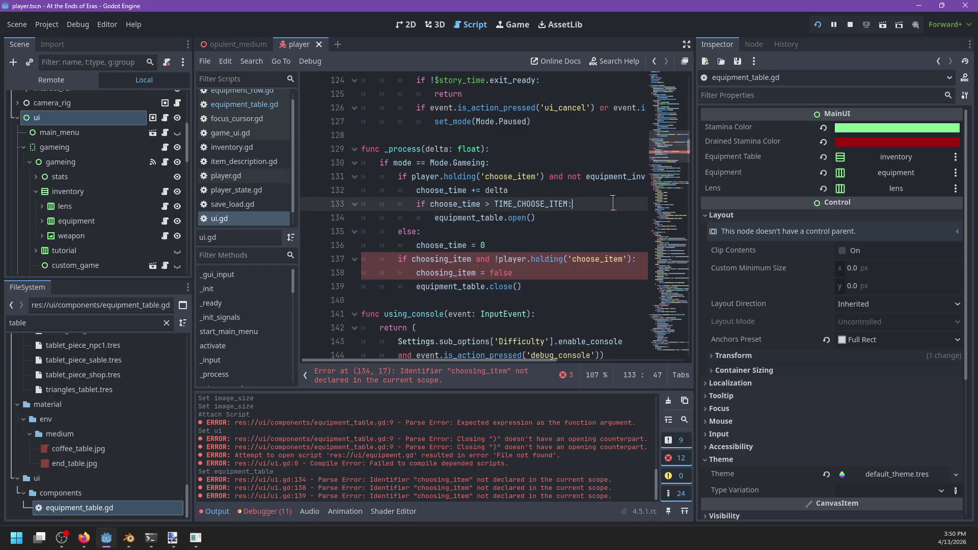
{"action": "left_click_drag", "start_coordinate": [514, 273], "coordinate": [398, 271]}
{"action": "key", "text": "BackSpace"}
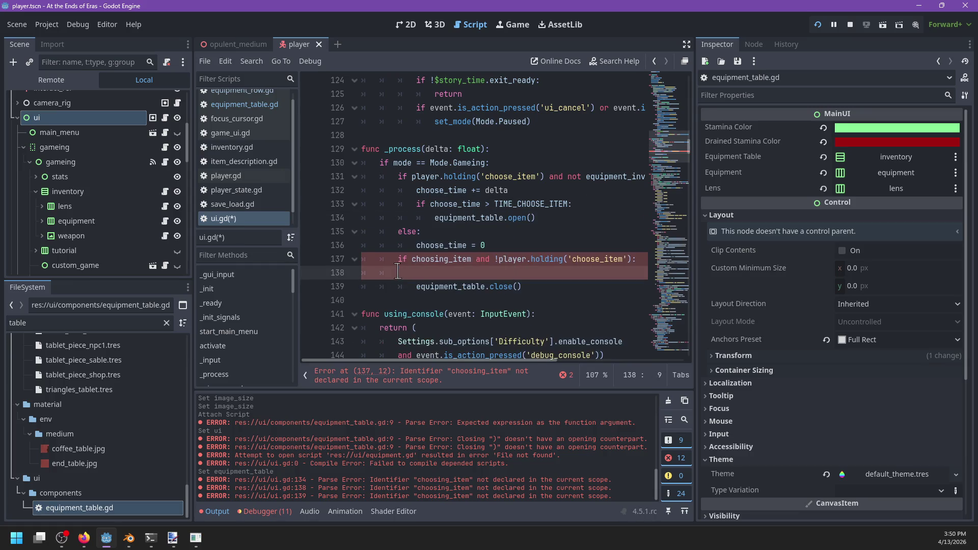
{"action": "key", "text": "BackSpace"}
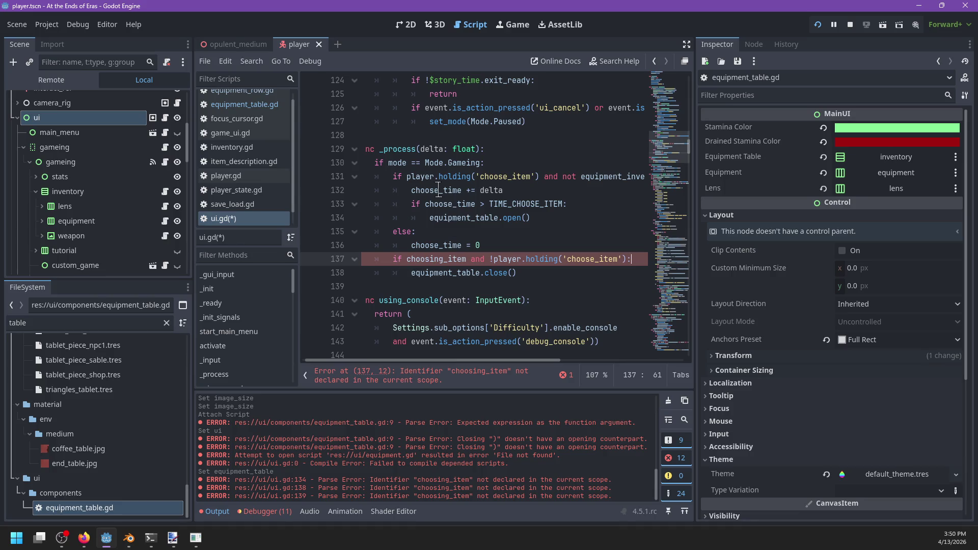
{"action": "double_click", "coordinate": [436, 259]}
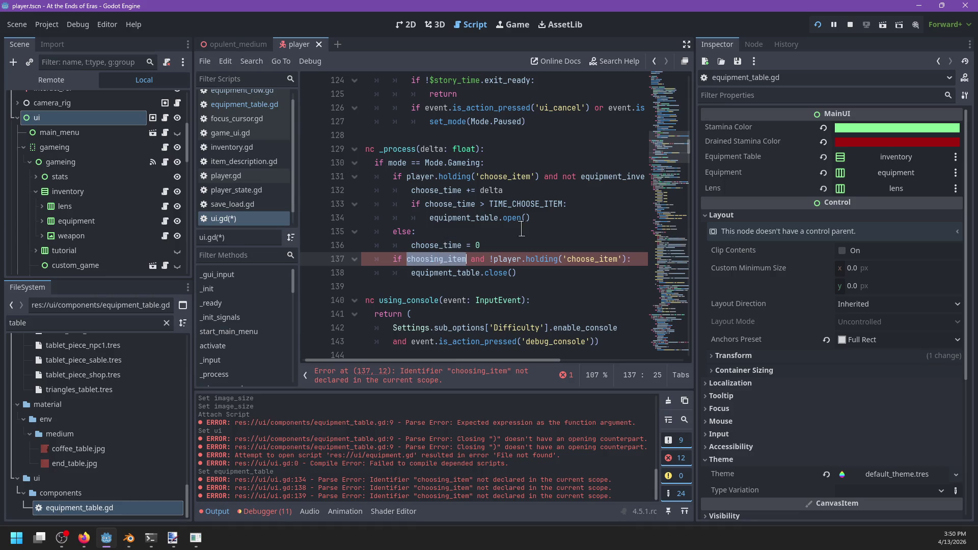
{"action": "type", "text": "equipment_tab"}
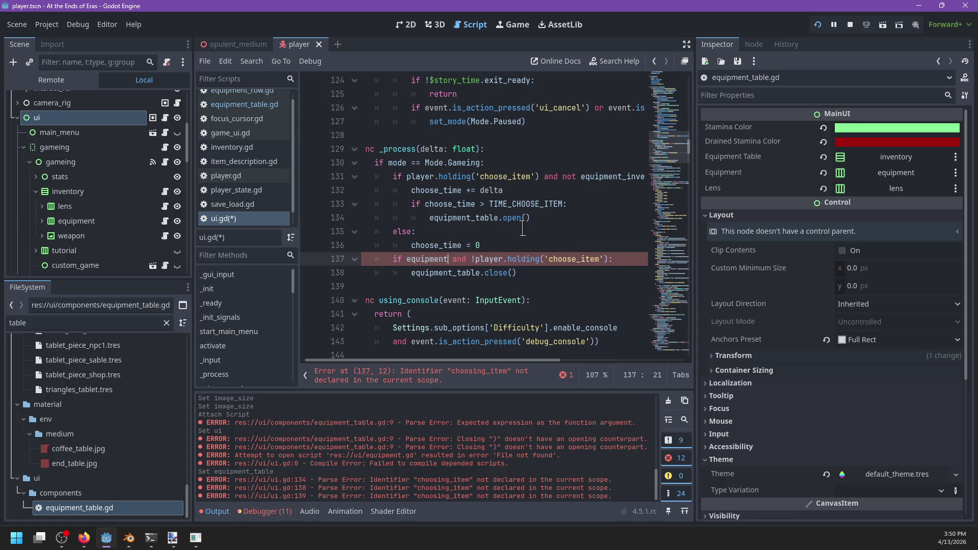
{"action": "type", "text": "le.choosing"}
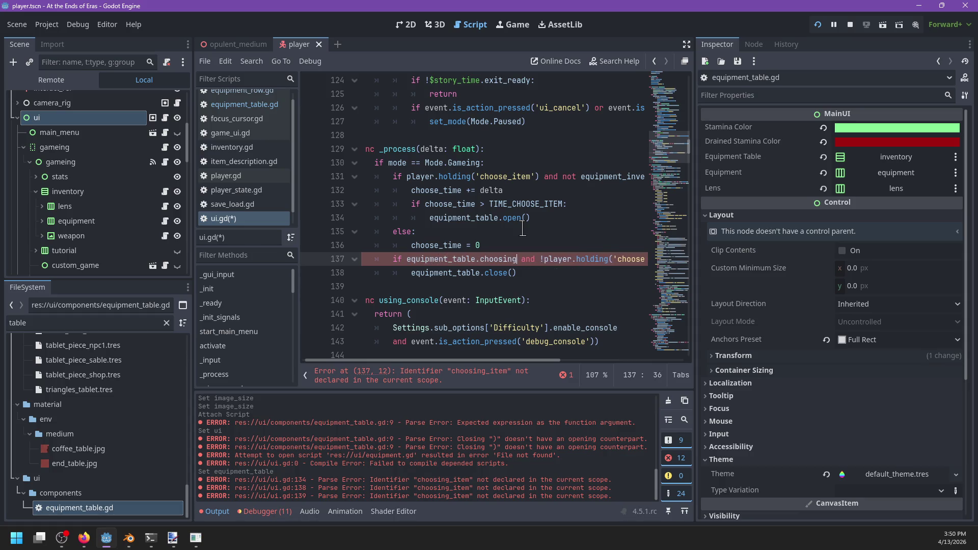
{"action": "key", "text": "ctrl+s"}
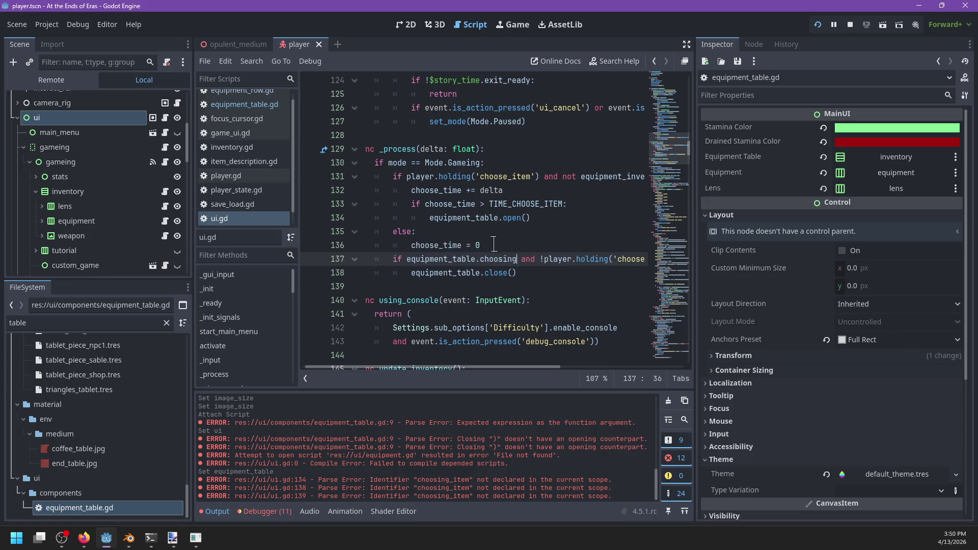
- Remove the empty-inventory condition from line 131 and save ui.gd
{"action": "left_click", "coordinate": [553, 273]}
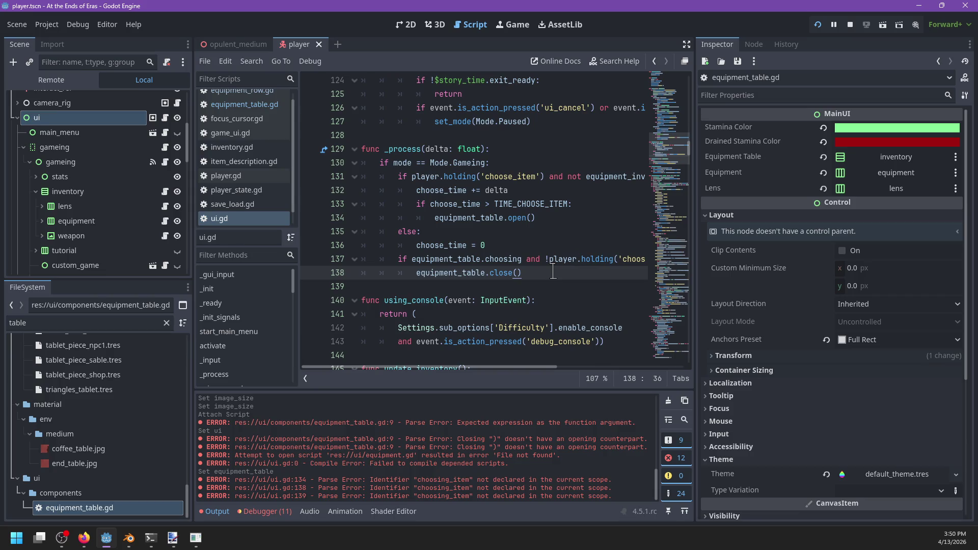
{"action": "scroll", "coordinate": [543, 220], "scroll_direction": "right", "scroll_amount": 4}
{"action": "scroll", "coordinate": [546, 220], "scroll_direction": "left", "scroll_amount": 4}
{"action": "scroll", "coordinate": [545, 220], "scroll_direction": "right", "scroll_amount": 4}
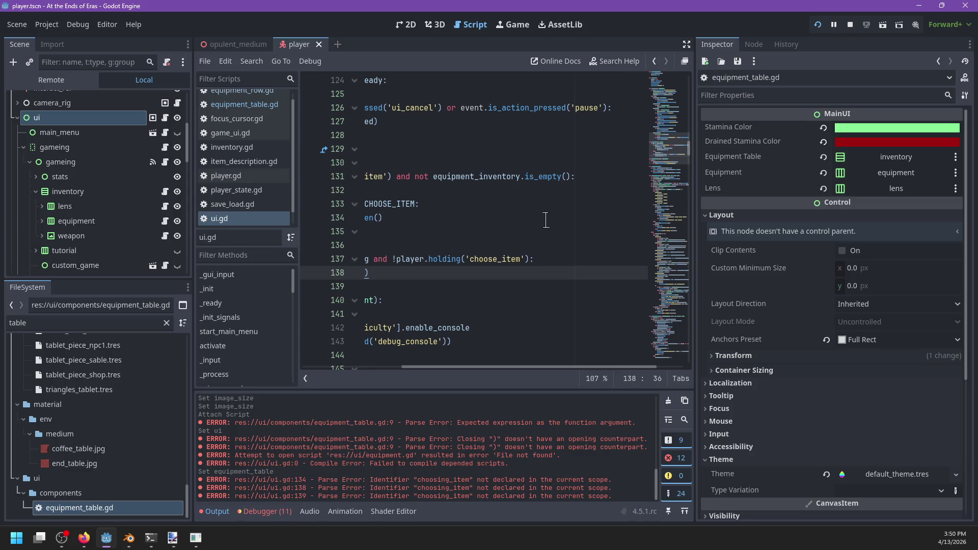
{"action": "mouse_move", "coordinate": [568, 178]}
{"action": "left_mouse_down"}
{"action": "mouse_move", "coordinate": [377, 178]}
{"action": "mouse_move", "coordinate": [569, 178]}
{"action": "left_mouse_up"}
{"action": "key", "text": "BackSpace"}
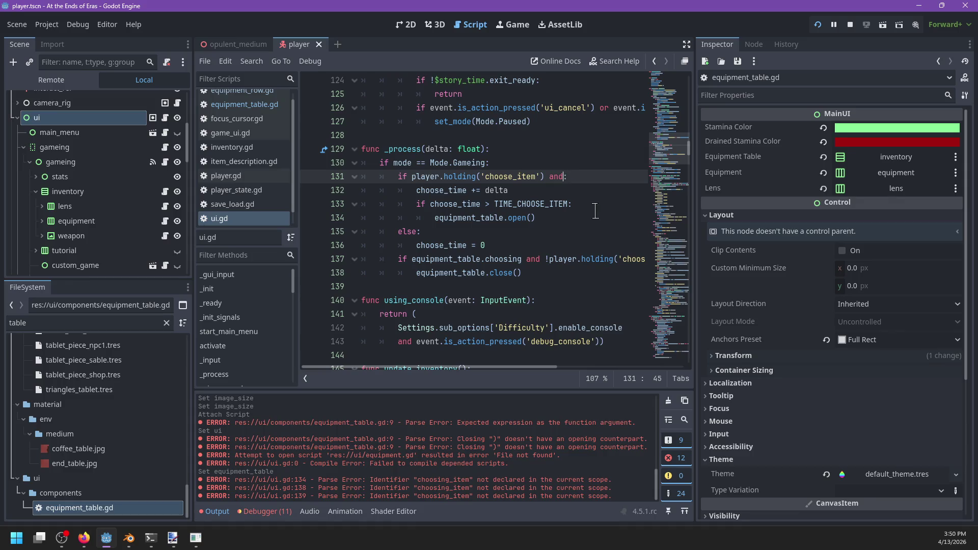
{"action": "key", "text": "BackSpace"}
{"action": "key", "text": "ctrl+s"}
- Run the game, start playing, and inspect the invalid choosing_item error at gun.gd line 98
{"action": "key", "text": "F5"}
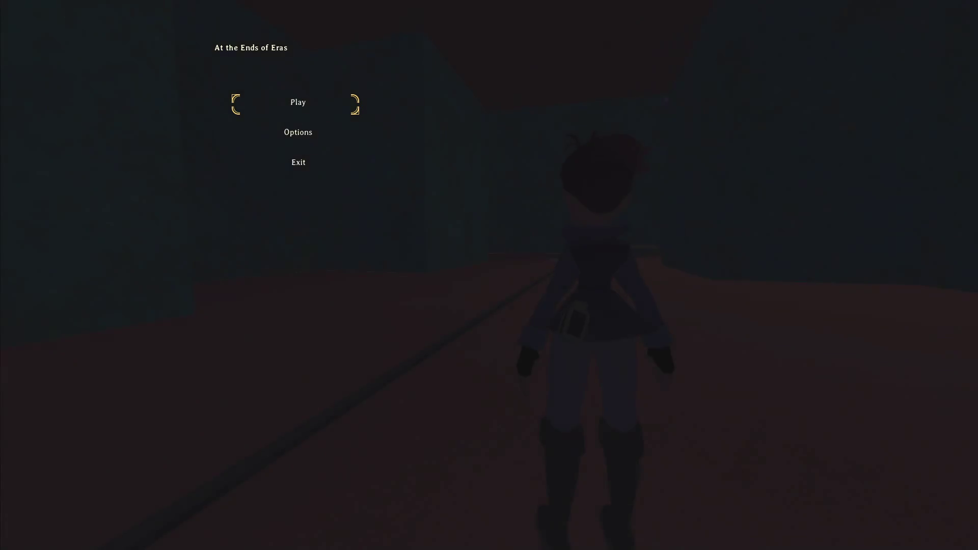
{"action": "key", "text": "alt+Tab"}
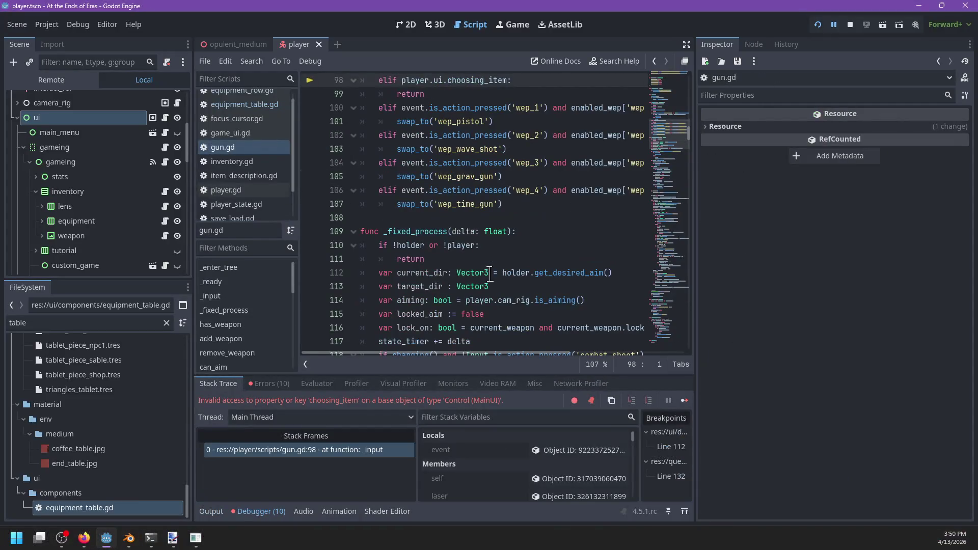
{"action": "scroll", "coordinate": [479, 168], "scroll_direction": "up", "scroll_amount": 2}
{"action": "double_click", "coordinate": [478, 162]}
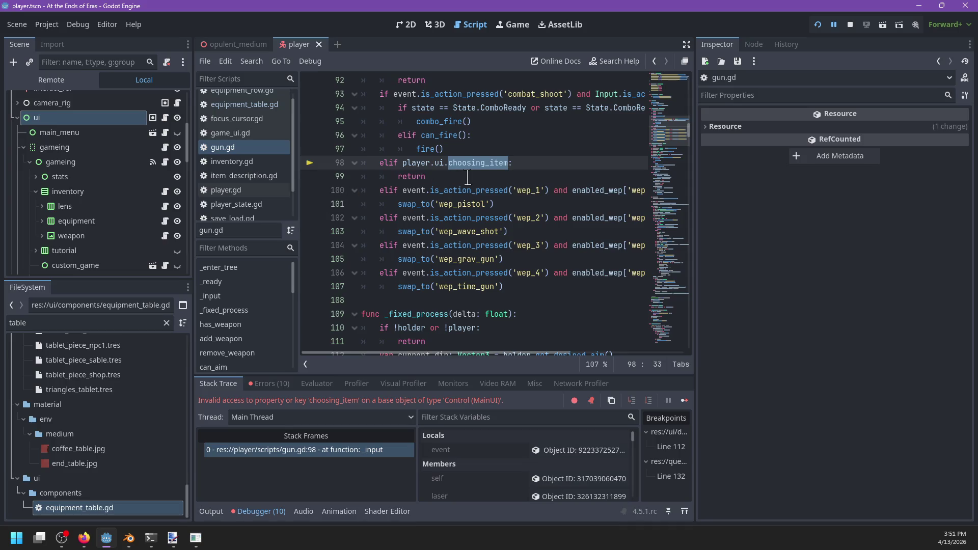
{"action": "left_click", "coordinate": [165, 117]}
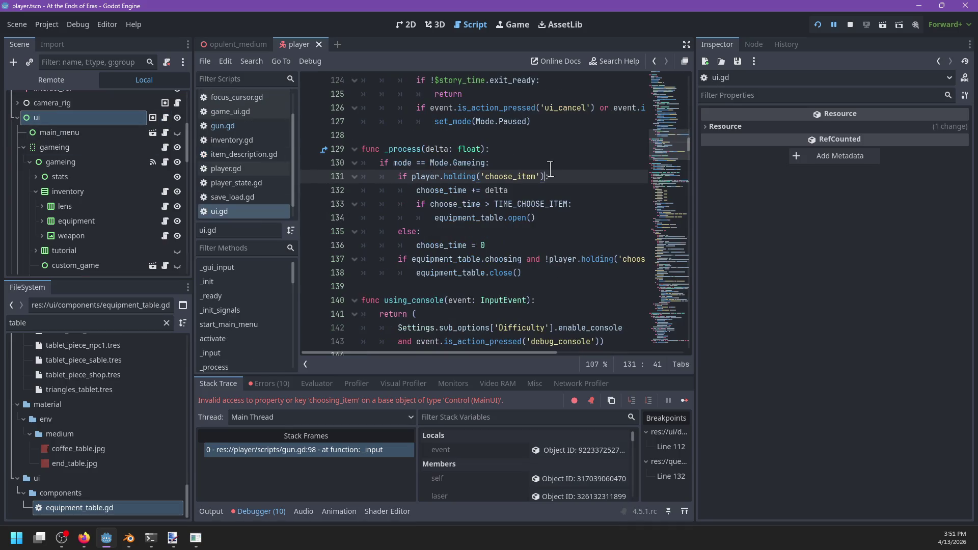
{"action": "left_click", "coordinate": [303, 452]}
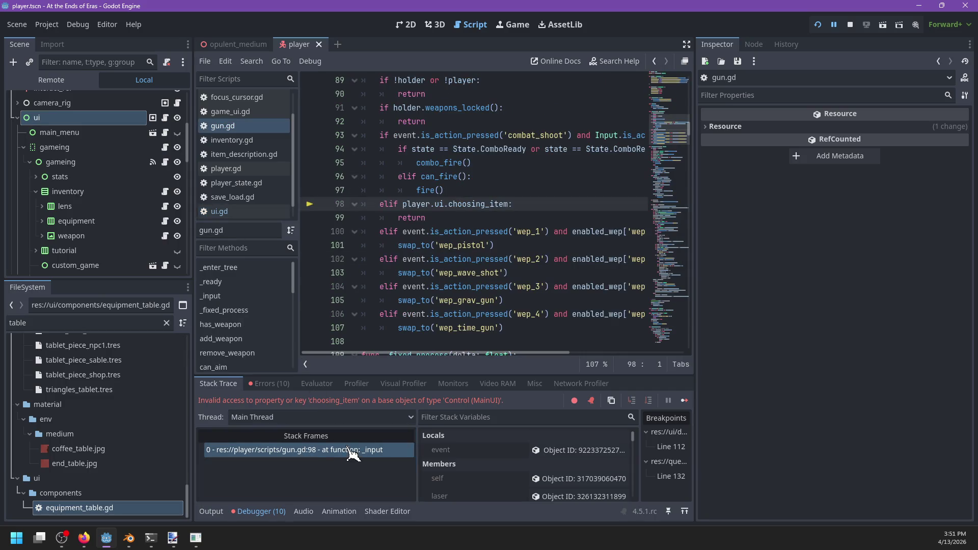
{"action": "left_click", "coordinate": [258, 511]}
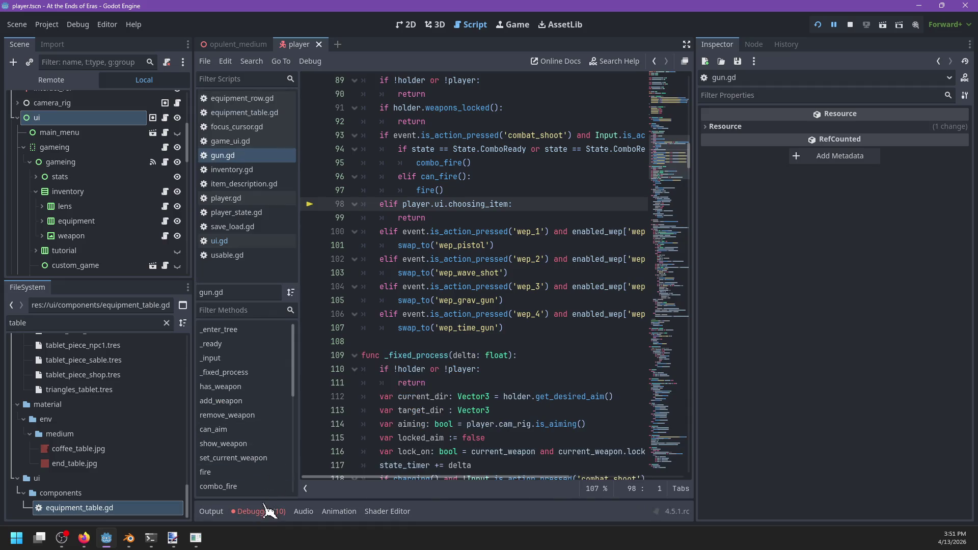
{"action": "left_click", "coordinate": [260, 511]}
{"action": "left_click", "coordinate": [270, 384]}
{"action": "scroll", "coordinate": [379, 474], "scroll_direction": "down", "scroll_amount": 3}
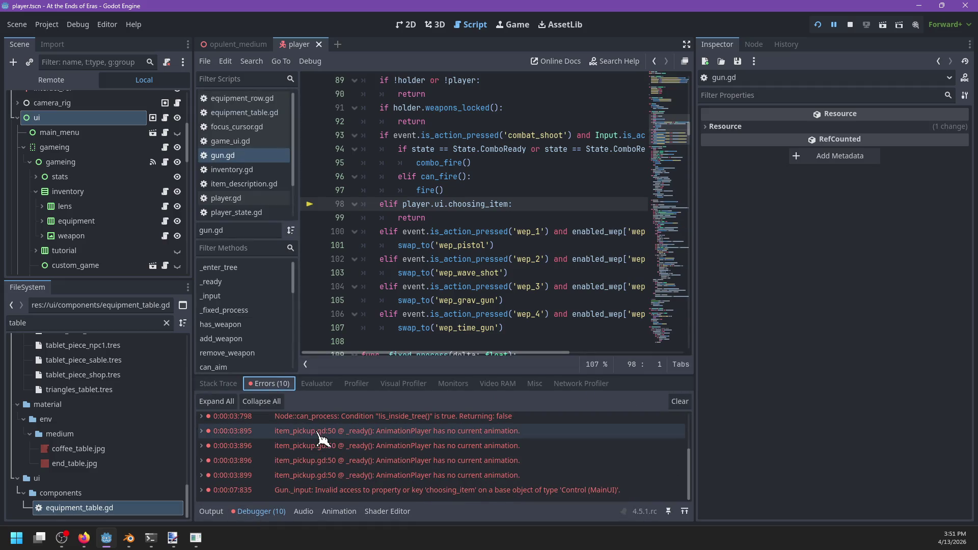
{"action": "left_click", "coordinate": [380, 490]}
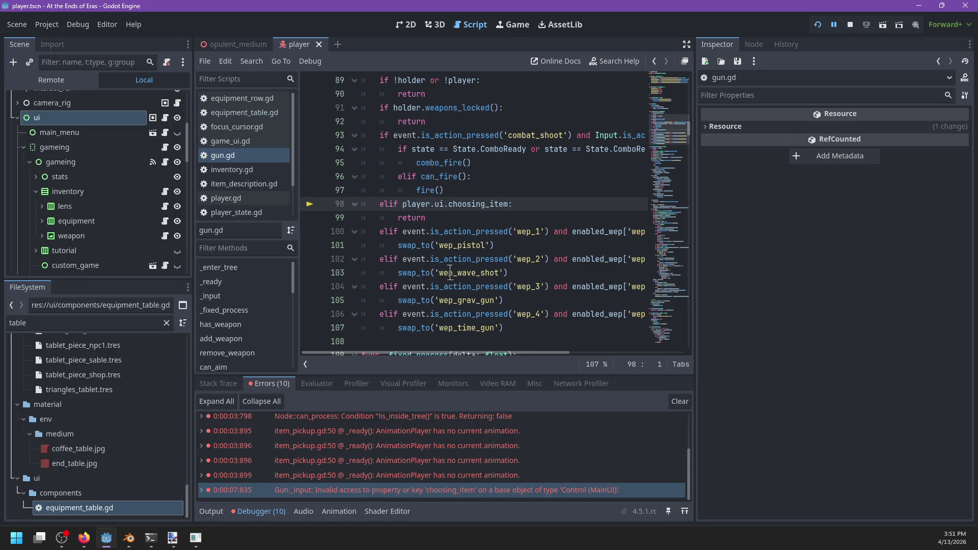
- Change gun.gd line 98 to check player.ui.equipment_table.choosing, then rerun the game
{"action": "key", "text": "ctrl+Left"}
{"action": "key", "text": "ctrl+Delete"}
{"action": "type", "text": "equipment_"}
{"action": "type", "text": "table.c"}
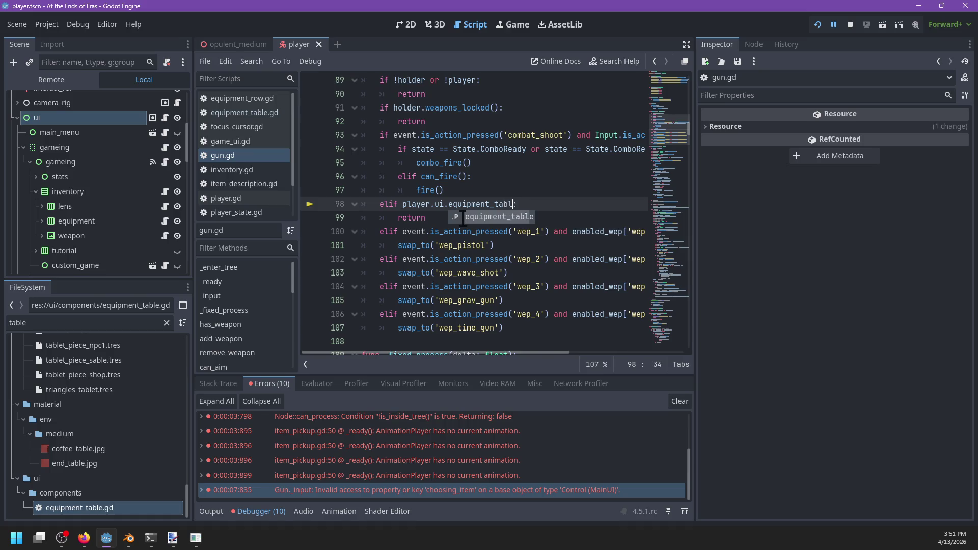
{"action": "key", "text": "BackSpace"}
{"action": "key", "text": "BackSpace"}
{"action": "type", "text": "hoos"}
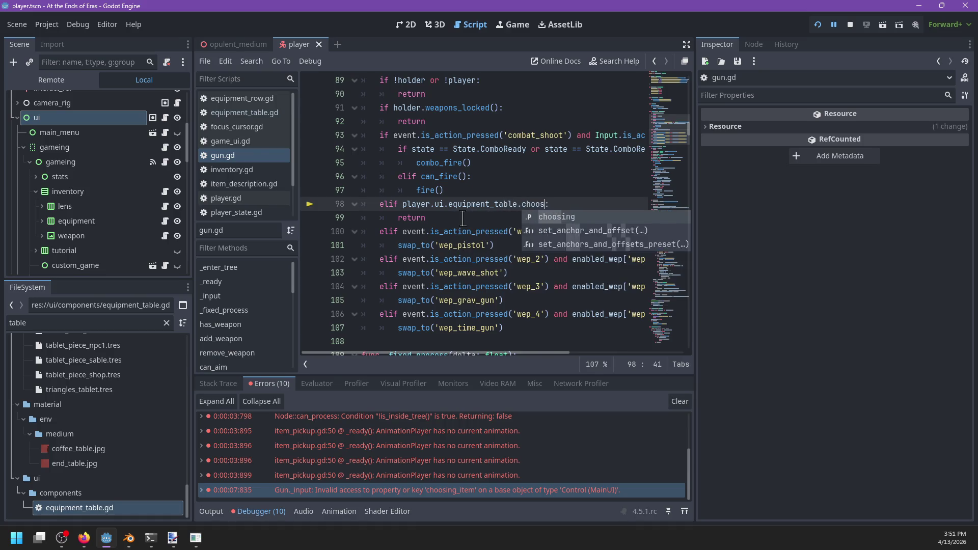
{"action": "key", "text": "Return"}
{"action": "left_click", "coordinate": [456, 218]}
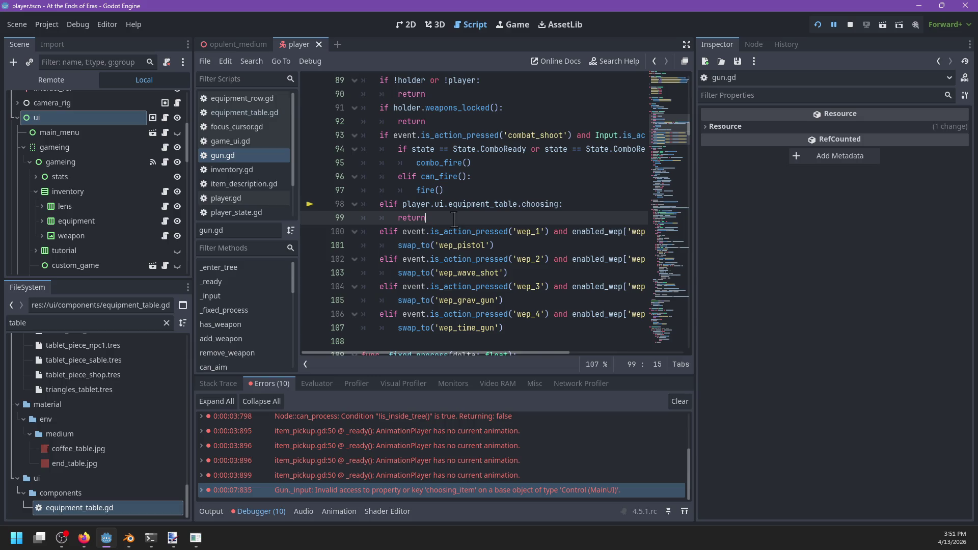
{"action": "scroll", "coordinate": [471, 219], "scroll_direction": "up", "scroll_amount": 2}
{"action": "scroll", "coordinate": [473, 219], "scroll_direction": "down", "scroll_amount": 2}
{"action": "key", "text": "F5"}
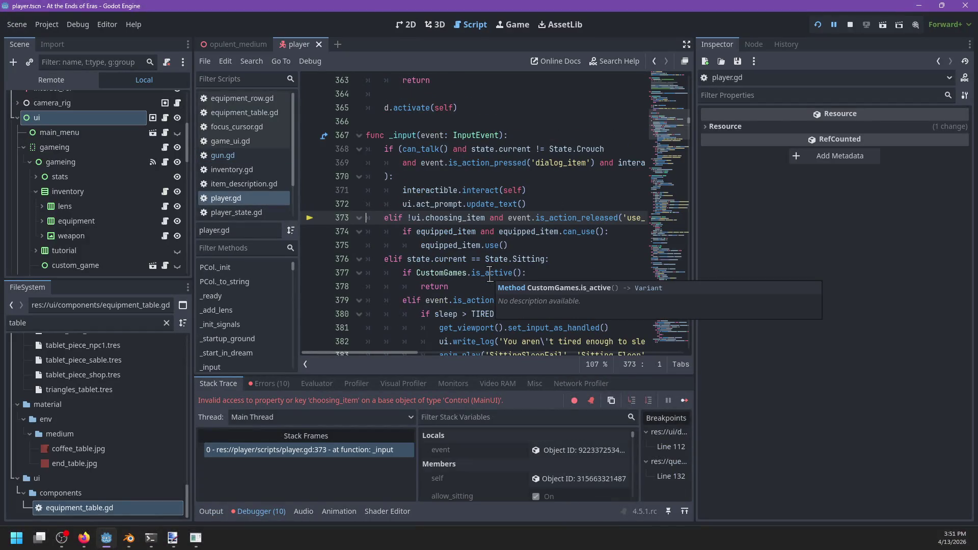
- Replace choosing_item with equipment_table.choosing on player.gd lines 373 and 395, then save
{"action": "double_click", "coordinate": [451, 218]}
{"action": "type", "text": "equip"}
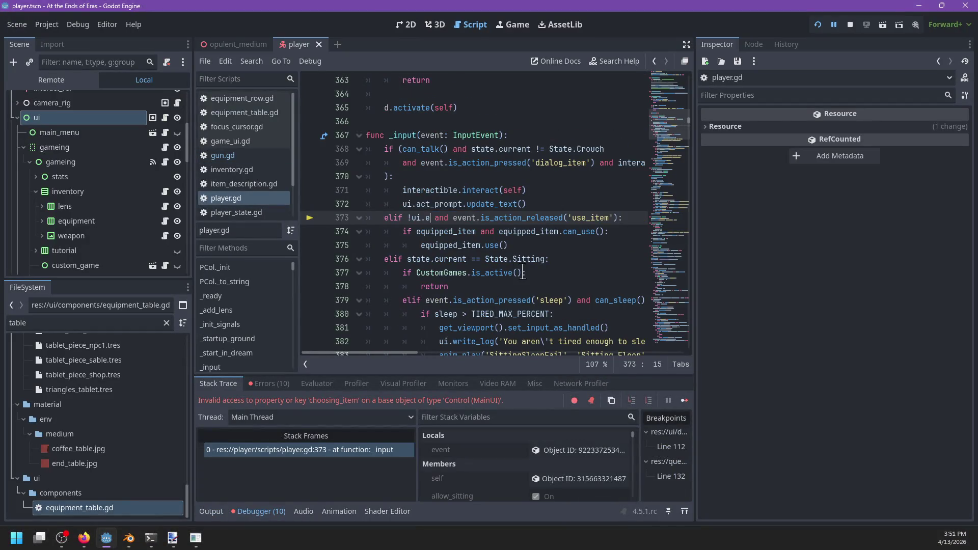
{"action": "type", "text": "ment_table.choosi"}
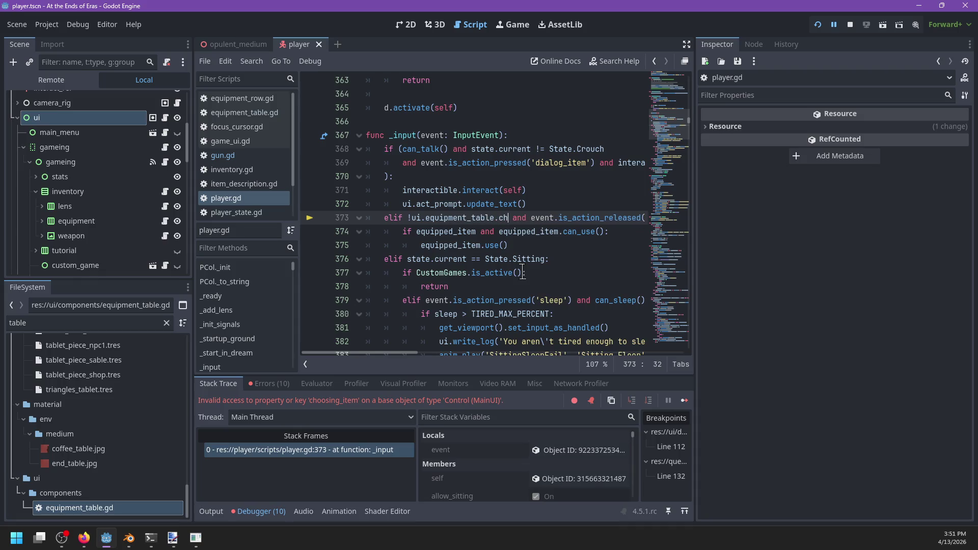
{"action": "type", "text": "ng"}
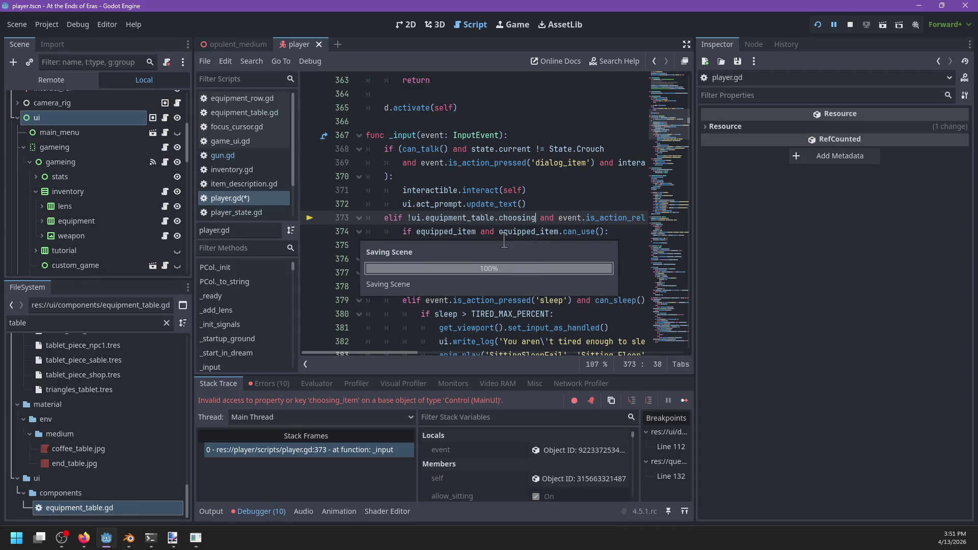
{"action": "key", "text": "ctrl+f"}
{"action": "key", "text": "Return"}
{"action": "type", "text": ")"}
{"action": "key", "text": "Escape"}
{"action": "key", "text": "ctrl+shift+Right"}
{"action": "type", "text": "equi"}
{"action": "type", "text": "pment_table."}
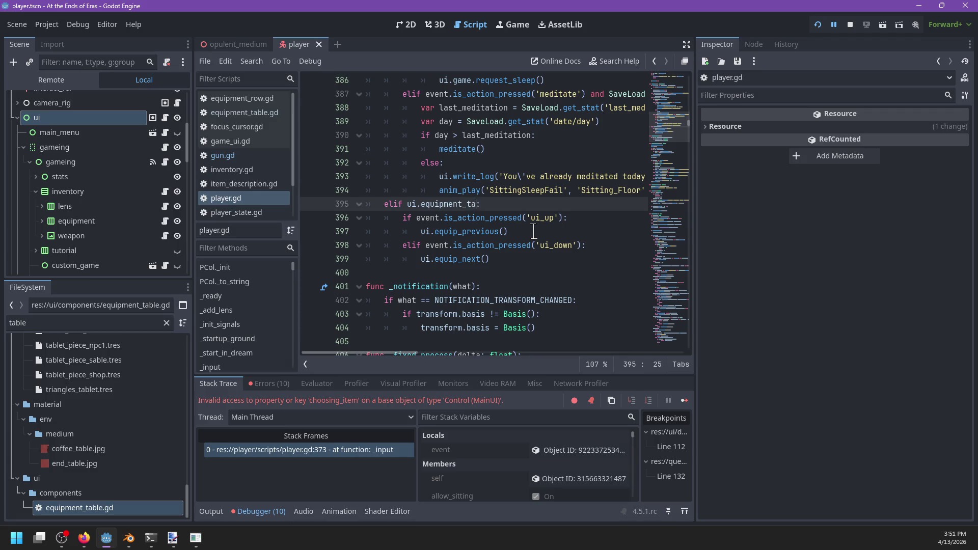
{"action": "type", "text": "choosing"}
{"action": "key", "text": "ctrl+s"}
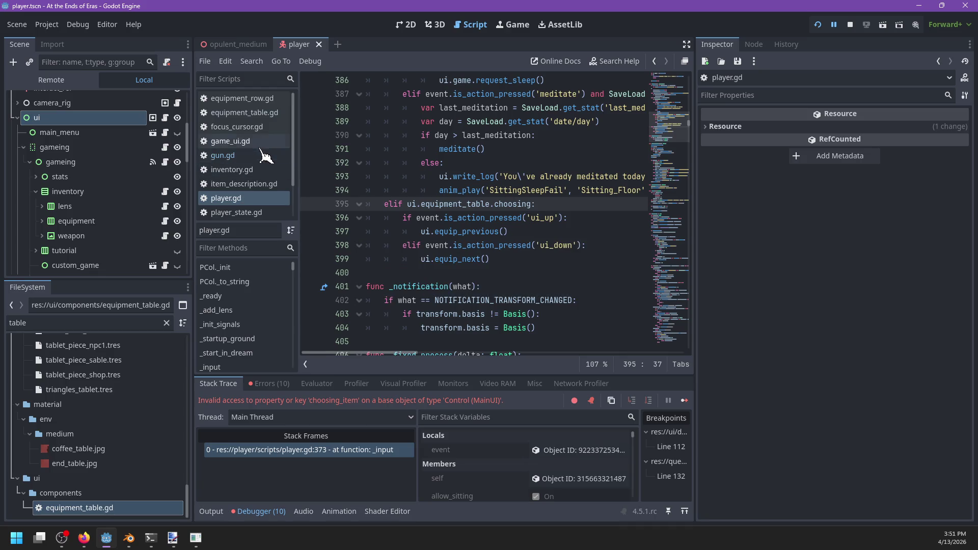
- Stop the running game, review show_sleep_prompt and its update call, then switch to Sublime Text
{"action": "left_click", "coordinate": [230, 142]}
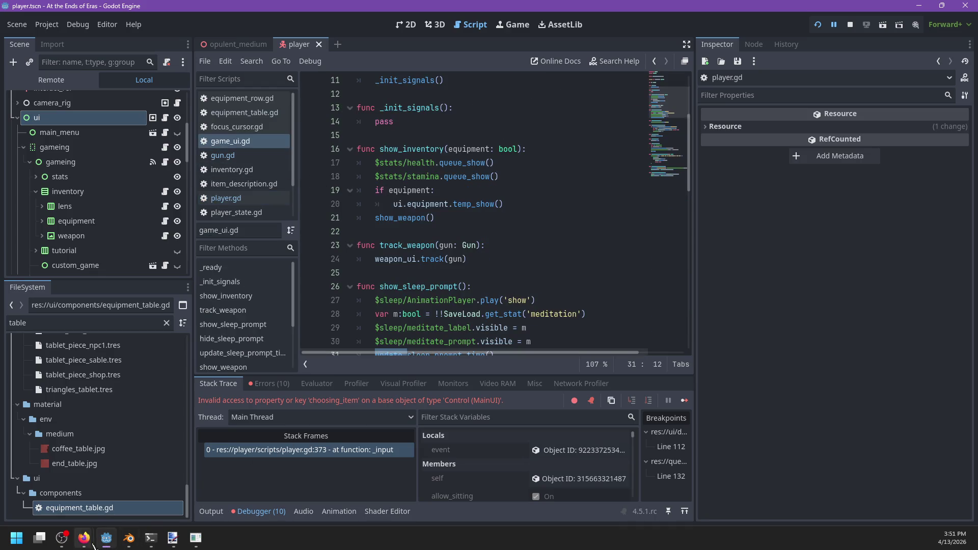
{"action": "key", "text": "super"}
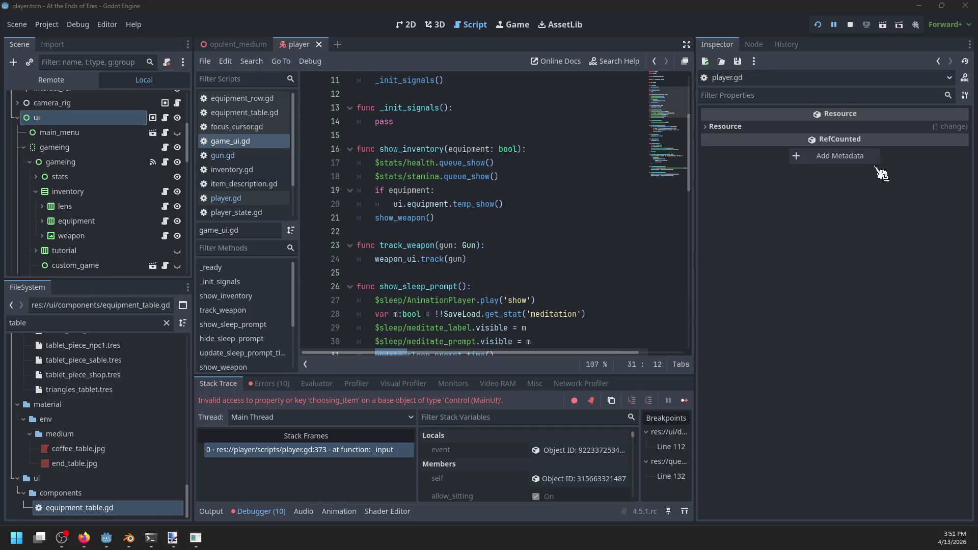
{"action": "left_click", "coordinate": [850, 24]}
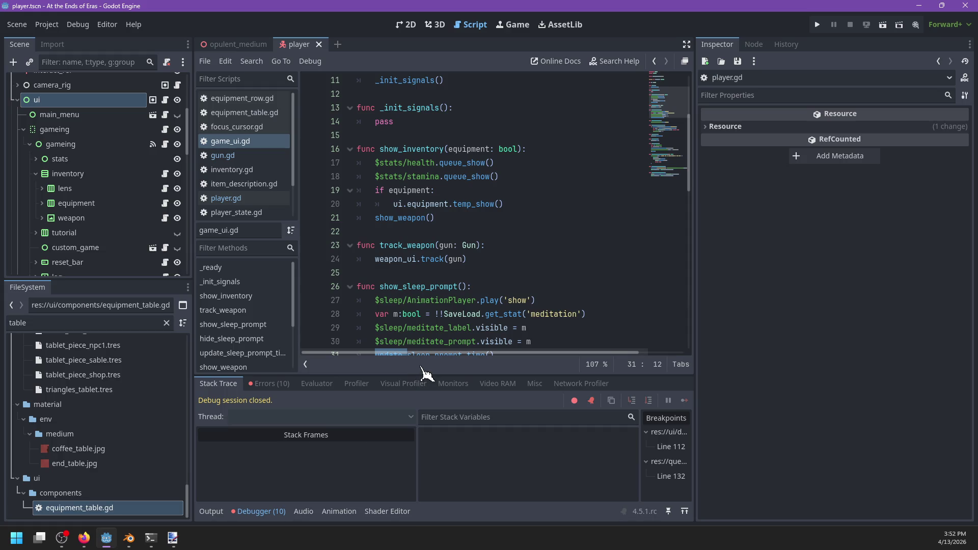
{"action": "left_click", "coordinate": [493, 286]}
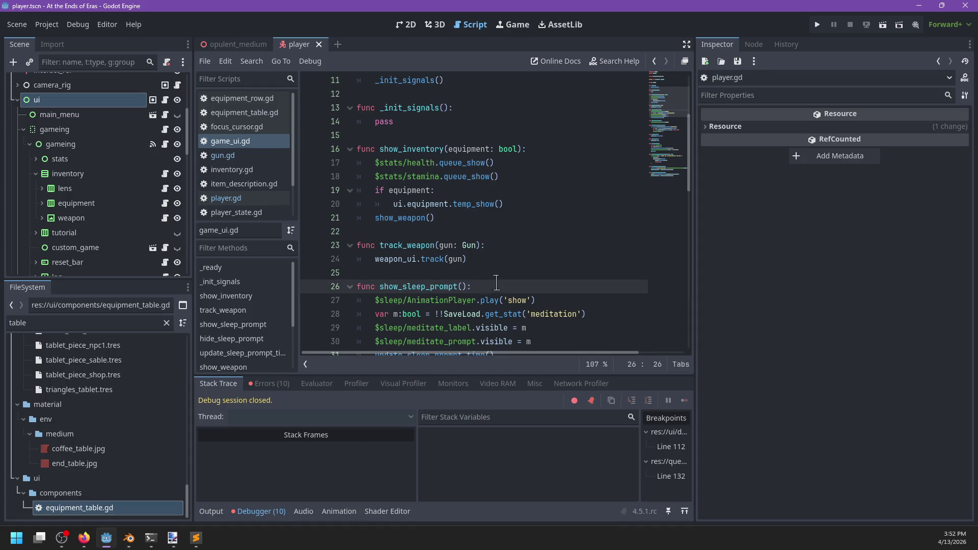
{"action": "scroll", "coordinate": [498, 282], "scroll_direction": "down", "scroll_amount": 2}
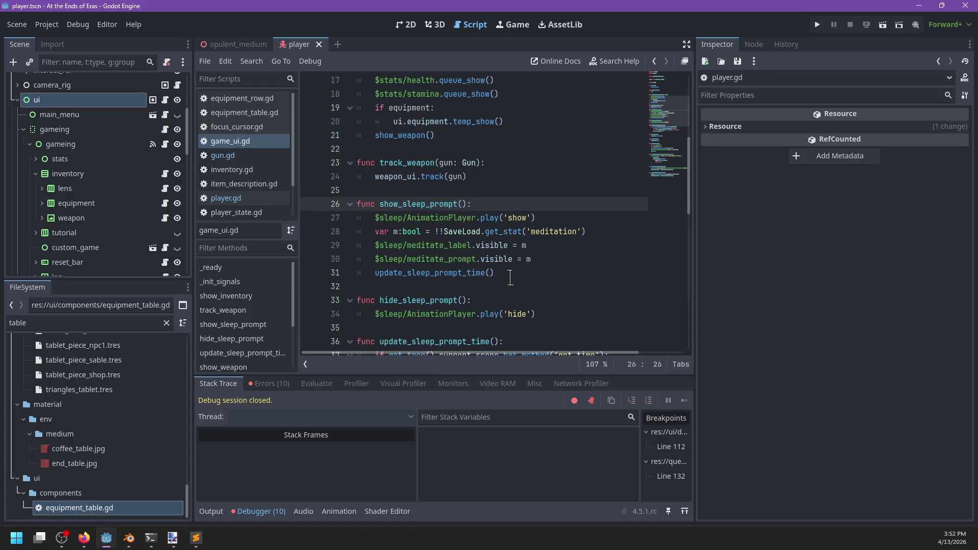
{"action": "mouse_move", "coordinate": [469, 272]}
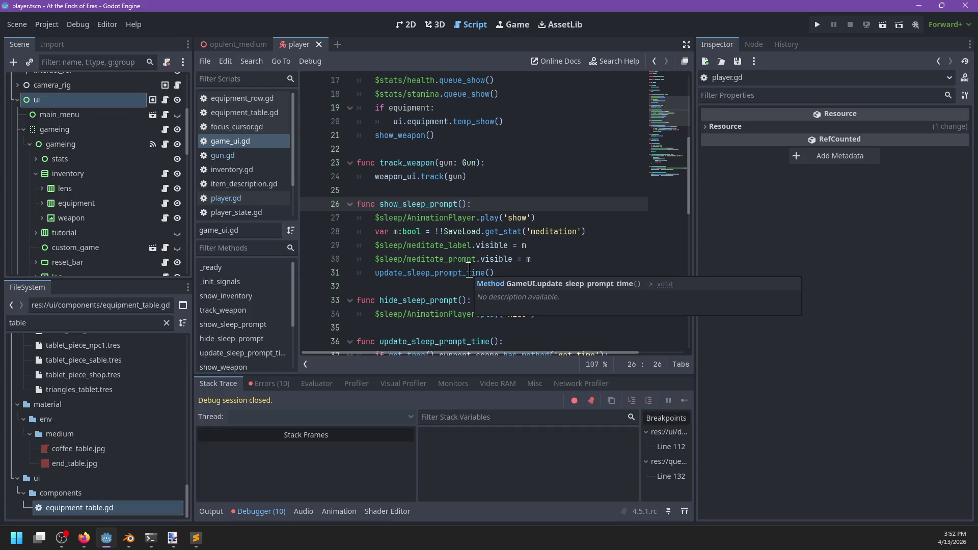
{"action": "left_click", "coordinate": [197, 540]}
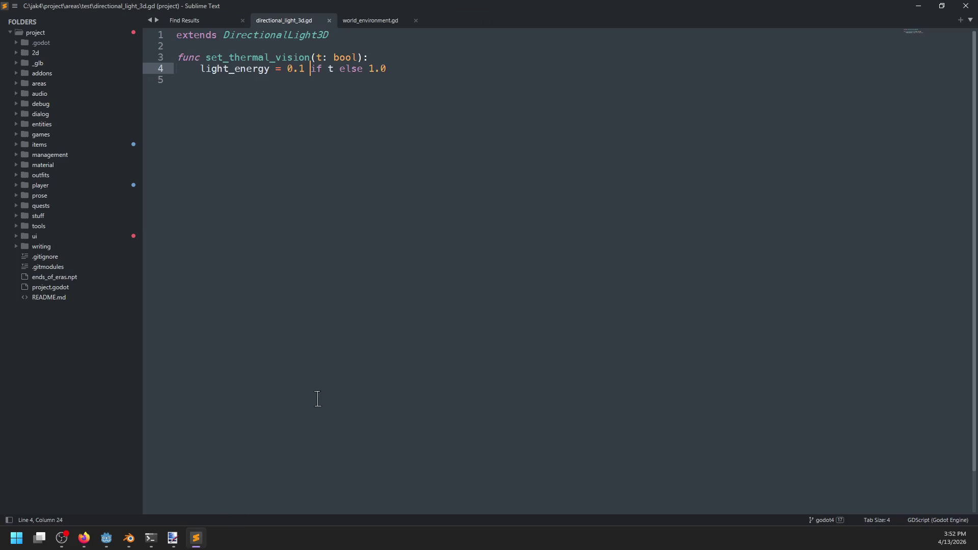
- Search the project's .gd files for choosing_item, confirm 0 matches, and relaunch the game from Godot
{"action": "key", "text": "ctrl+shift+f"}
{"action": "type", "text": "co"}
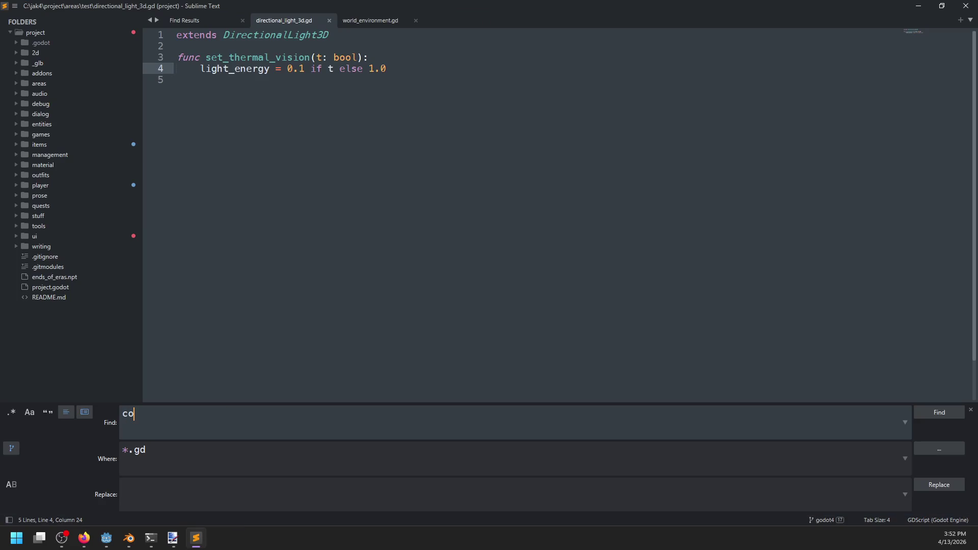
{"action": "type", "text": "osing"}
{"action": "type", "text": "tem"}
{"action": "key", "text": "Return"}
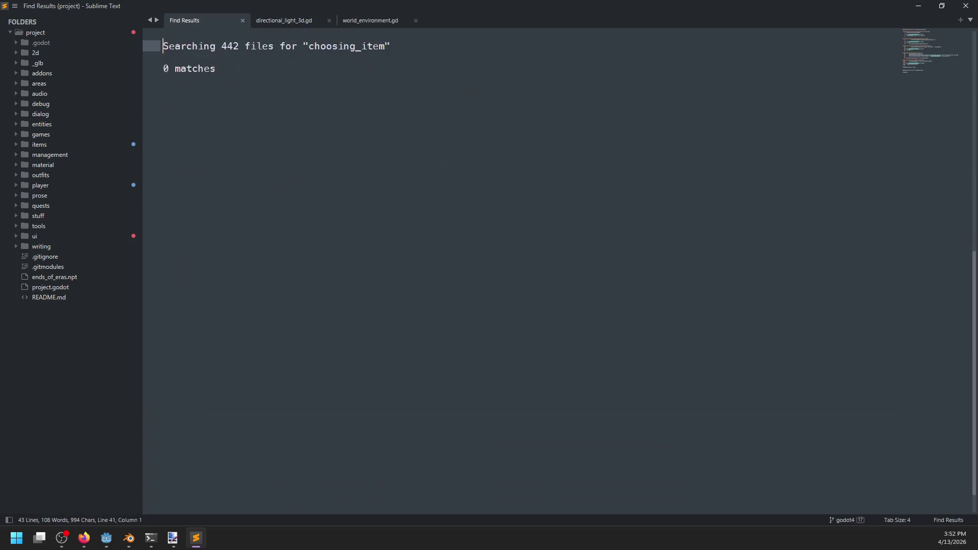
{"action": "key", "text": "alt+Tab"}
{"action": "key", "text": "F5"}
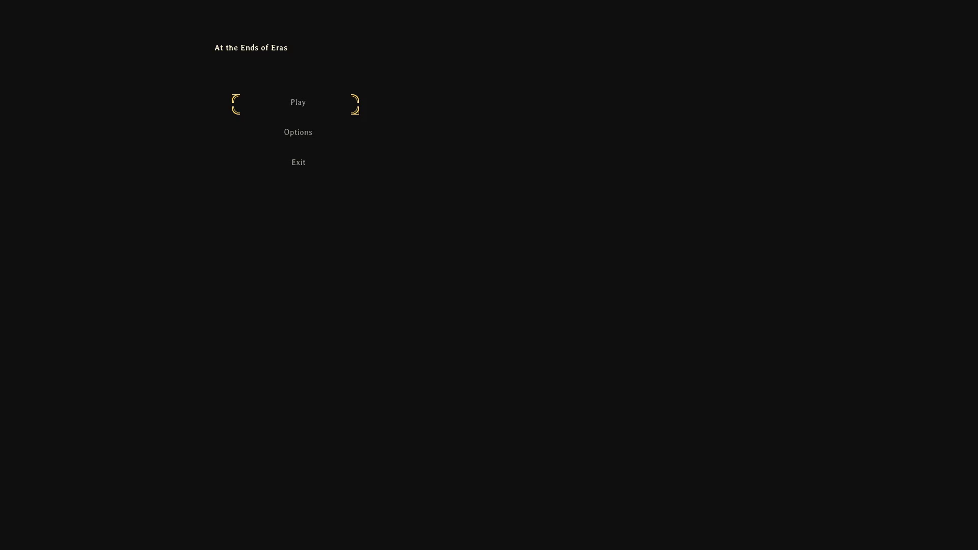
- Start playing from the main menu, which breaks on the array type error at equipment_table.gd line 15
{"action": "key", "text": "Return"}
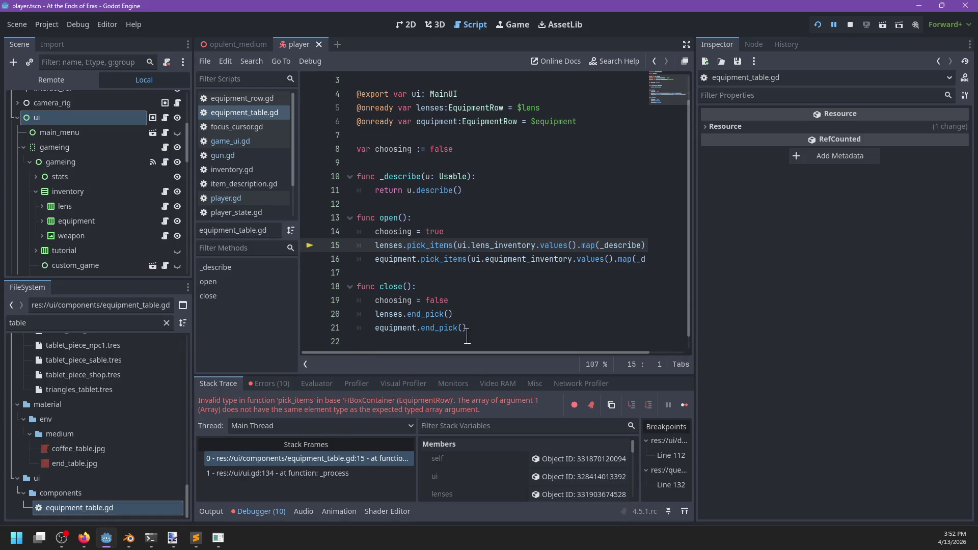
- Drop [ItemDescription] from pick_items' Array parameter, type the loop item as ItemDescription, and save
{"action": "left_click", "coordinate": [411, 247], "text": "ctrl"}
{"action": "left_click", "coordinate": [573, 218]}
{"action": "key", "text": "ctrl+shift+Left"}
{"action": "key", "text": "ctrl+shift+Left"}
{"action": "key", "text": "ctrl+shift+Left"}
{"action": "key", "text": "ctrl+shift+Right"}
{"action": "key", "text": "BackSpace"}
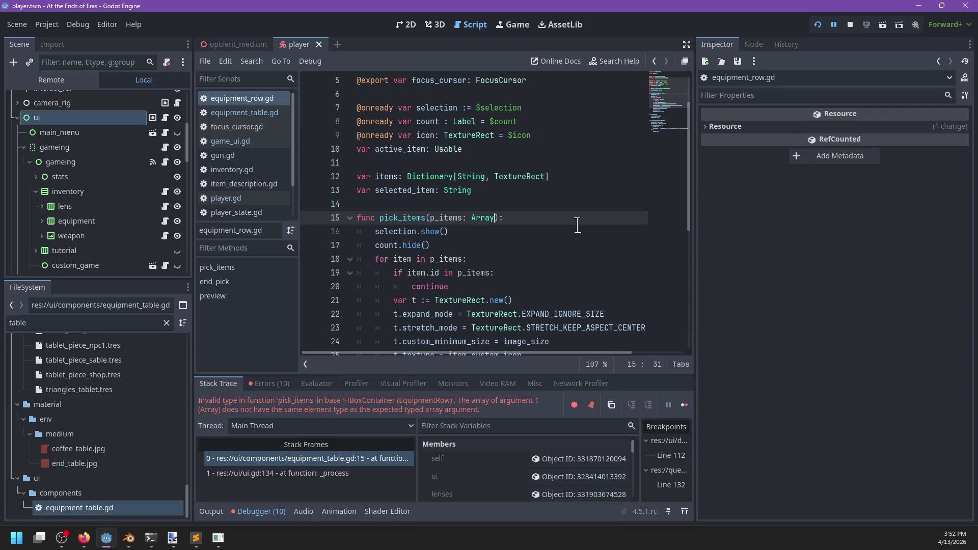
{"action": "left_click", "coordinate": [411, 259]}
{"action": "type", "text": ": ItemDesc"}
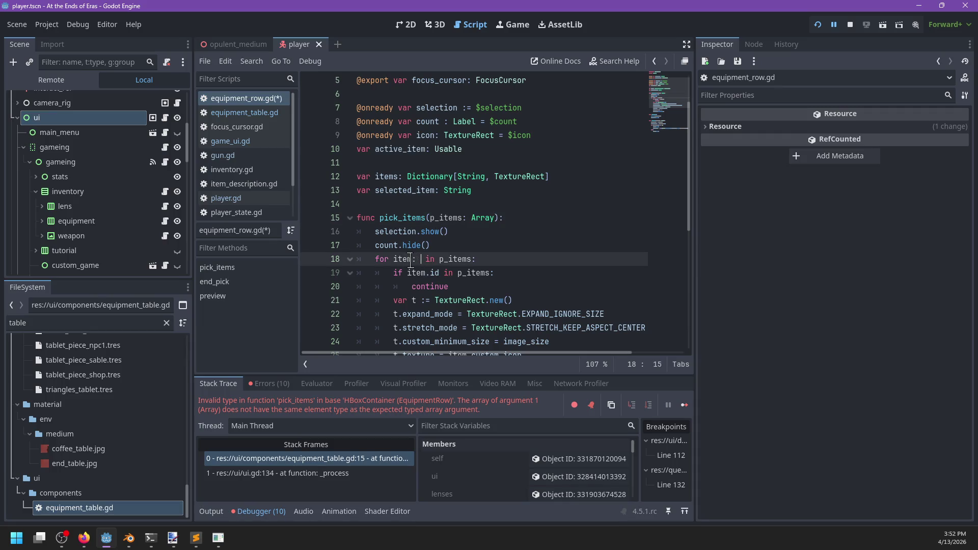
{"action": "type", "text": "ription"}
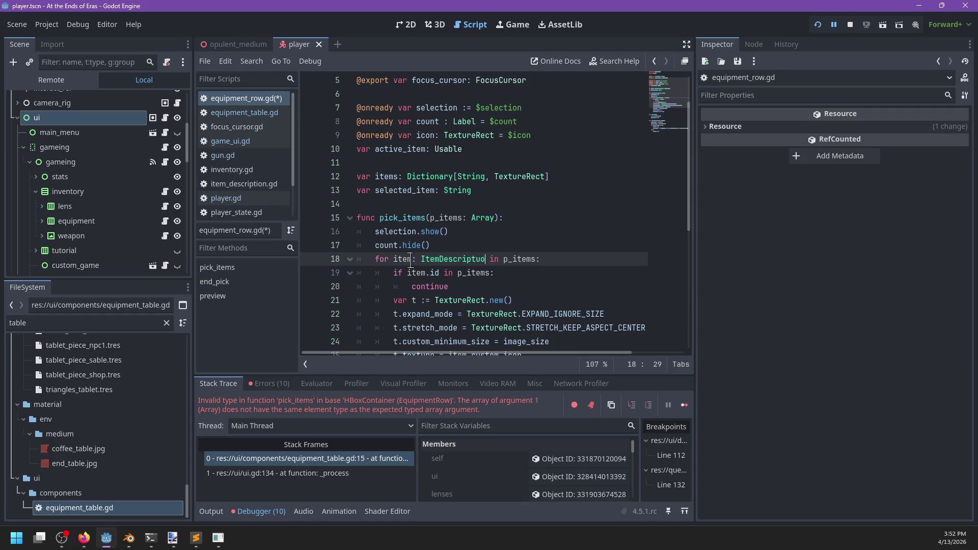
{"action": "key", "text": "ctrl+s"}
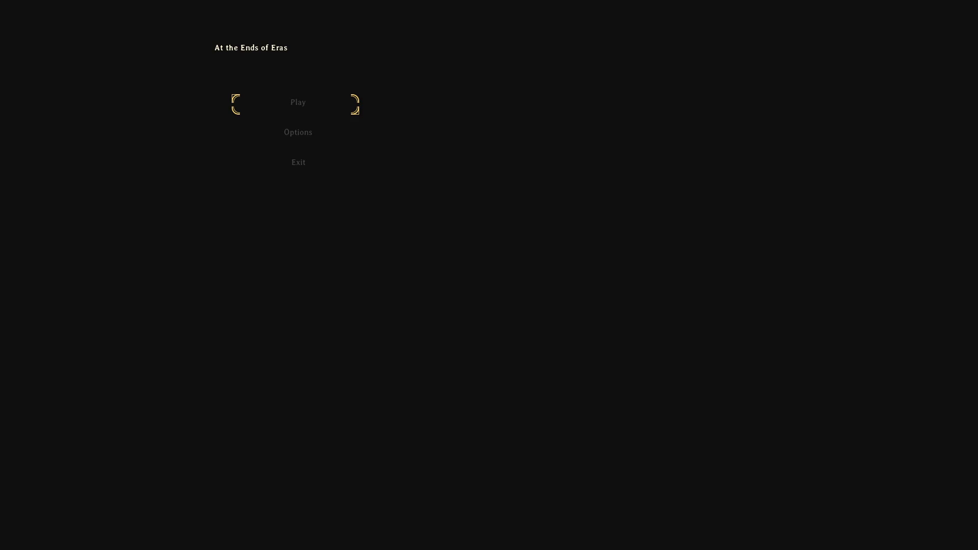
- Play into the maze without errors, pause and close the game, and return to the scripts
{"action": "key", "text": "Return"}
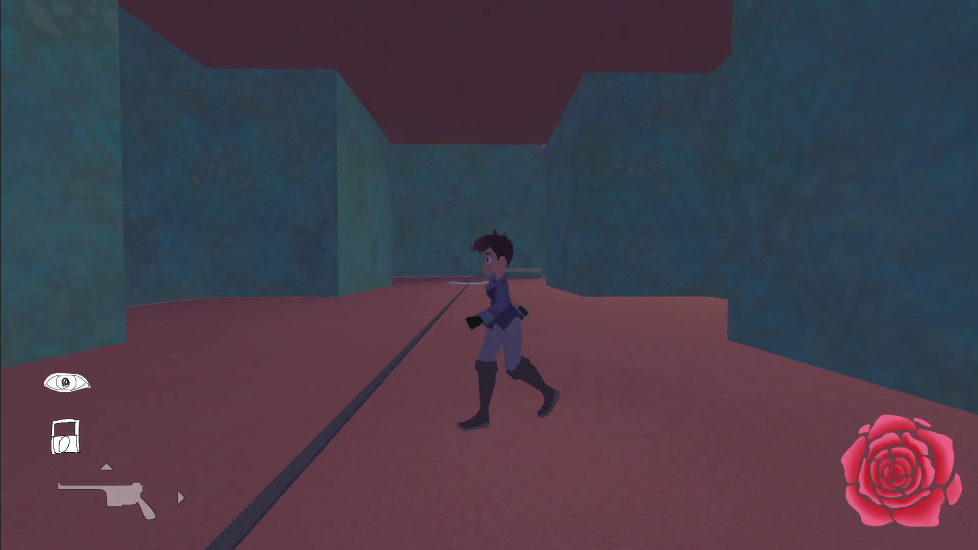
{"action": "key", "text": "Escape"}
{"action": "key", "text": "alt+F4"}
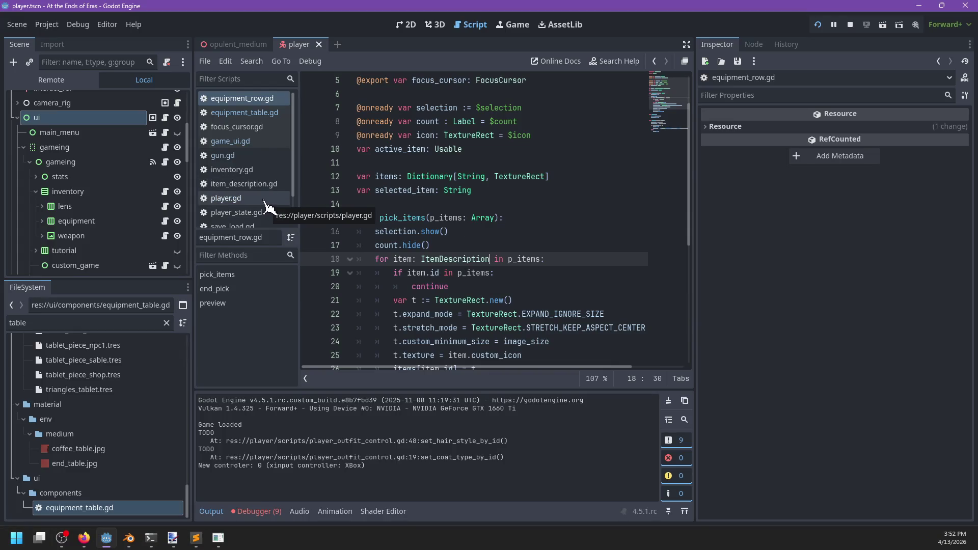
{"action": "left_click", "coordinate": [257, 113]}
- Open ui.gd and scroll to the equipment table open/close conditions
{"action": "left_click", "coordinate": [254, 102]}
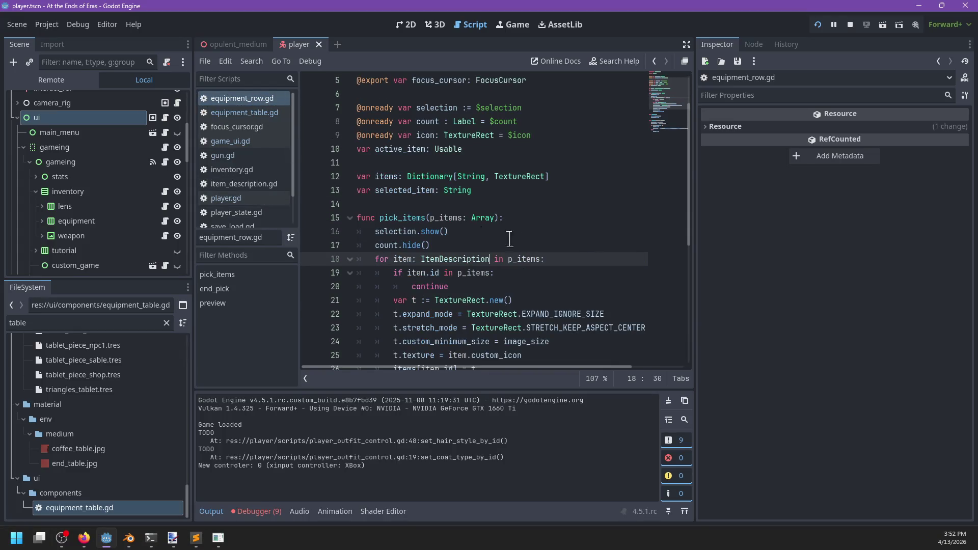
{"action": "scroll", "coordinate": [504, 230], "scroll_direction": "down", "scroll_amount": 3}
{"action": "scroll", "coordinate": [503, 227], "scroll_direction": "up", "scroll_amount": 1}
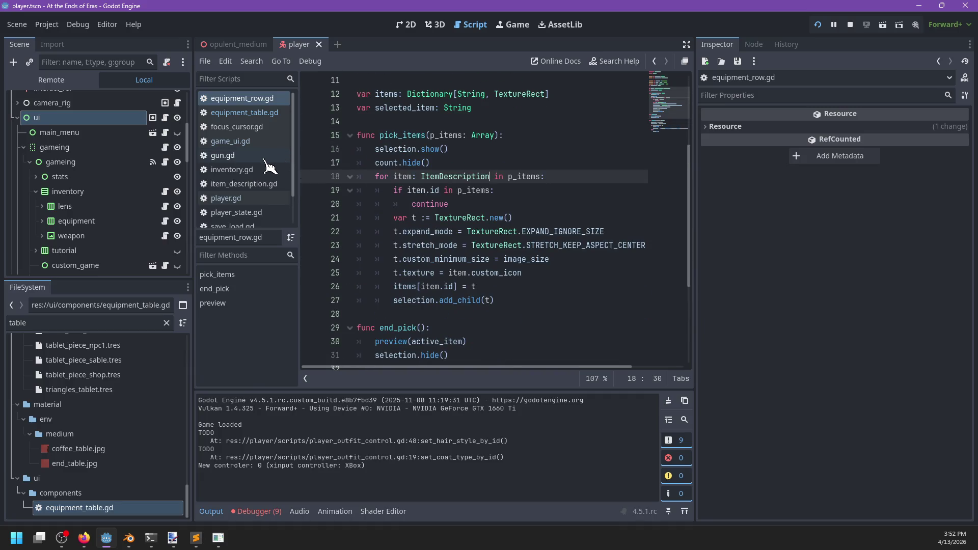
{"action": "scroll", "coordinate": [252, 158], "scroll_direction": "down", "scroll_amount": 2}
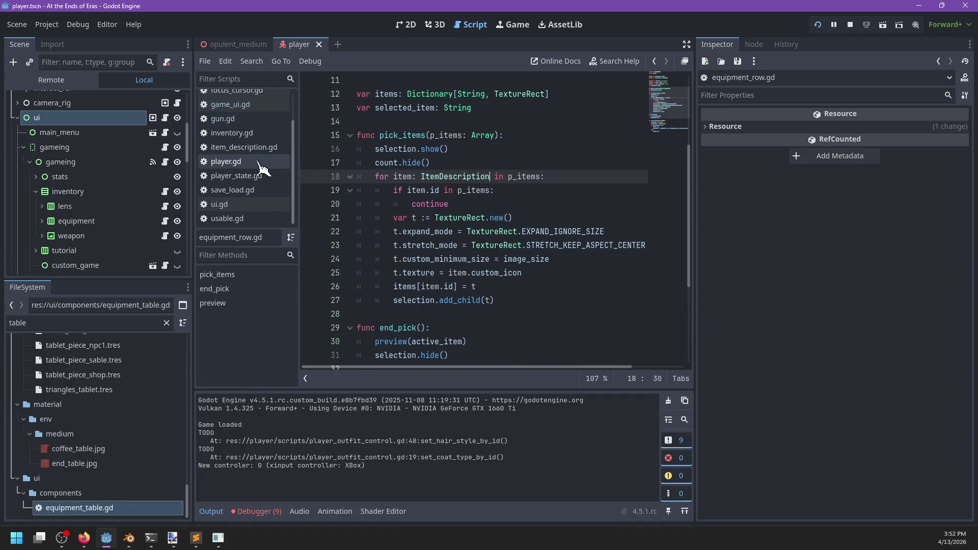
{"action": "left_click", "coordinate": [239, 204]}
{"action": "scroll", "coordinate": [554, 253], "scroll_direction": "down", "scroll_amount": 1}
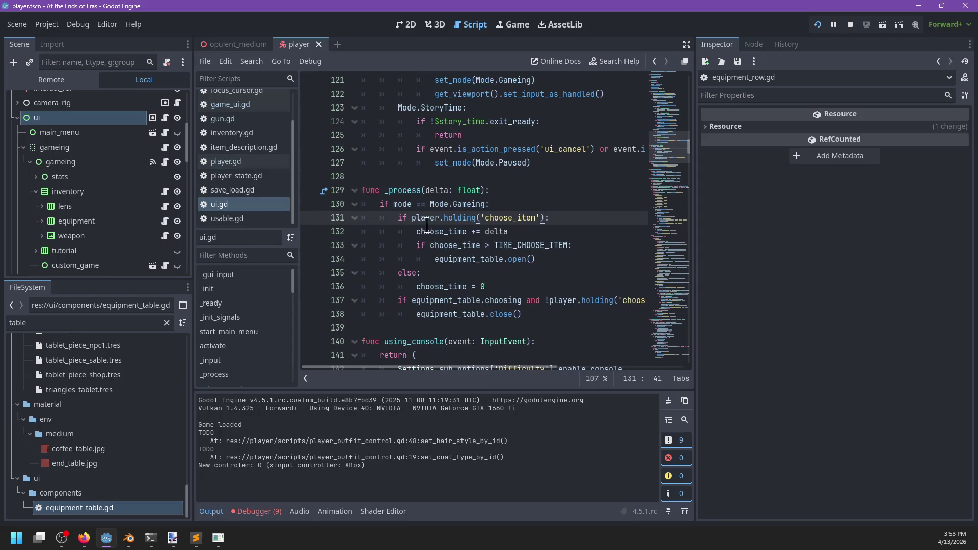
- Append 'and !equipment_table.choosing' to the TIME_CHOOSE_ITEM condition on line 133
{"action": "key", "text": "Down"}
{"action": "key", "text": "Down"}
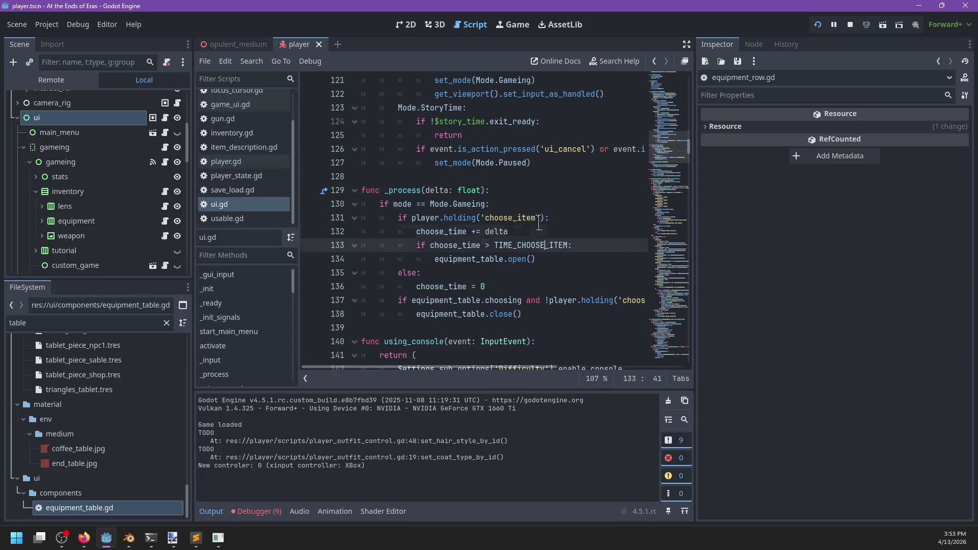
{"action": "type", "text": "and quip"}
{"action": "key", "text": "BackSpace"}
{"action": "key", "text": "BackSpace"}
{"action": "key", "text": "BackSpace"}
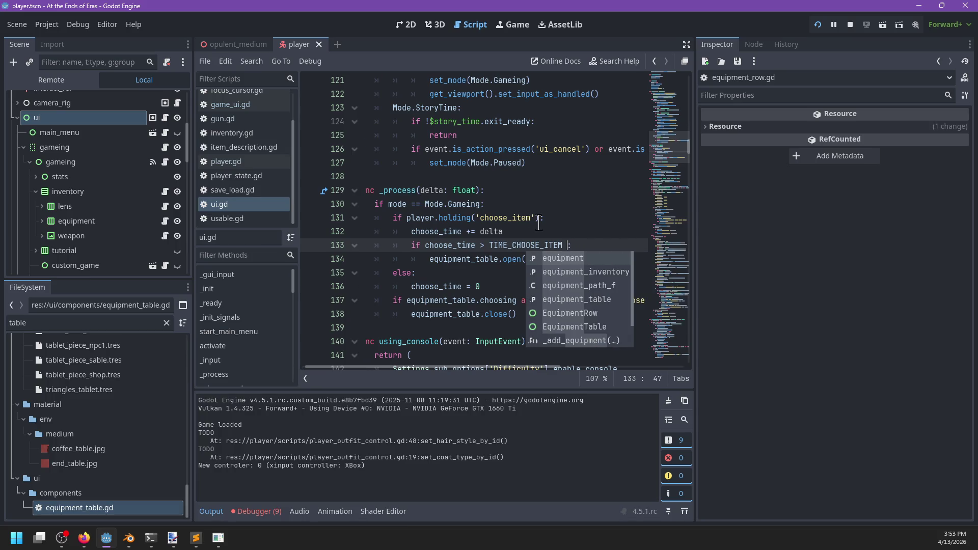
{"action": "key", "text": "Escape"}
{"action": "key", "text": "BackSpace"}
{"action": "key", "text": "Up"}
{"action": "key", "text": "Up"}
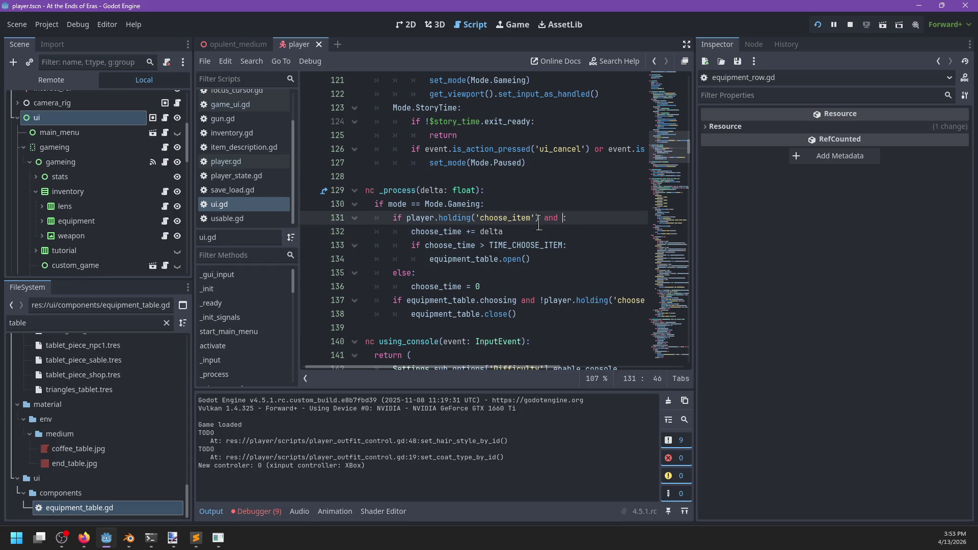
{"action": "key", "text": "Escape"}
{"action": "key", "text": "Down"}
{"action": "key", "text": "Down"}
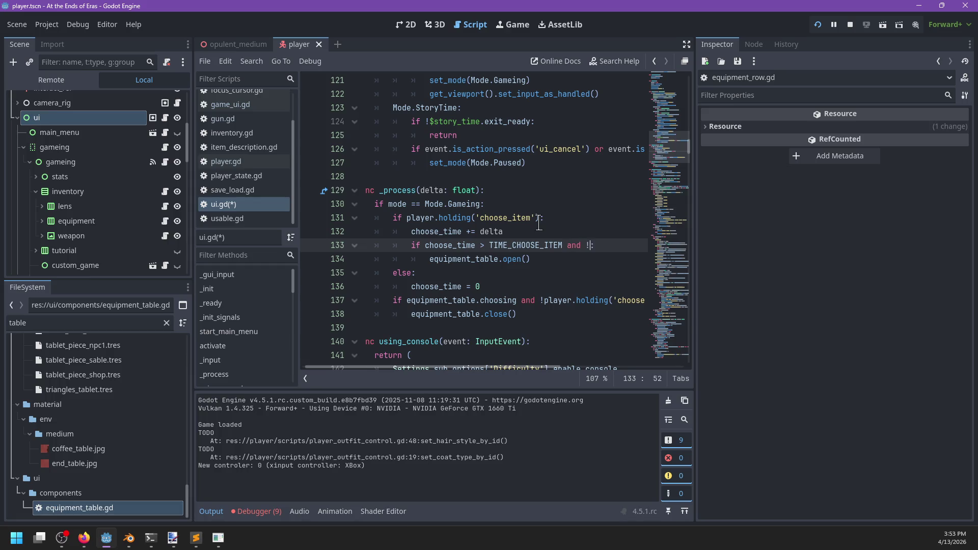
{"action": "type", "text": "quipment_table"}
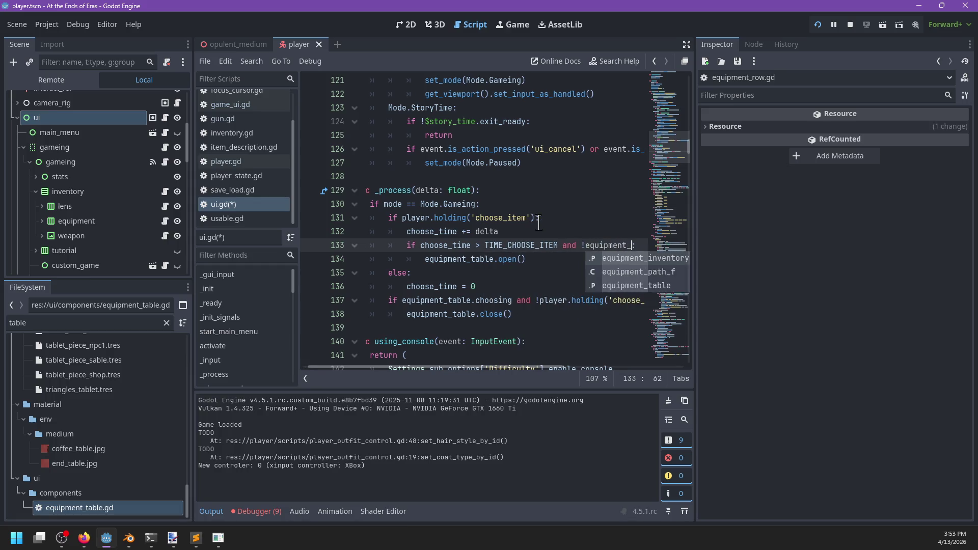
{"action": "type", "text": ".choosing()"}
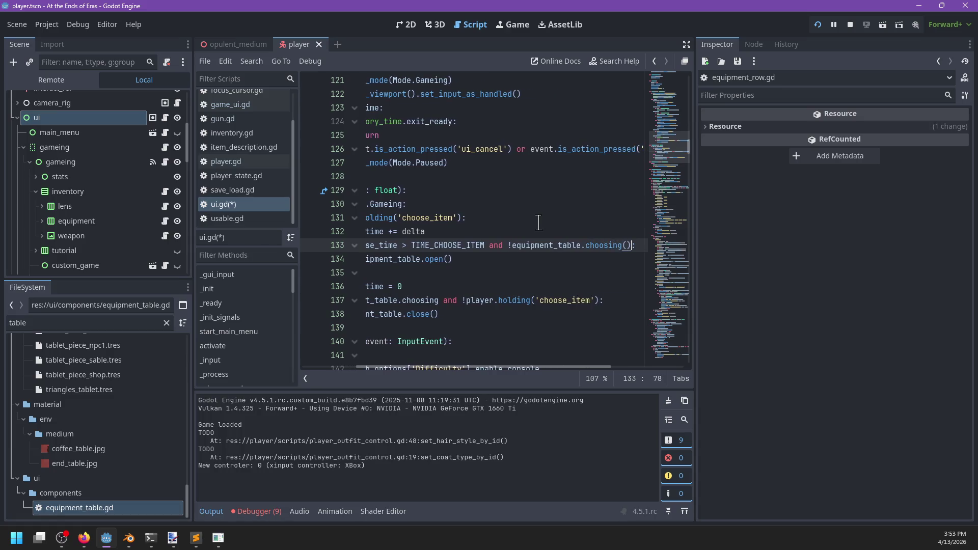
{"action": "key", "text": "BackSpace"}
{"action": "key", "text": "BackSpace"}
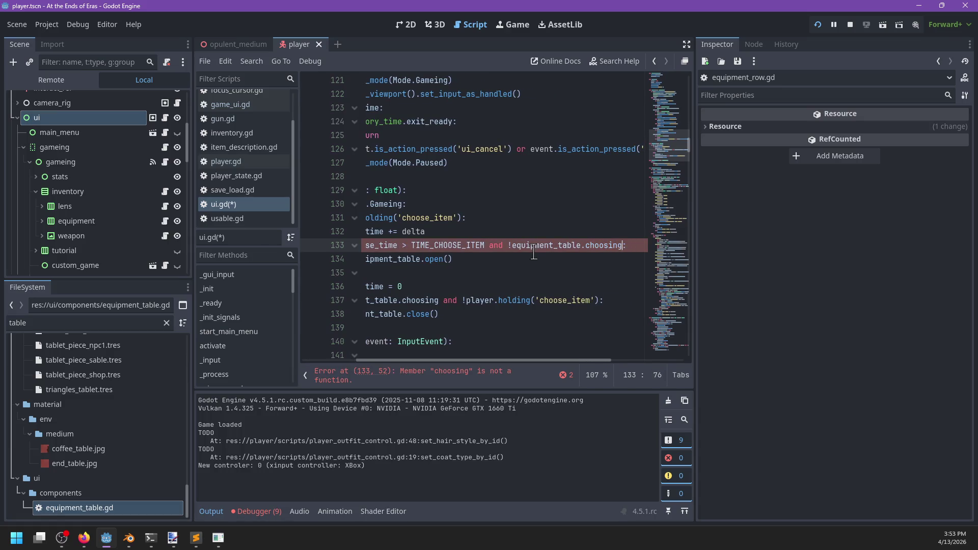
- Delete the player.holding check from line 137 and save ui.gd
{"action": "scroll", "coordinate": [525, 253], "scroll_direction": "left", "scroll_amount": 3}
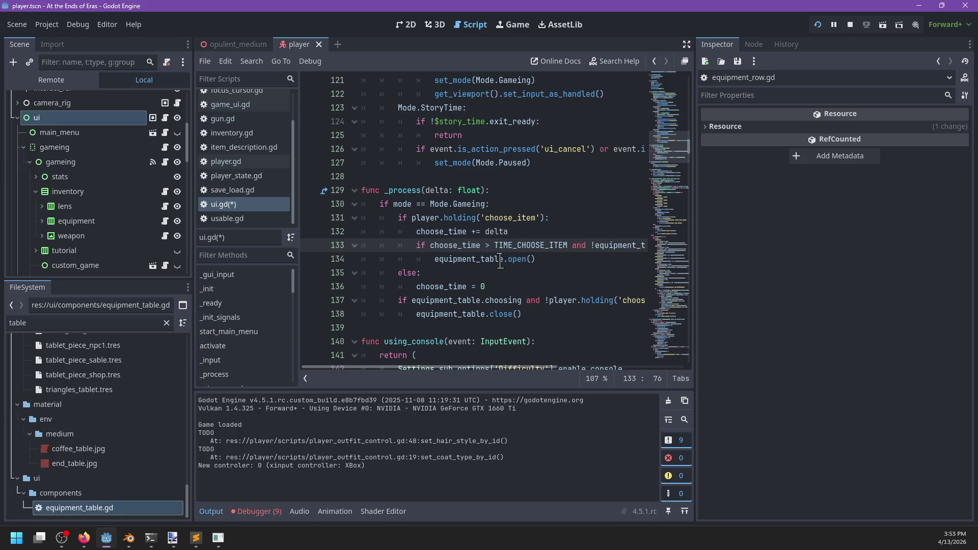
{"action": "scroll", "coordinate": [462, 269], "scroll_direction": "right", "scroll_amount": 3}
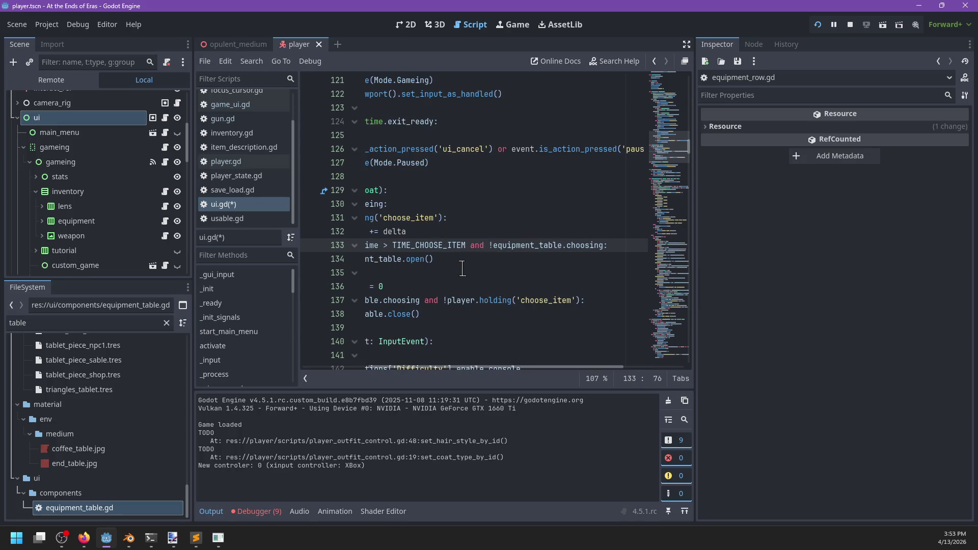
{"action": "scroll", "coordinate": [463, 268], "scroll_direction": "left", "scroll_amount": 3}
{"action": "mouse_move", "coordinate": [436, 290]}
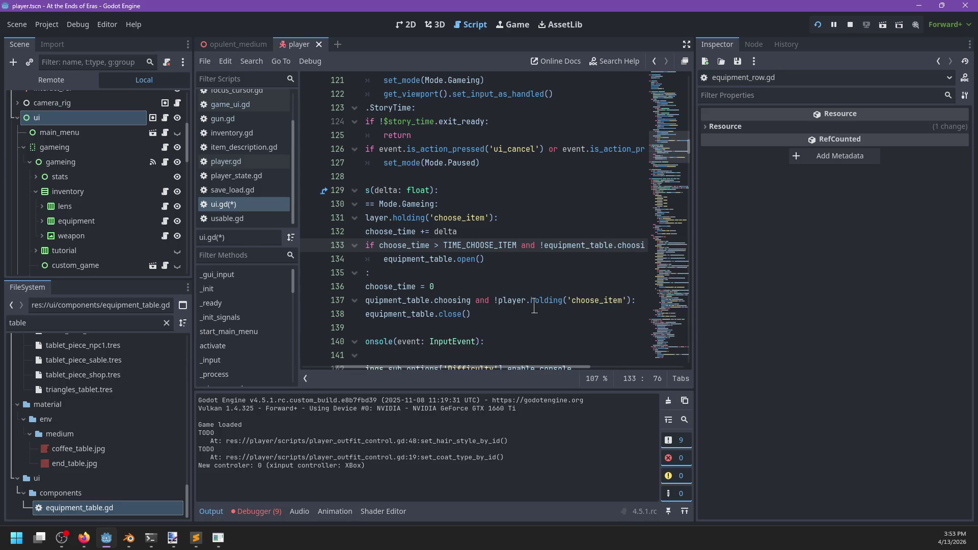
{"action": "mouse_move", "coordinate": [416, 301]}
{"action": "left_mouse_down"}
{"action": "mouse_move", "coordinate": [504, 314]}
{"action": "mouse_move", "coordinate": [431, 312]}
{"action": "left_mouse_up"}
{"action": "left_click_drag", "start_coordinate": [542, 300], "coordinate": [624, 301]}
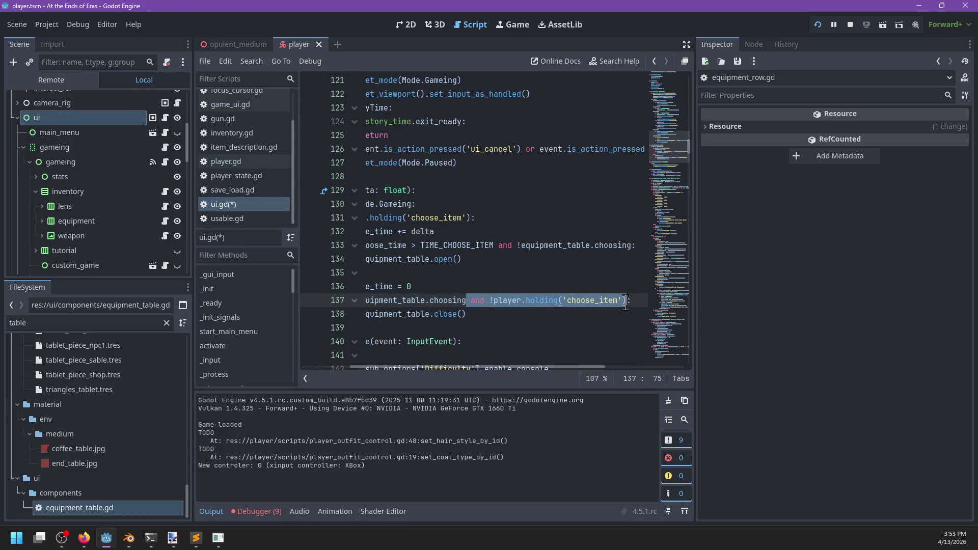
{"action": "key", "text": "BackSpace"}
{"action": "key", "text": "ctrl+s"}
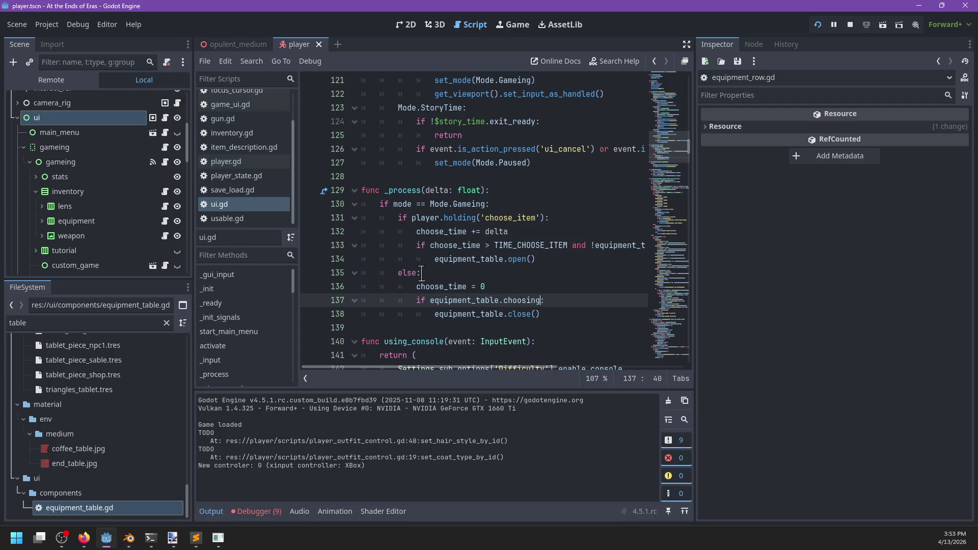
- Restart the game with F5 to test the ui.gd changes
{"action": "scroll", "coordinate": [508, 289], "scroll_direction": "right", "scroll_amount": 3}
{"action": "scroll", "coordinate": [511, 289], "scroll_direction": "left", "scroll_amount": 3}
{"action": "left_click", "coordinate": [535, 279]}
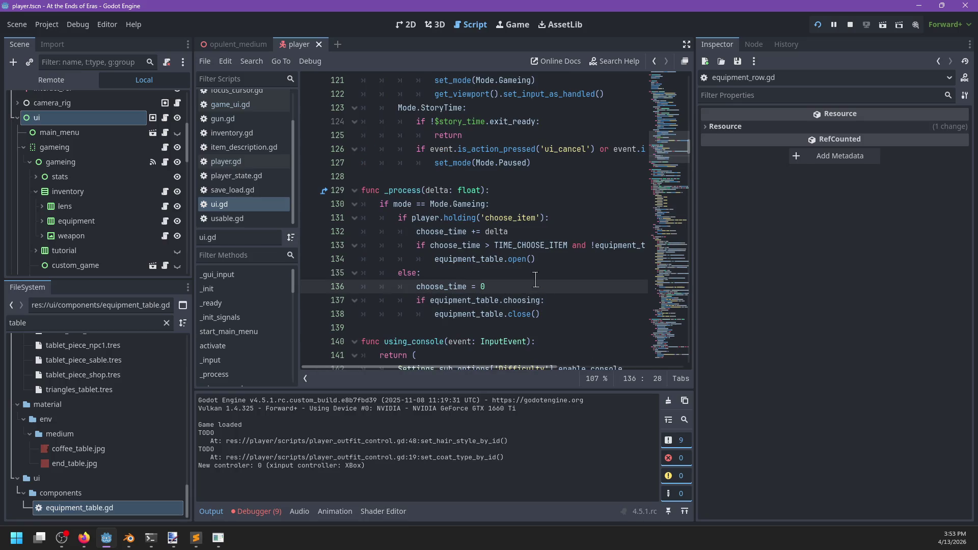
{"action": "key", "text": "F5"}
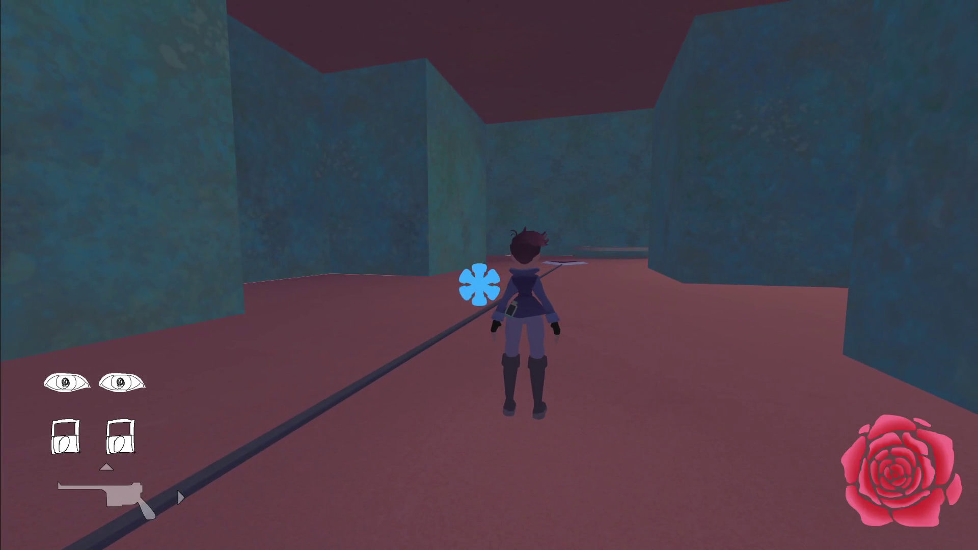
- Run the character through the maze corridors toward the crystal, then stop the test game
{"action": "key", "text": "a"}
{"action": "key", "text": "w"}
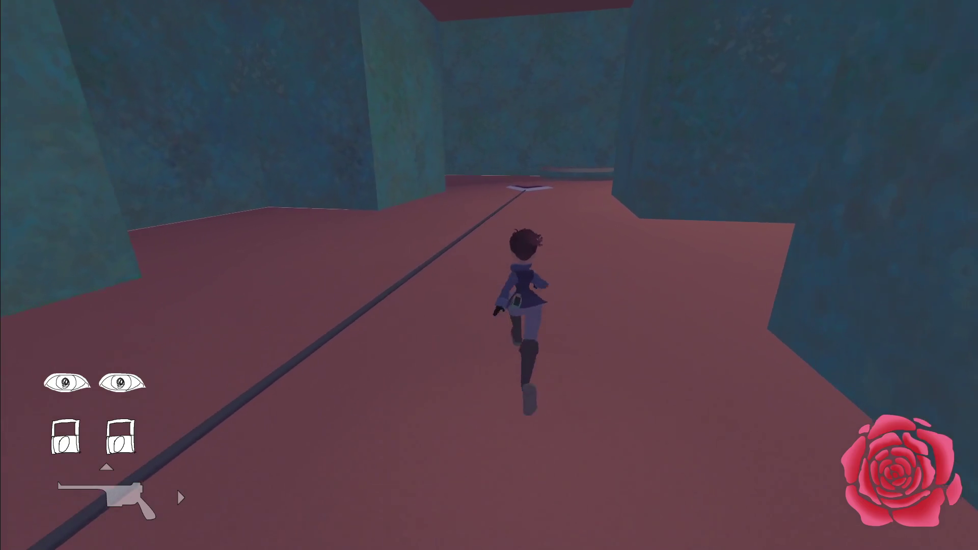
{"action": "key", "text": "a"}
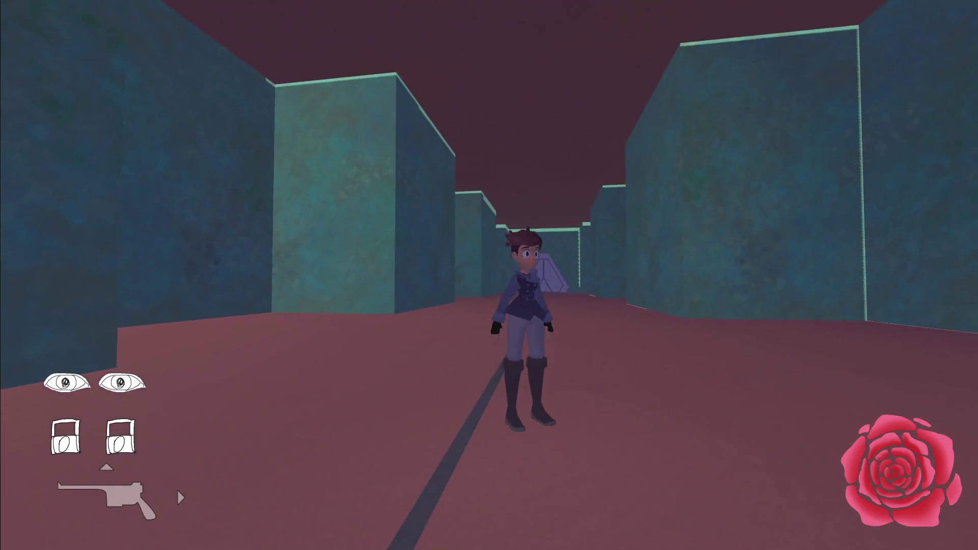
{"action": "key", "text": "w"}
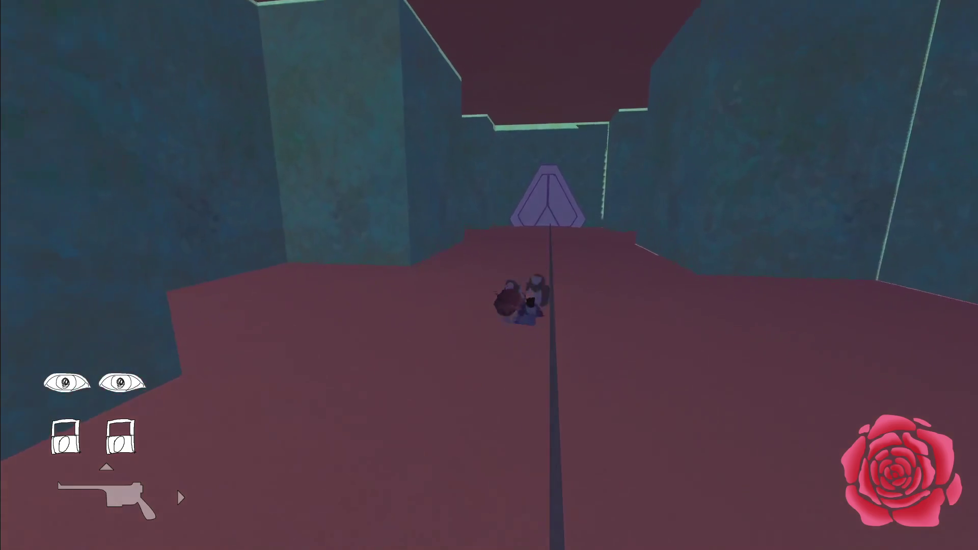
{"action": "key", "text": "s"}
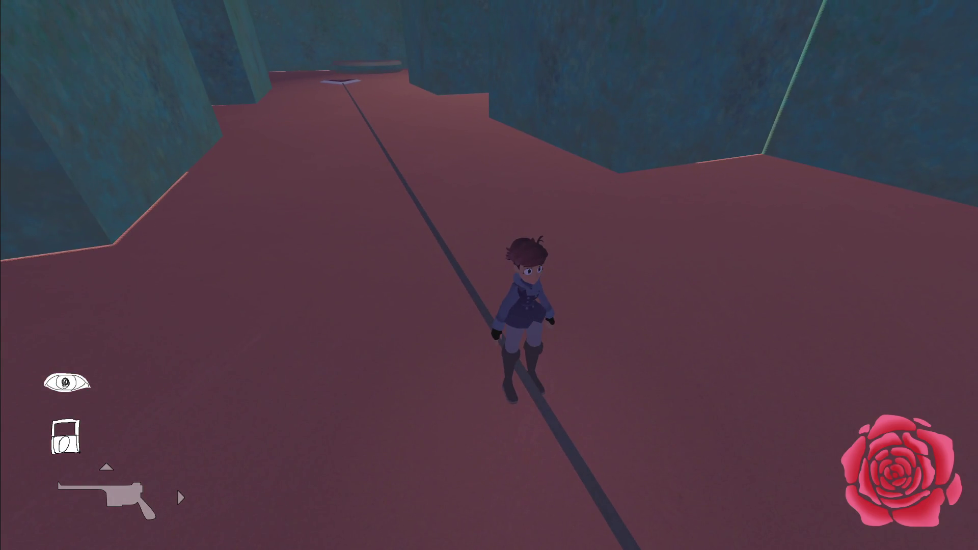
{"action": "key", "text": "F8"}
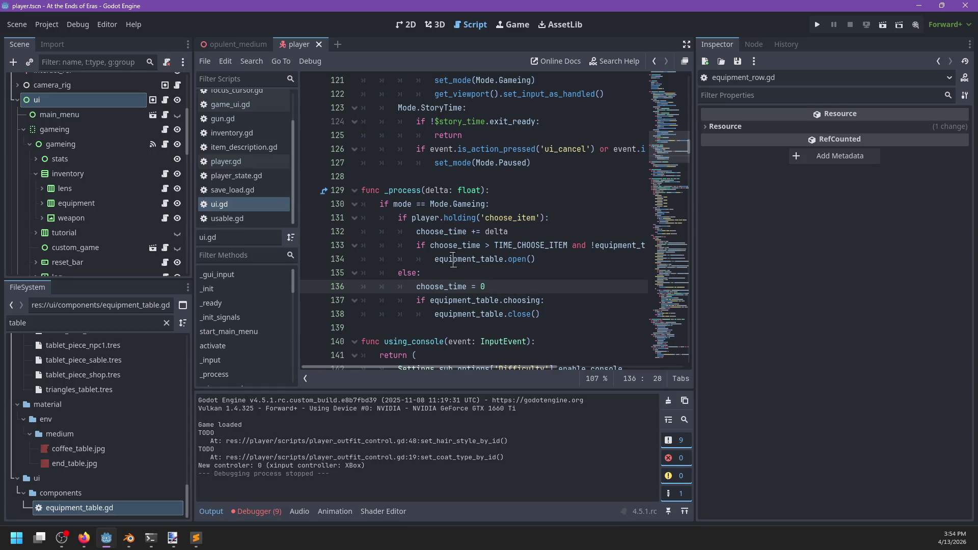
- Examine the equipment_table.open line in ui.gd
{"action": "scroll", "coordinate": [436, 288], "scroll_direction": "up", "scroll_amount": 4}
{"action": "scroll", "coordinate": [435, 288], "scroll_direction": "down", "scroll_amount": 4}
{"action": "left_click", "coordinate": [439, 259]}
{"action": "key", "text": "ctrl+f"}
{"action": "mouse_move", "coordinate": [433, 260]}
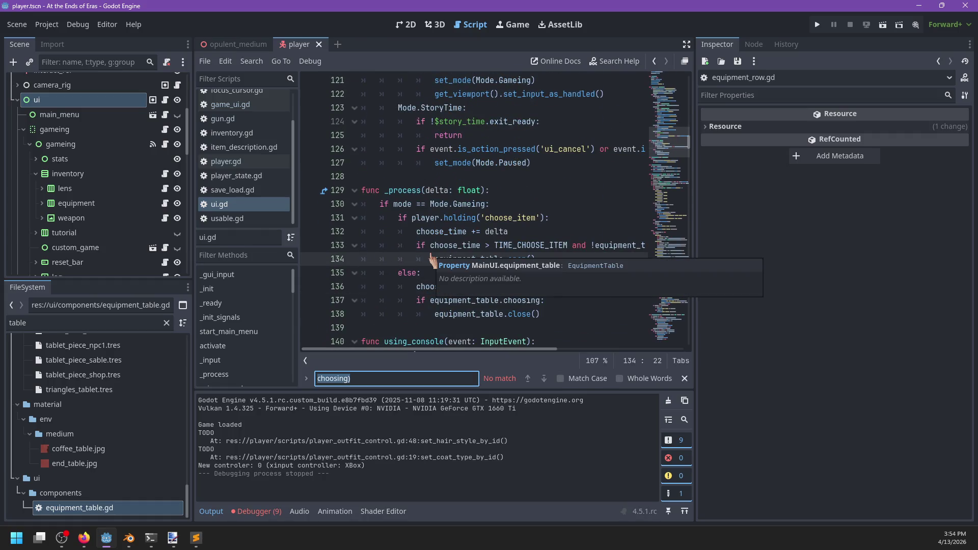
{"action": "key", "text": "Escape"}
{"action": "scroll", "coordinate": [163, 169], "scroll_direction": "up", "scroll_amount": 5}
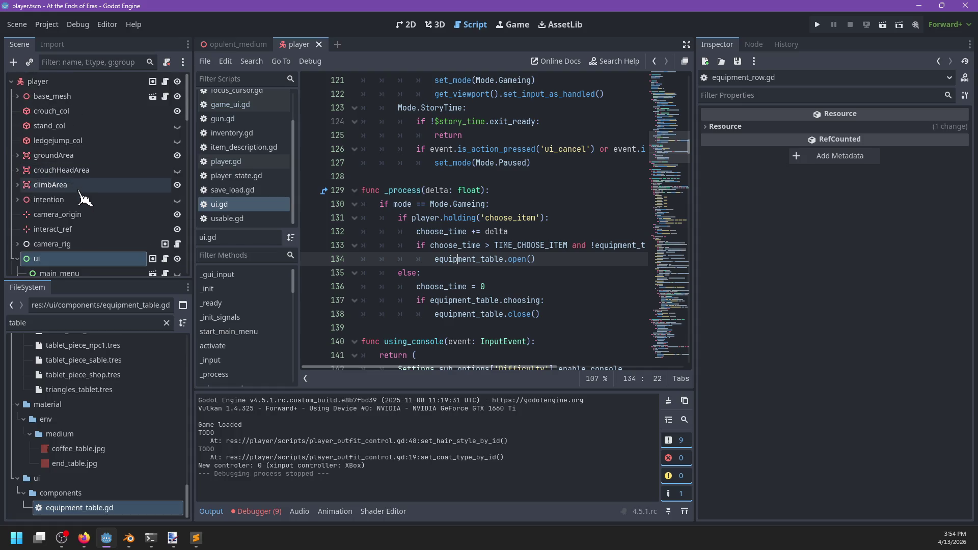
- Open player.gd and search it for equipment references
{"action": "left_click", "coordinate": [165, 82]}
{"action": "key", "text": "ctrl+f"}
{"action": "type", "text": "eqi"}
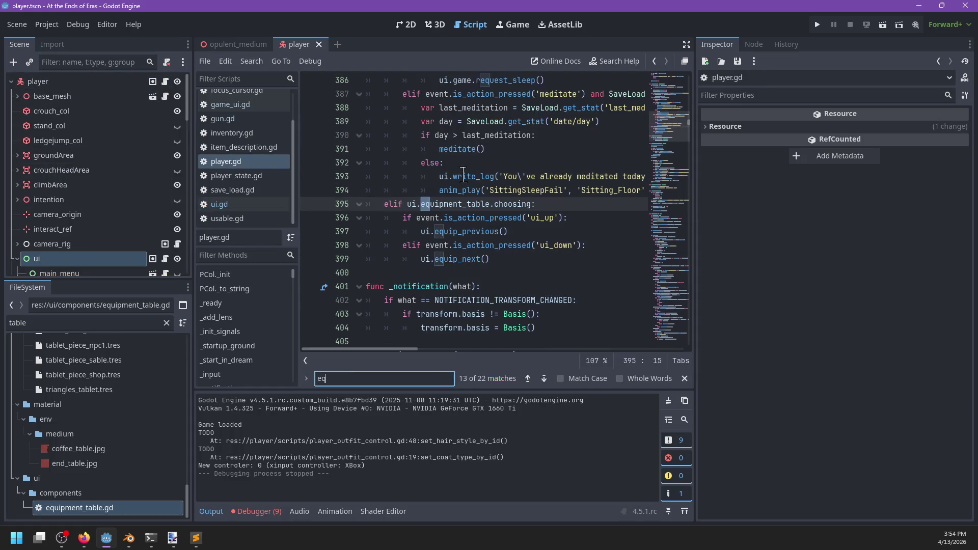
{"action": "key", "text": "BackSpace"}
{"action": "key", "text": "BackSpace"}
{"action": "key", "text": "Escape"}
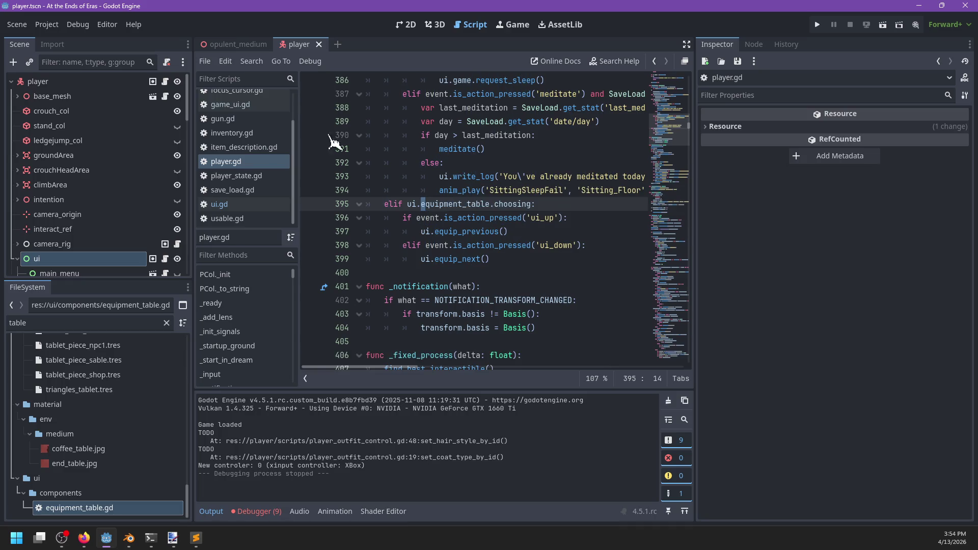
- Search ui.gd for 'equipment.' and select lines 348–351 of update_equipment
{"action": "left_click", "coordinate": [165, 259]}
{"action": "left_click", "coordinate": [473, 245]}
{"action": "key", "text": "ctrl+f"}
{"action": "type", "text": "equipemn"}
{"action": "key", "text": "BackSpace"}
{"action": "type", "text": "ent."}
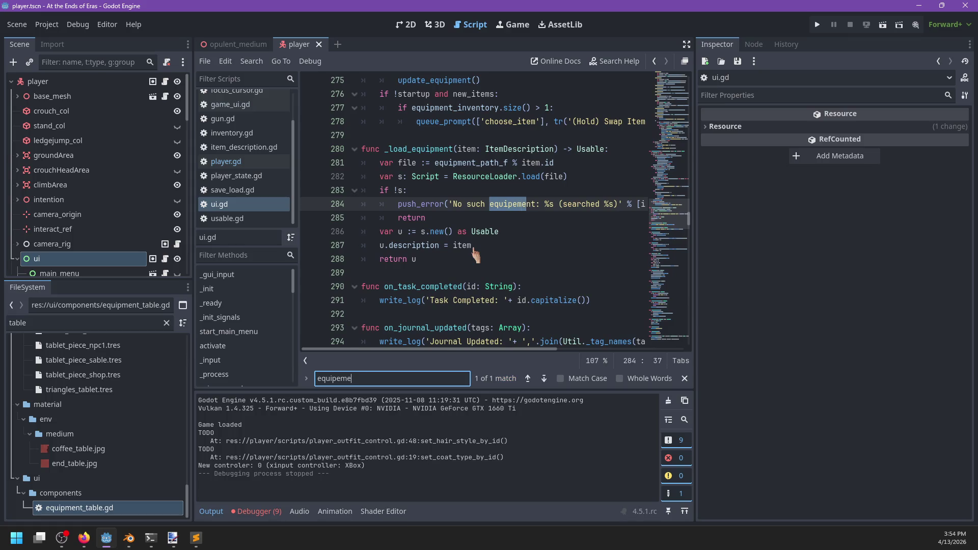
{"action": "key", "text": "BackSpace"}
{"action": "key", "text": "BackSpace"}
{"action": "key", "text": "BackSpace"}
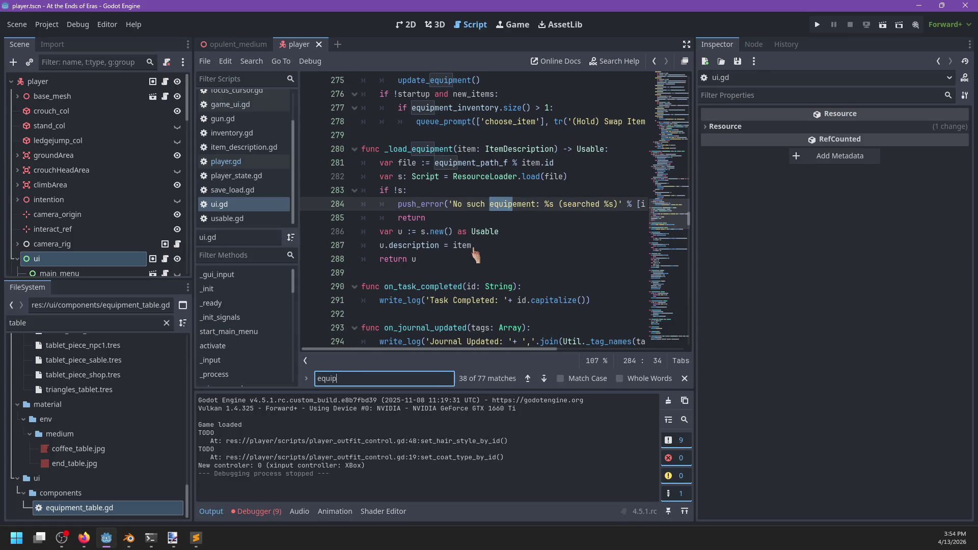
{"action": "type", "text": "ment."}
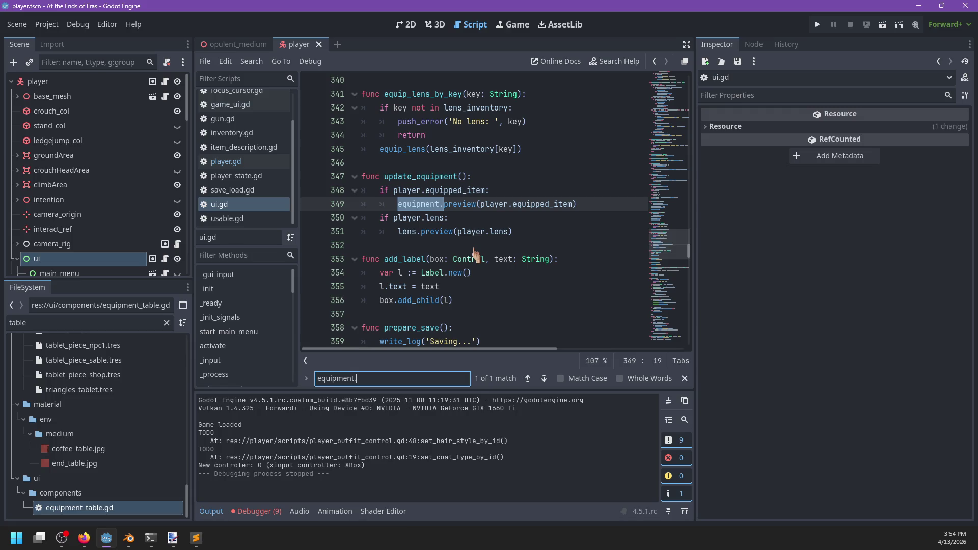
{"action": "key", "text": "Escape"}
{"action": "mouse_move", "coordinate": [535, 231]}
{"action": "left_mouse_down"}
{"action": "mouse_move", "coordinate": [402, 232]}
{"action": "mouse_move", "coordinate": [378, 193]}
{"action": "left_mouse_up"}
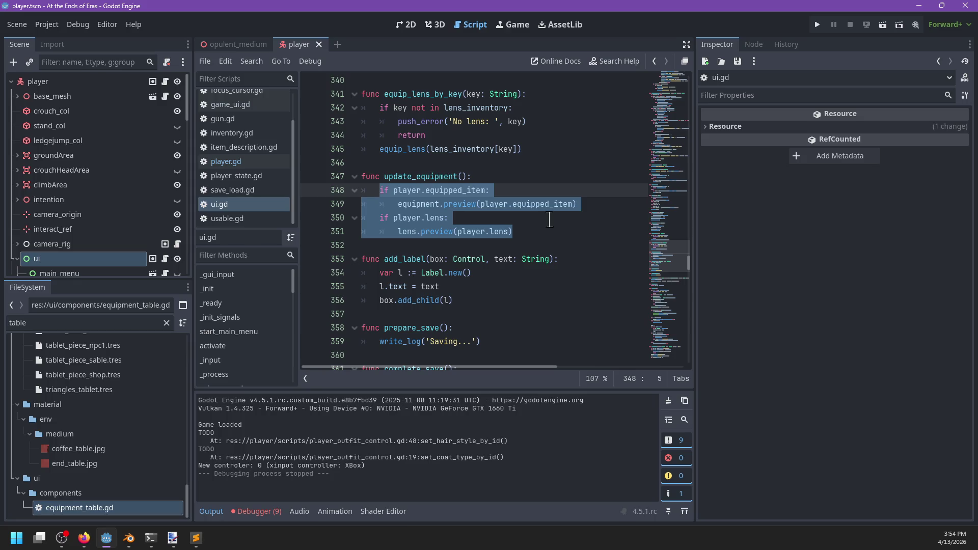
- Replace update_equipment's preview lines in ui.gd with equipment_table.update(player), then open equipment_table.gd
{"action": "key", "text": "BackSpace"}
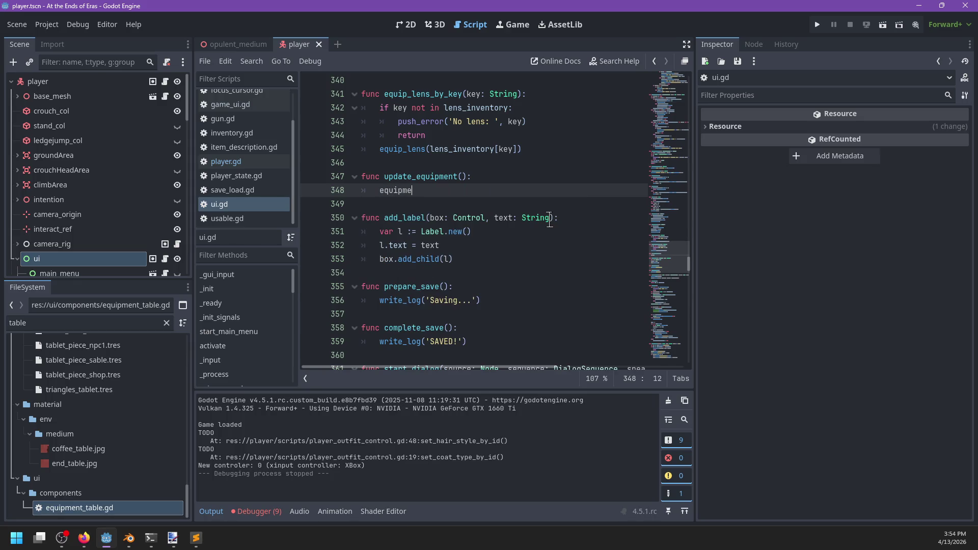
{"action": "type", "text": "nt_table."}
{"action": "type", "text": "update(player)"}
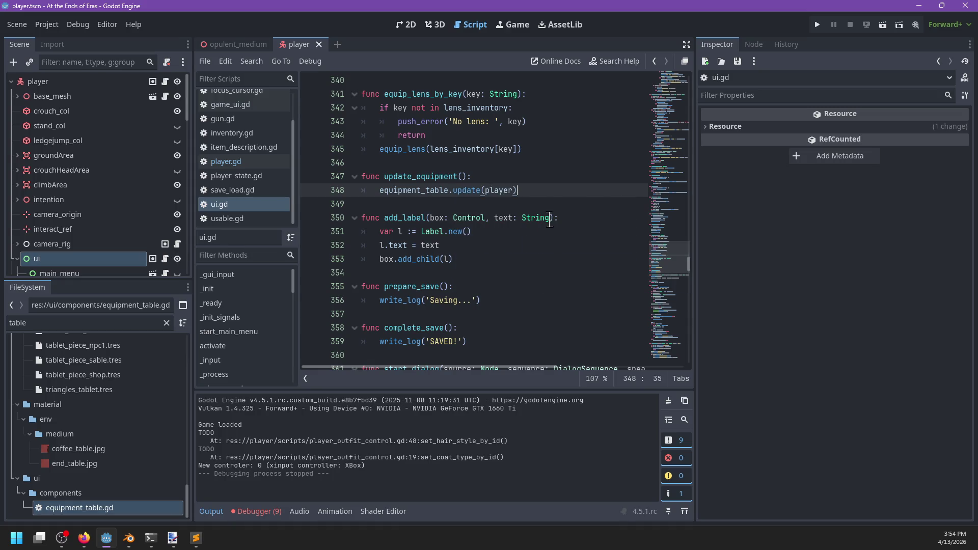
{"action": "left_click", "coordinate": [406, 201], "text": "ctrl"}
{"action": "left_click", "coordinate": [509, 223], "text": "ctrl"}
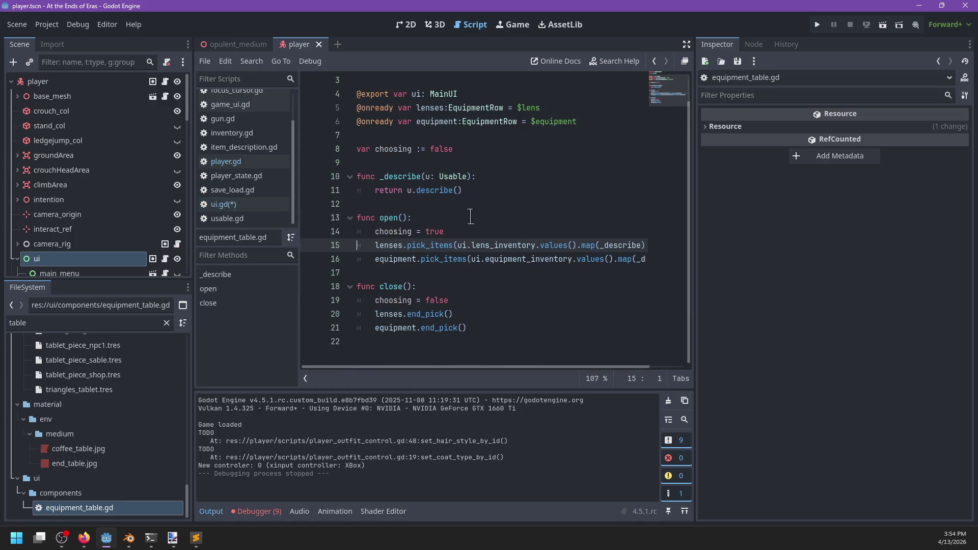
- Add func update(player: PlayerBody) after _describe, holding the pasted preview code
{"action": "left_click", "coordinate": [474, 201]}
{"action": "key", "text": "Return"}
{"action": "key", "text": "Return"}
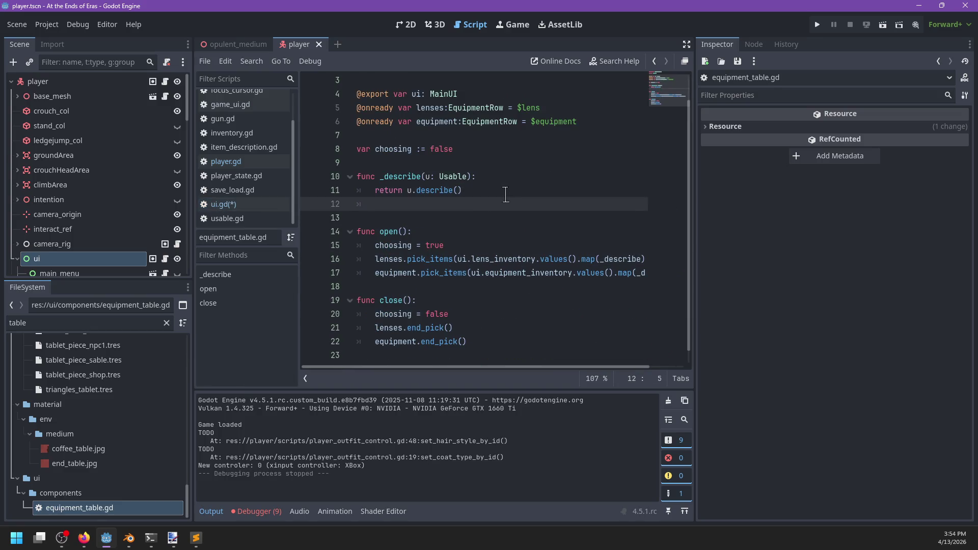
{"action": "key", "text": "Up"}
{"action": "type", "text": "func _upda"}
{"action": "key", "text": "ctrl+BackSpace"}
{"action": "type", "text": "update("}
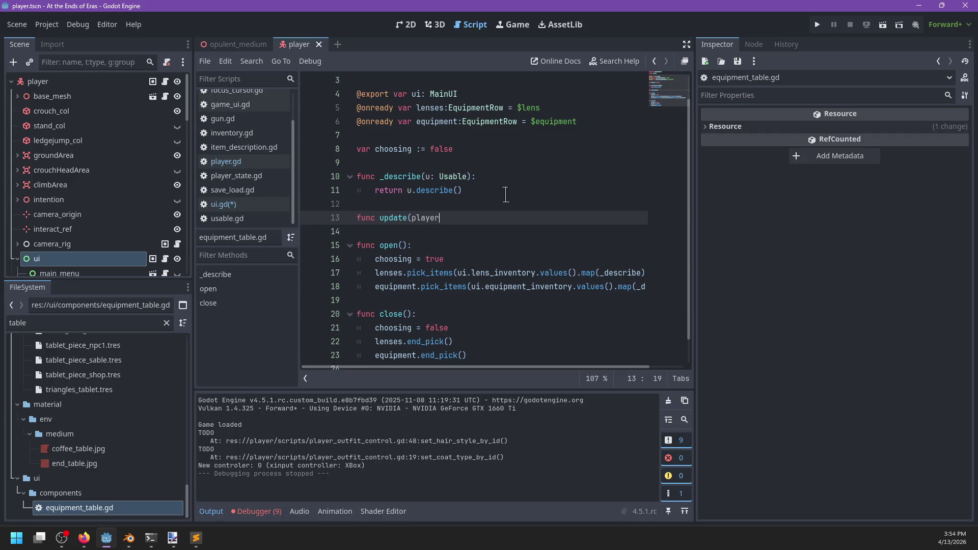
{"action": "key", "text": "Tab"}
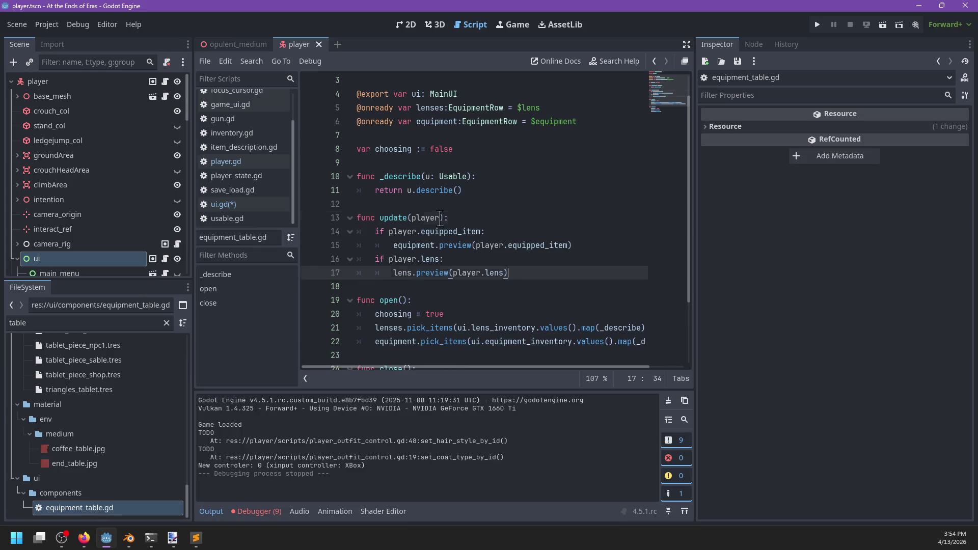
{"action": "left_click", "coordinate": [444, 222]}
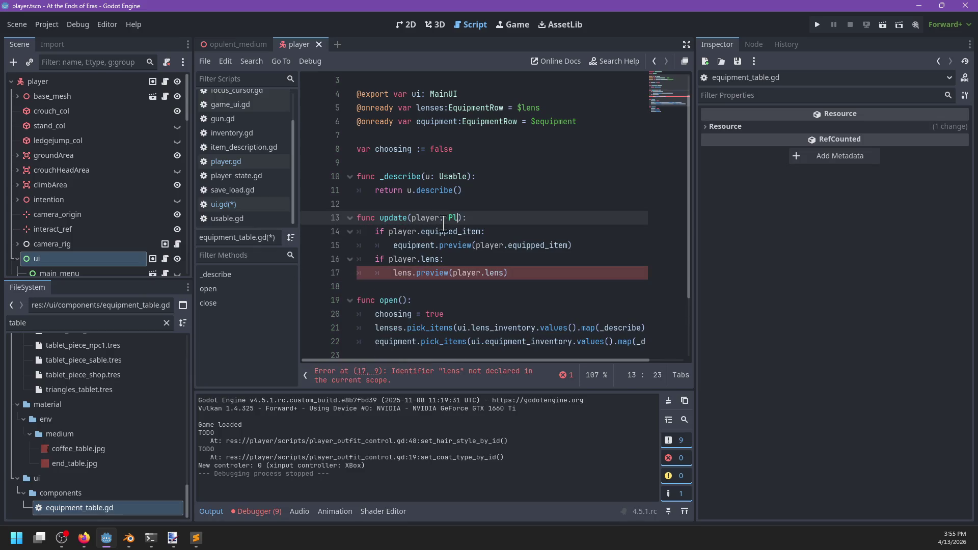
{"action": "type", "text": "rt"}
{"action": "key", "text": "Return"}
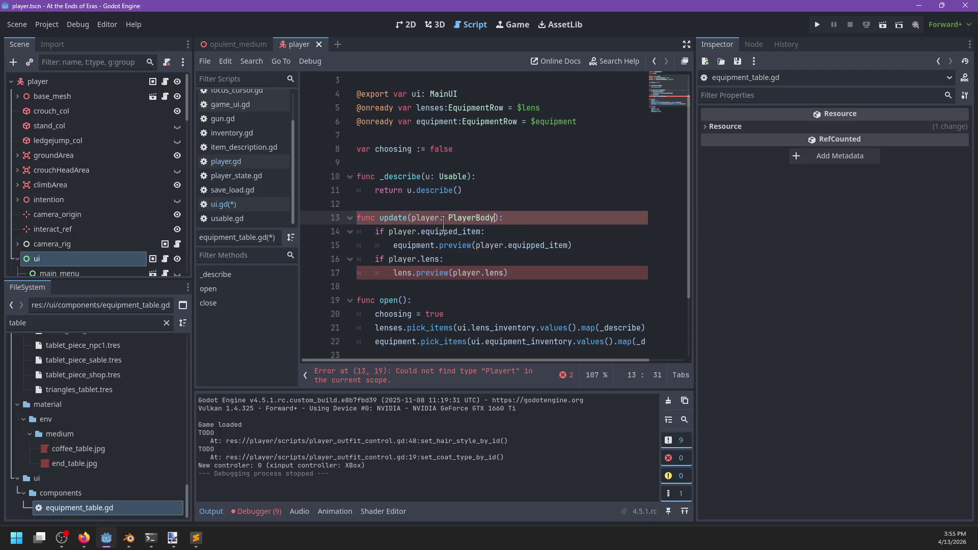
- Rename lens to lenses on line 17 and save the scripts
{"action": "left_click", "coordinate": [413, 273]}
{"action": "type", "text": "es"}
{"action": "left_click", "coordinate": [551, 276]}
{"action": "key", "text": "ctrl+s"}
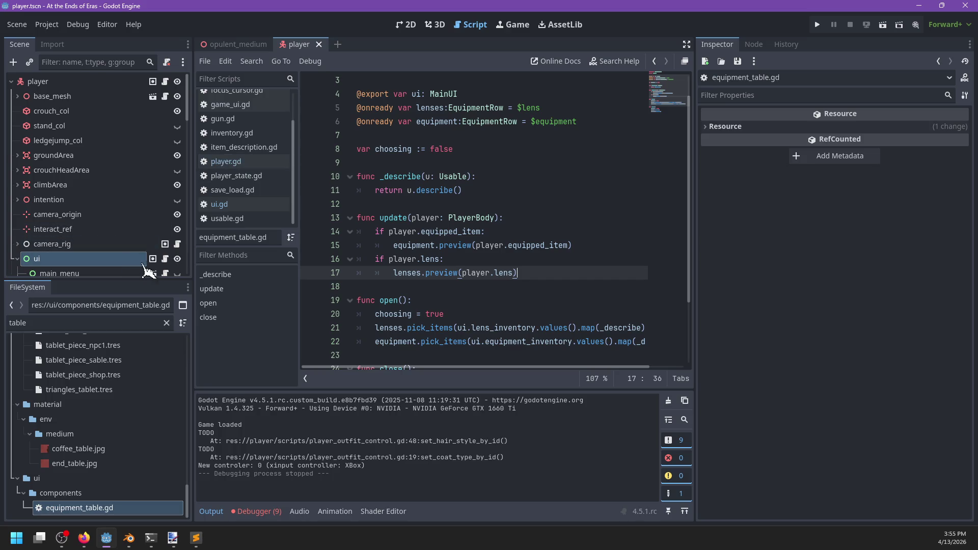
{"action": "left_click", "coordinate": [165, 259]}
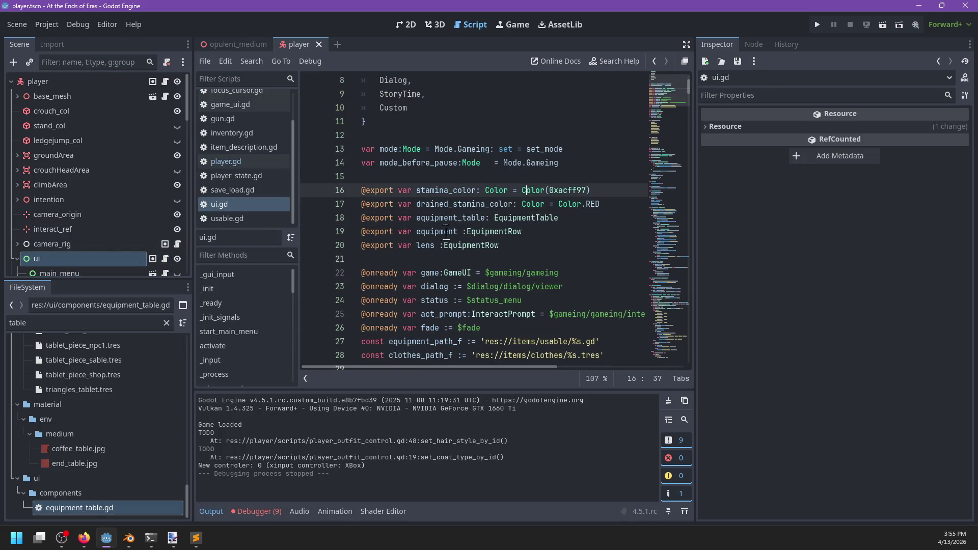
- Delete the equipment and lens export lines from ui.gd and save it
{"action": "left_click_drag", "start_coordinate": [578, 233], "coordinate": [582, 219]}
{"action": "key", "text": "BackSpace"}
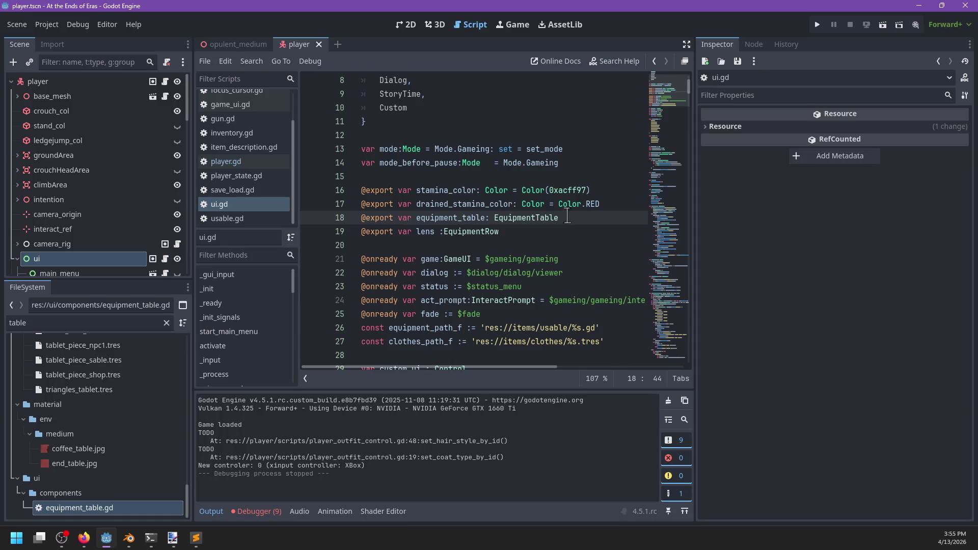
{"action": "left_click_drag", "start_coordinate": [549, 244], "coordinate": [572, 223]}
{"action": "key", "text": "BackSpace"}
{"action": "key", "text": "ctrl+s"}
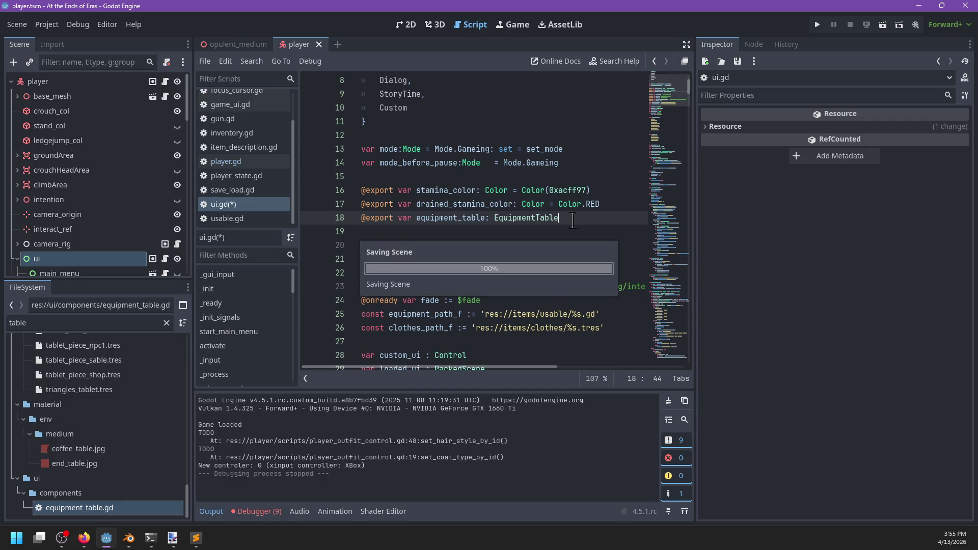
{"action": "left_click", "coordinate": [549, 232]}
{"action": "scroll", "coordinate": [544, 232], "scroll_direction": "down", "scroll_amount": 8}
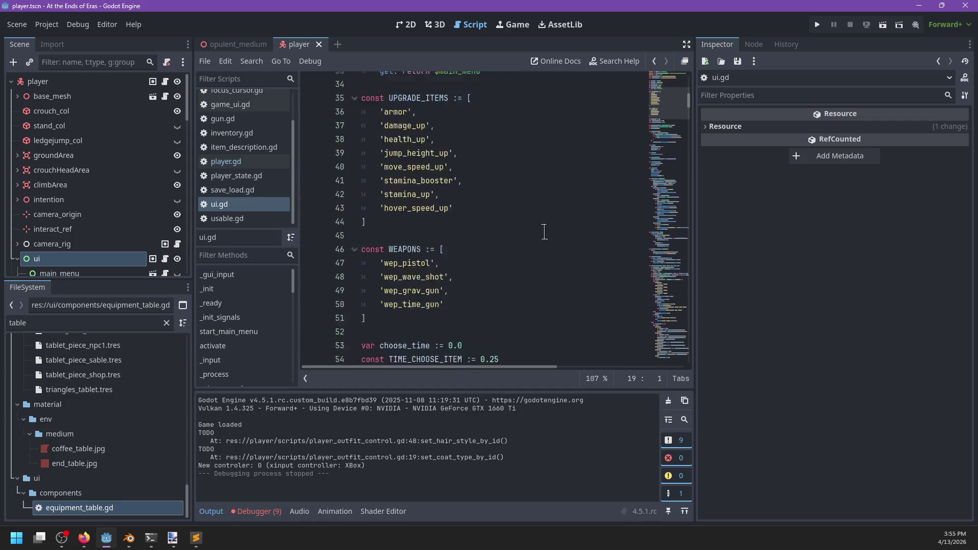
{"action": "scroll", "coordinate": [544, 231], "scroll_direction": "down", "scroll_amount": 6}
{"action": "left_click_drag", "start_coordinate": [670, 120], "coordinate": [673, 343]}
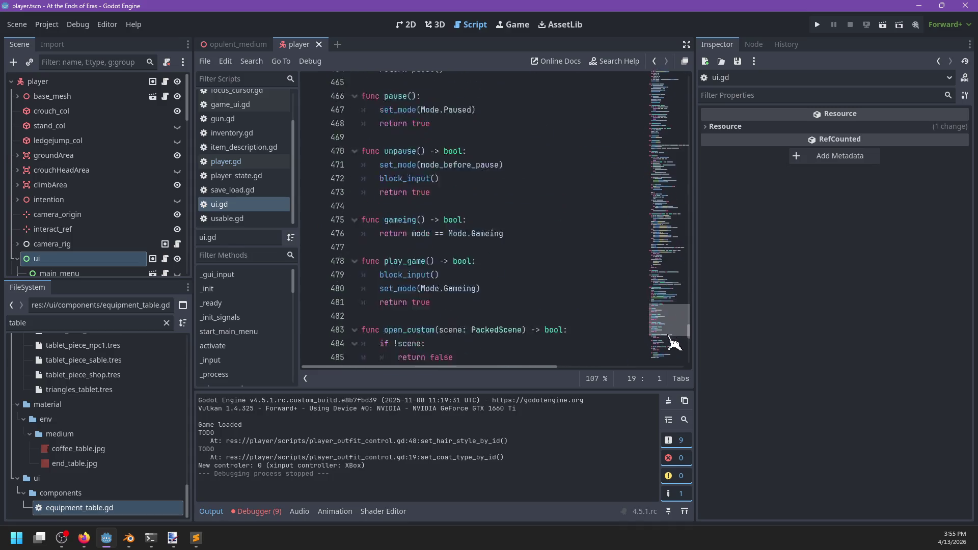
- Search player.gd for remaining ui.equipment and ui.lens references
{"action": "left_click", "coordinate": [262, 162]}
{"action": "key", "text": "ctrl+f"}
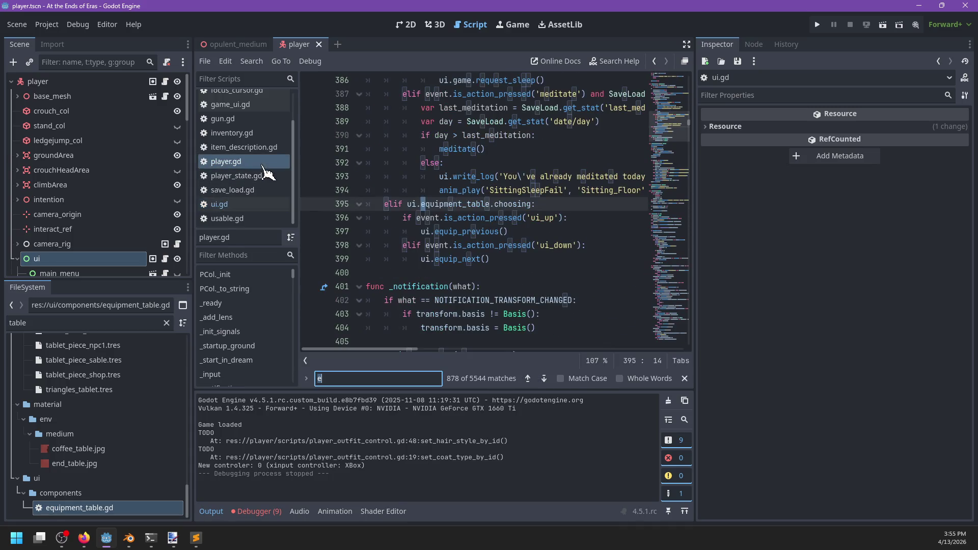
{"action": "type", "text": "ui.equip"}
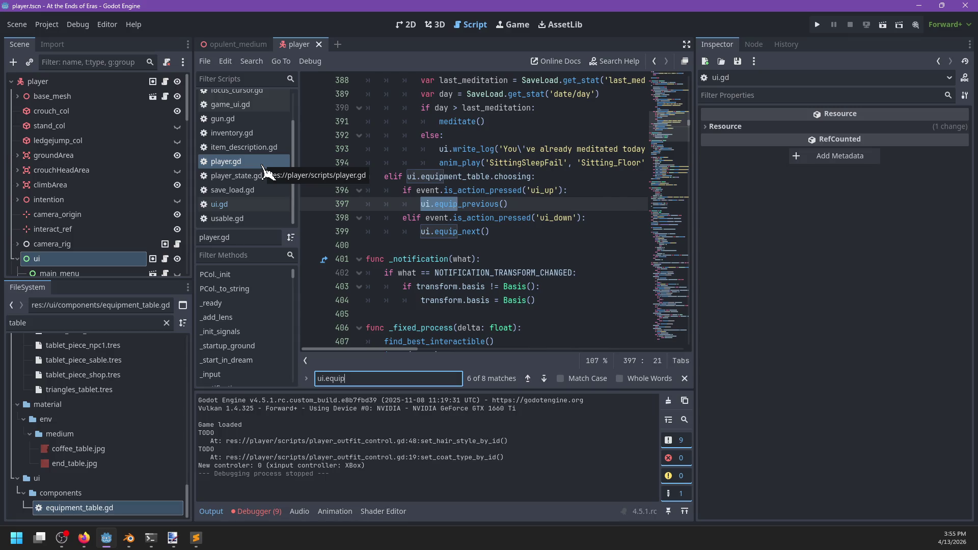
{"action": "type", "text": "ment"}
{"action": "key", "text": "Return"}
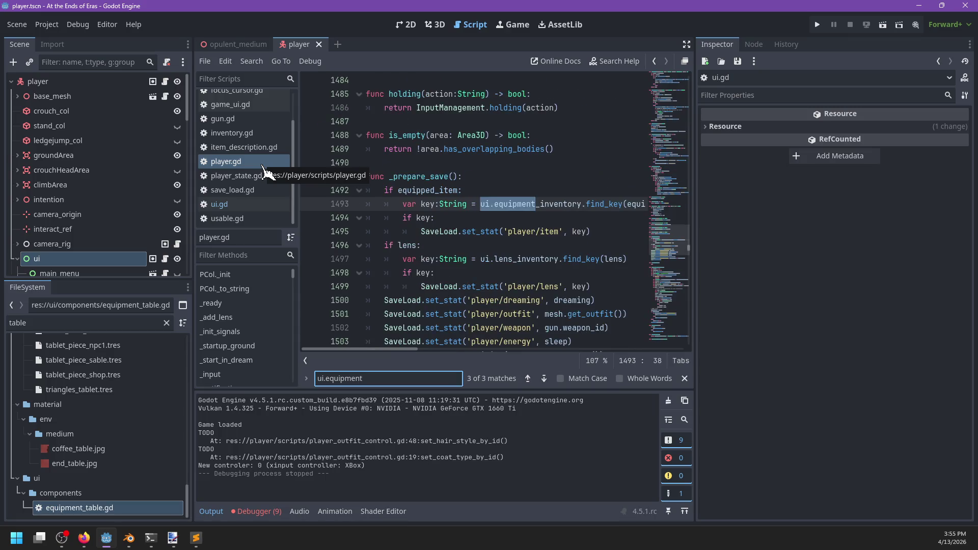
{"action": "key", "text": "Escape"}
{"action": "key", "text": "ctrl+f"}
{"action": "type", "text": "\\"}
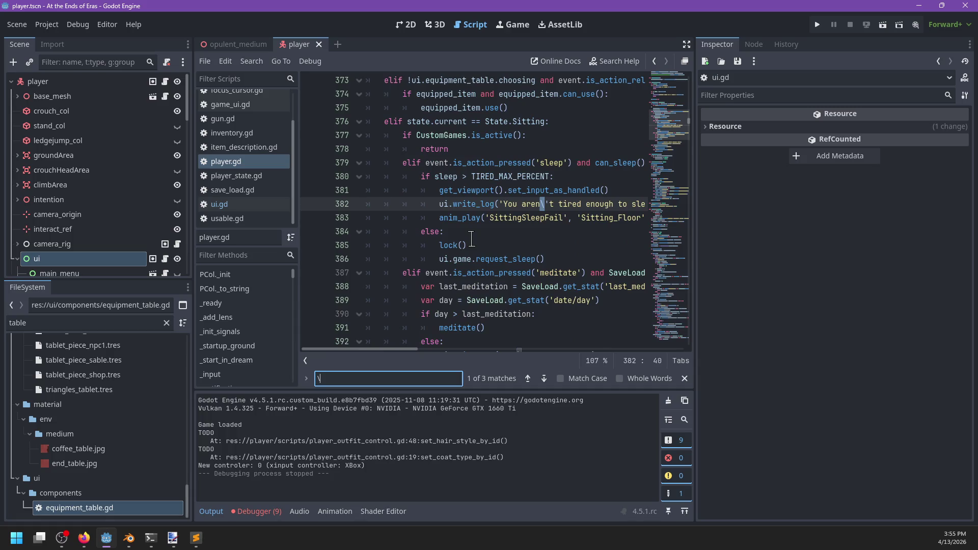
{"action": "key", "text": "BackSpace"}
{"action": "type", "text": "ui.lens"}
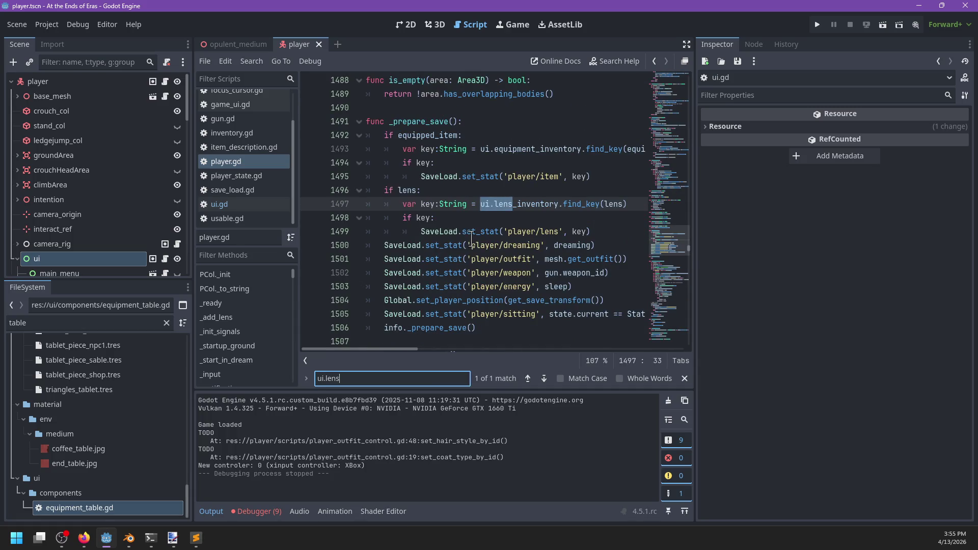
{"action": "key", "text": "Escape"}
{"action": "left_click", "coordinate": [489, 204]}
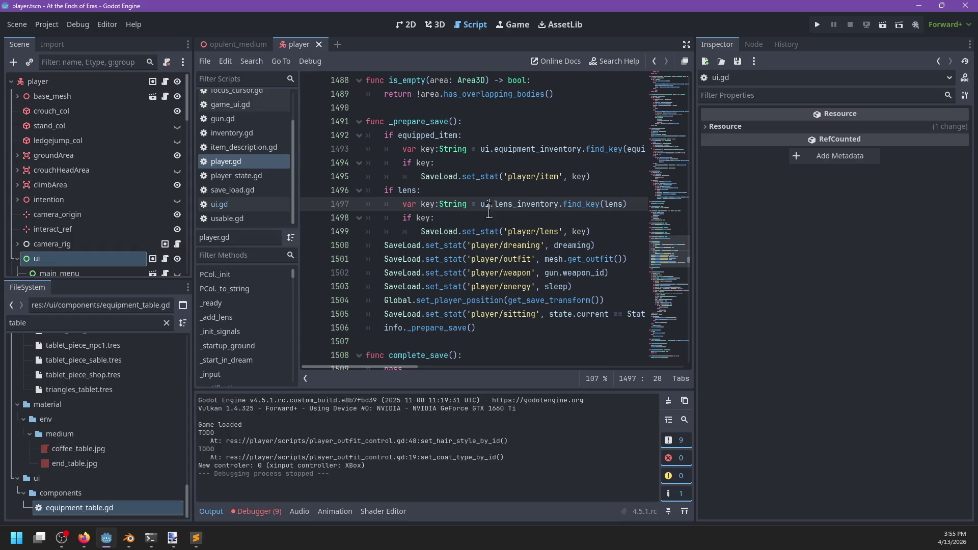
- Review the lens usage in player.gd's _prepare_save, then look over equipment_table.gd
{"action": "scroll", "coordinate": [426, 237], "scroll_direction": "up", "scroll_amount": 1}
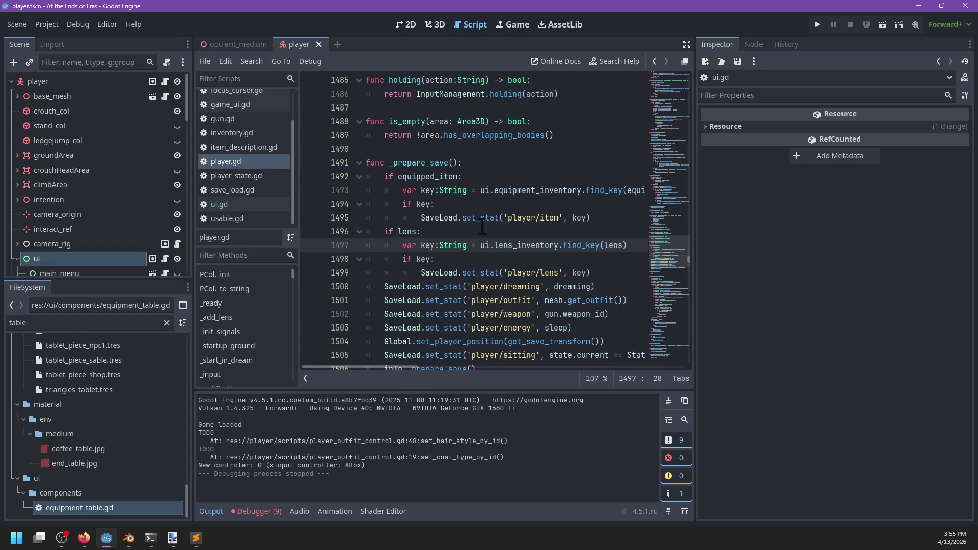
{"action": "scroll", "coordinate": [482, 226], "scroll_direction": "down", "scroll_amount": 1}
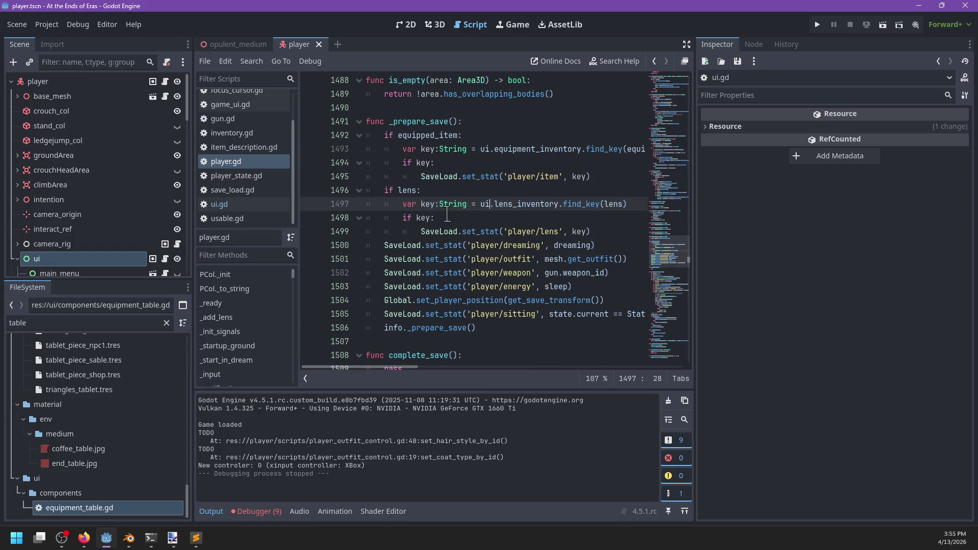
{"action": "double_click", "coordinate": [425, 205]}
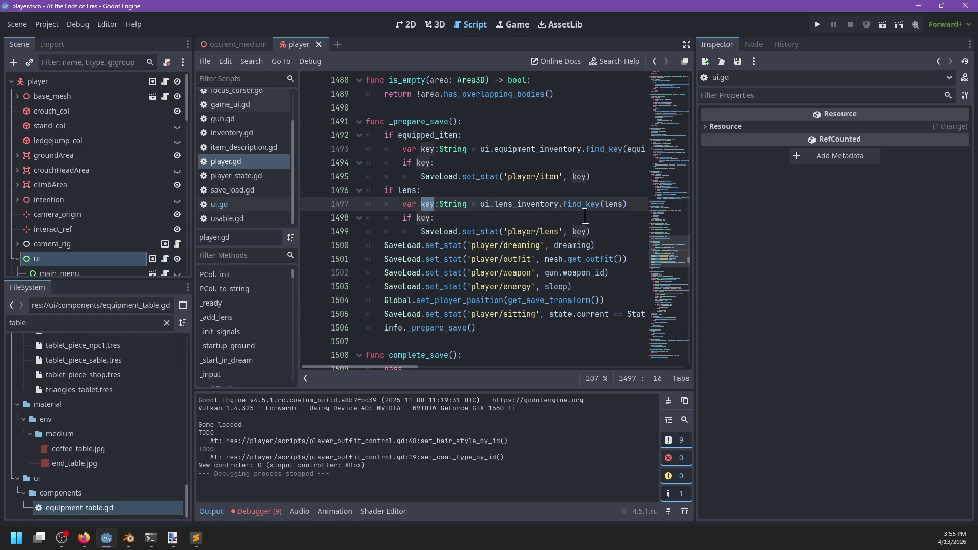
{"action": "left_click", "coordinate": [608, 204]}
{"action": "scroll", "coordinate": [586, 211], "scroll_direction": "up", "scroll_amount": 20}
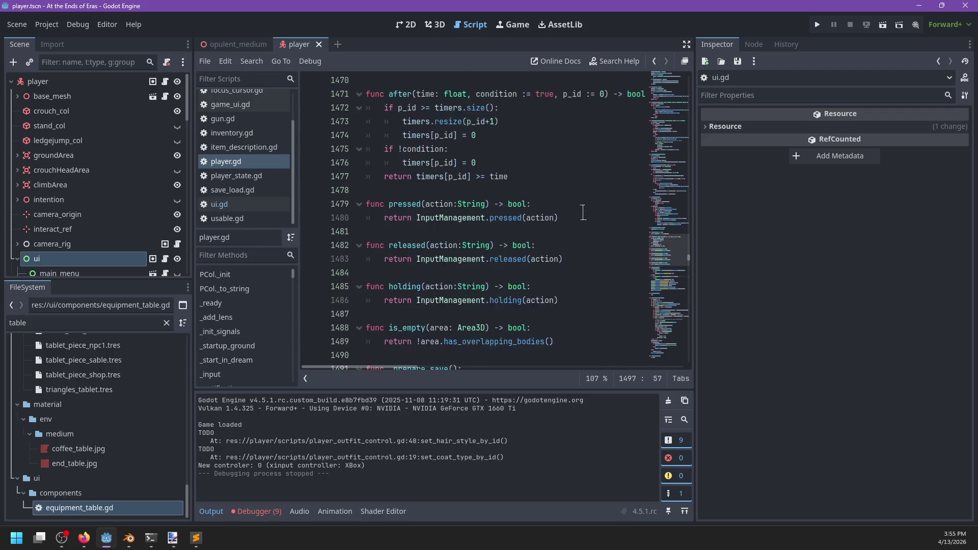
{"action": "scroll", "coordinate": [579, 214], "scroll_direction": "up", "scroll_amount": 20}
{"action": "left_click_drag", "start_coordinate": [678, 64], "coordinate": [676, 99]}
{"action": "scroll", "coordinate": [677, 101], "scroll_direction": "down", "scroll_amount": 20}
{"action": "left_click", "coordinate": [616, 135]}
{"action": "scroll", "coordinate": [561, 153], "scroll_direction": "down", "scroll_amount": 2}
{"action": "scroll", "coordinate": [551, 166], "scroll_direction": "down", "scroll_amount": 20}
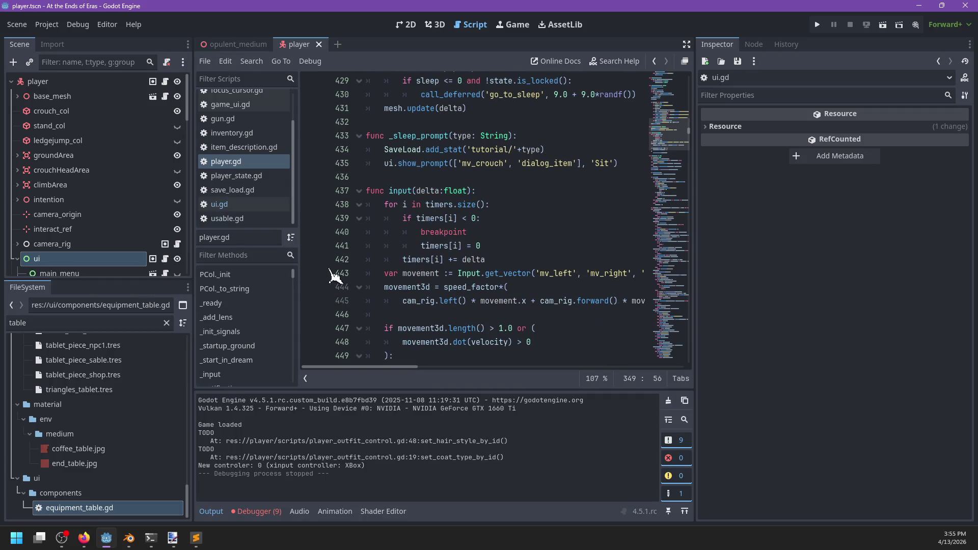
{"action": "scroll", "coordinate": [117, 239], "scroll_direction": "down", "scroll_amount": 5}
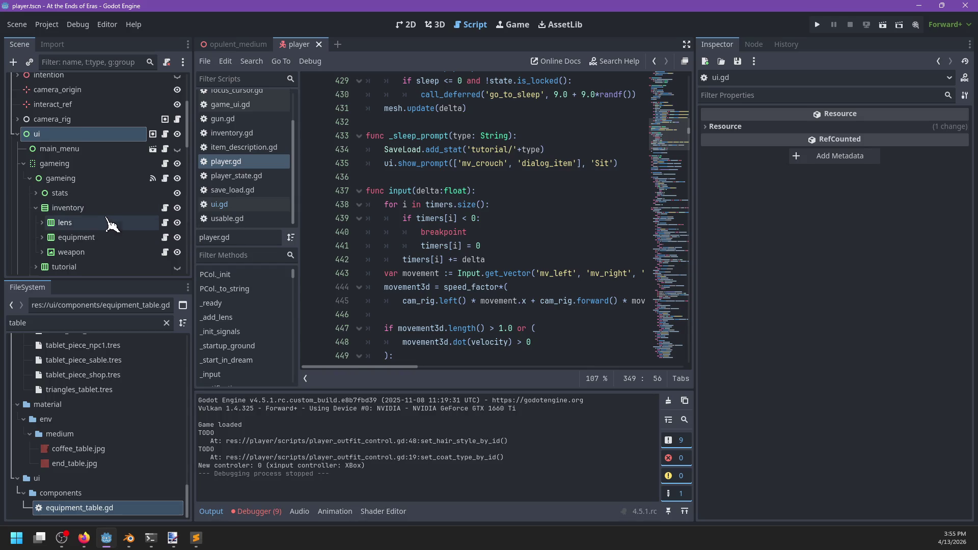
{"action": "scroll", "coordinate": [108, 224], "scroll_direction": "down", "scroll_amount": 3}
{"action": "left_click", "coordinate": [165, 157]}
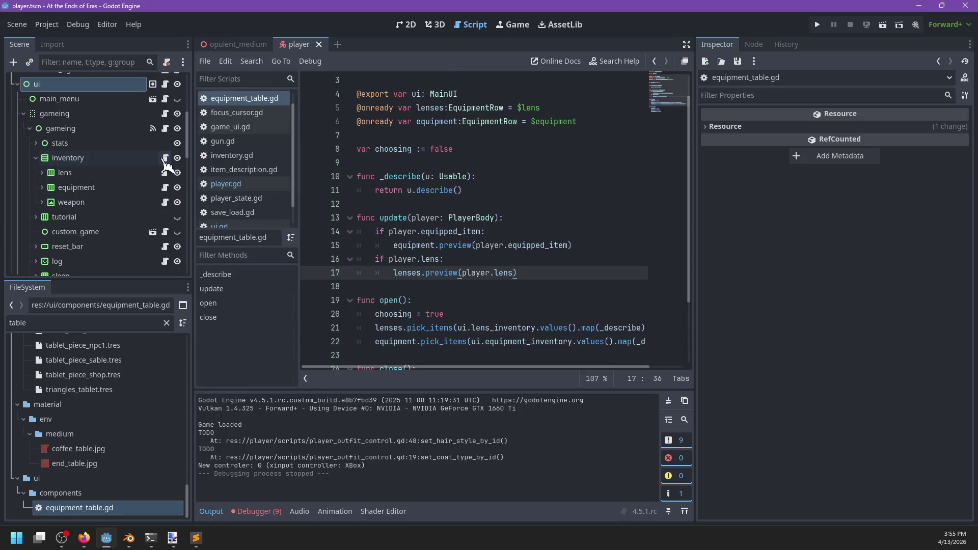
{"action": "scroll", "coordinate": [466, 211], "scroll_direction": "up", "scroll_amount": 1}
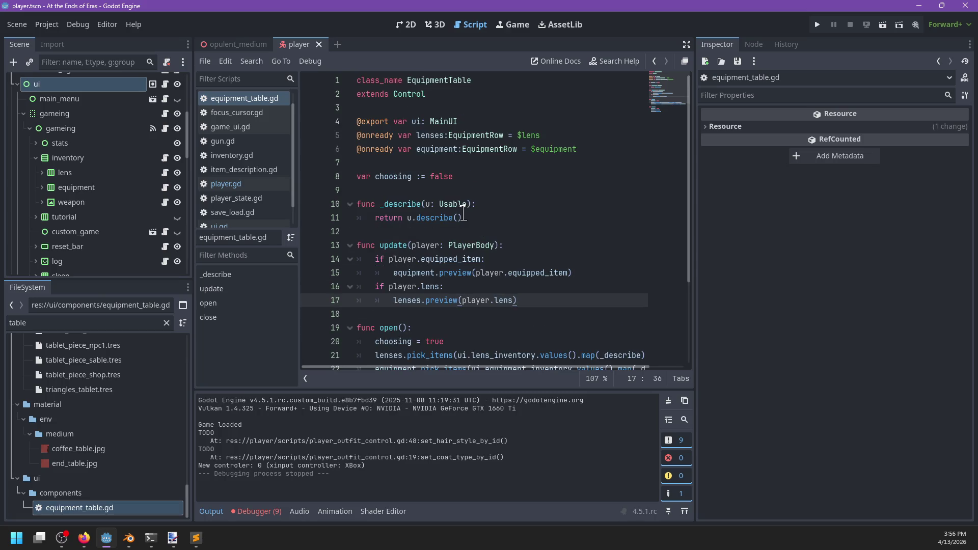
{"action": "scroll", "coordinate": [453, 211], "scroll_direction": "down", "scroll_amount": 2}
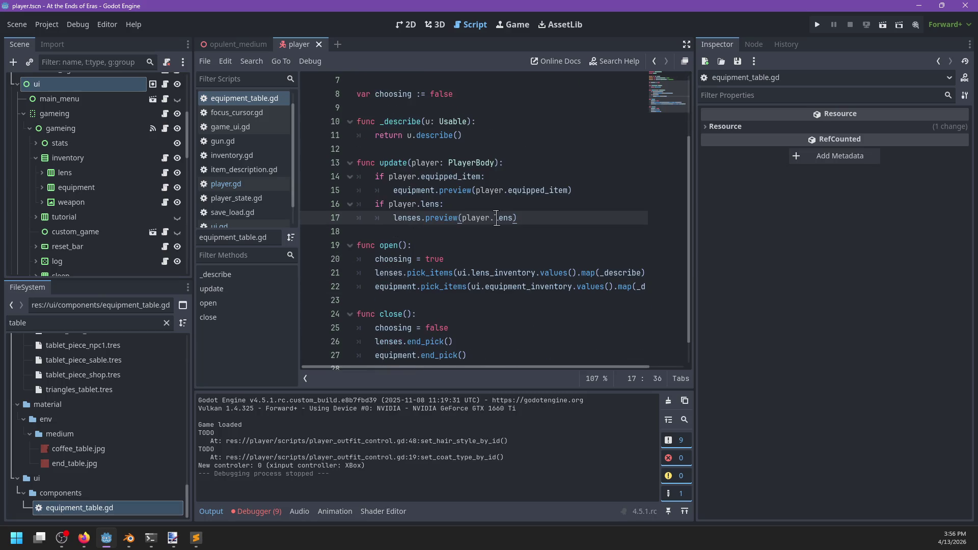
{"action": "scroll", "coordinate": [497, 218], "scroll_direction": "up", "scroll_amount": 2}
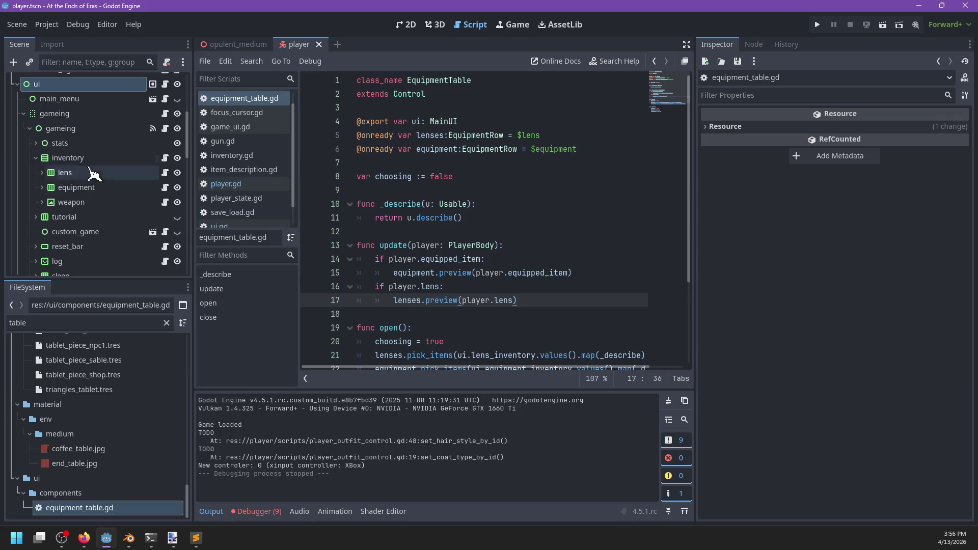
- Find the equipment_table declaration in ui.gd and return to line 131
{"action": "left_click", "coordinate": [165, 84]}
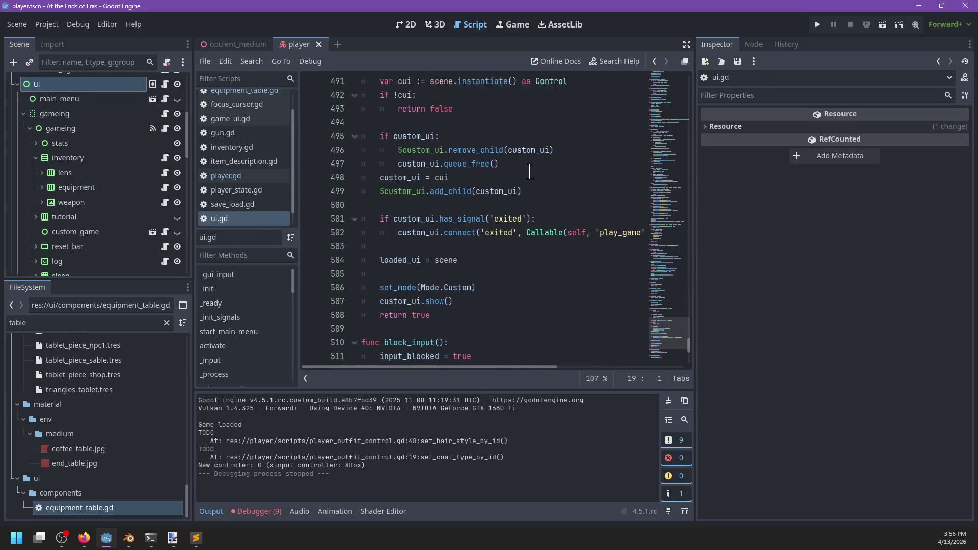
{"action": "key", "text": "ctrl+f"}
{"action": "type", "text": "equyip"}
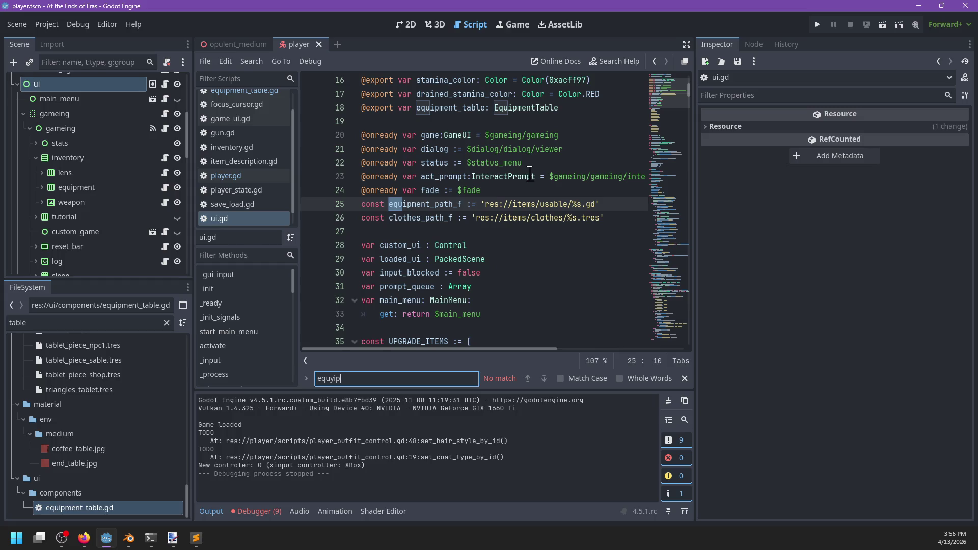
{"action": "key", "text": "Escape"}
{"action": "key", "text": "ctrl+f"}
{"action": "type", "text": "equipment_table"}
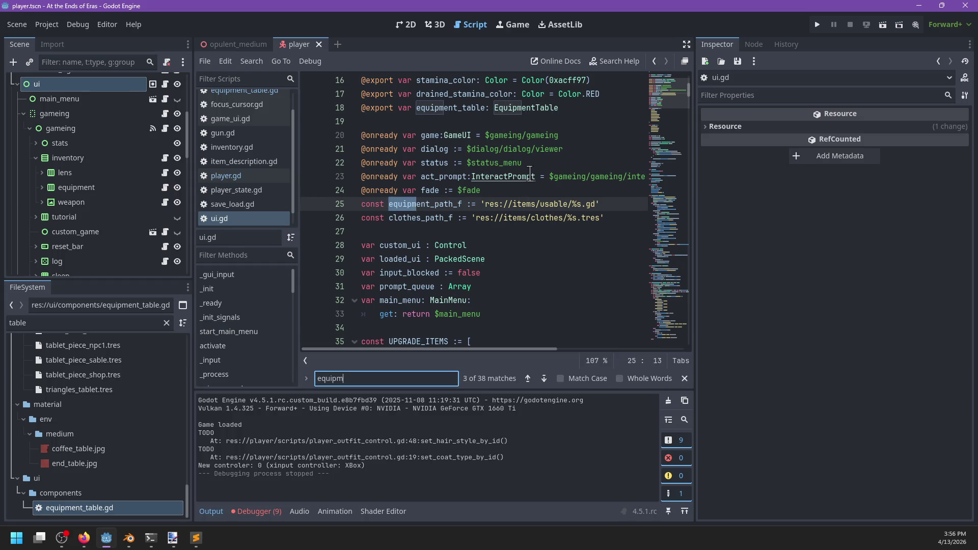
{"action": "key", "text": "Escape"}
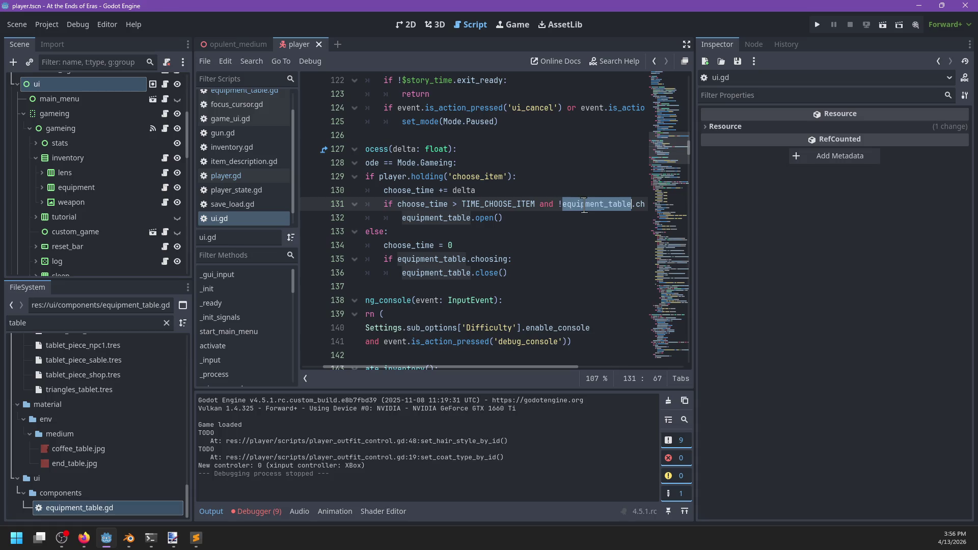
{"action": "left_click", "coordinate": [584, 204], "text": "ctrl"}
{"action": "key", "text": "alt+Left"}
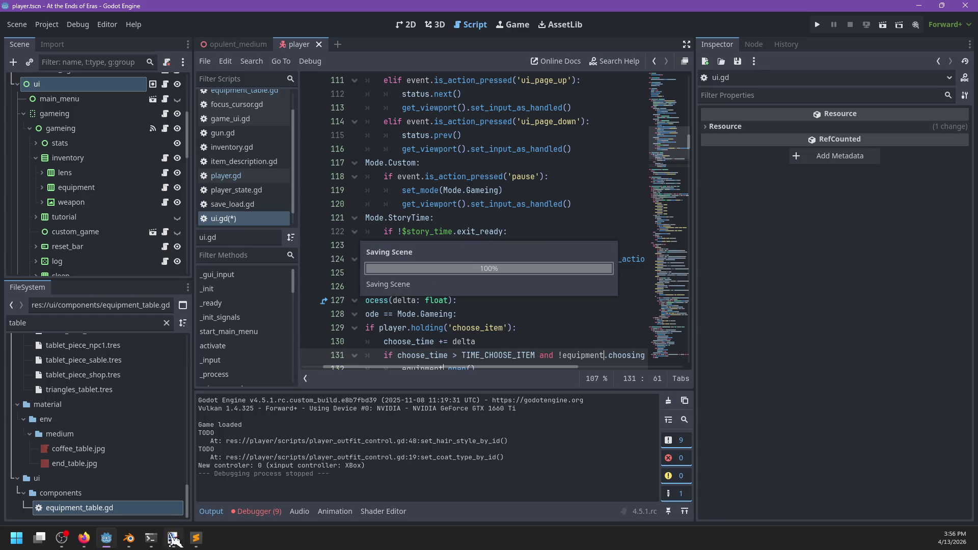
{"action": "key", "text": "alt+Tab"}
- Replace the 3 equipment_table occurrences in gun.gd and player.gd with equipment, then Save All
{"action": "key", "text": "ctrl+shift+f"}
{"action": "type", "text": "eqy"}
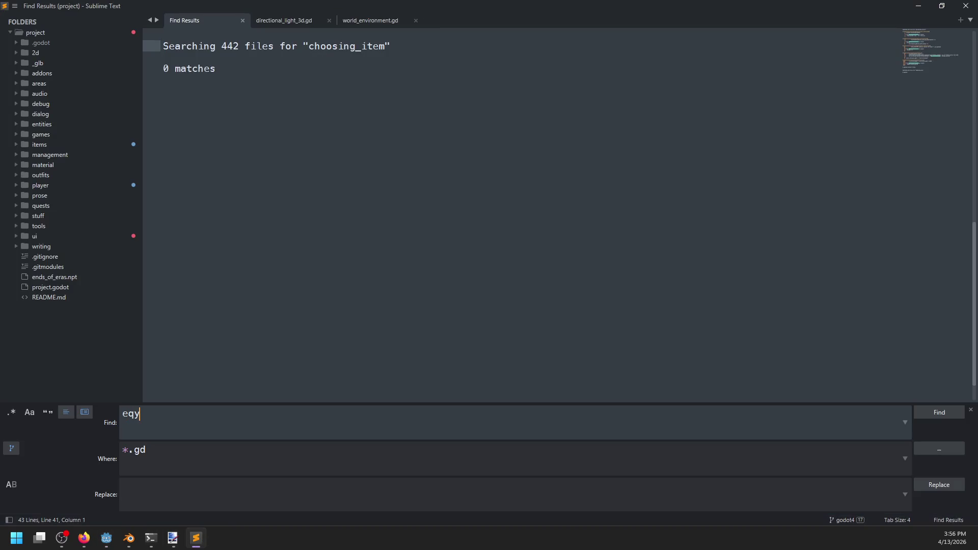
{"action": "type", "text": "le"}
{"action": "key", "text": "Tab"}
{"action": "key", "text": "Tab"}
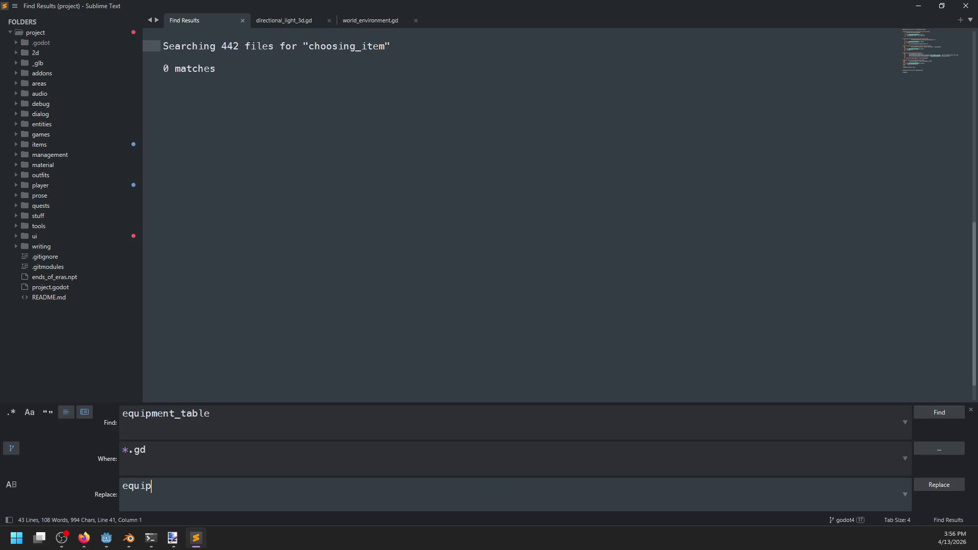
{"action": "key", "text": "Return"}
{"action": "key", "text": "ctrl+shift+f"}
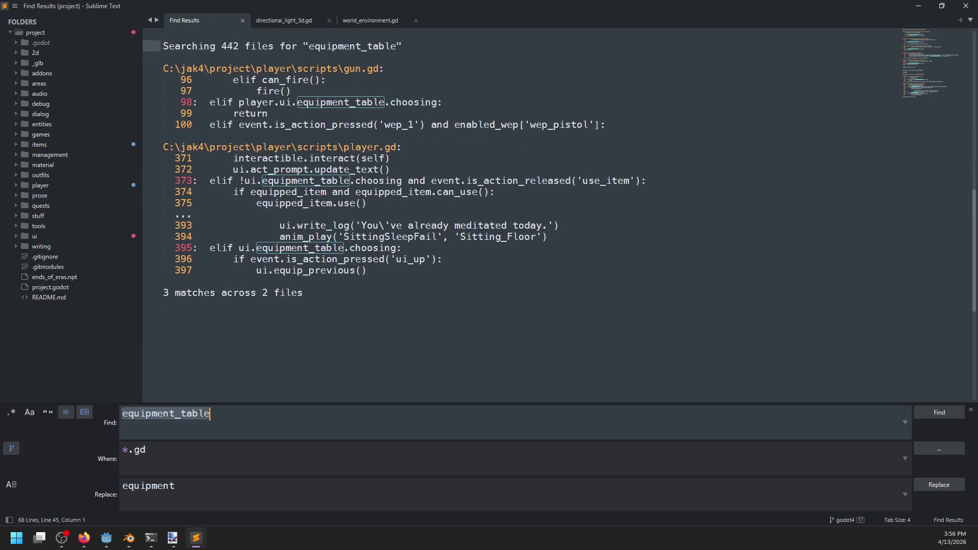
{"action": "left_click", "coordinate": [940, 487]}
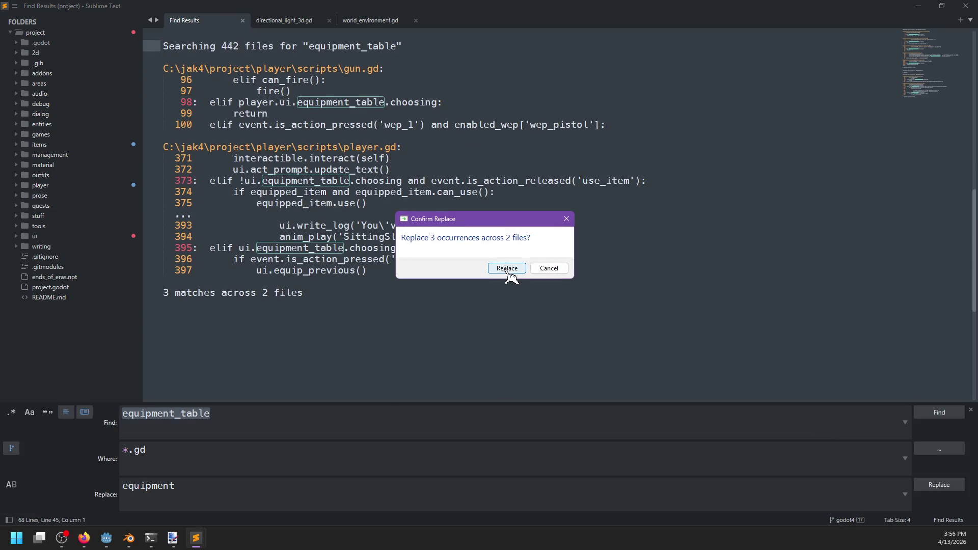
{"action": "left_click", "coordinate": [507, 267]}
{"action": "key", "text": "alt+f"}
{"action": "key", "text": "s"}
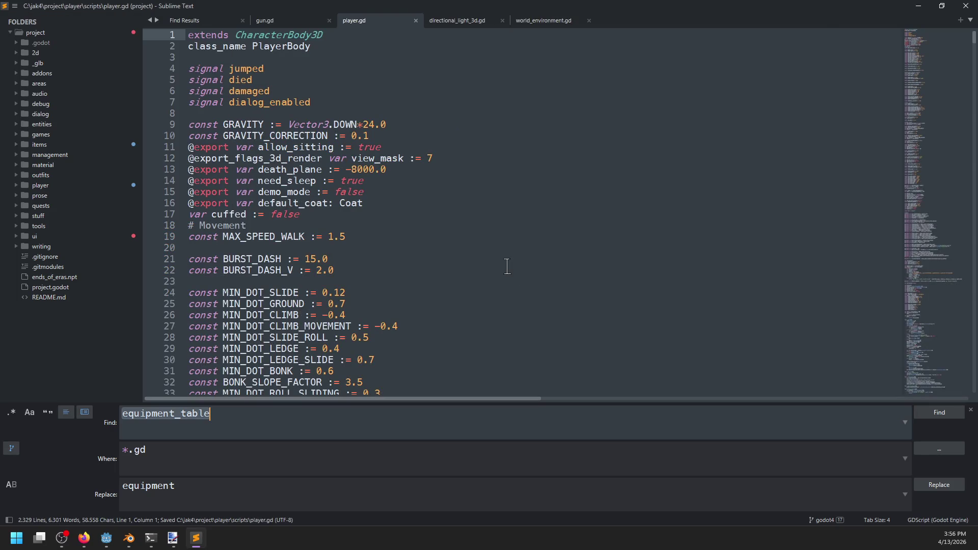
{"action": "key", "text": "alt+Tab"}
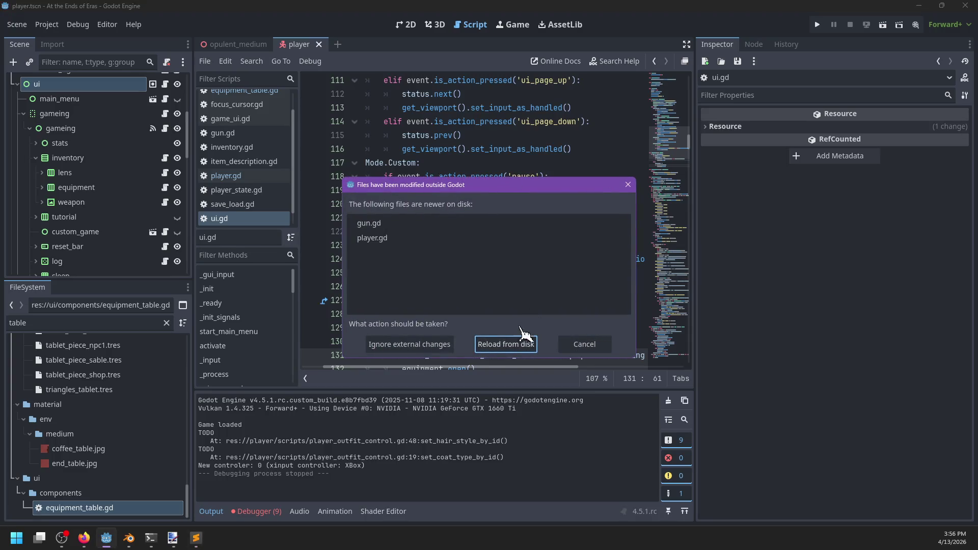
- Reload gun.gd and player.gd from disk, run the game, and trace the failing equipment reference
{"action": "left_click", "coordinate": [512, 344]}
{"action": "left_click", "coordinate": [530, 302]}
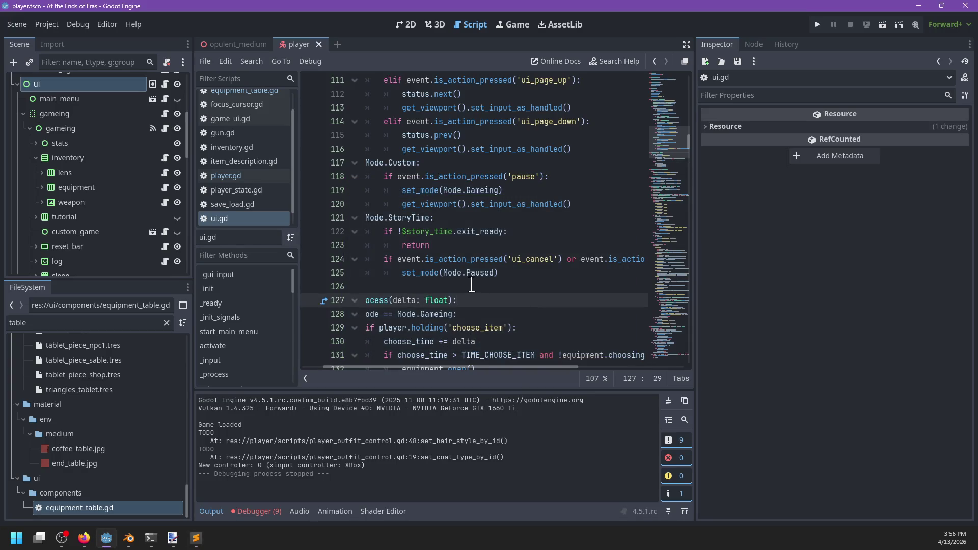
{"action": "key", "text": "F5"}
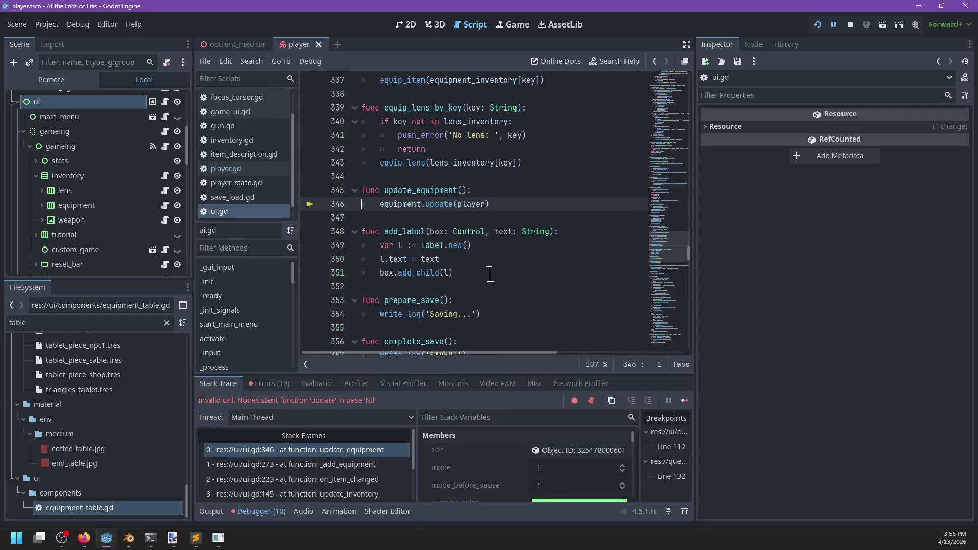
{"action": "double_click", "coordinate": [405, 206]}
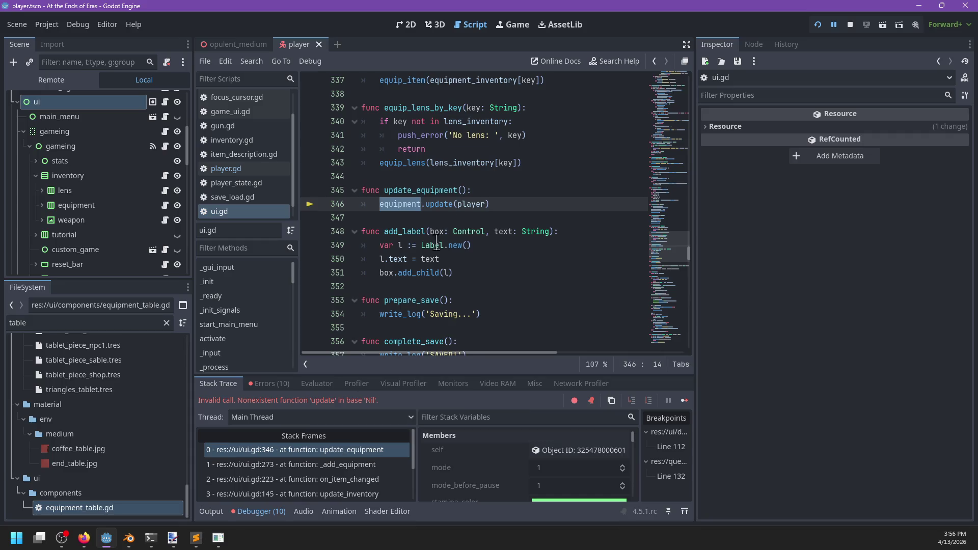
{"action": "left_click", "coordinate": [408, 206], "text": "ctrl"}
{"action": "left_click", "coordinate": [561, 204]}
- Assign the inventory node to the ui node's Equipment export, save the scene, and rerun
{"action": "left_click", "coordinate": [61, 102]}
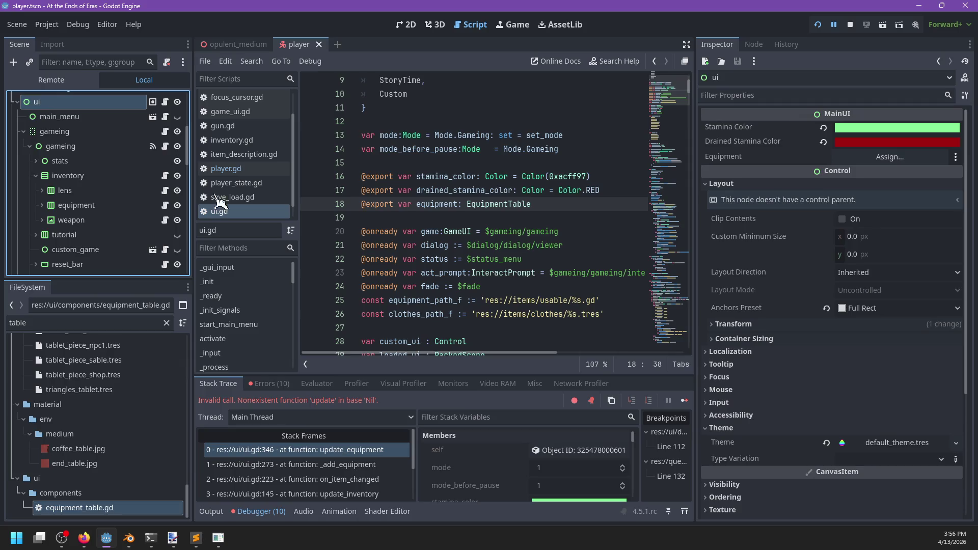
{"action": "mouse_move", "coordinate": [125, 175]}
{"action": "left_mouse_down"}
{"action": "mouse_move", "coordinate": [820, 181]}
{"action": "mouse_move", "coordinate": [883, 159]}
{"action": "left_mouse_up"}
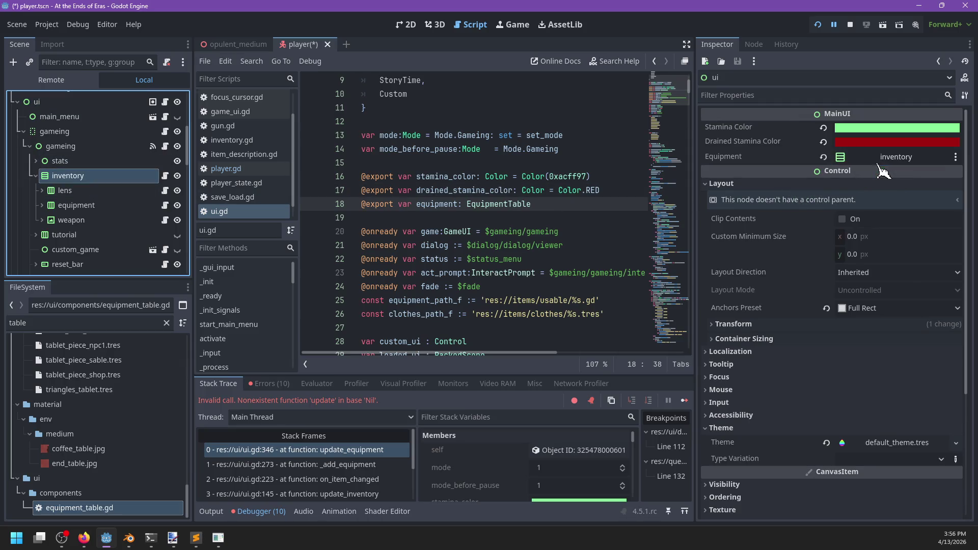
{"action": "right_click", "coordinate": [106, 179]}
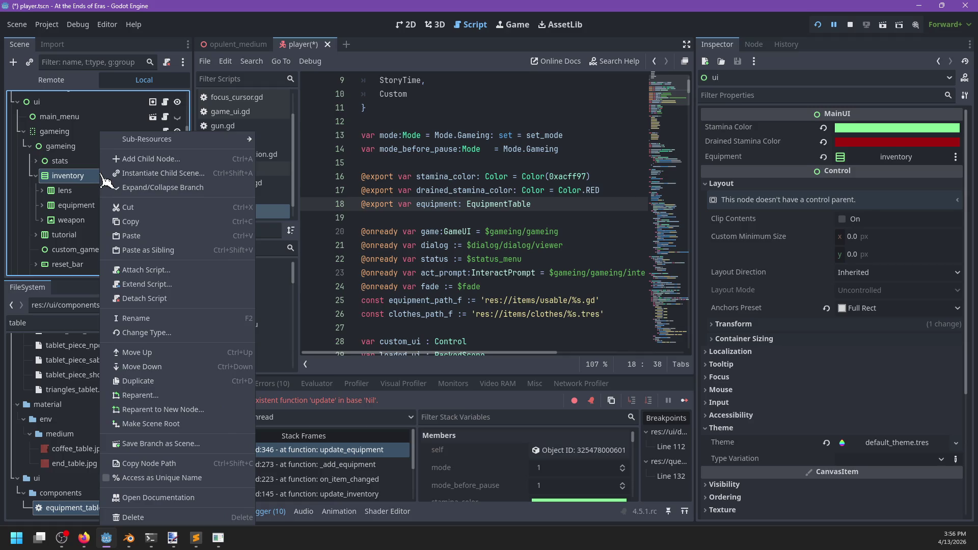
{"action": "key", "text": "Escape"}
{"action": "key", "text": "ctrl+s"}
{"action": "left_click", "coordinate": [577, 207]}
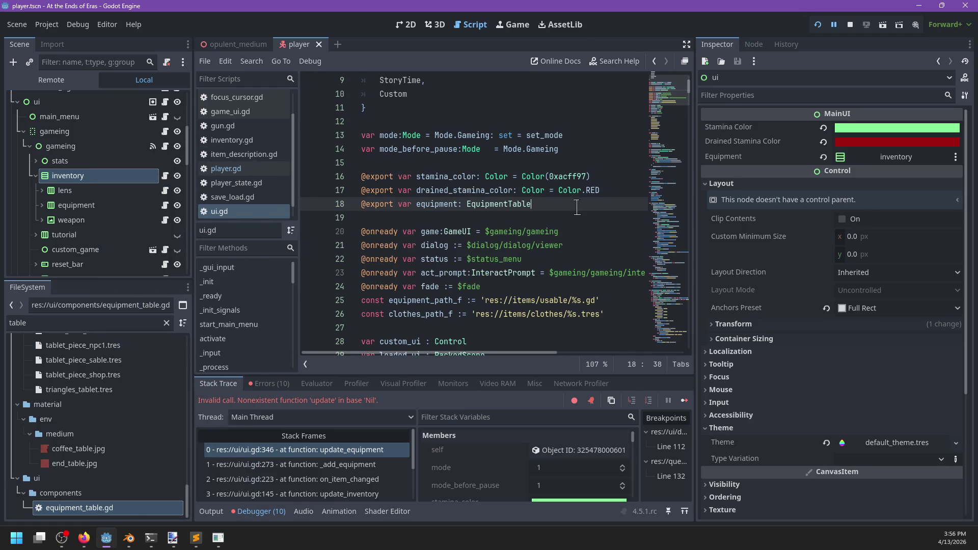
{"action": "key", "text": "F5"}
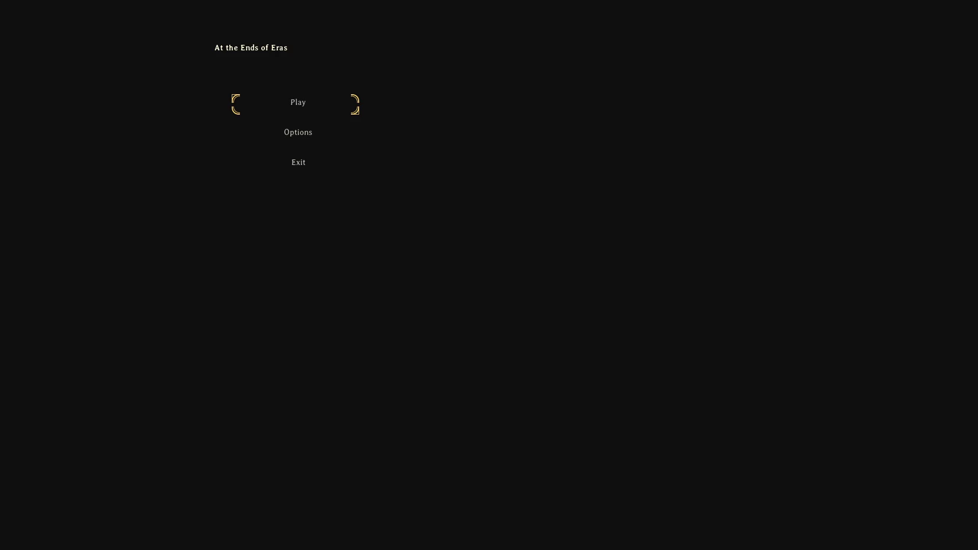
- Start from the main menu, run forward down the corridor, and pause the game
{"action": "key", "text": "Return"}
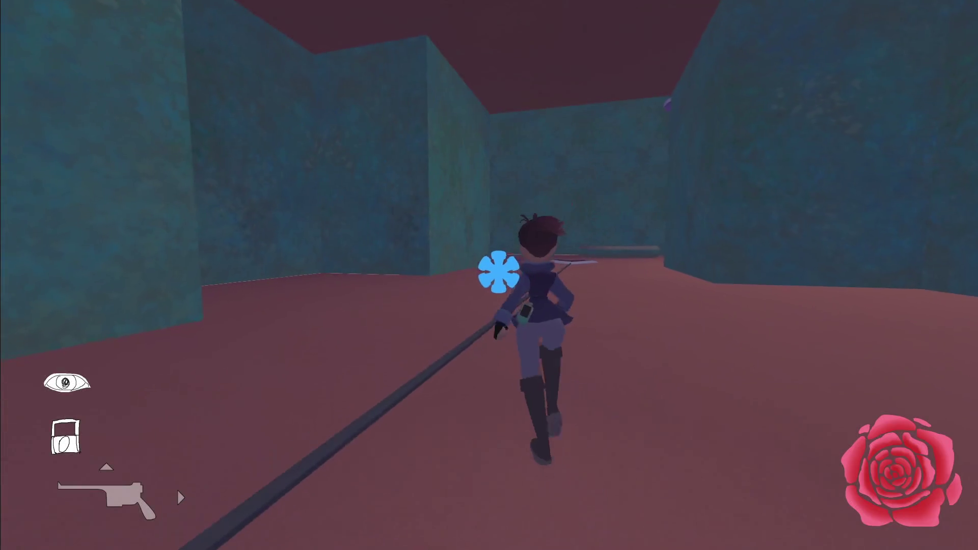
{"action": "key", "text": "w"}
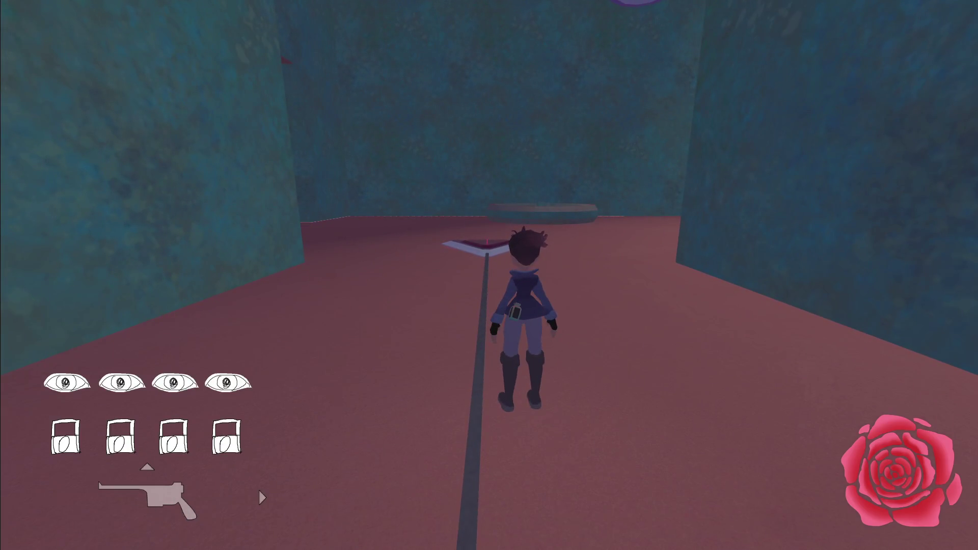
{"action": "key", "text": "Escape"}
{"action": "key", "text": "alt+Tab"}
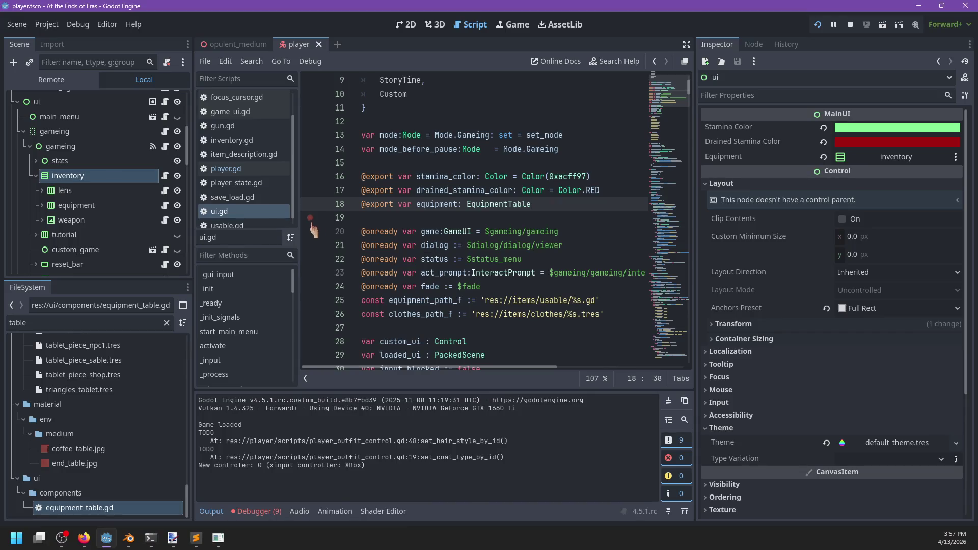
- Go from equipment_table.gd into EquipmentRow and change p_items to items on line 19
{"action": "left_click", "coordinate": [237, 168]}
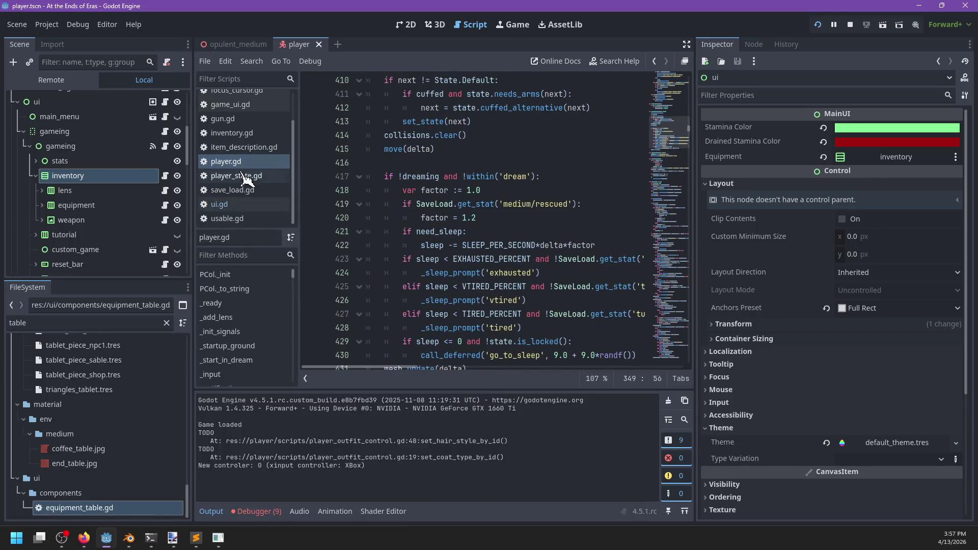
{"action": "left_click", "coordinate": [250, 206]}
{"action": "scroll", "coordinate": [245, 153], "scroll_direction": "up", "scroll_amount": 2}
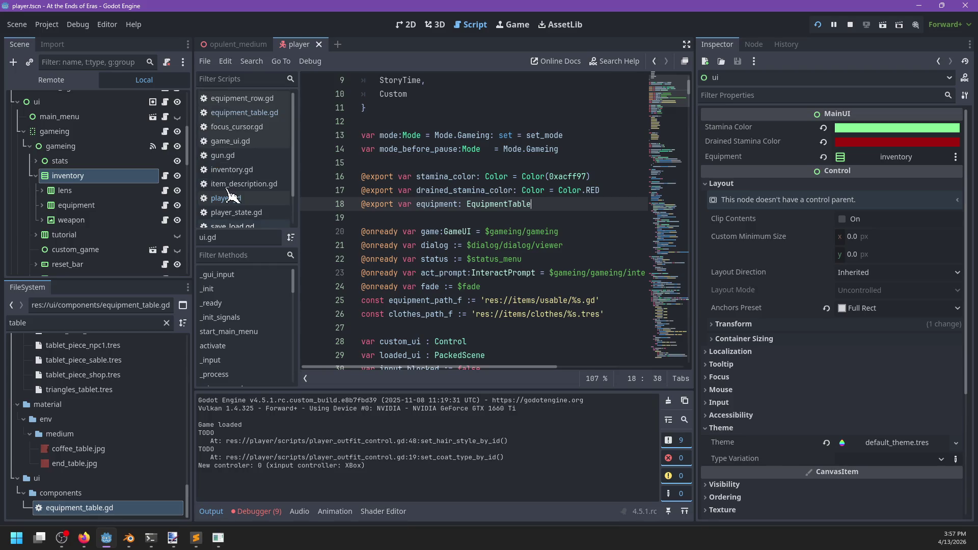
{"action": "left_click", "coordinate": [250, 171]}
{"action": "left_click", "coordinate": [269, 114]}
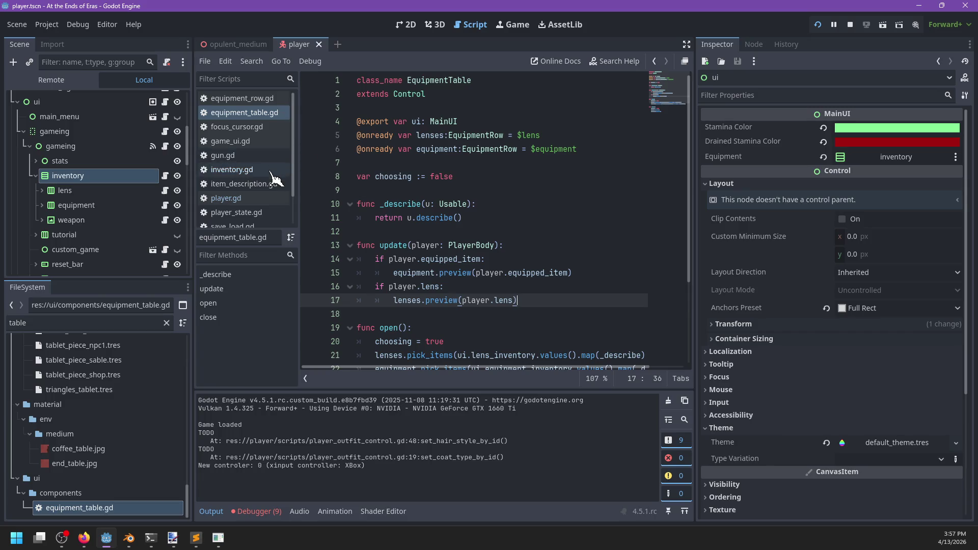
{"action": "scroll", "coordinate": [270, 186], "scroll_direction": "down", "scroll_amount": 2}
{"action": "left_click", "coordinate": [476, 136]}
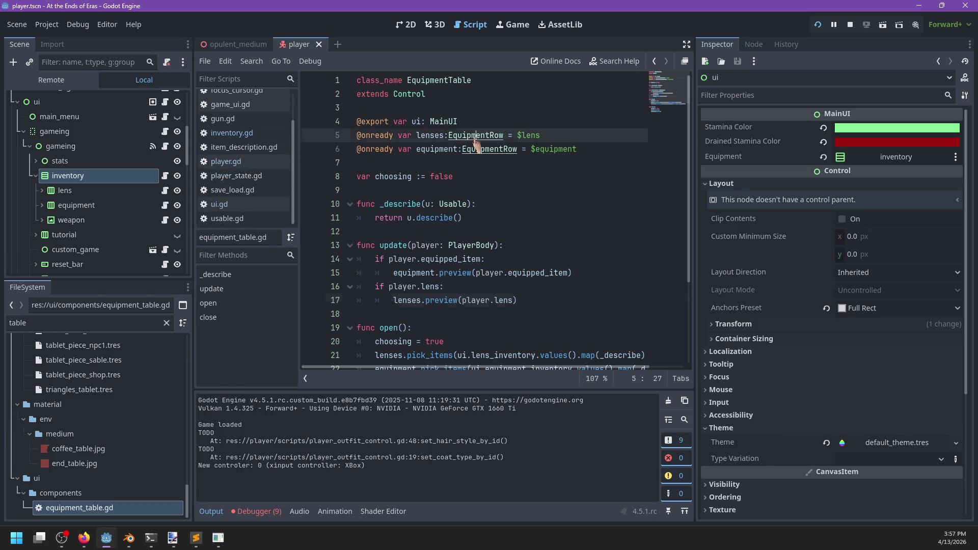
{"action": "left_click", "coordinate": [487, 136], "text": "ctrl"}
{"action": "scroll", "coordinate": [497, 193], "scroll_direction": "up", "scroll_amount": 4}
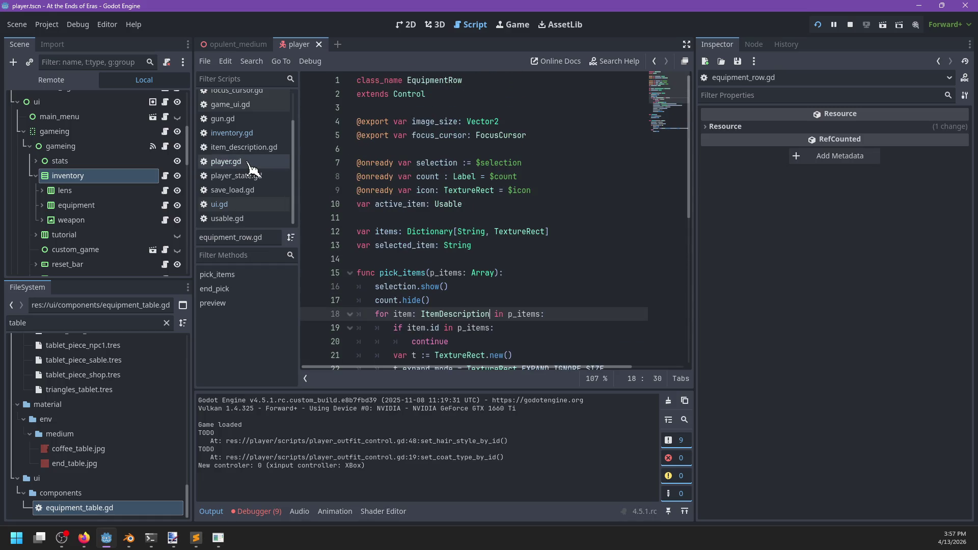
{"action": "scroll", "coordinate": [461, 173], "scroll_direction": "down", "scroll_amount": 2}
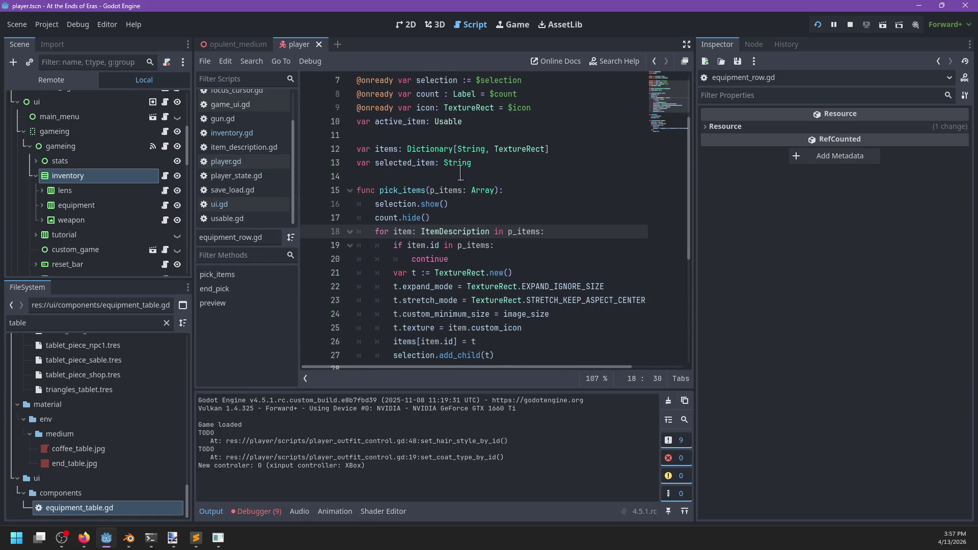
{"action": "double_click", "coordinate": [388, 144]}
{"action": "scroll", "coordinate": [514, 182], "scroll_direction": "down", "scroll_amount": 1}
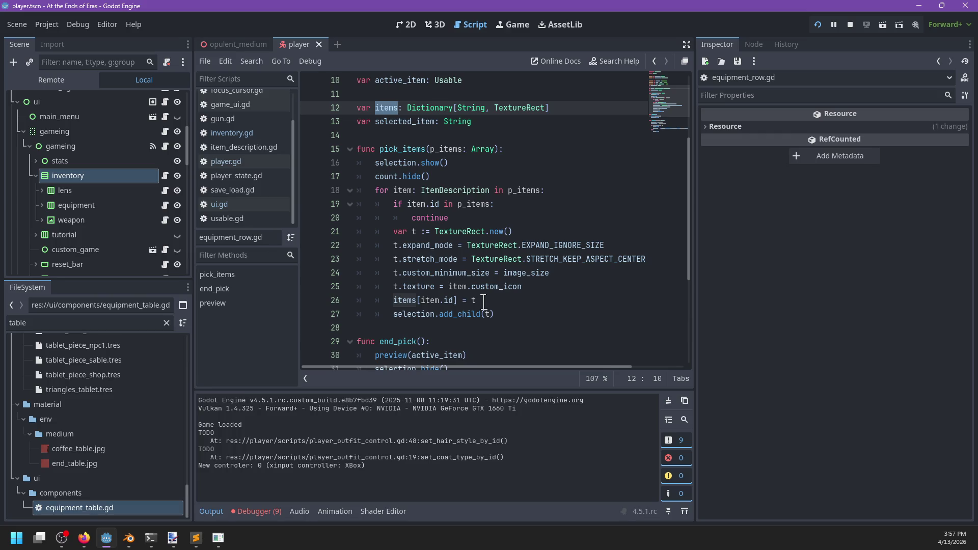
{"action": "left_click", "coordinate": [467, 206]}
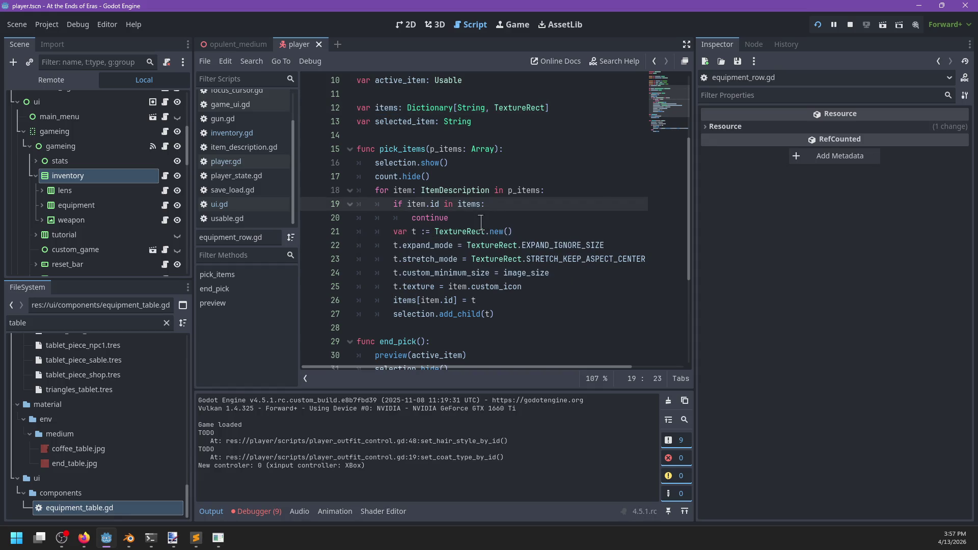
- Run the game, move down the corridor, and pause to test the fix
{"action": "key", "text": "F5"}
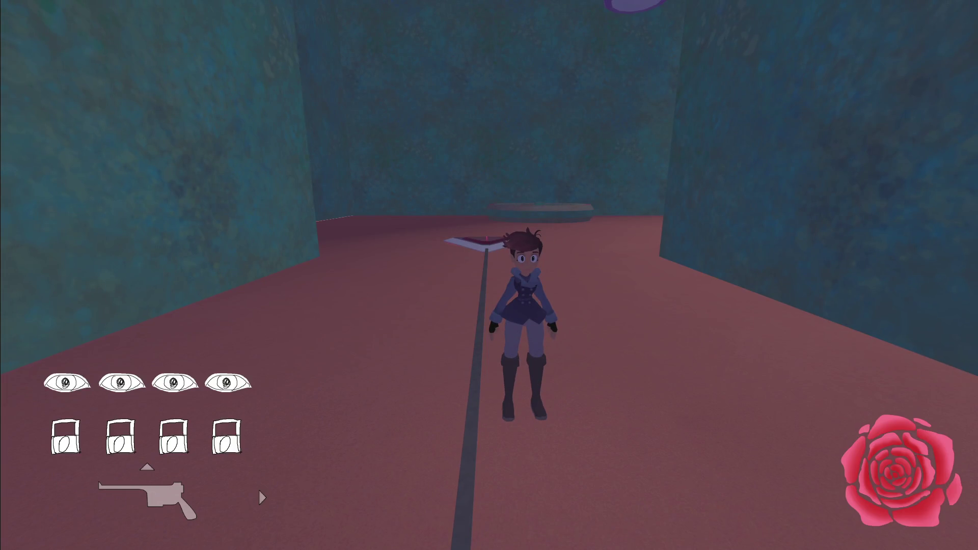
{"action": "key", "text": "w"}
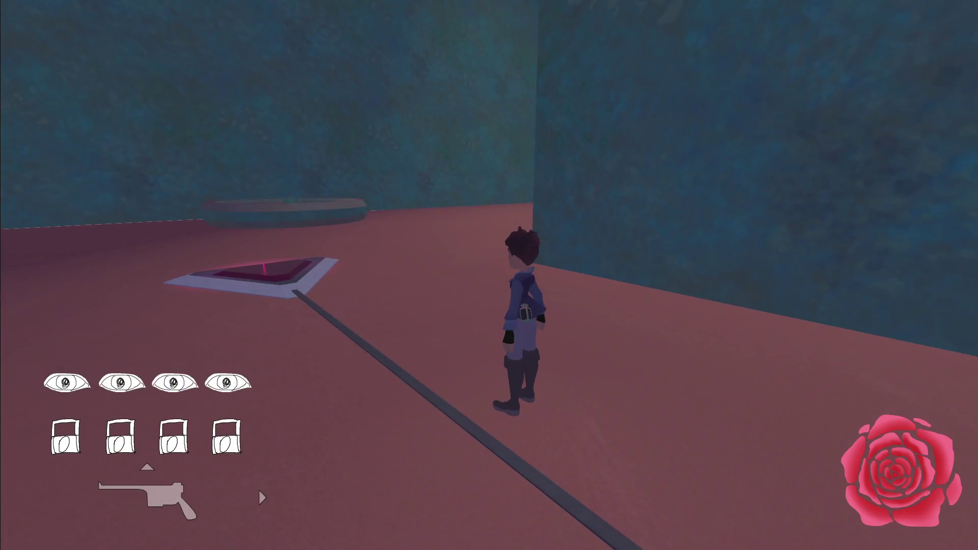
{"action": "key", "text": "Escape"}
{"action": "key", "text": "alt+Tab"}
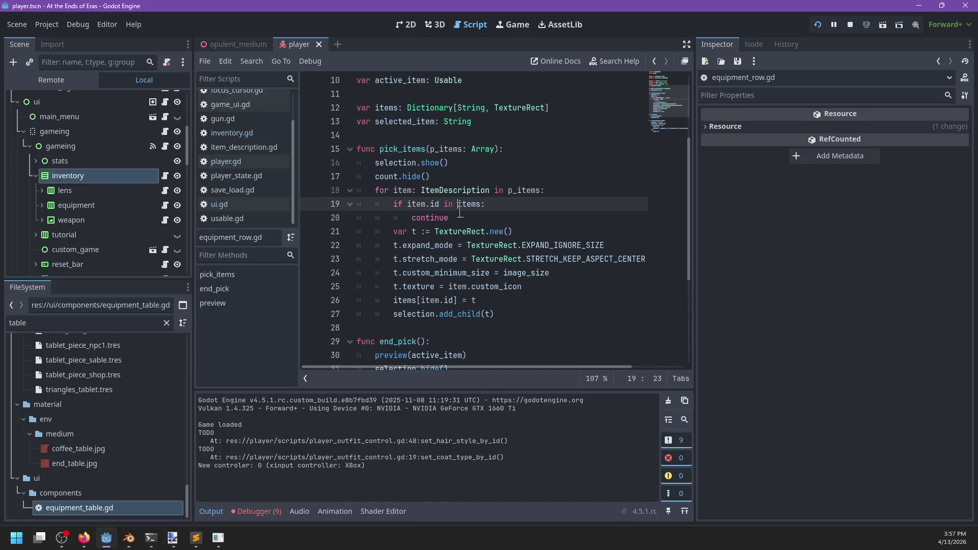
- Select the weapon node, switch to the 2D view, and hide the fade overlay
{"action": "scroll", "coordinate": [81, 204], "scroll_direction": "down", "scroll_amount": 5}
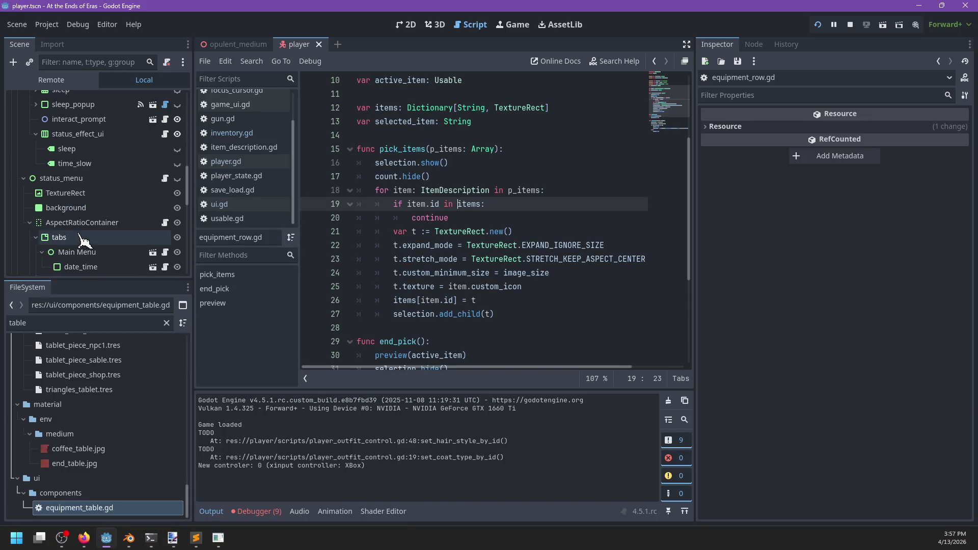
{"action": "scroll", "coordinate": [84, 234], "scroll_direction": "up", "scroll_amount": 5}
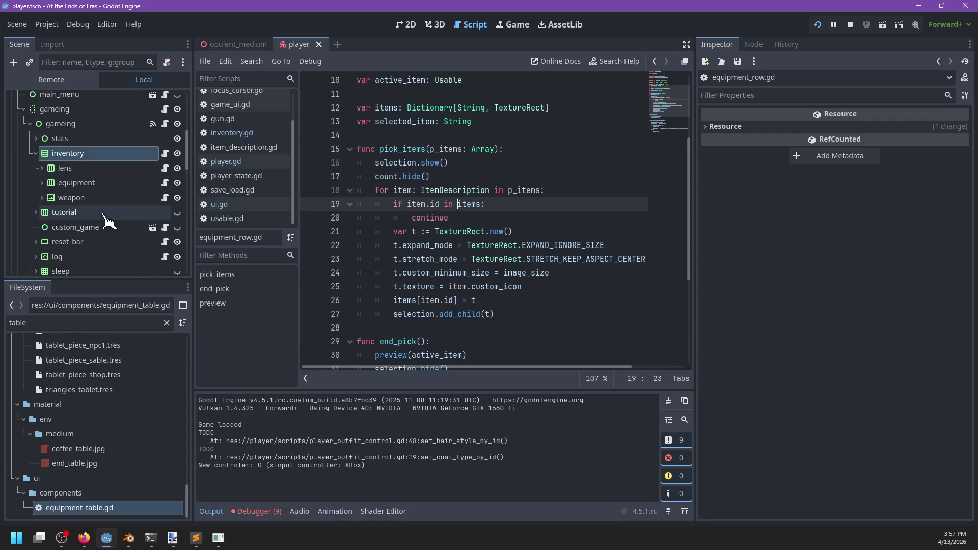
{"action": "left_click", "coordinate": [36, 154]}
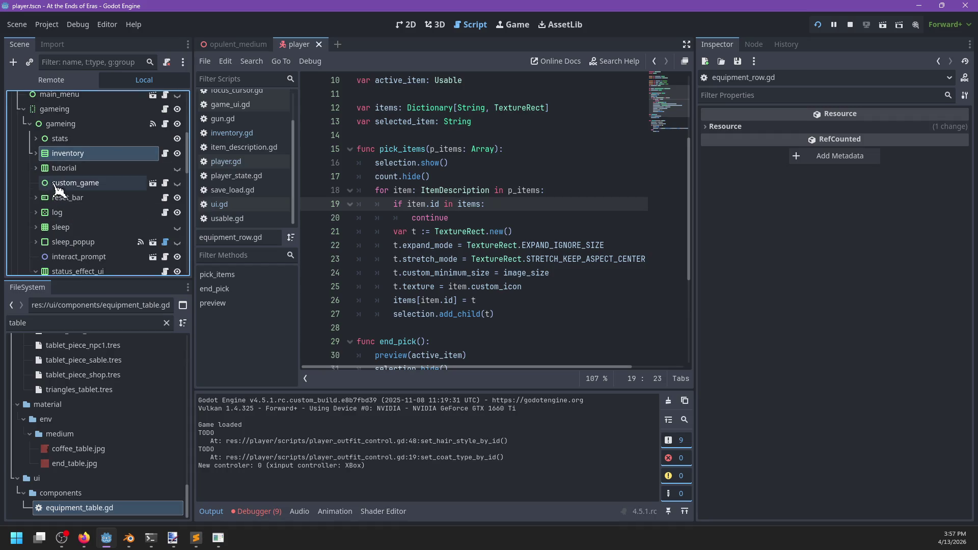
{"action": "left_click", "coordinate": [36, 153]}
{"action": "left_click", "coordinate": [71, 198]}
{"action": "left_click", "coordinate": [437, 25]}
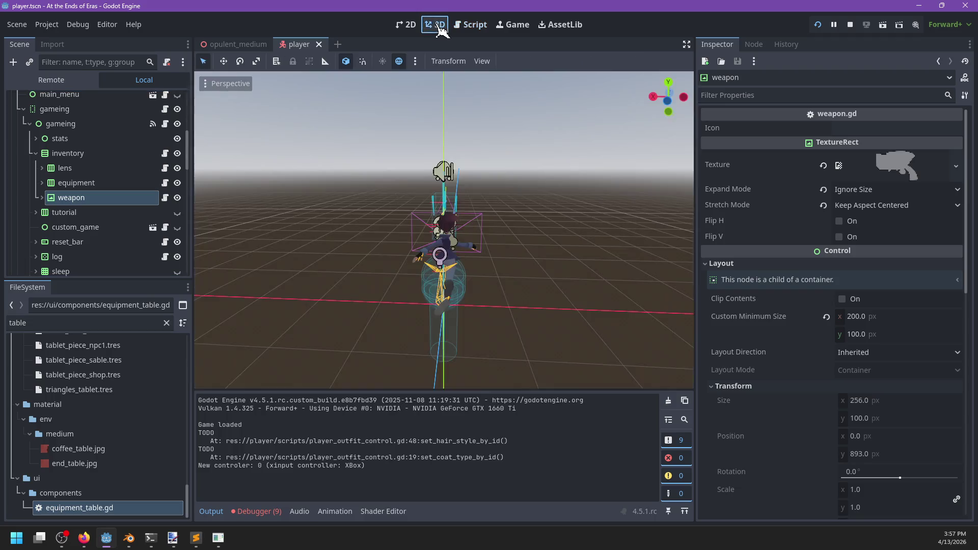
{"action": "key", "text": "ctrl+F1"}
{"action": "mouse_move", "coordinate": [459, 175]}
{"action": "left_mouse_down"}
{"action": "mouse_move", "coordinate": [437, 274]}
{"action": "mouse_move", "coordinate": [434, 247]}
{"action": "left_mouse_up"}
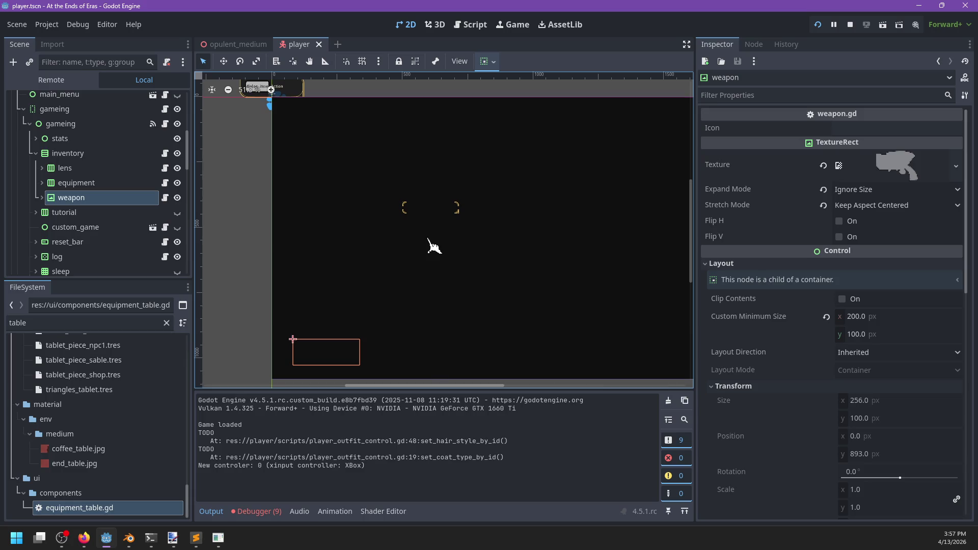
{"action": "left_click", "coordinate": [459, 262]}
{"action": "left_click", "coordinate": [178, 267]}
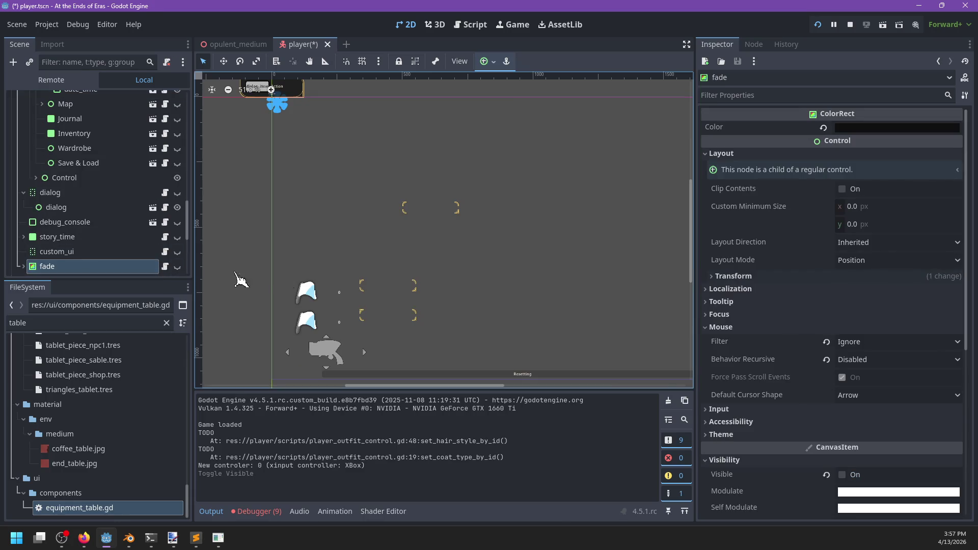
- Reselect the weapon node, expand its children, and open its Stretch Mode options
{"action": "left_click", "coordinate": [337, 351]}
{"action": "scroll", "coordinate": [106, 148], "scroll_direction": "up", "scroll_amount": 3}
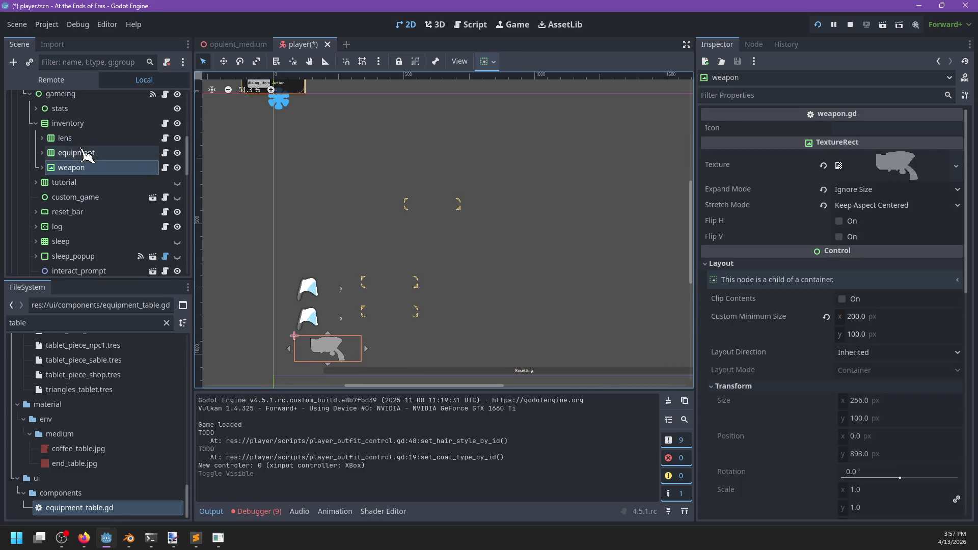
{"action": "left_click", "coordinate": [68, 124]}
{"action": "left_click", "coordinate": [71, 168]}
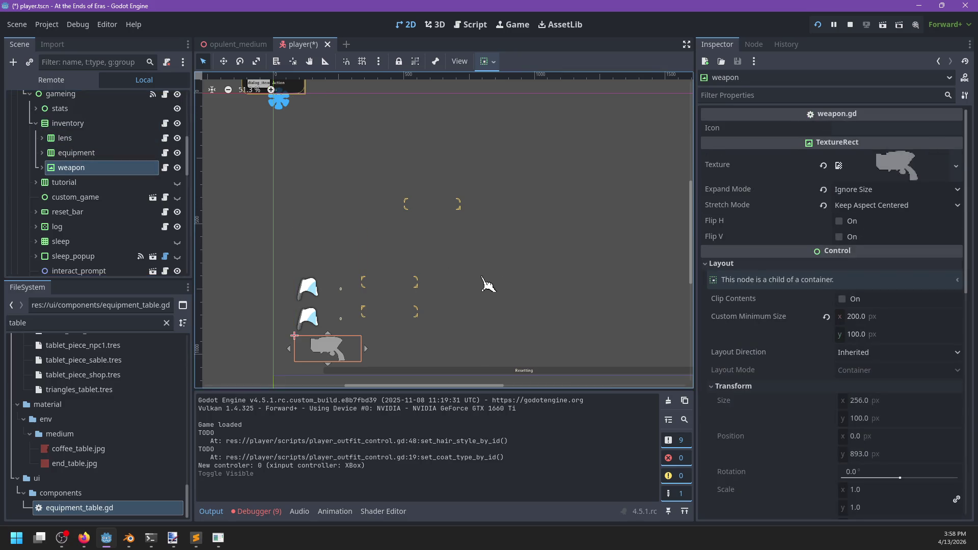
{"action": "scroll", "coordinate": [443, 229], "scroll_direction": "down", "scroll_amount": 5}
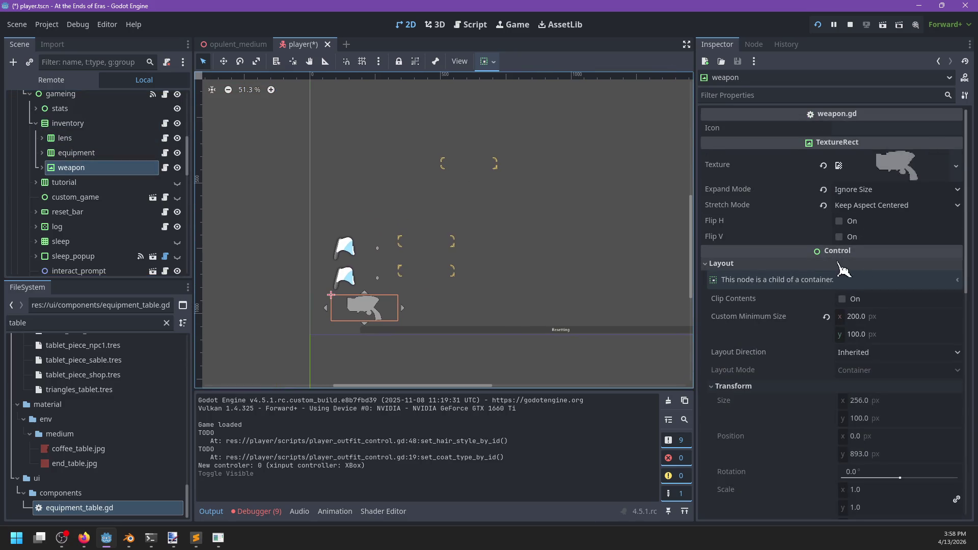
{"action": "left_click", "coordinate": [41, 168]}
{"action": "left_click", "coordinate": [853, 208]}
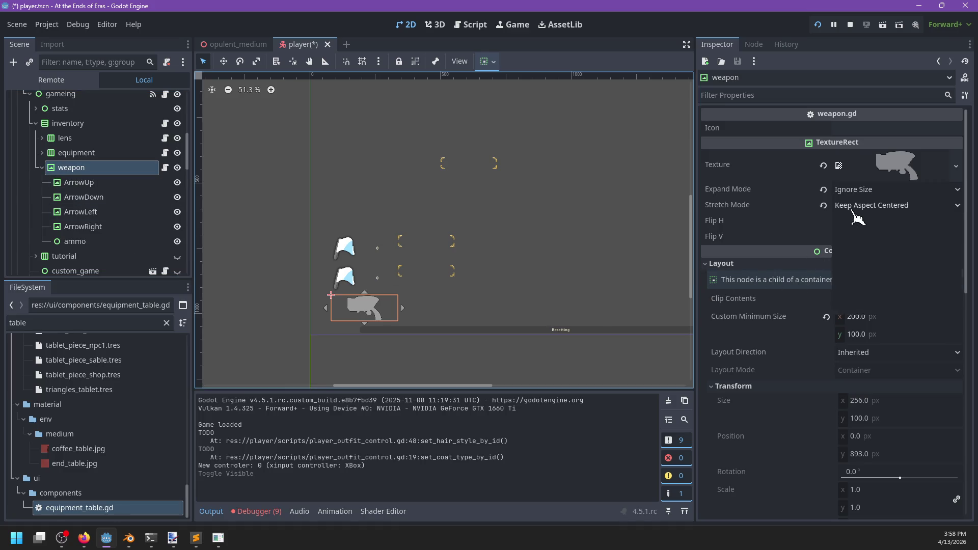